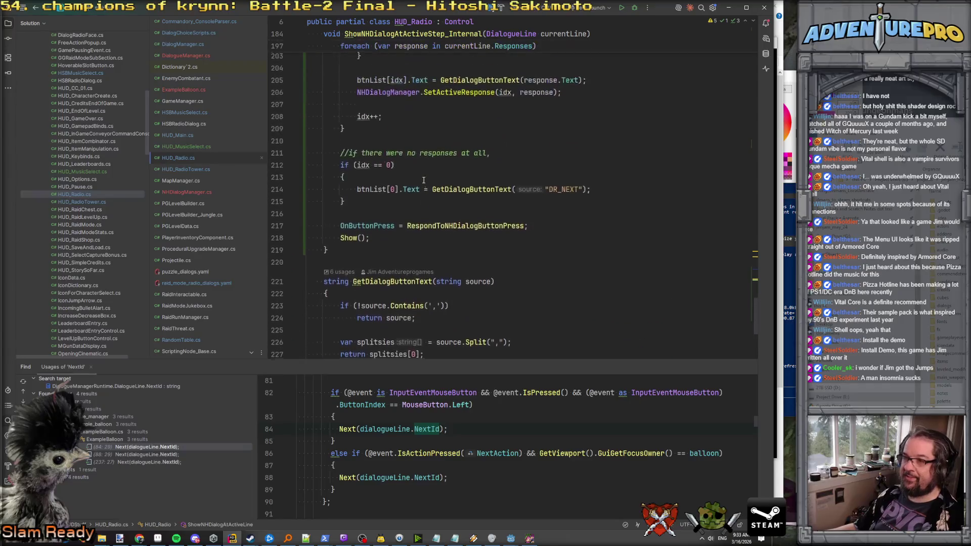
Write NHDialogManager.HandleResponseByIndex(idxBtn) and paste it over the RespondToNHDialogButtonPress reference on line 217.
{"action": "left_click", "coordinate": [459, 226], "text": "ctrl"}
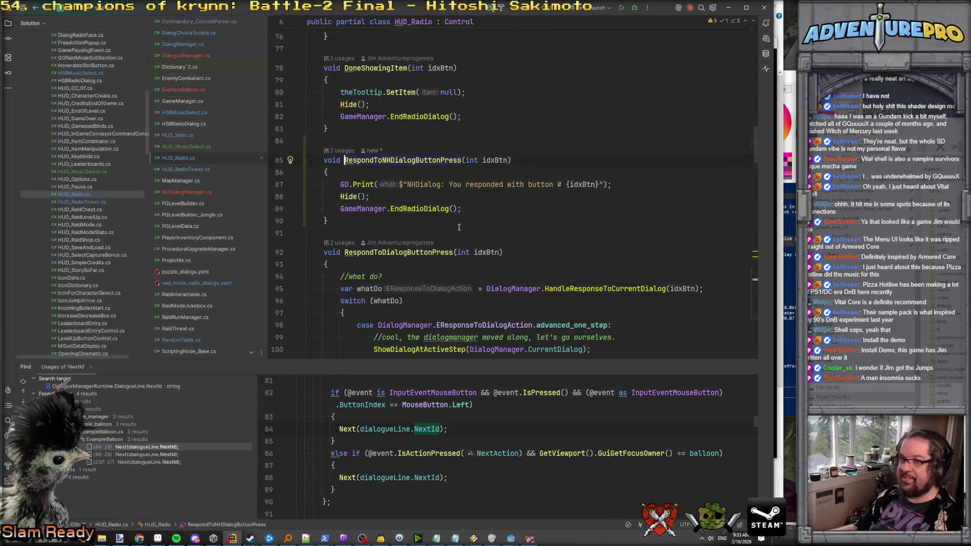
{"action": "key", "text": "Return"}
{"action": "type", "text": "HandleResponseByIndex"}
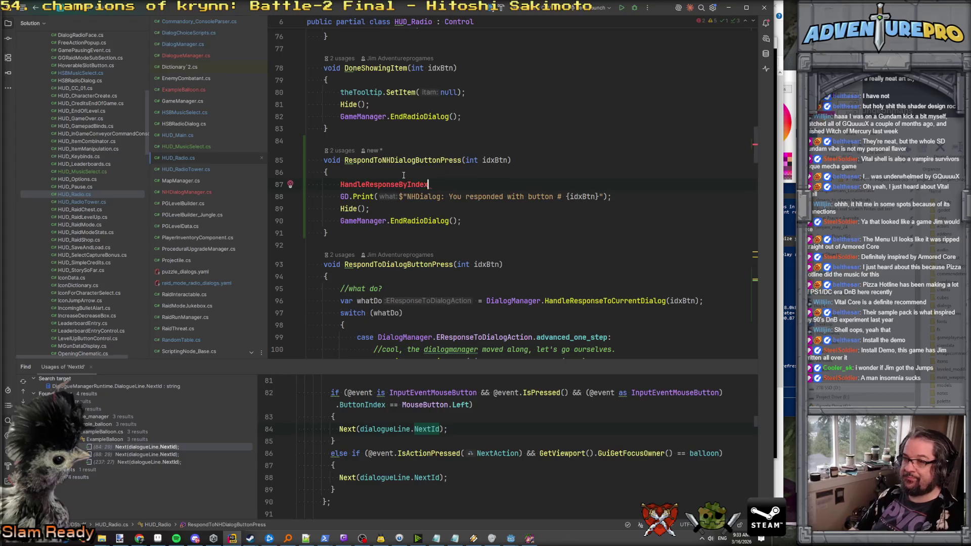
{"action": "key", "text": "ctrl+BackSpace"}
{"action": "type", "text": "NH"}
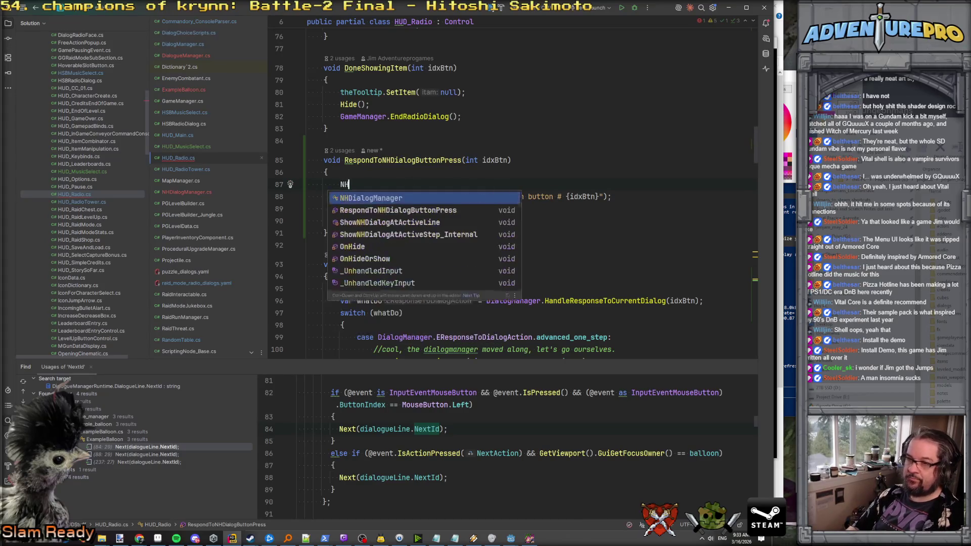
{"action": "type", "text": "DialogManager.HandleResponseByIndex("}
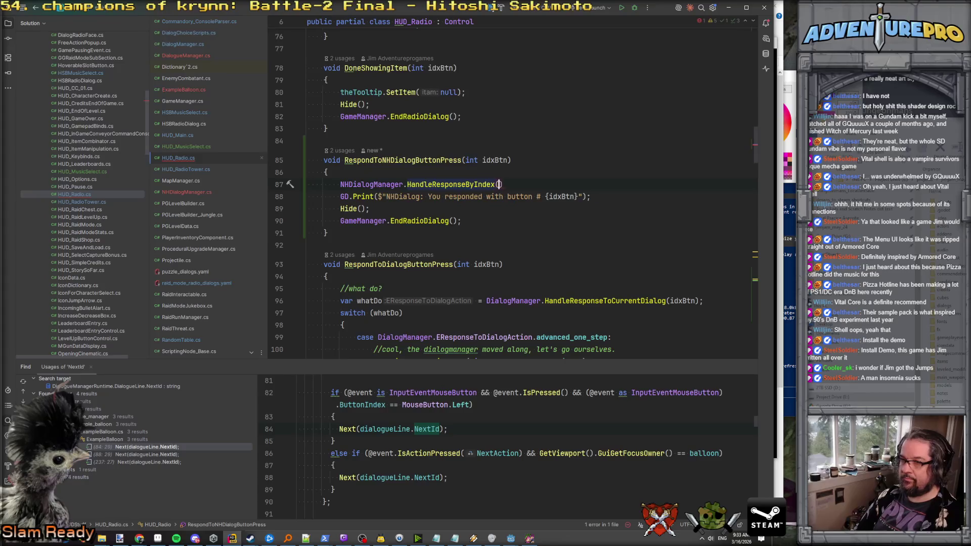
{"action": "type", "text": "idxB"}
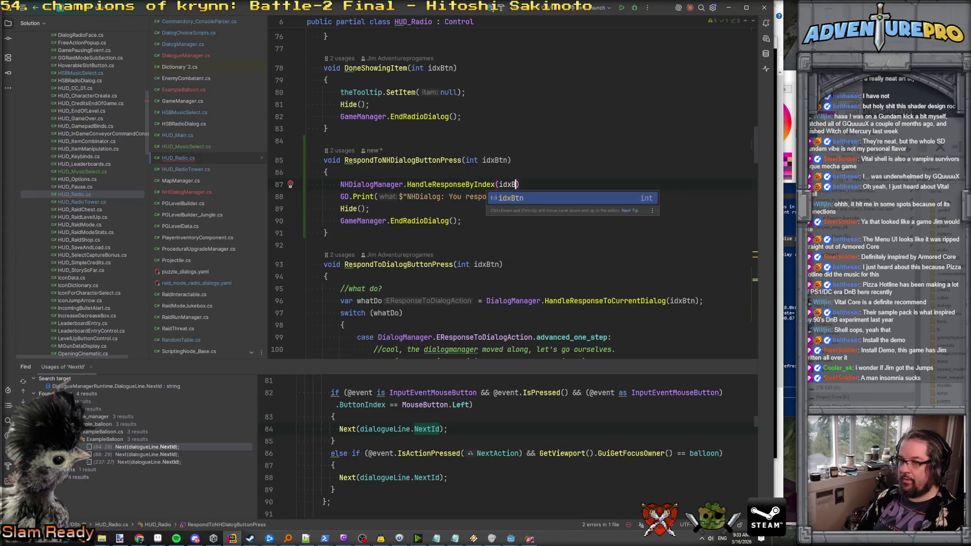
{"action": "type", "text": "tn)"}
{"action": "key", "text": "shift+Home"}
{"action": "key", "text": "ctrl+x"}
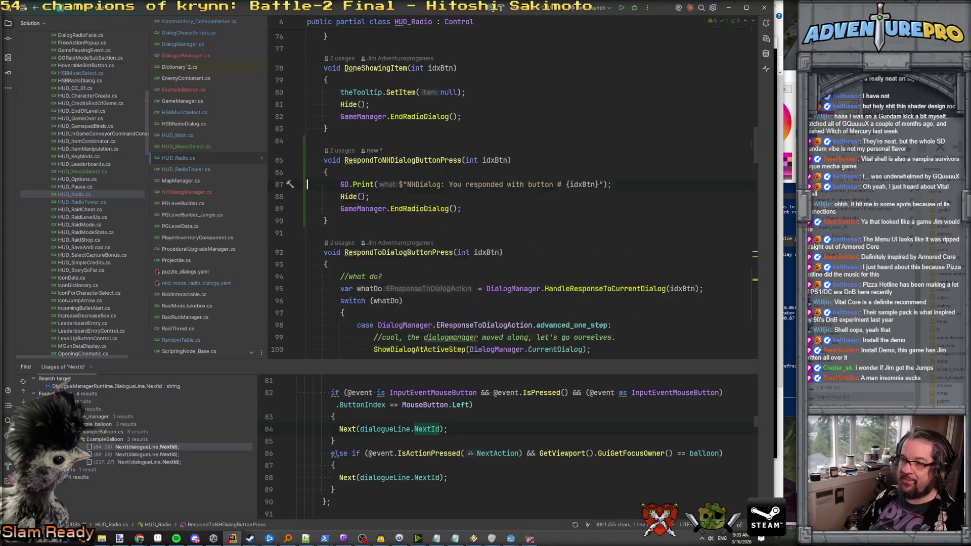
{"action": "scroll", "coordinate": [505, 202], "scroll_direction": "down", "scroll_amount": 7}
{"action": "scroll", "coordinate": [506, 202], "scroll_direction": "down", "scroll_amount": 20}
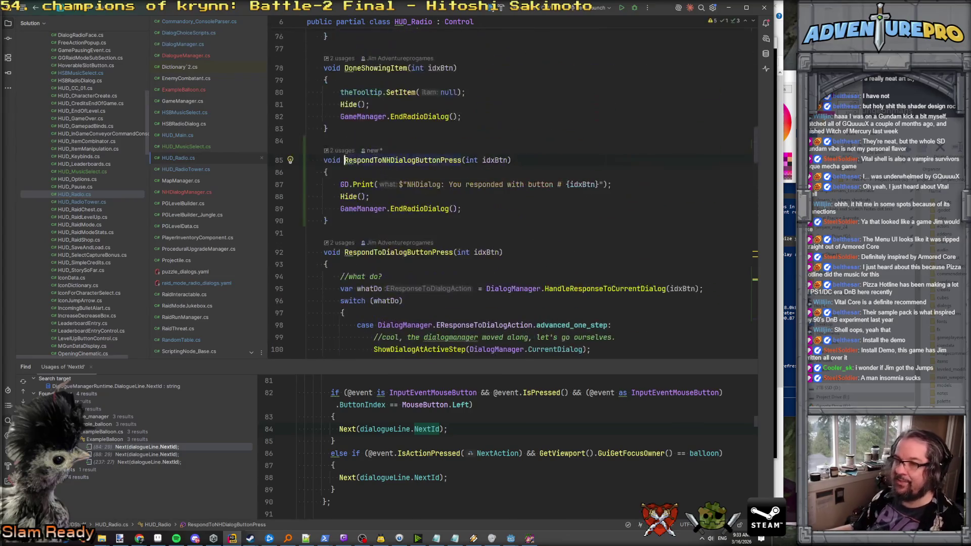
{"action": "left_click", "coordinate": [457, 226]}
{"action": "key", "text": "ctrl+v"}
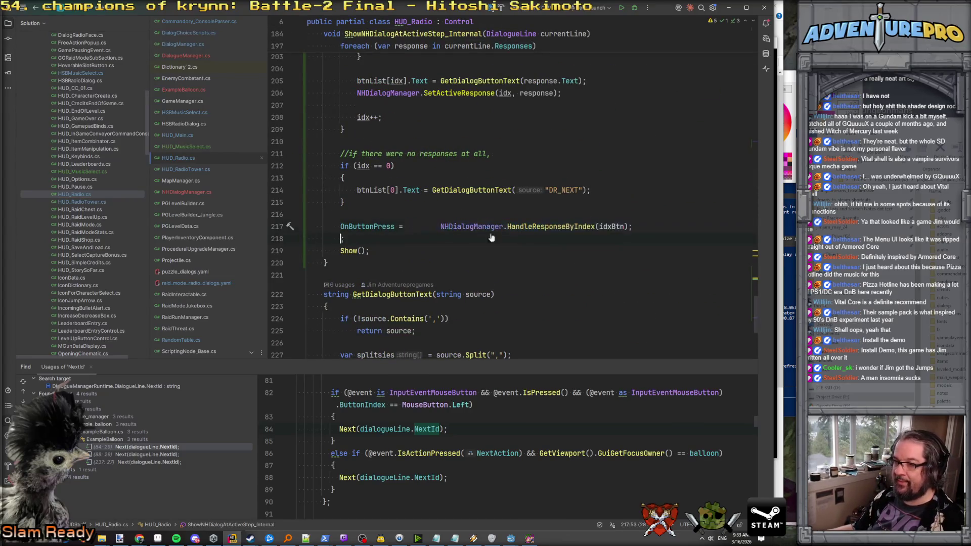
Trim line 217 to assign NHDialogManager.HandleResponseByIndex, removing extra spaces and the (idxBtn) arguments.
{"action": "left_click", "coordinate": [440, 226]}
{"action": "key", "text": "BackSpace"}
{"action": "key", "text": "BackSpace"}
{"action": "key", "text": "BackSpace"}
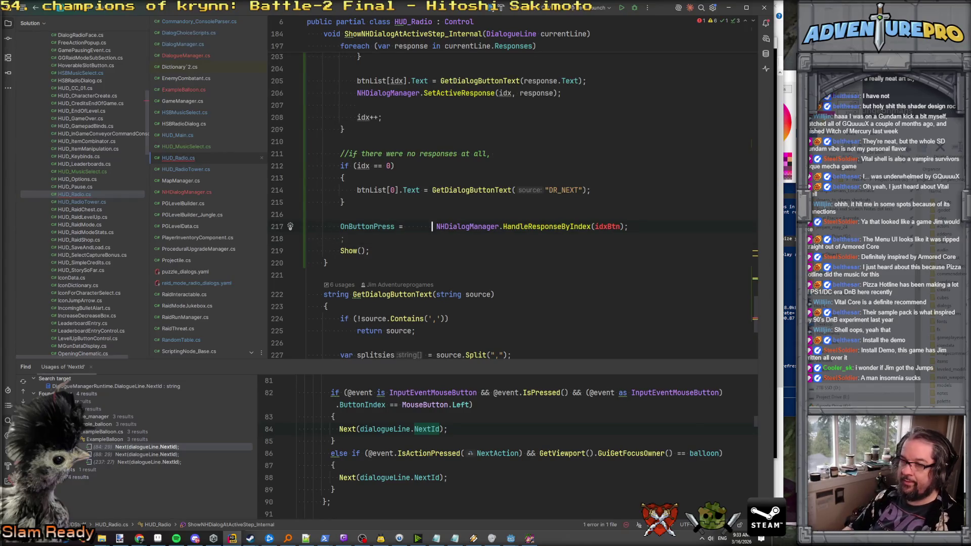
{"action": "key", "text": "BackSpace"}
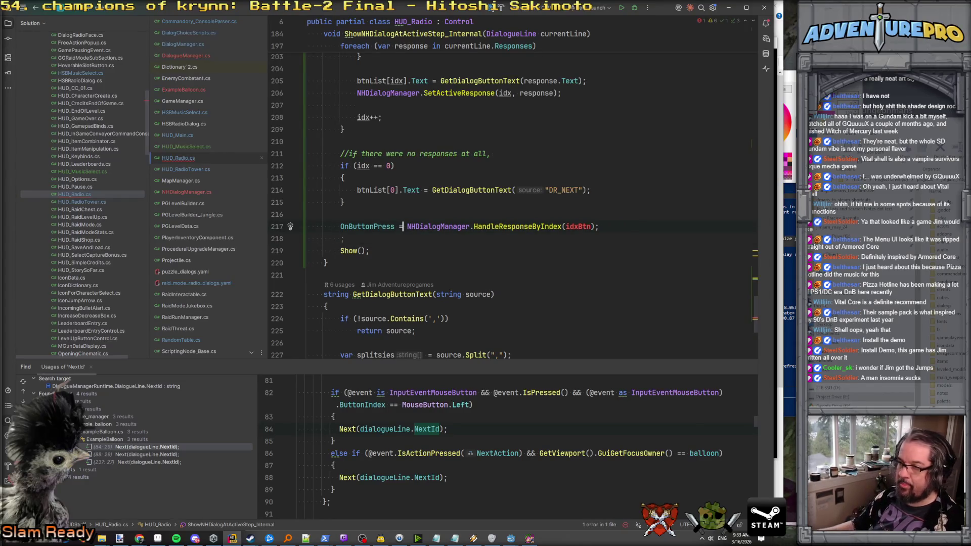
{"action": "left_click", "coordinate": [596, 227]}
{"action": "key", "text": "BackSpace"}
{"action": "key", "text": "BackSpace"}
{"action": "key", "text": "BackSpace"}
{"action": "type", "text": ";"}
Remove the leftover semicolon line and select the whole RespondToNHDialogButtonPress method.
{"action": "left_click", "coordinate": [307, 239]}
{"action": "key", "text": "ctrl+x"}
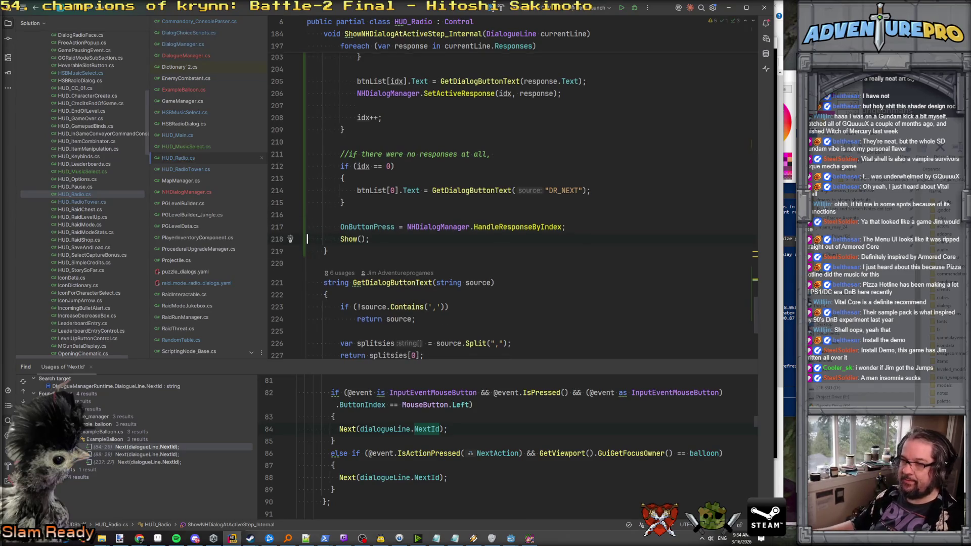
{"action": "scroll", "coordinate": [511, 202], "scroll_direction": "up", "scroll_amount": 20}
{"action": "scroll", "coordinate": [511, 202], "scroll_direction": "down", "scroll_amount": 15}
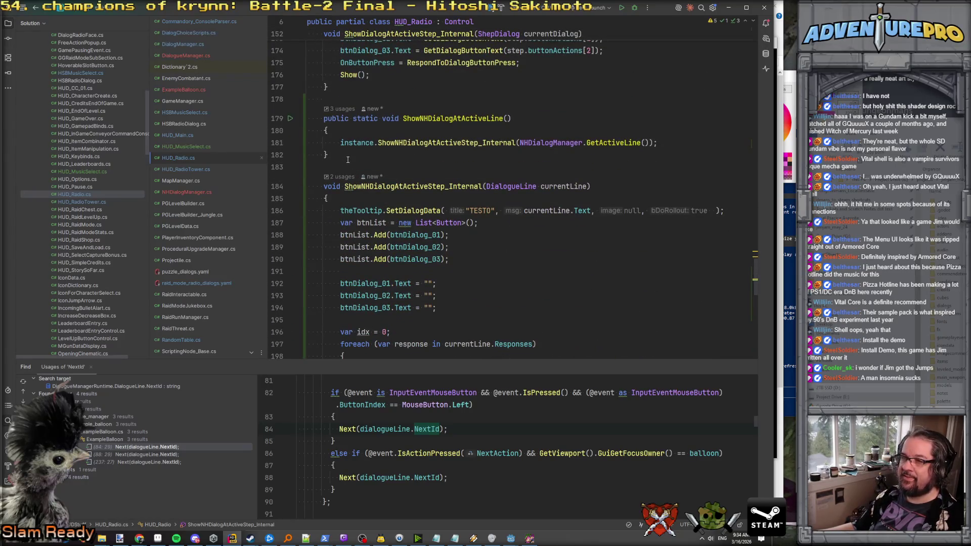
{"action": "scroll", "coordinate": [348, 160], "scroll_direction": "down", "scroll_amount": 10}
{"action": "scroll", "coordinate": [348, 159], "scroll_direction": "up", "scroll_amount": 15}
{"action": "scroll", "coordinate": [348, 160], "scroll_direction": "up", "scroll_amount": 20}
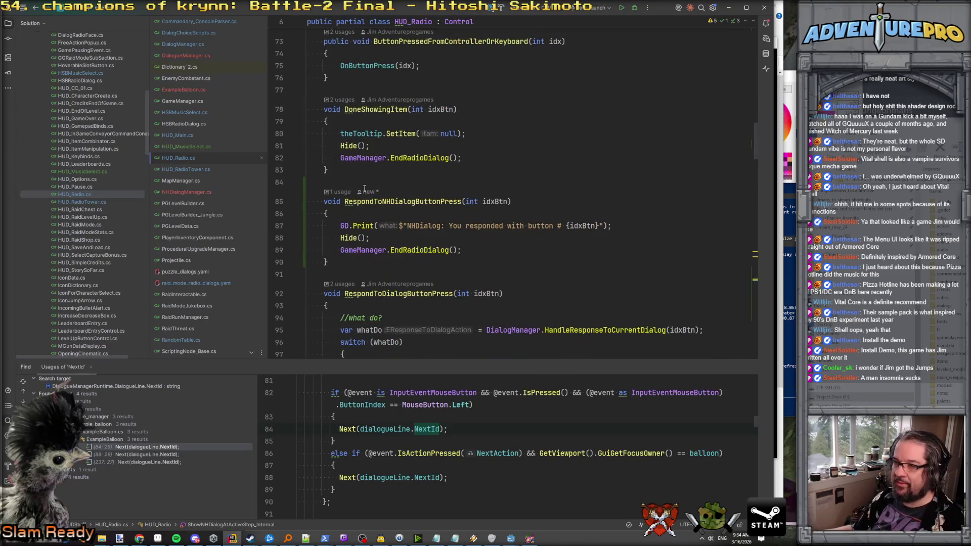
{"action": "scroll", "coordinate": [364, 187], "scroll_direction": "down", "scroll_amount": 4}
{"action": "scroll", "coordinate": [364, 192], "scroll_direction": "up", "scroll_amount": 2}
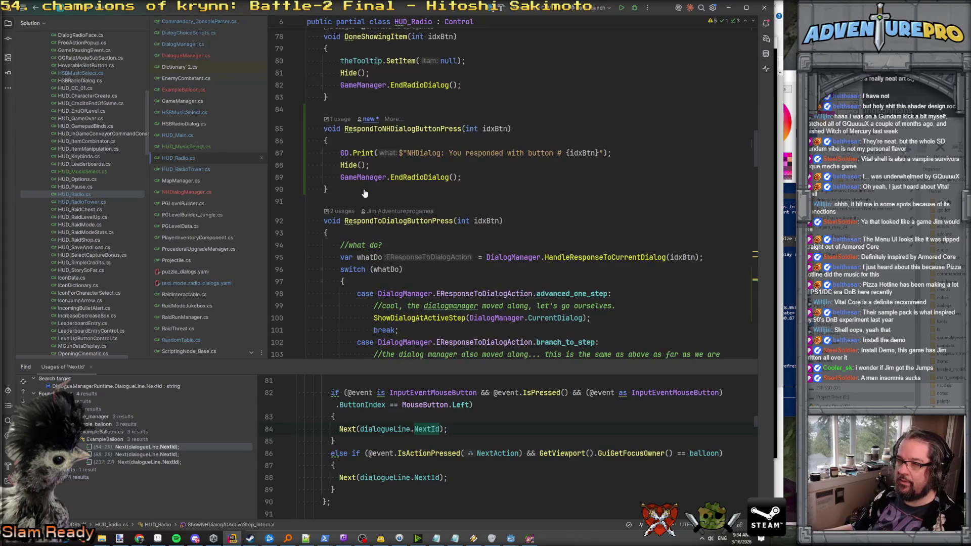
{"action": "scroll", "coordinate": [364, 193], "scroll_direction": "down", "scroll_amount": 1}
{"action": "scroll", "coordinate": [407, 209], "scroll_direction": "down", "scroll_amount": 5}
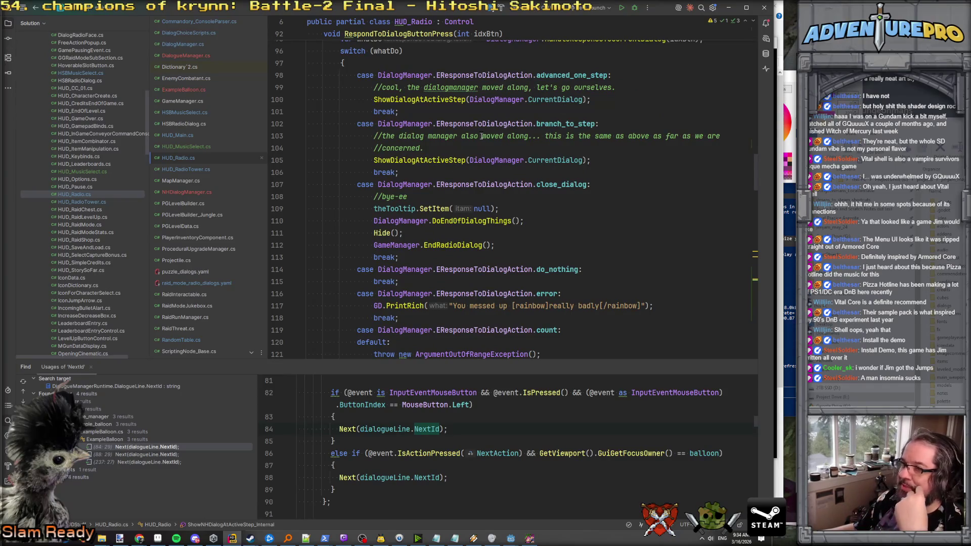
{"action": "scroll", "coordinate": [566, 141], "scroll_direction": "down", "scroll_amount": 2}
{"action": "scroll", "coordinate": [551, 167], "scroll_direction": "up", "scroll_amount": 10}
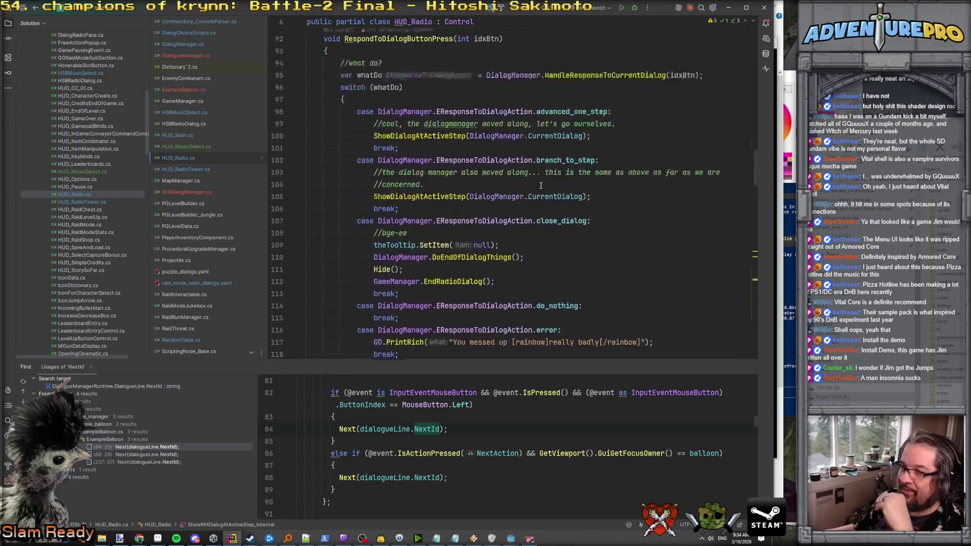
{"action": "left_click_drag", "start_coordinate": [329, 263], "coordinate": [281, 195]}
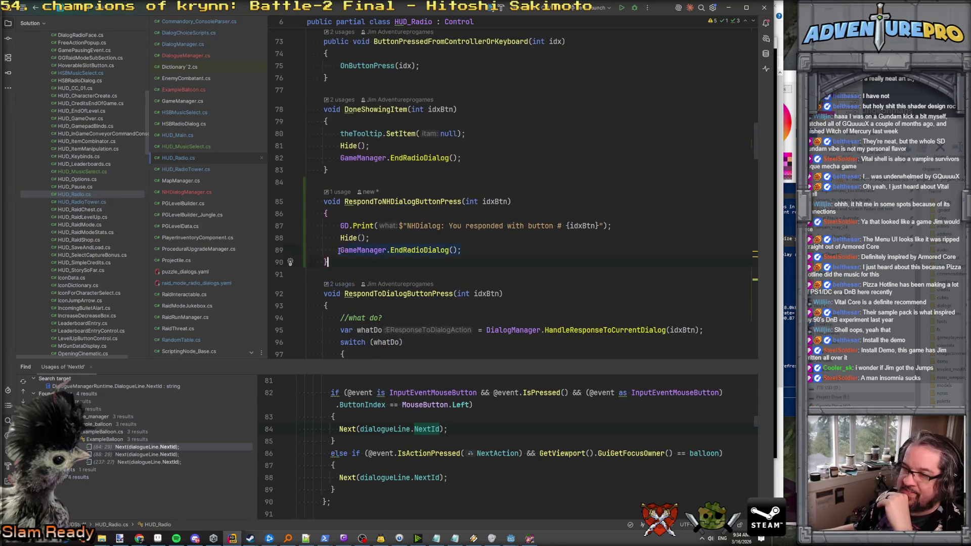
Delete the RespondToNHDialogButtonPress method and its leftover blank line.
{"action": "key", "text": "Delete"}
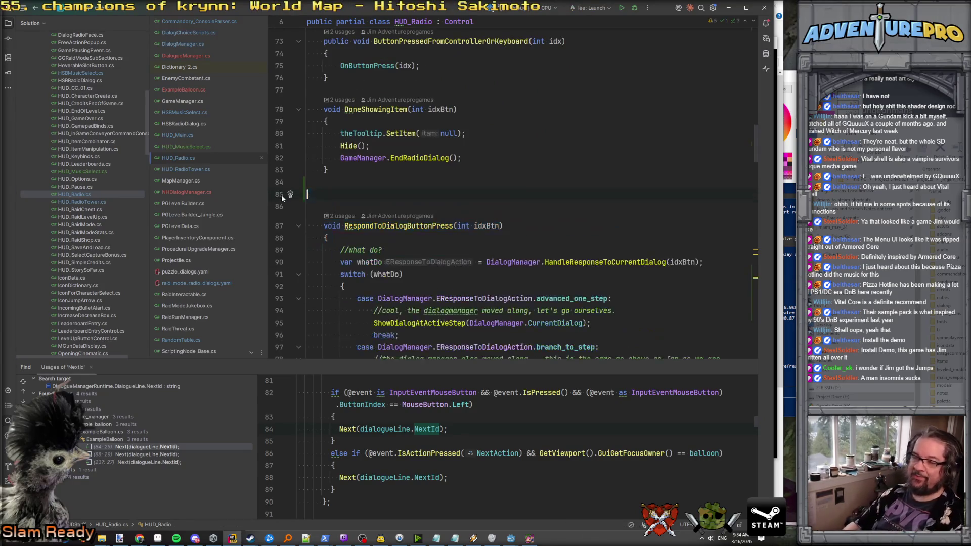
{"action": "key", "text": "Delete"}
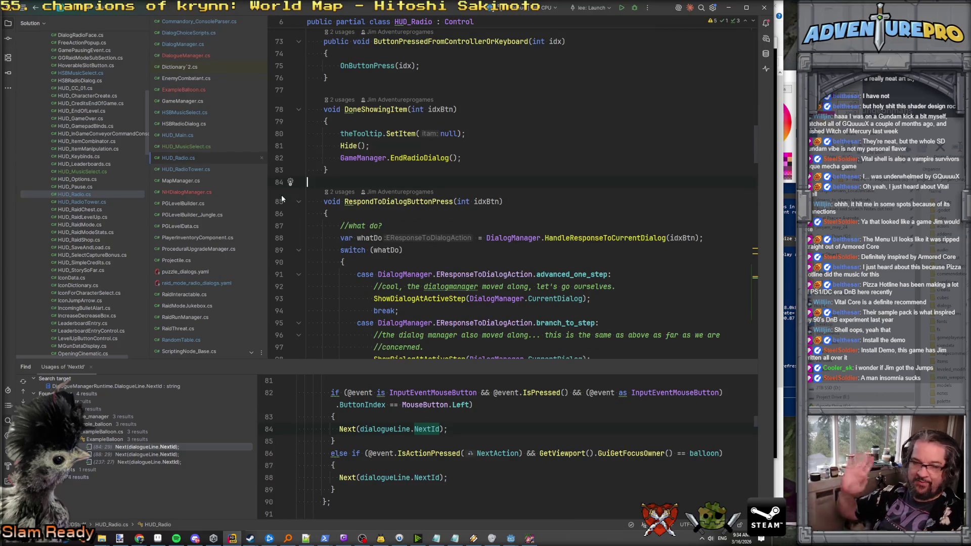
{"action": "key", "text": "Down"}
{"action": "key", "text": "End"}
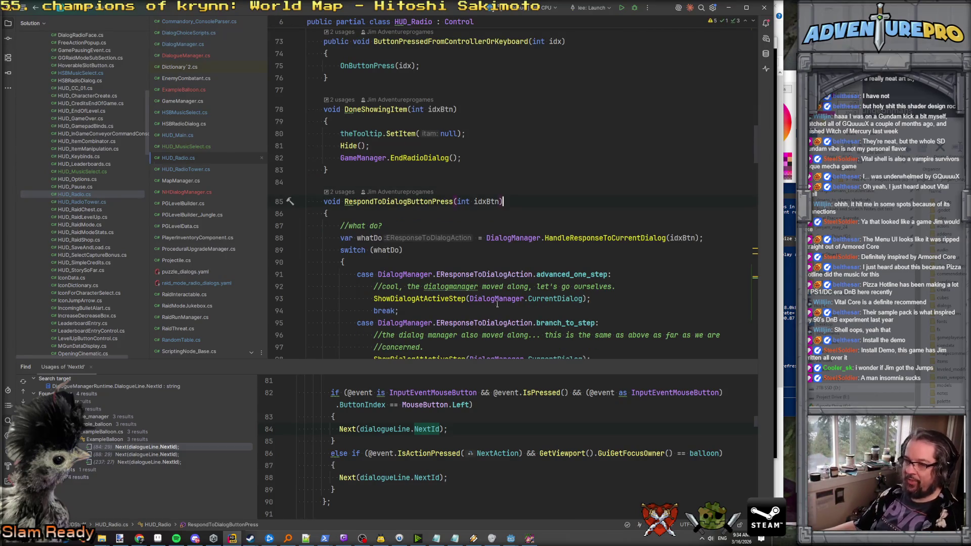
Close the running game window and switch to the Godot editor.
{"action": "left_click", "coordinate": [530, 539]}
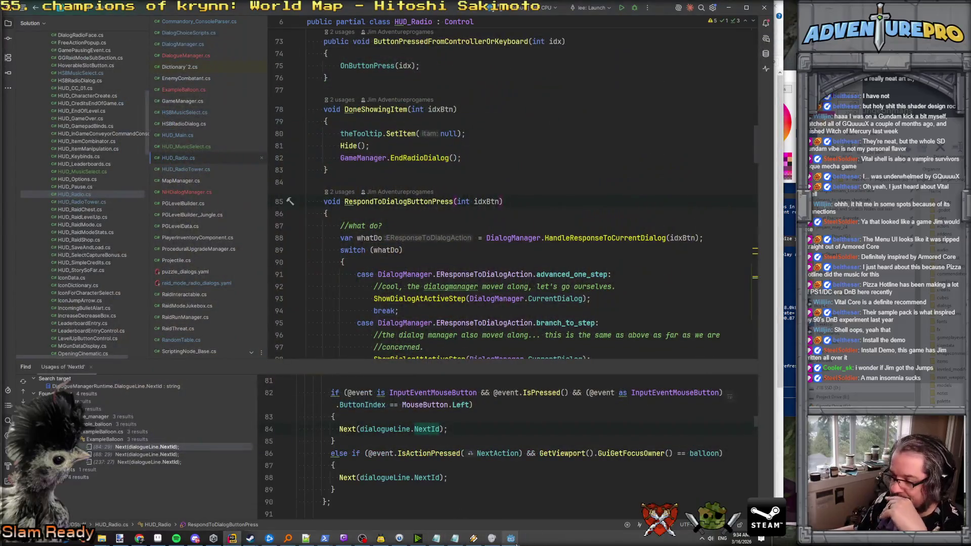
{"action": "mouse_move", "coordinate": [511, 538]}
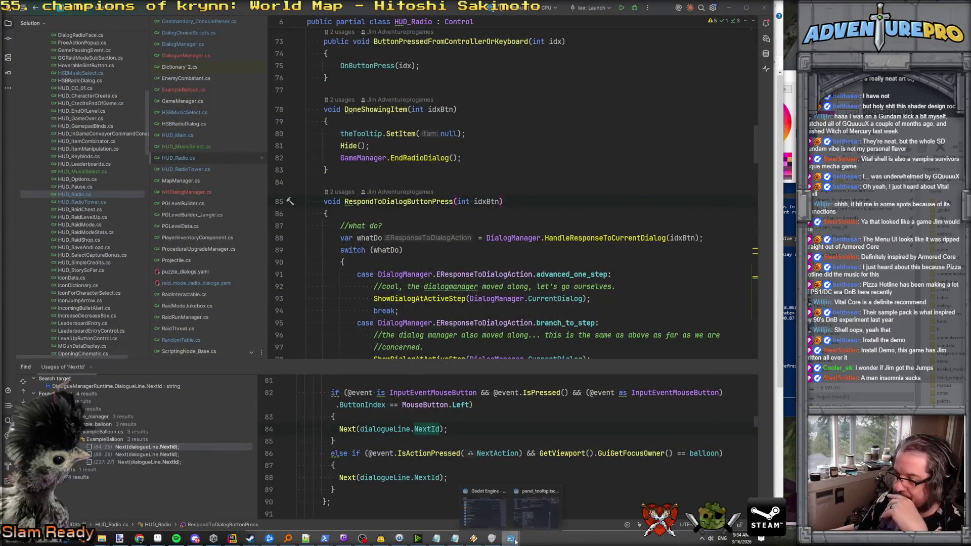
{"action": "left_click", "coordinate": [534, 511]}
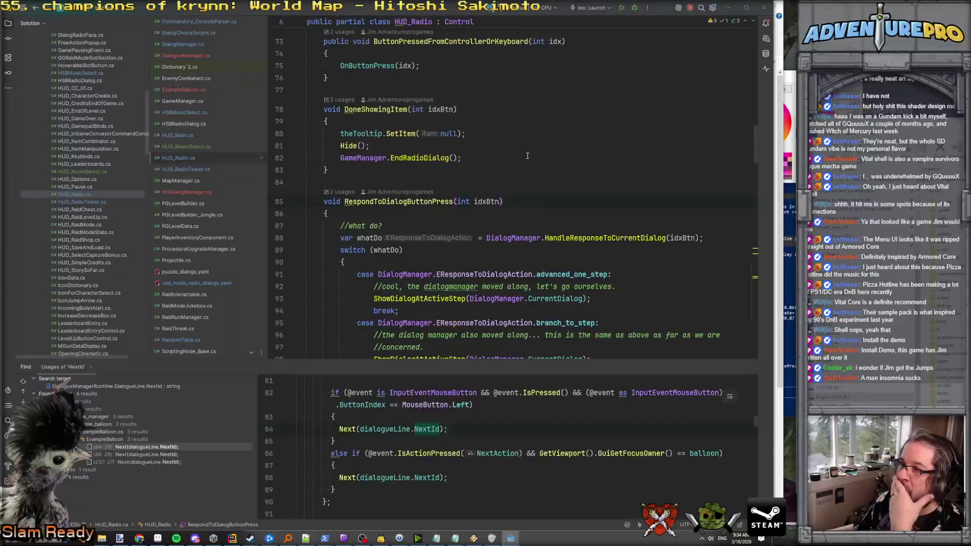
{"action": "left_click", "coordinate": [511, 539]}
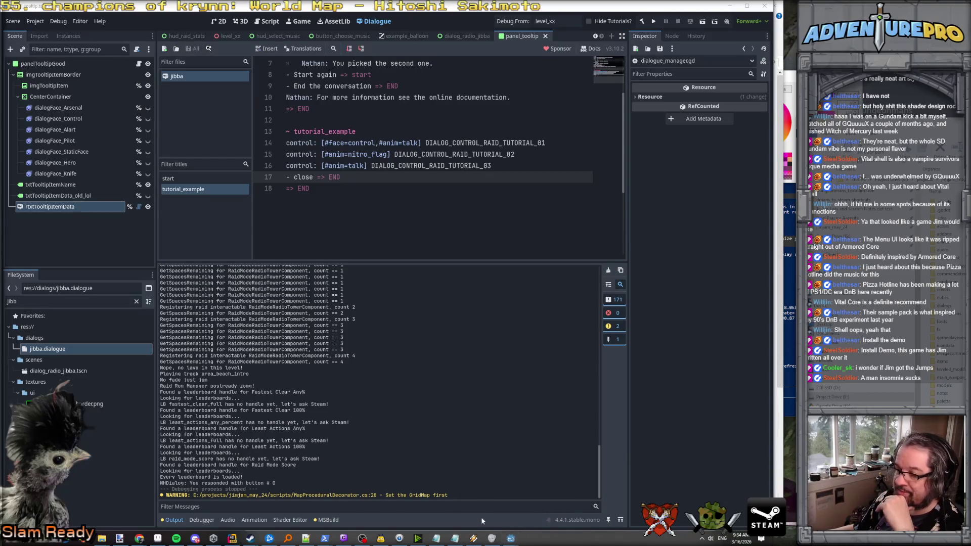
{"action": "mouse_move", "coordinate": [510, 540]}
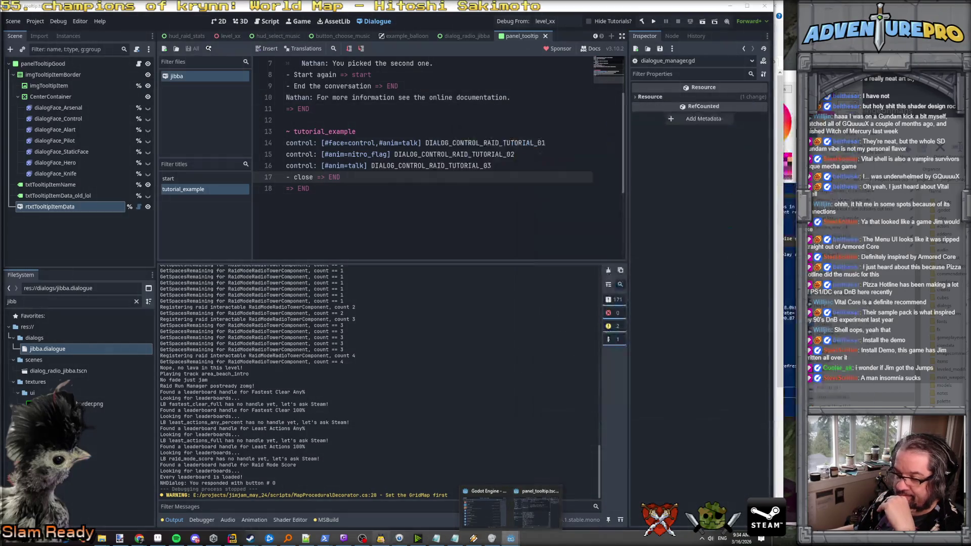
{"action": "left_click", "coordinate": [250, 538]}
{"action": "scroll", "coordinate": [283, 151], "scroll_direction": "down", "scroll_amount": 4}
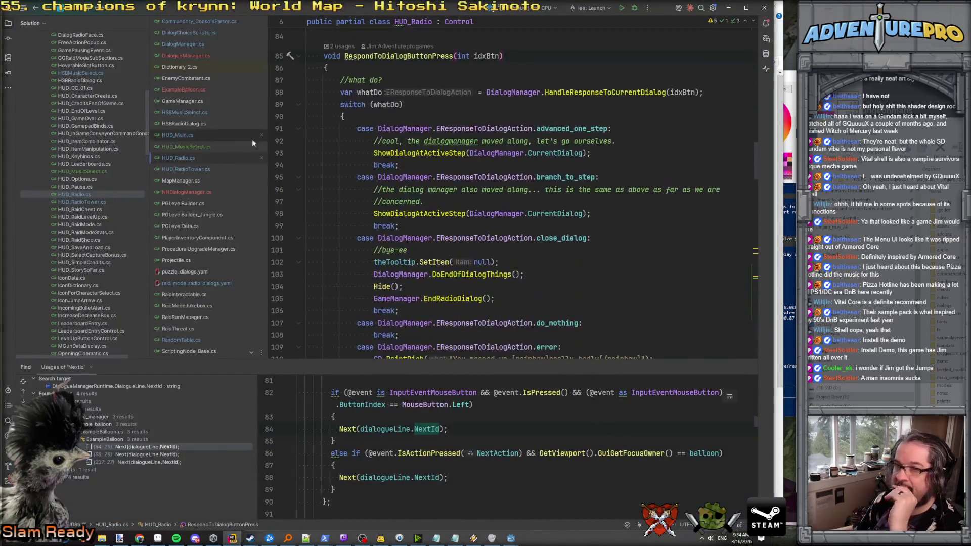
{"action": "scroll", "coordinate": [198, 266], "scroll_direction": "down", "scroll_amount": 3}
{"action": "scroll", "coordinate": [198, 264], "scroll_direction": "up", "scroll_amount": 1}
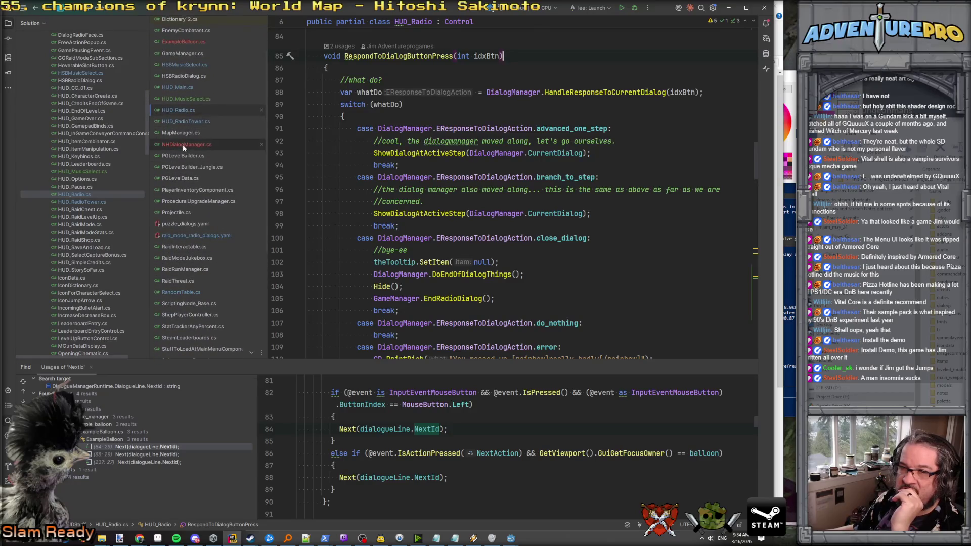
{"action": "left_click", "coordinate": [184, 144]}
{"action": "scroll", "coordinate": [496, 192], "scroll_direction": "up", "scroll_amount": 12}
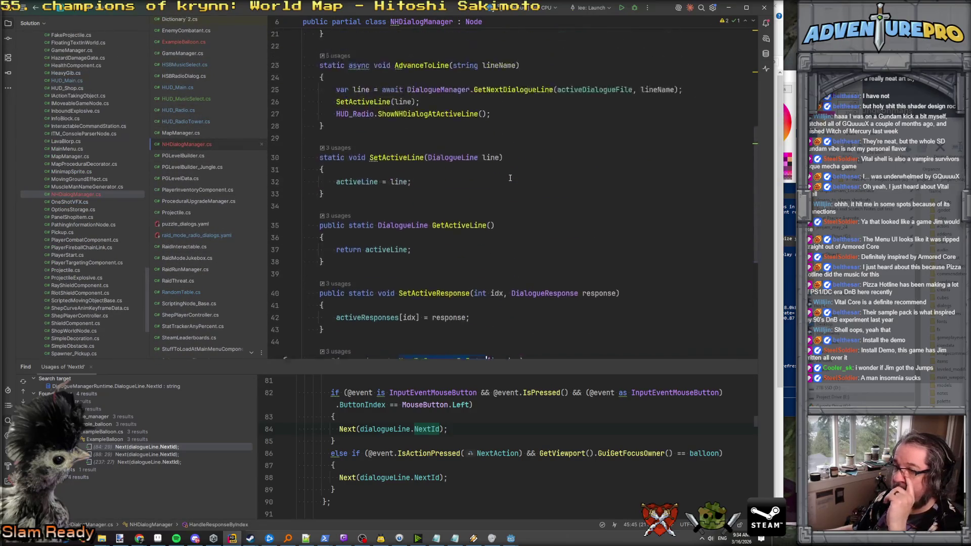
{"action": "scroll", "coordinate": [468, 187], "scroll_direction": "down", "scroll_amount": 7}
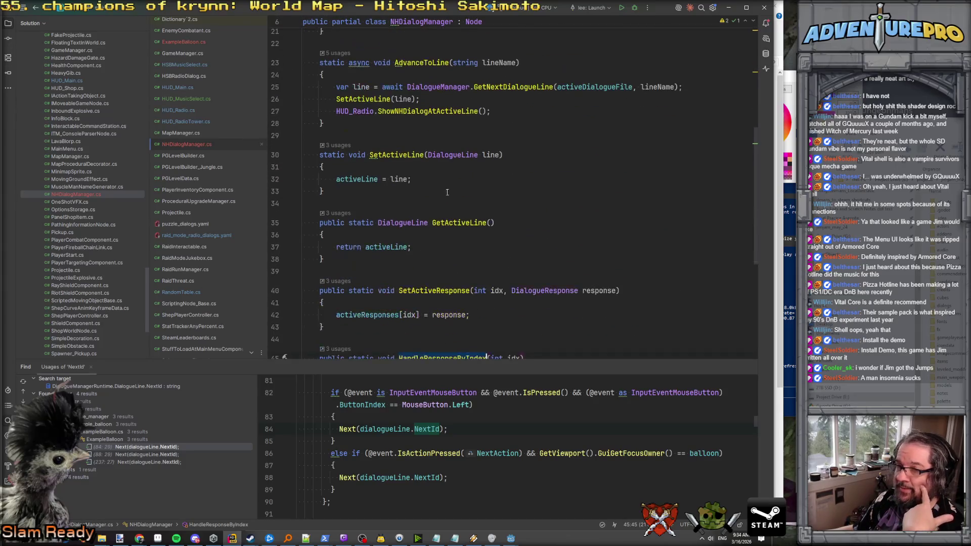
{"action": "left_click", "coordinate": [186, 111]}
{"action": "scroll", "coordinate": [523, 218], "scroll_direction": "up", "scroll_amount": 10}
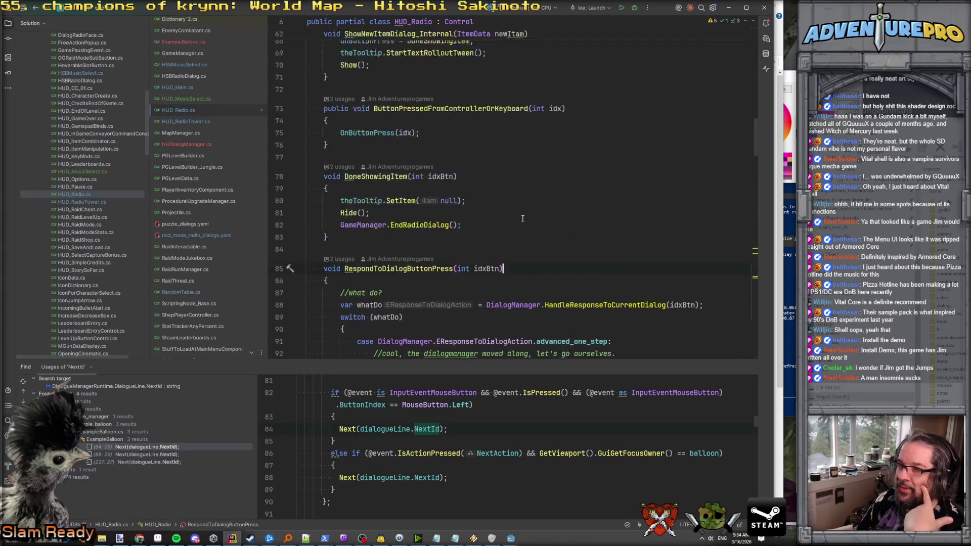
{"action": "scroll", "coordinate": [523, 218], "scroll_direction": "up", "scroll_amount": 20}
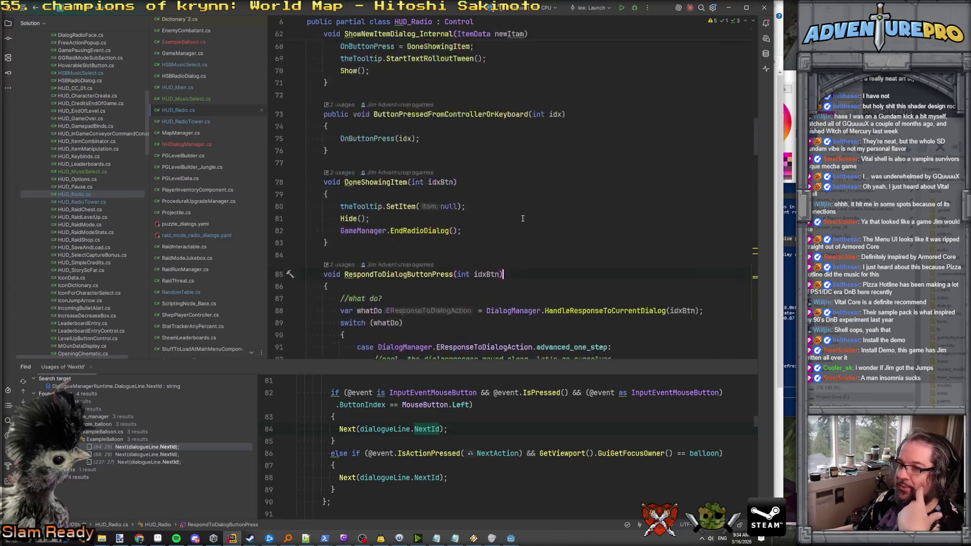
{"action": "scroll", "coordinate": [523, 218], "scroll_direction": "up", "scroll_amount": 5}
{"action": "scroll", "coordinate": [523, 218], "scroll_direction": "down", "scroll_amount": 20}
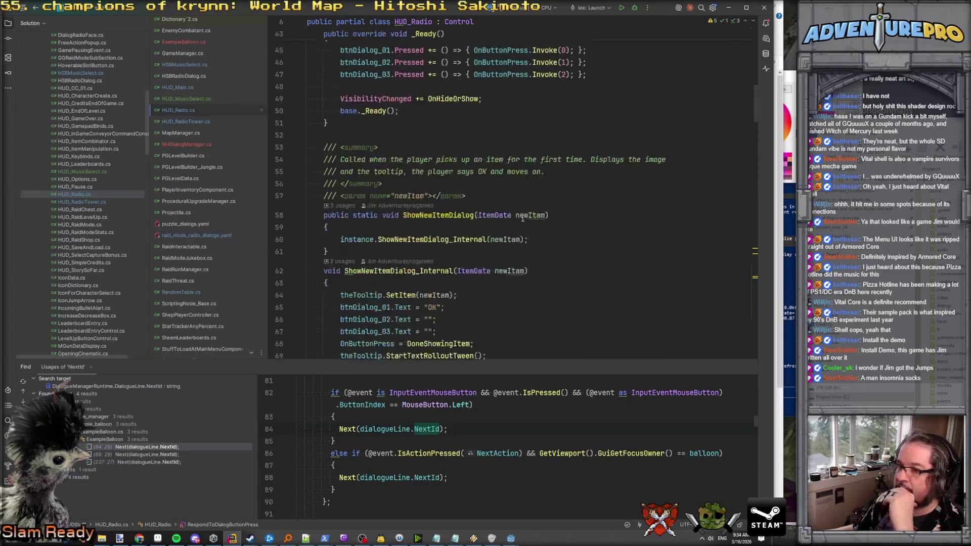
{"action": "scroll", "coordinate": [523, 218], "scroll_direction": "down", "scroll_amount": 20}
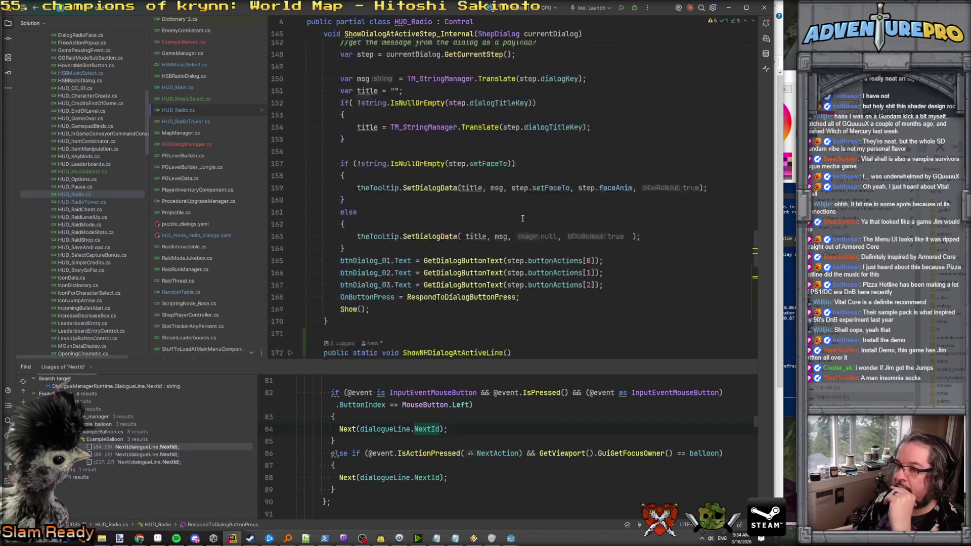
{"action": "scroll", "coordinate": [523, 218], "scroll_direction": "down", "scroll_amount": 1}
{"action": "left_click", "coordinate": [583, 119]}
{"action": "left_click", "coordinate": [426, 119]}
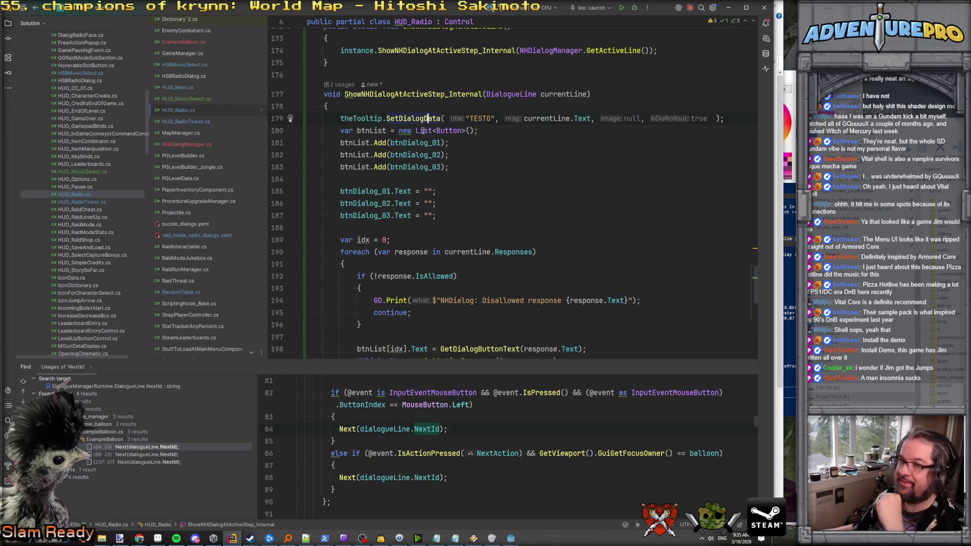
{"action": "left_click", "coordinate": [408, 119], "text": "ctrl"}
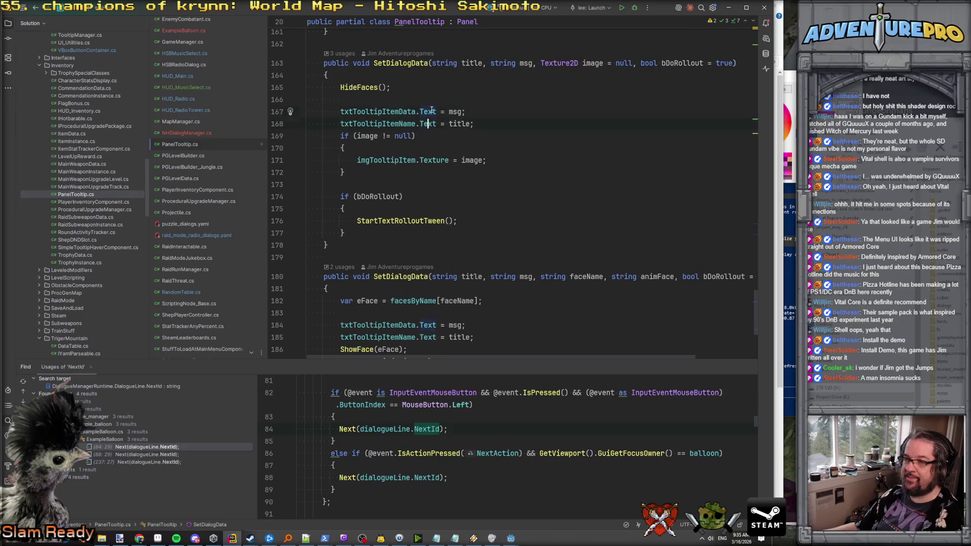
{"action": "key", "text": "ctrl+alt+Left"}
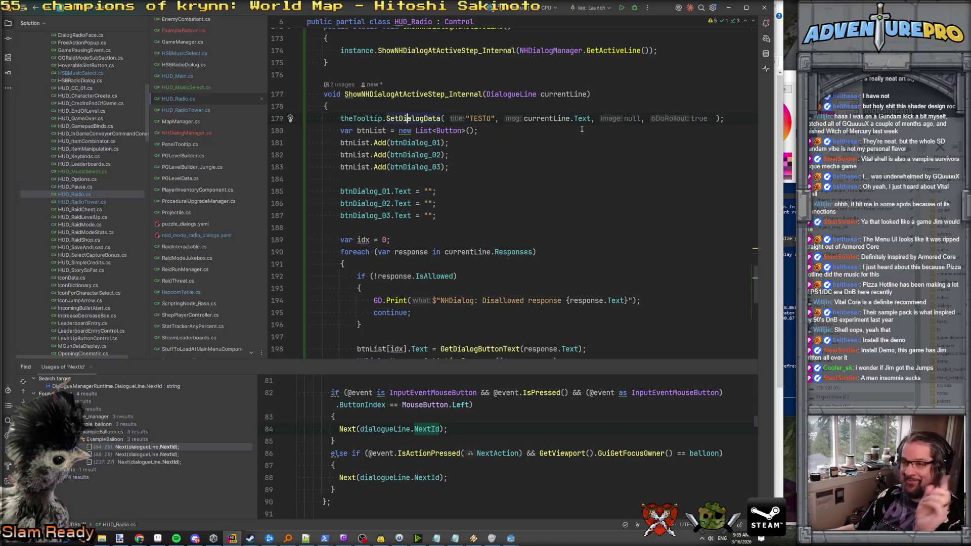
{"action": "left_click", "coordinate": [582, 118]}
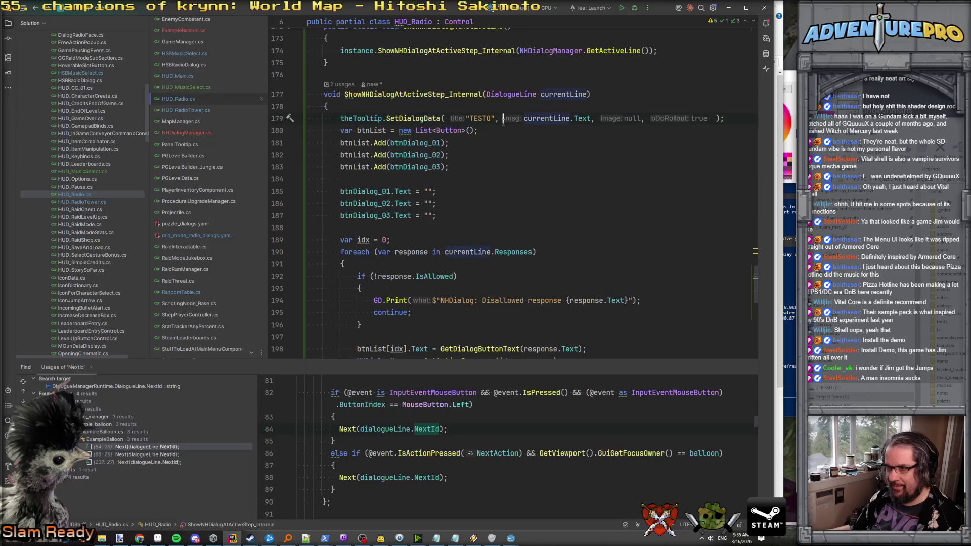
{"action": "scroll", "coordinate": [386, 119], "scroll_direction": "up", "scroll_amount": 2}
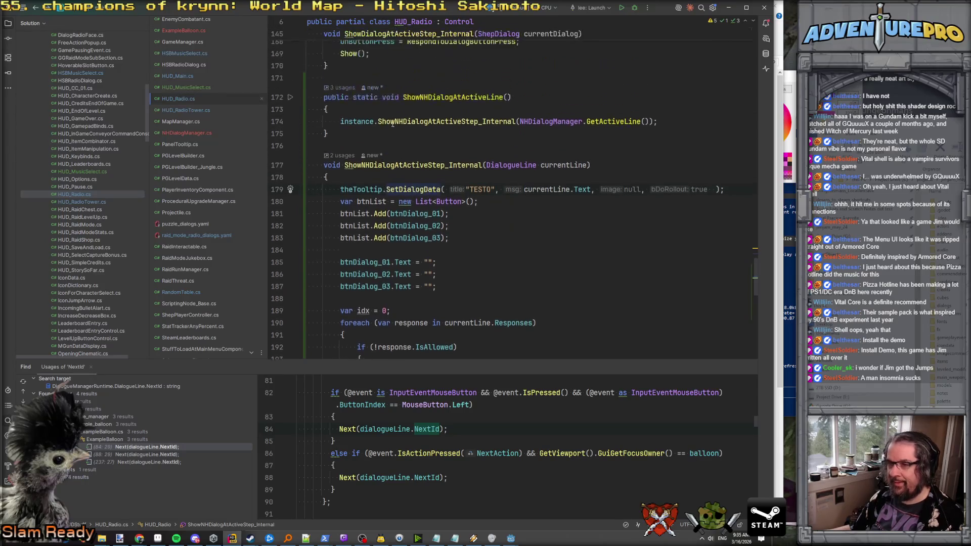
{"action": "scroll", "coordinate": [509, 191], "scroll_direction": "down", "scroll_amount": 9}
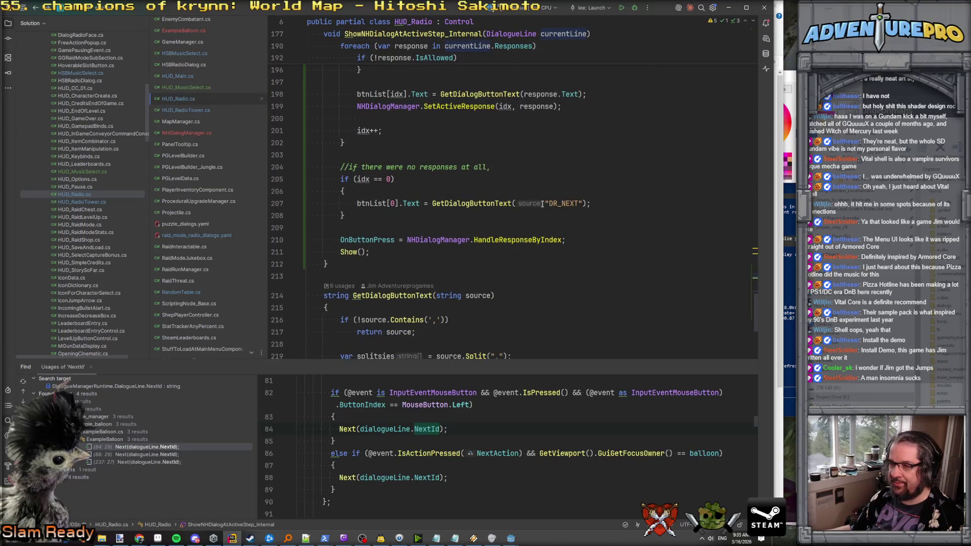
Wrap "DR_NEXT" on line 207 in TM_StringManager.Translate(...) using autocomplete.
{"action": "key", "text": "Left"}
{"action": "type", "text": "TM_St"}
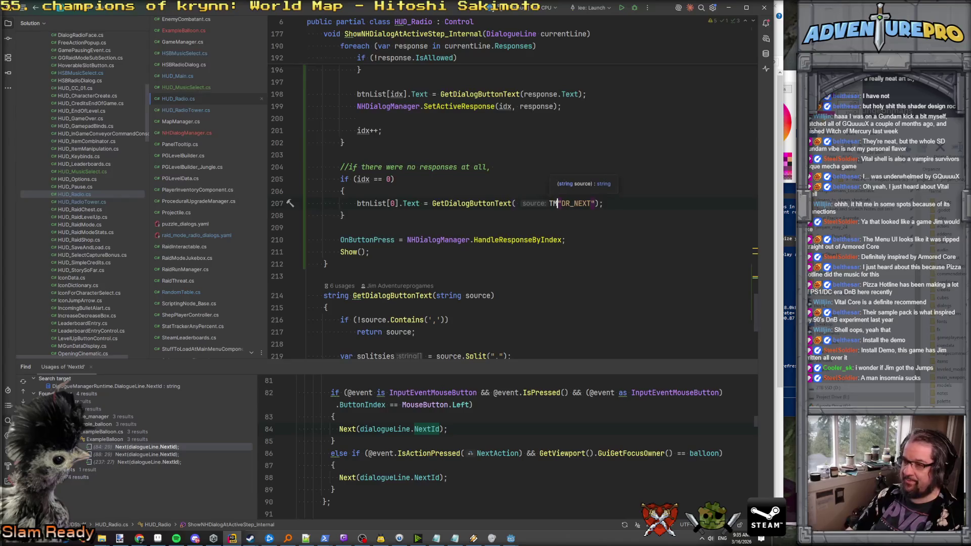
{"action": "type", "text": "ring"}
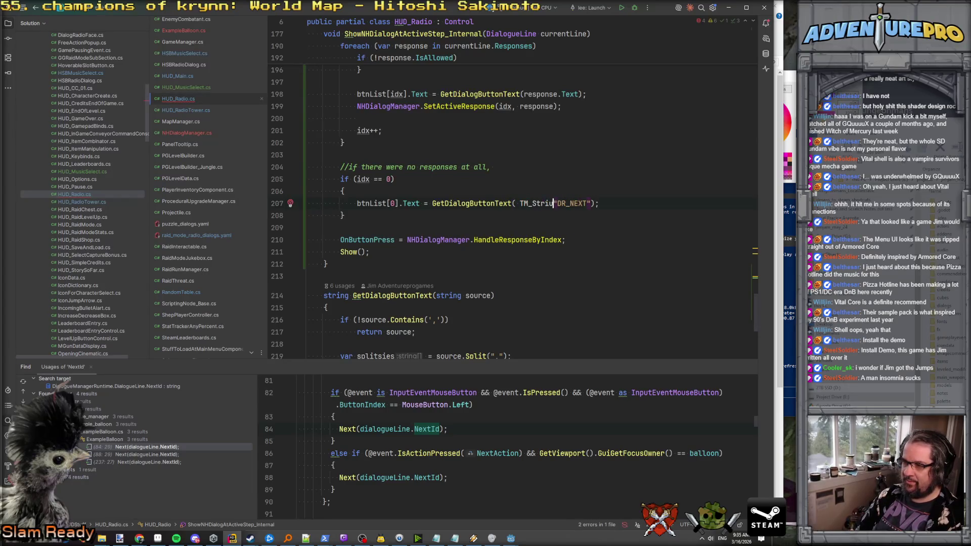
{"action": "key", "text": "Return"}
{"action": "type", "text": "."}
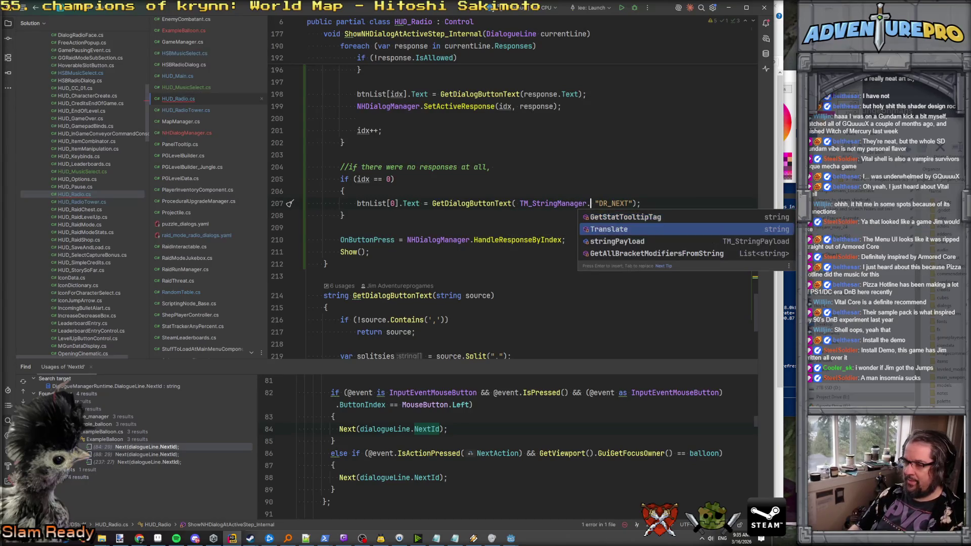
{"action": "key", "text": "Return"}
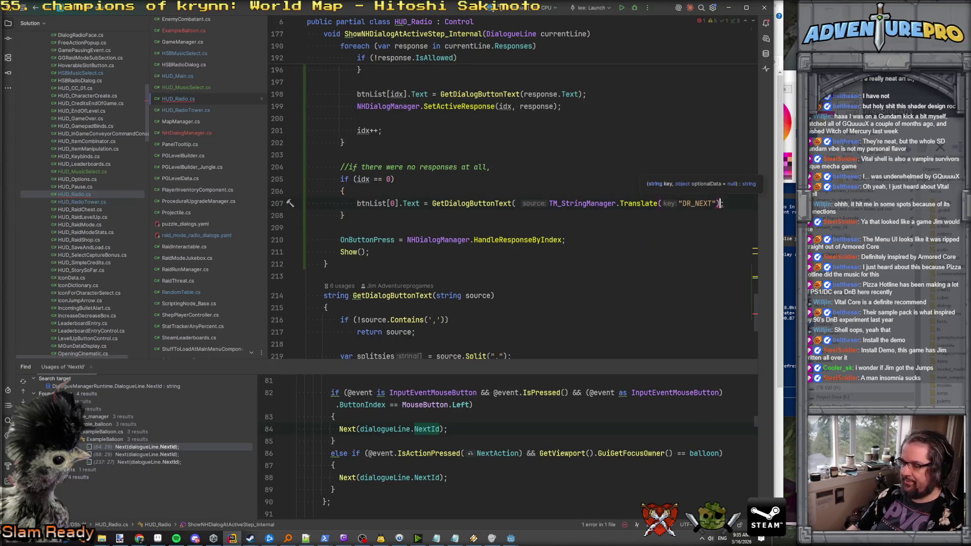
{"action": "type", "text": ");"}
Leave the finished DR_NEXT line and switch over to the Godot editor.
{"action": "left_click", "coordinate": [307, 216]}
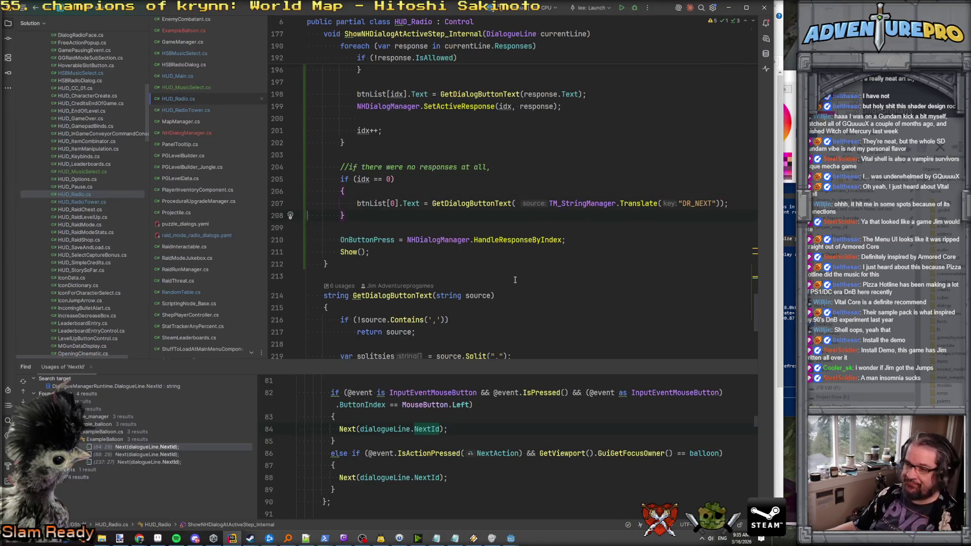
{"action": "scroll", "coordinate": [483, 263], "scroll_direction": "down", "scroll_amount": 2}
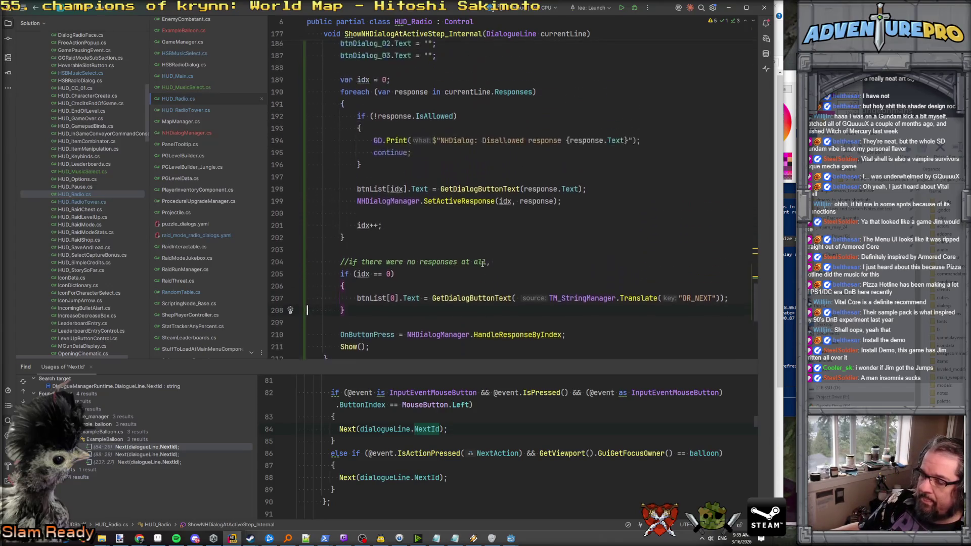
{"action": "scroll", "coordinate": [489, 201], "scroll_direction": "up", "scroll_amount": 6}
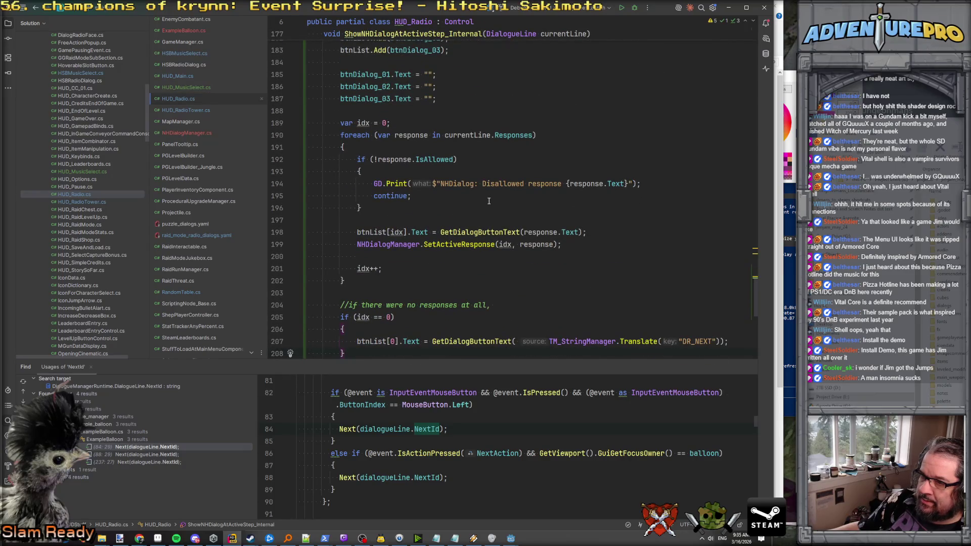
{"action": "scroll", "coordinate": [489, 201], "scroll_direction": "down", "scroll_amount": 3}
{"action": "left_click", "coordinate": [514, 540]}
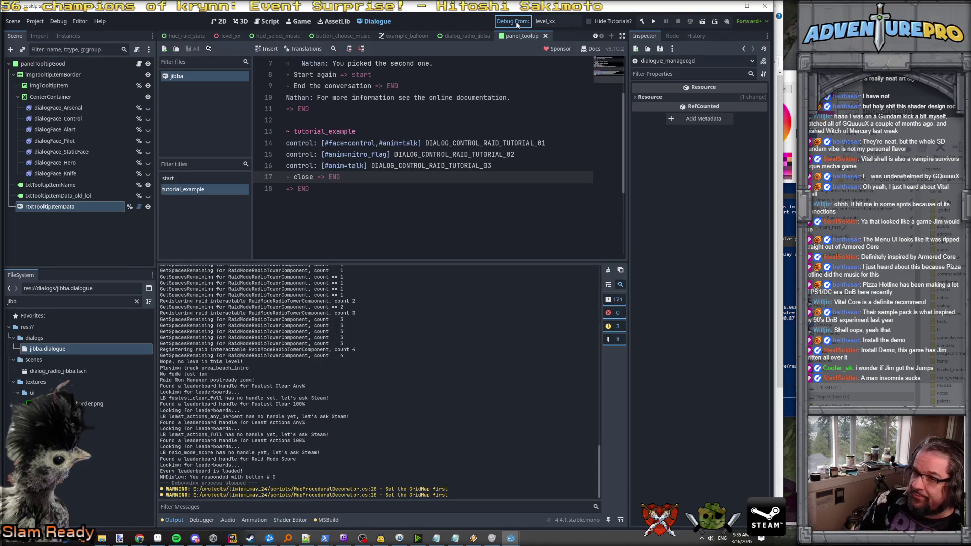
Run the game and enter the TESTNHDIALOG command in the in-game console.
{"action": "left_click", "coordinate": [517, 23]}
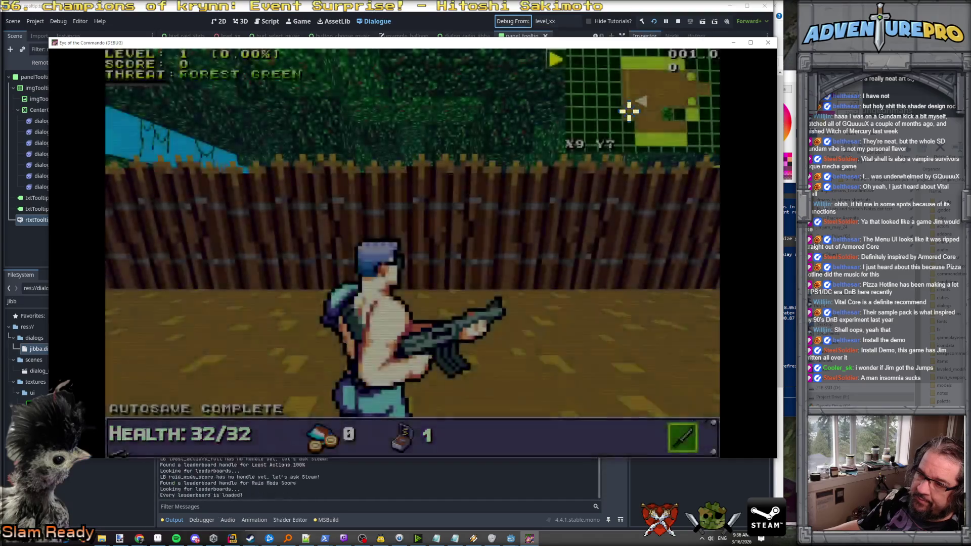
{"action": "key", "text": "grave"}
{"action": "type", "text": "TESTNHD"}
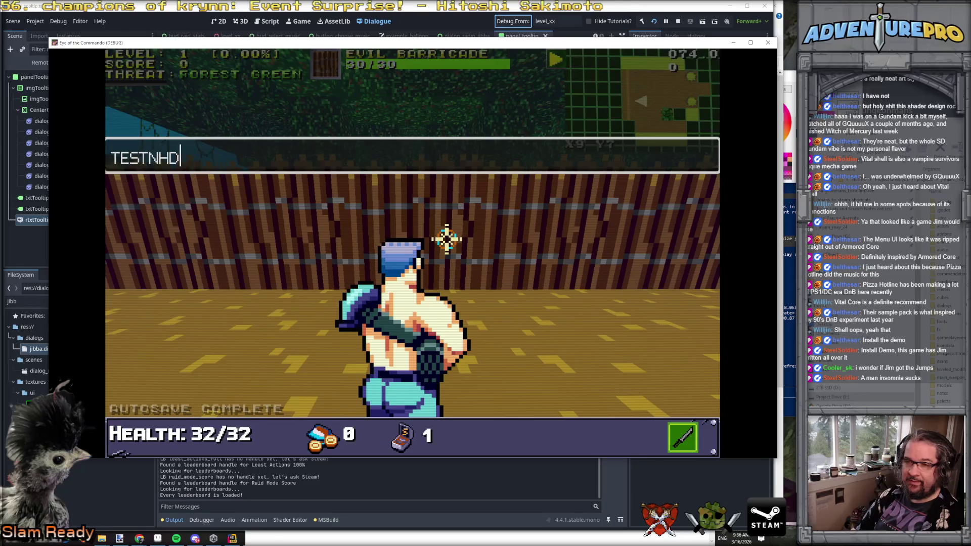
{"action": "type", "text": "OG"}
{"action": "key", "text": "Return"}
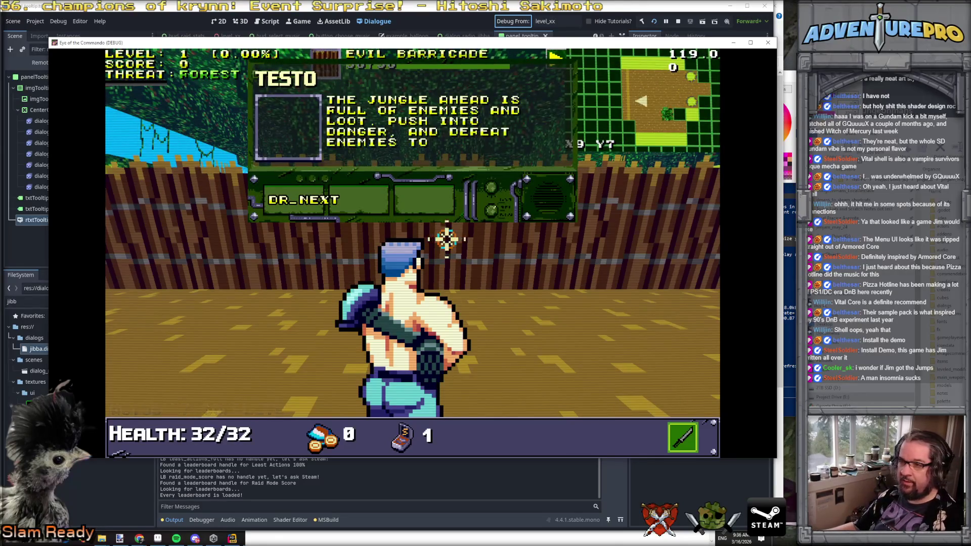
Choose DR_NEXT twice, then expand the first NullReferenceException in Debugger > Errors.
{"action": "left_click", "coordinate": [307, 200]}
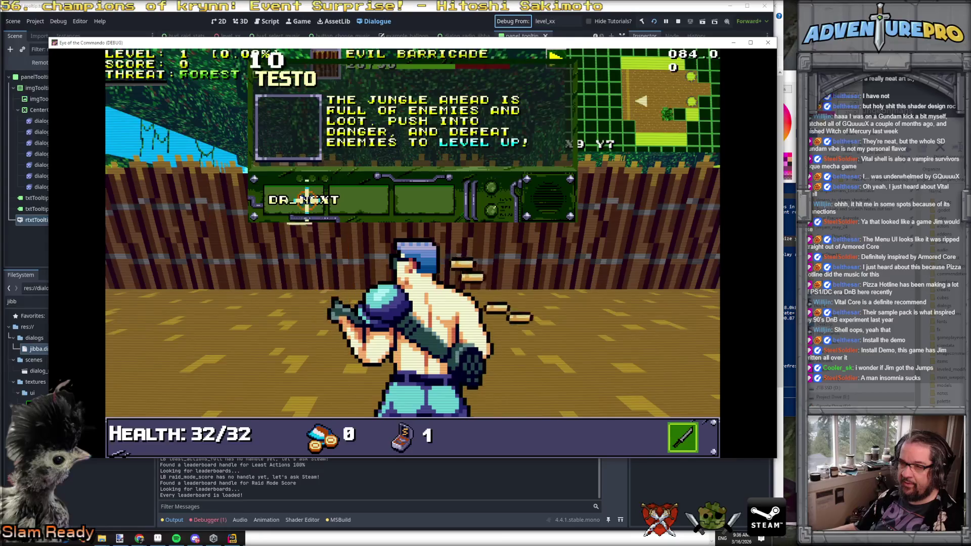
{"action": "left_click", "coordinate": [280, 200]}
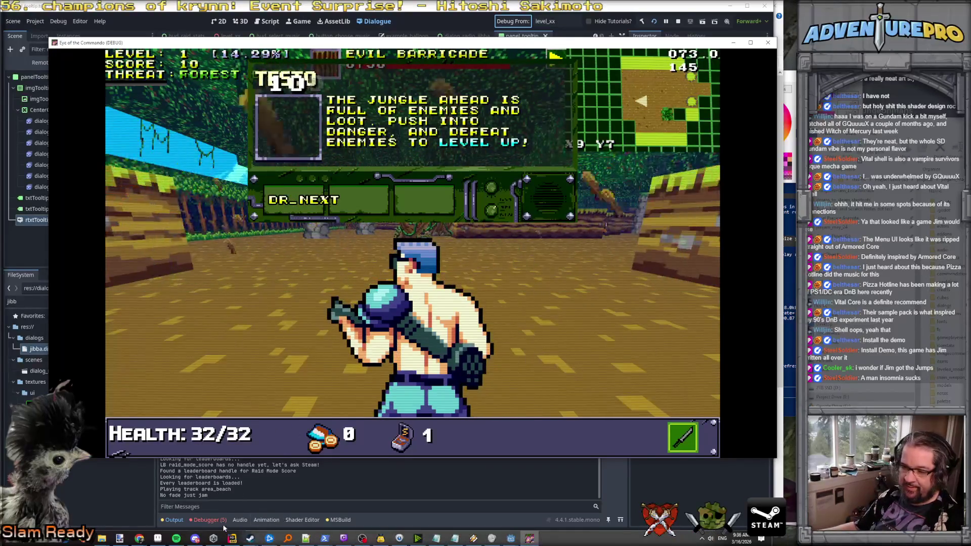
{"action": "left_click", "coordinate": [212, 520]}
{"action": "left_click", "coordinate": [163, 296]}
Open NHDialogManager.cs from the error and add 'activeResponses = new Dictionary<int, DialogueResponse>();' in StartDialogue.
{"action": "double_click", "coordinate": [270, 319]}
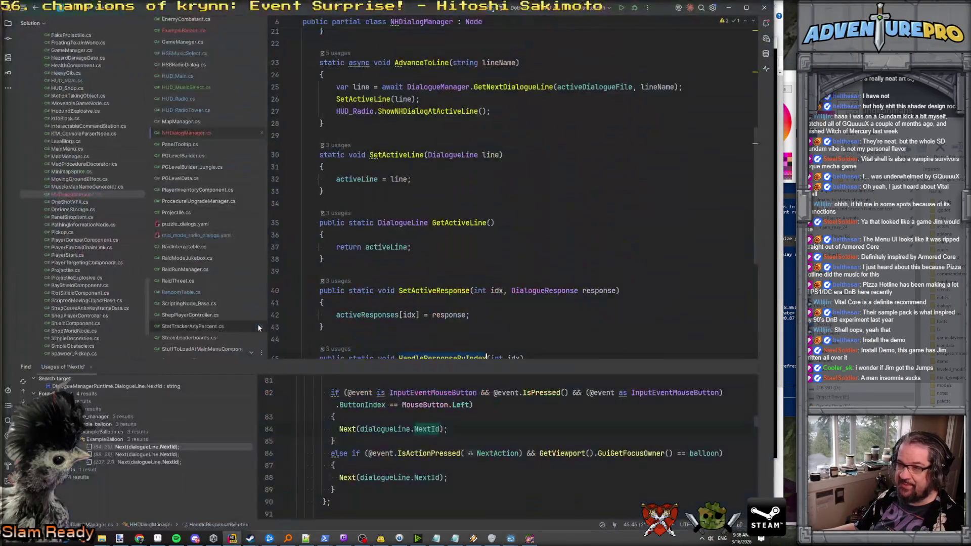
{"action": "scroll", "coordinate": [420, 273], "scroll_direction": "up", "scroll_amount": 8}
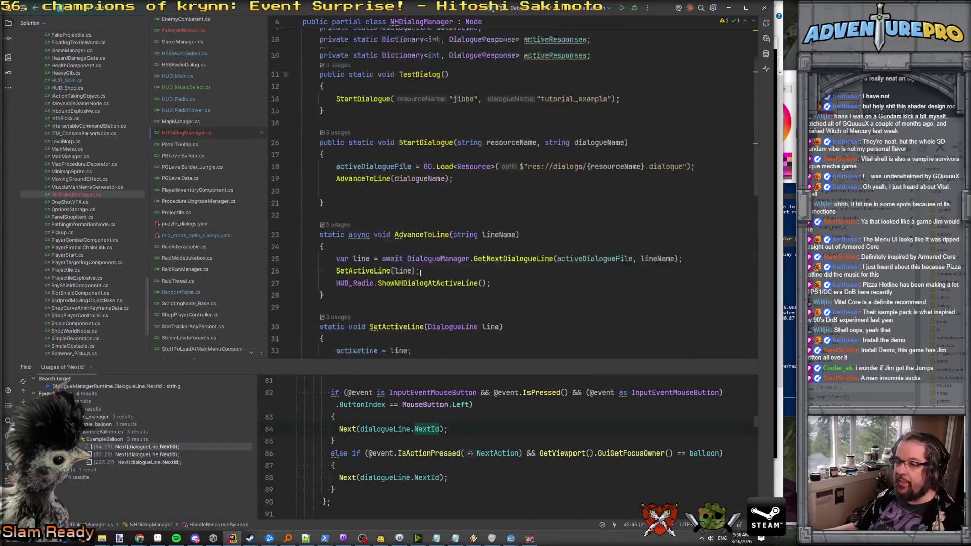
{"action": "scroll", "coordinate": [420, 273], "scroll_direction": "down", "scroll_amount": 4}
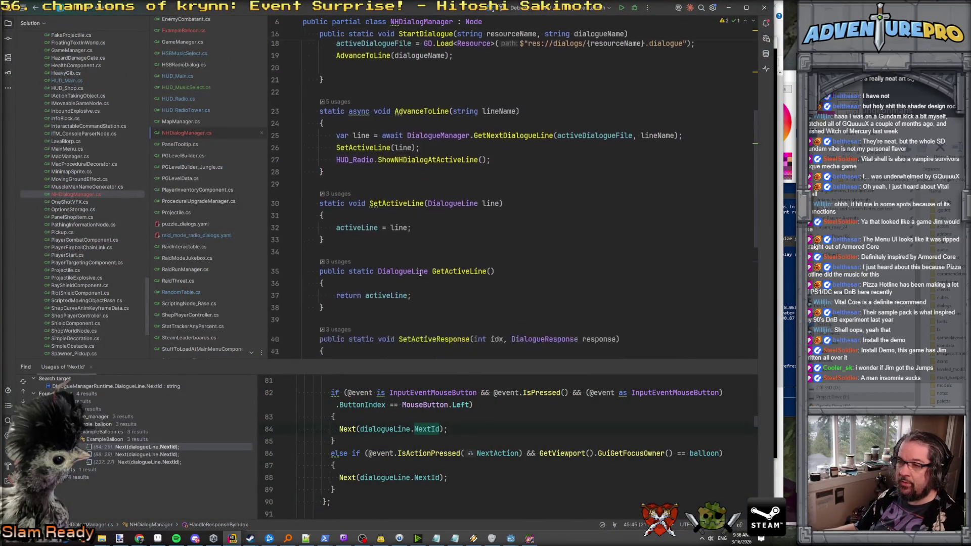
{"action": "scroll", "coordinate": [358, 267], "scroll_direction": "down", "scroll_amount": 1}
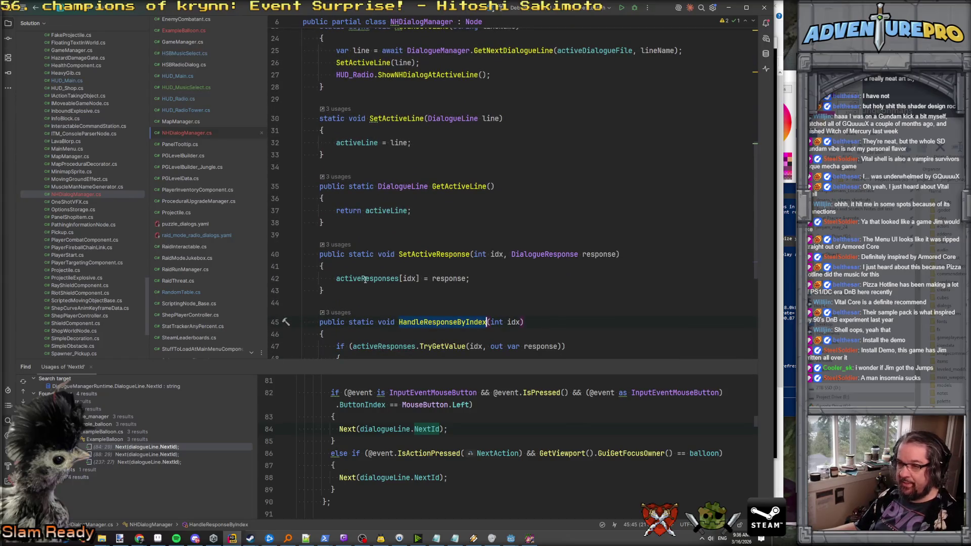
{"action": "scroll", "coordinate": [365, 279], "scroll_direction": "down", "scroll_amount": 2}
{"action": "double_click", "coordinate": [378, 206]}
{"action": "scroll", "coordinate": [377, 207], "scroll_direction": "up", "scroll_amount": 9}
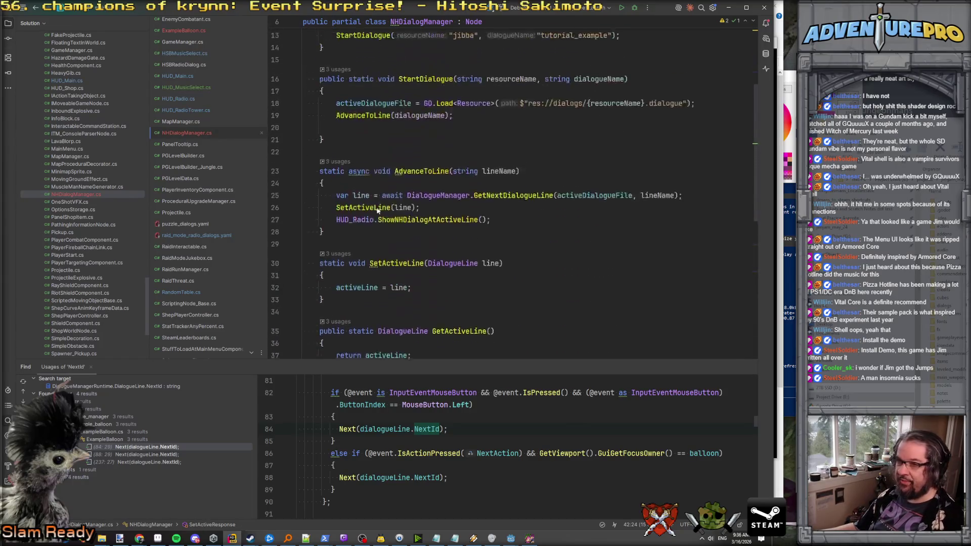
{"action": "left_click", "coordinate": [375, 200]}
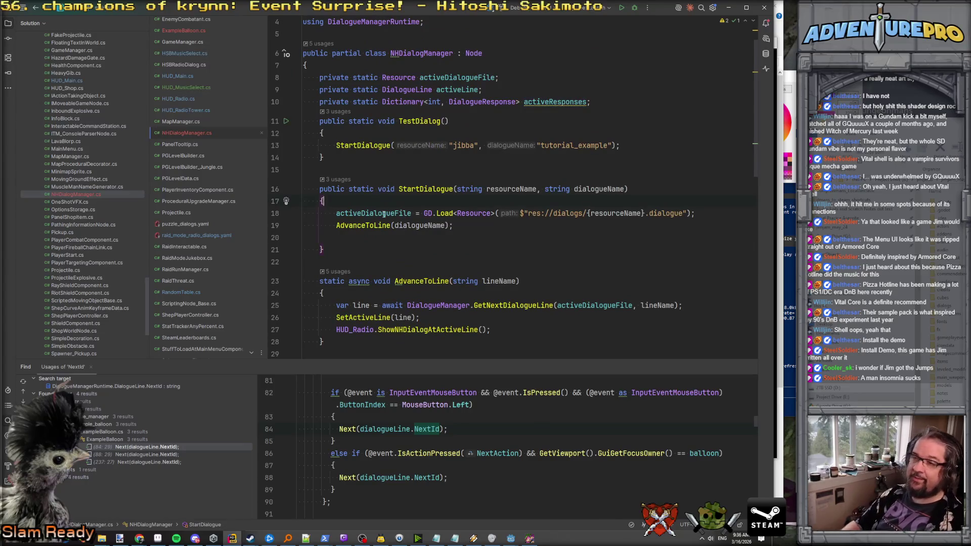
{"action": "key", "text": "Return"}
{"action": "type", "text": "activeResponses = new"}
{"action": "key", "text": "Return"}
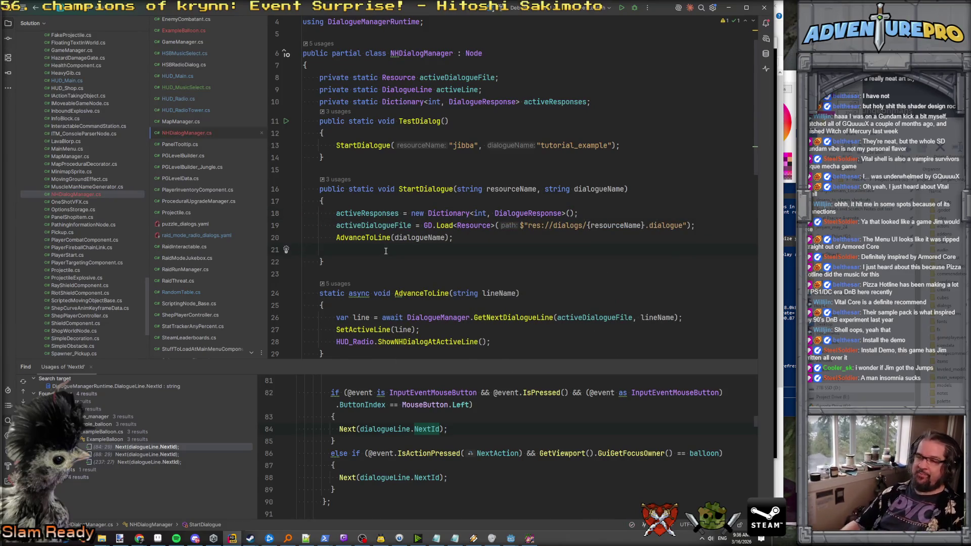
{"action": "key", "text": "ctrl+y"}
{"action": "scroll", "coordinate": [386, 251], "scroll_direction": "down", "scroll_amount": 10}
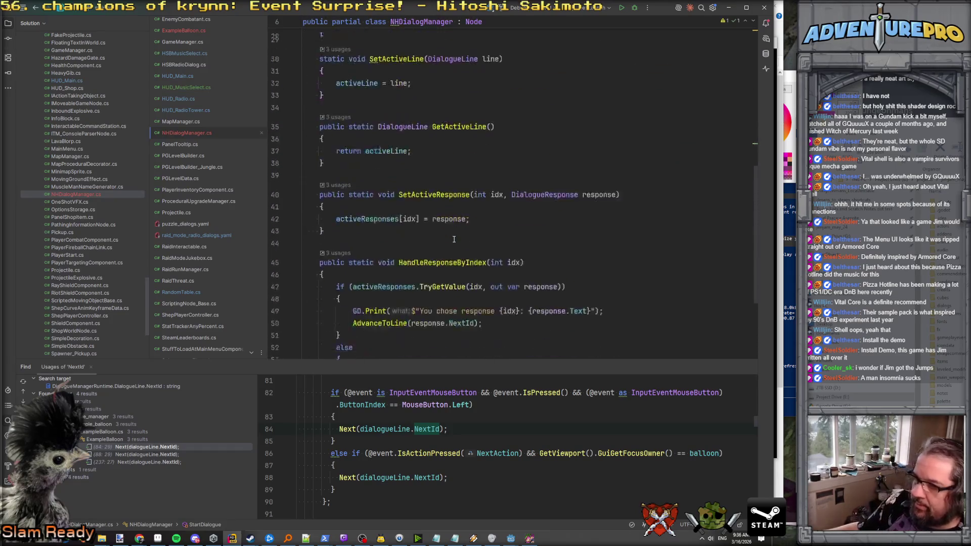
Launch the game with Shift+F10 to test, close it, and return to Godot.
{"action": "key", "text": "shift+F10"}
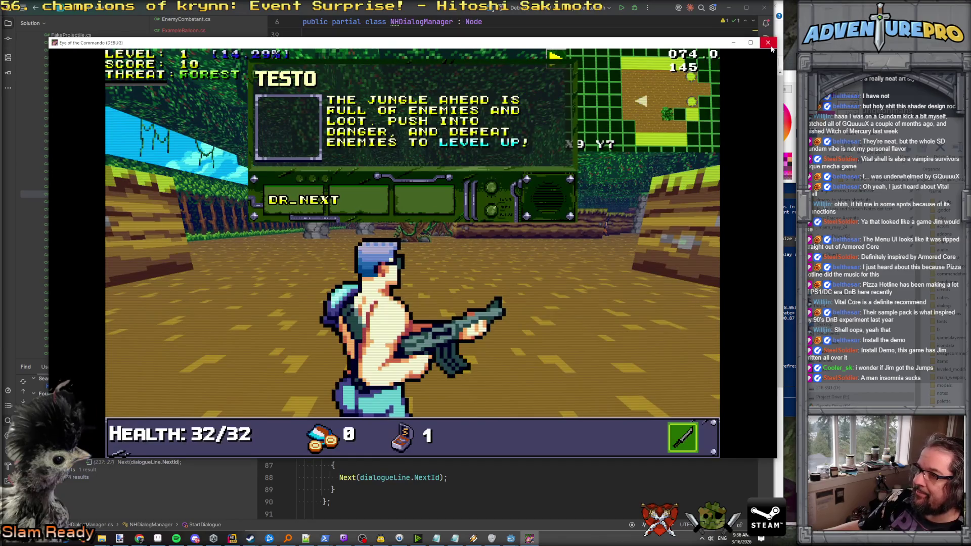
{"action": "left_click", "coordinate": [768, 42]}
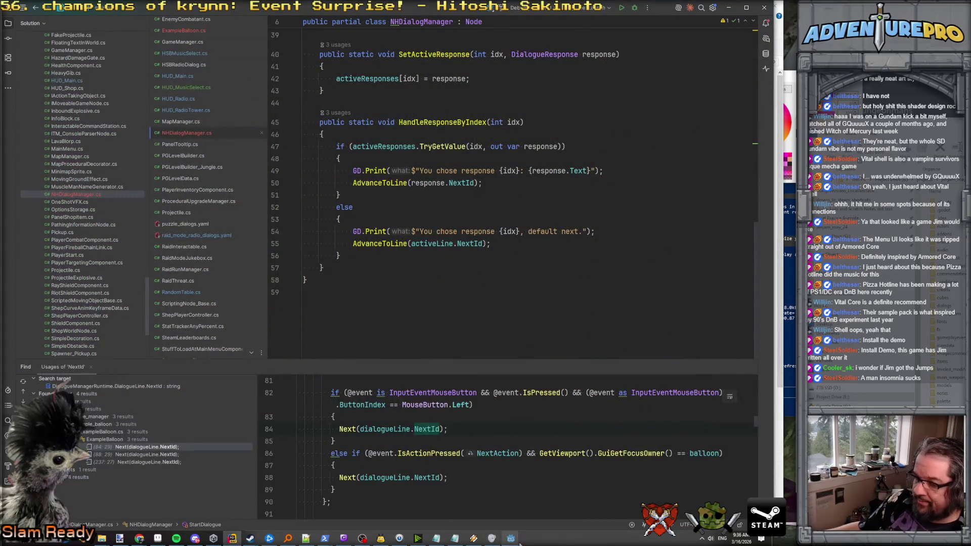
{"action": "mouse_move", "coordinate": [511, 538]}
{"action": "left_click", "coordinate": [527, 511]}
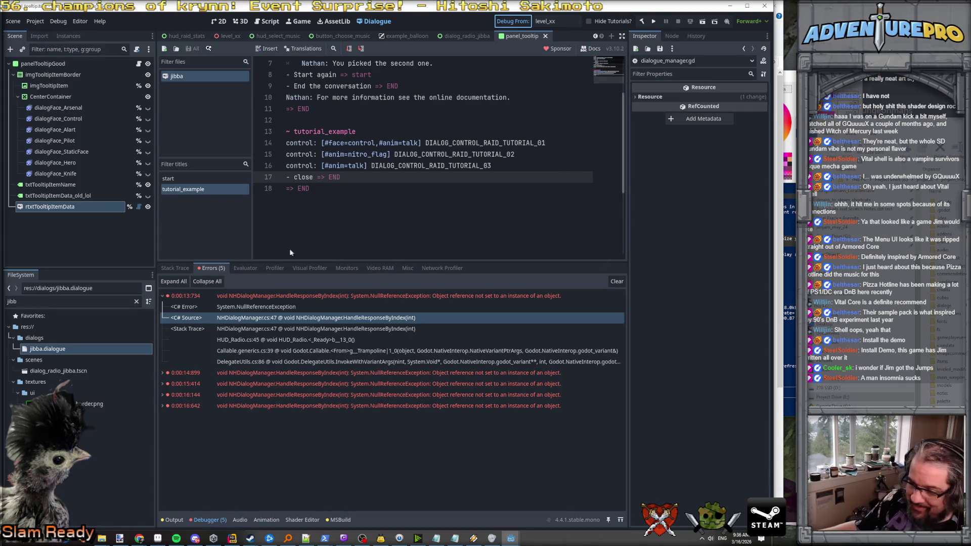
Save the current Godot scene with Ctrl+S.
{"action": "key", "text": "ctrl+s"}
{"action": "mouse_move", "coordinate": [245, 530]}
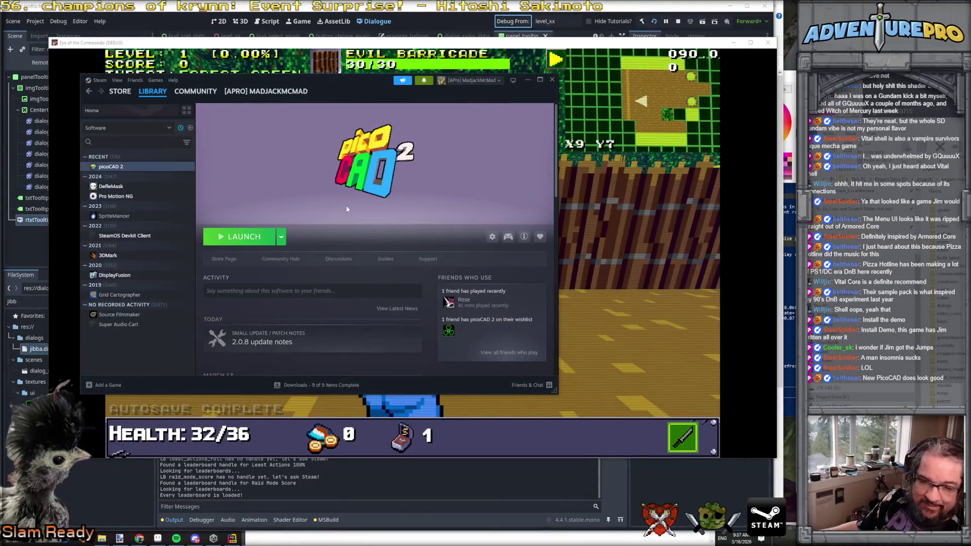
Open the picoCAD 2 store page, maximize Steam, and play the trailer in the large viewer.
{"action": "left_click", "coordinate": [228, 260]}
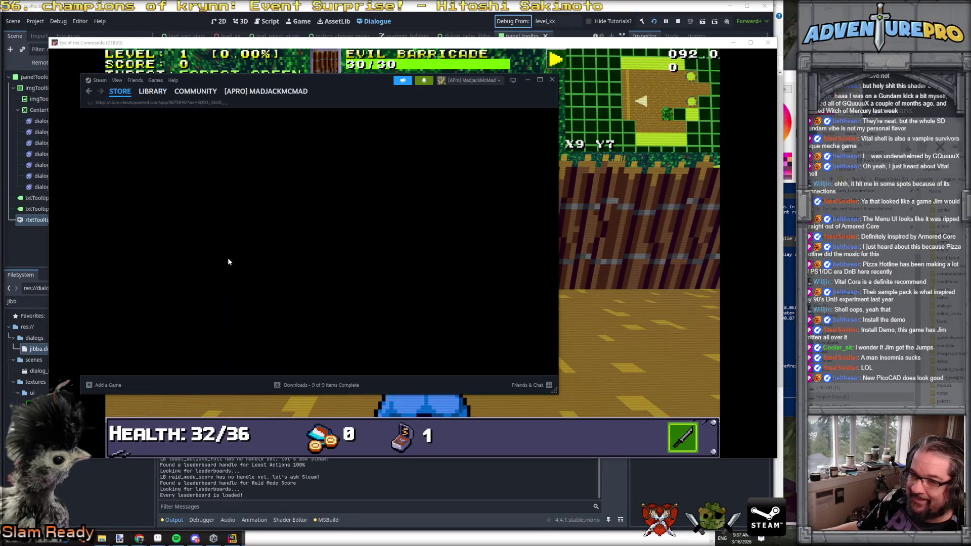
{"action": "key", "text": "super+Up"}
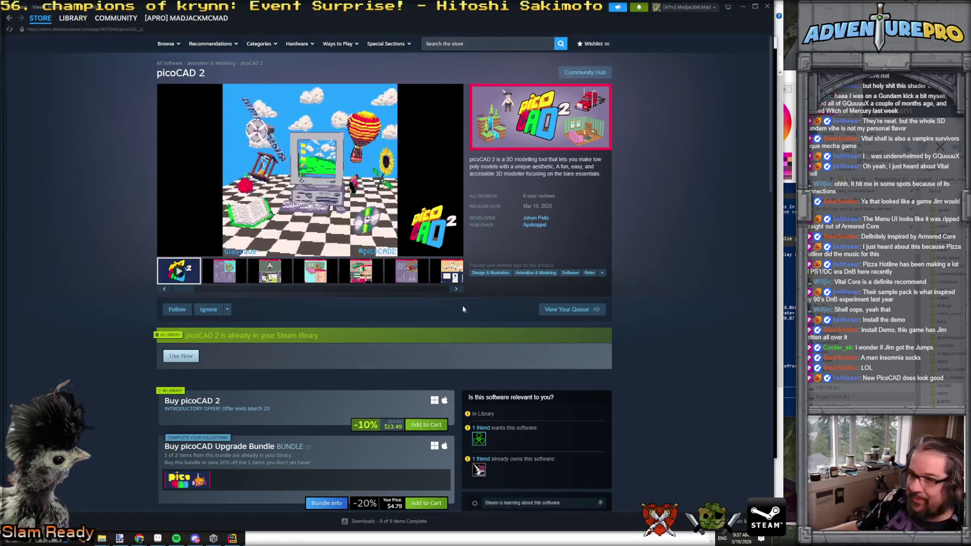
{"action": "left_click", "coordinate": [436, 250]}
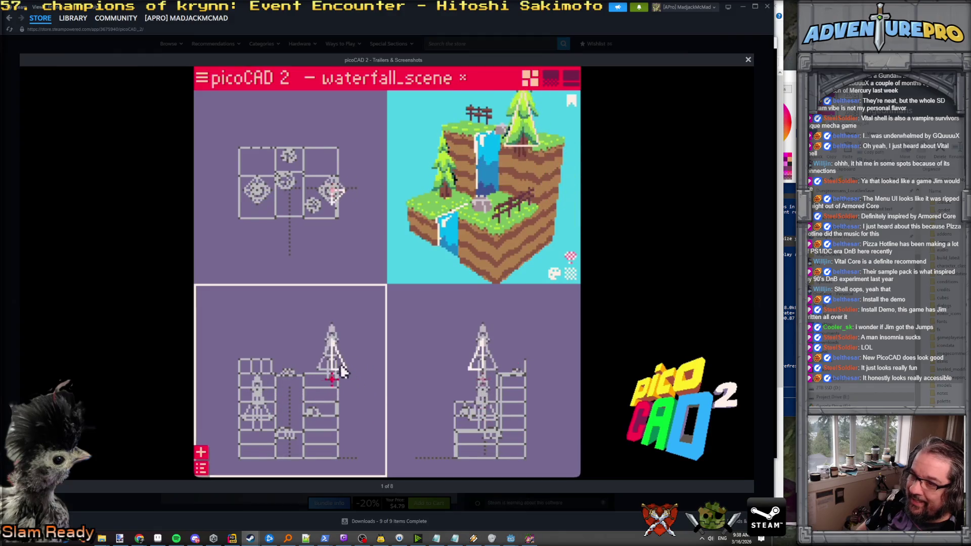
{"action": "mouse_move", "coordinate": [478, 225]}
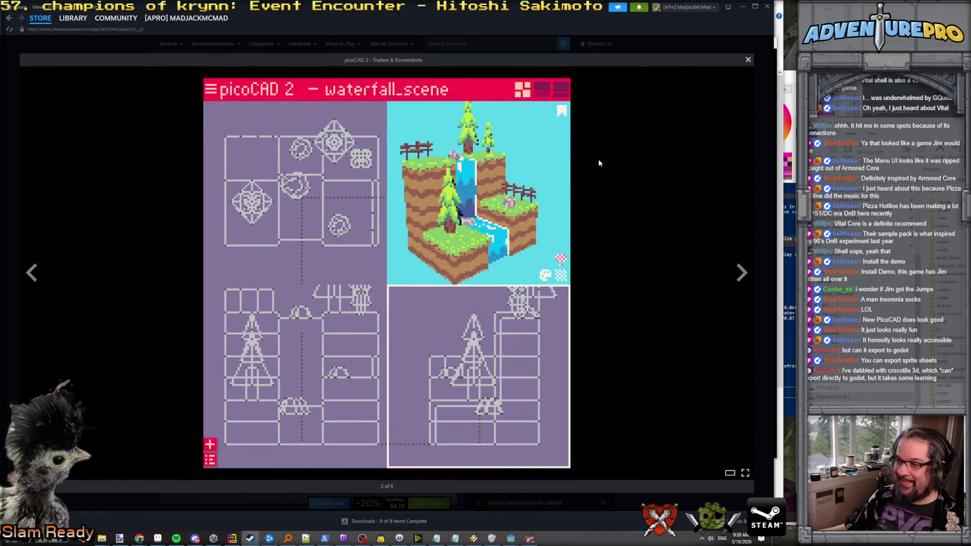
Close the trailer viewer, replay the trailer in the store gallery, then minimize Steam.
{"action": "left_click", "coordinate": [747, 61]}
{"action": "scroll", "coordinate": [376, 240], "scroll_direction": "down", "scroll_amount": 6}
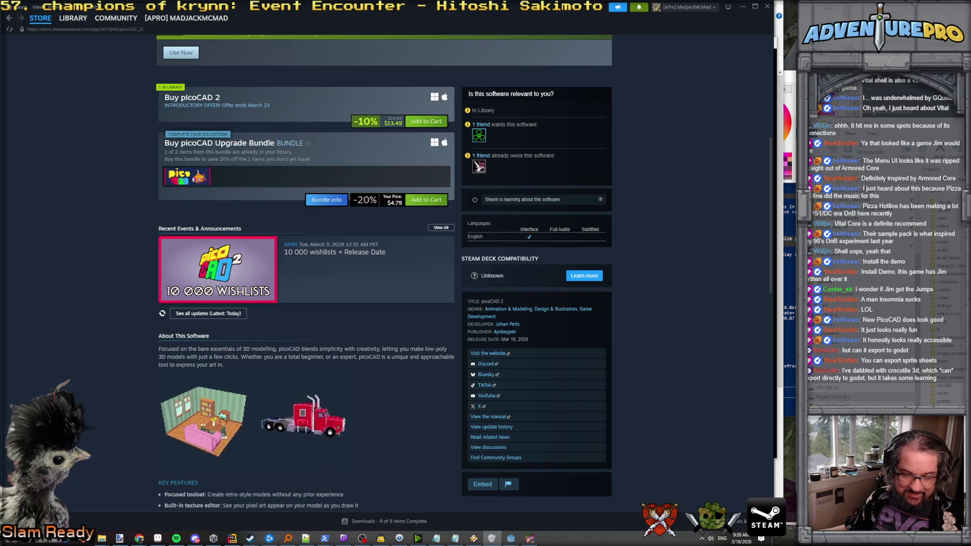
{"action": "scroll", "coordinate": [244, 205], "scroll_direction": "up", "scroll_amount": 4}
{"action": "scroll", "coordinate": [243, 206], "scroll_direction": "up", "scroll_amount": 3}
{"action": "scroll", "coordinate": [244, 205], "scroll_direction": "down", "scroll_amount": 5}
{"action": "scroll", "coordinate": [243, 205], "scroll_direction": "up", "scroll_amount": 5}
{"action": "left_click", "coordinate": [179, 275]}
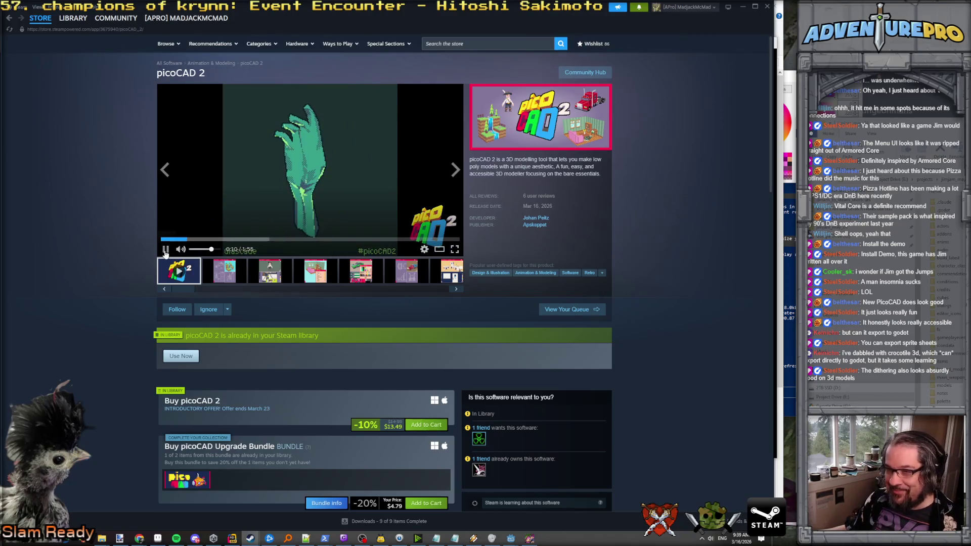
{"action": "left_click", "coordinate": [744, 7]}
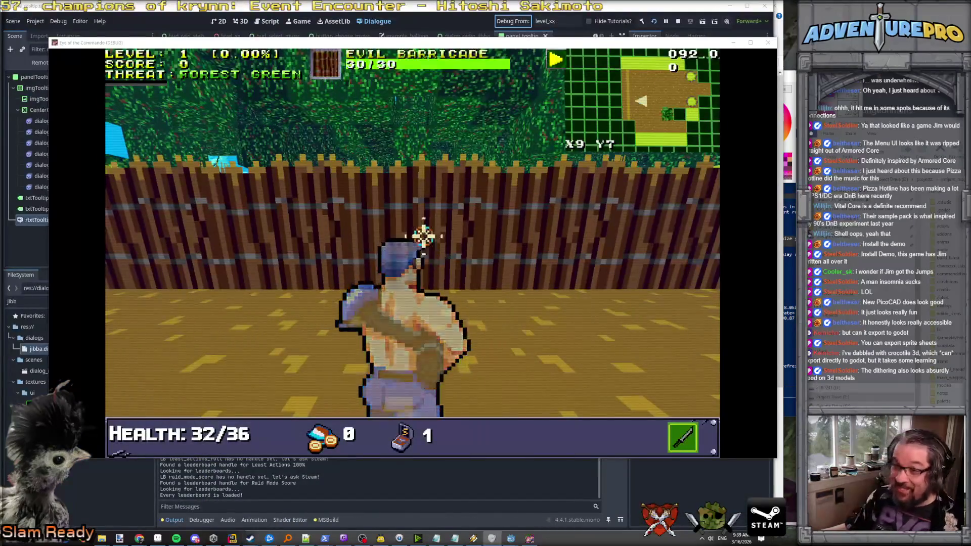
Destroy the evil barricade and run the TESTNHDIALOG debug command.
{"action": "left_click", "coordinate": [415, 222]}
{"action": "type", "text": "TESTNHD"}
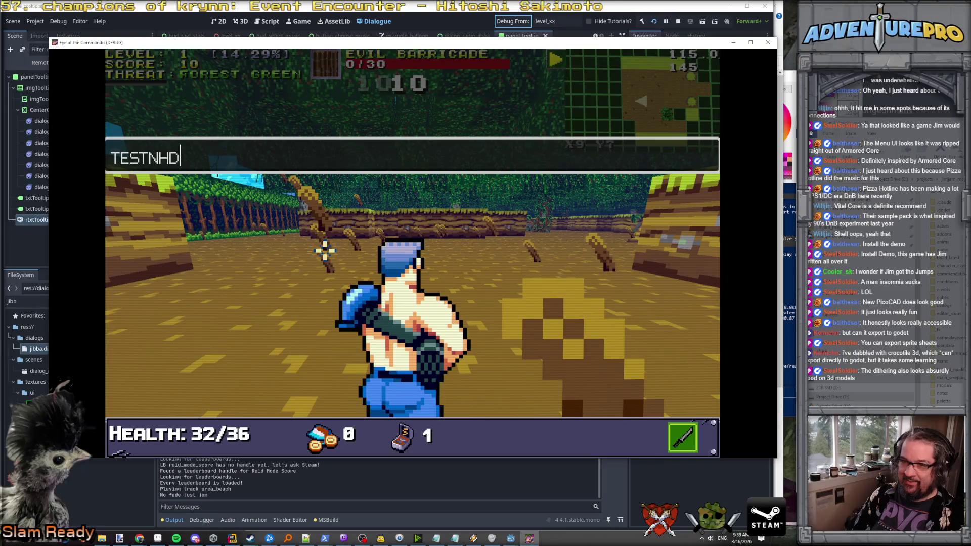
{"action": "type", "text": "IALOG"}
{"action": "key", "text": "Return"}
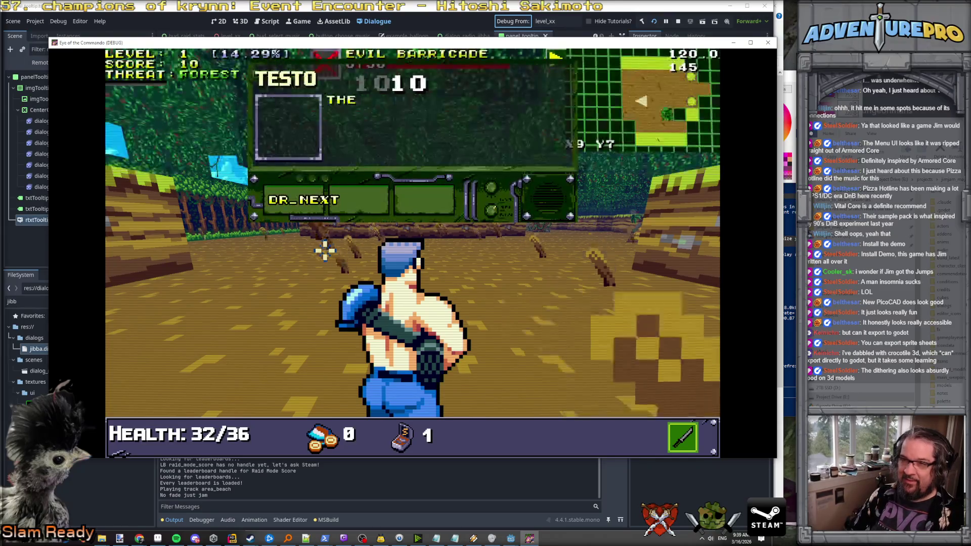
Advance the dialogue with DR_NEXT twice and CLOSE, then show the Errors list.
{"action": "left_click", "coordinate": [281, 199]}
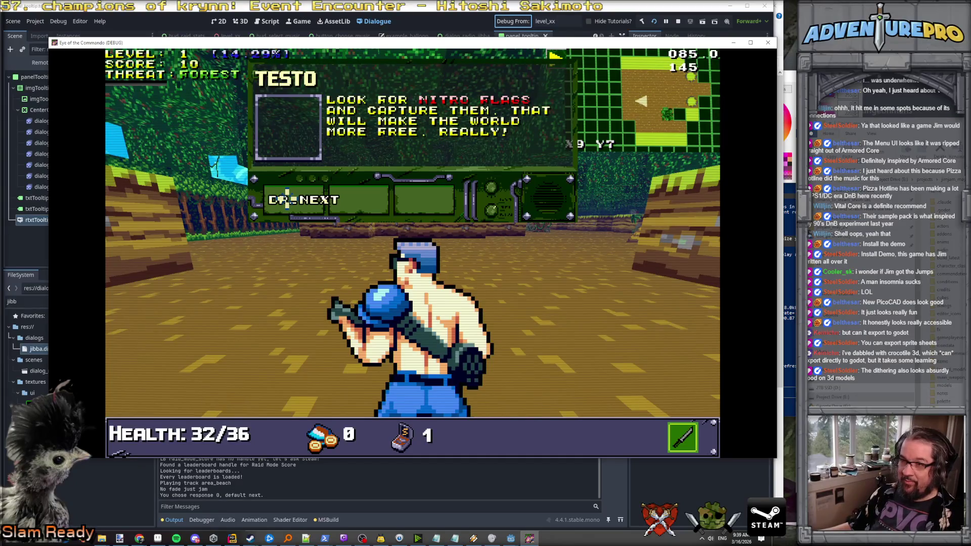
{"action": "left_click", "coordinate": [287, 199]}
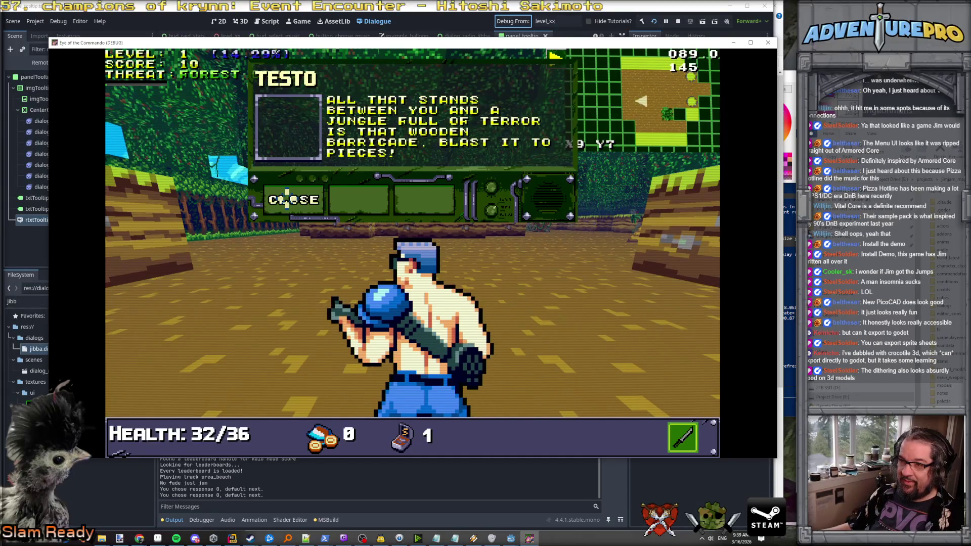
{"action": "left_click", "coordinate": [287, 199]}
{"action": "left_click", "coordinate": [287, 199]}
{"action": "left_click", "coordinate": [287, 199]}
{"action": "left_click", "coordinate": [218, 521]}
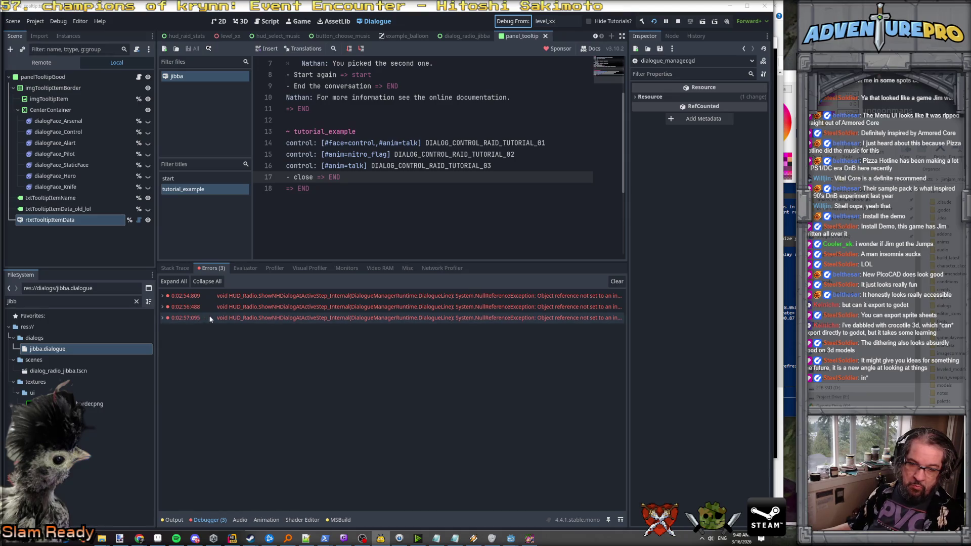
Follow the first NullReferenceException's C# source line from Godot back into the code in Rider.
{"action": "double_click", "coordinate": [177, 296]}
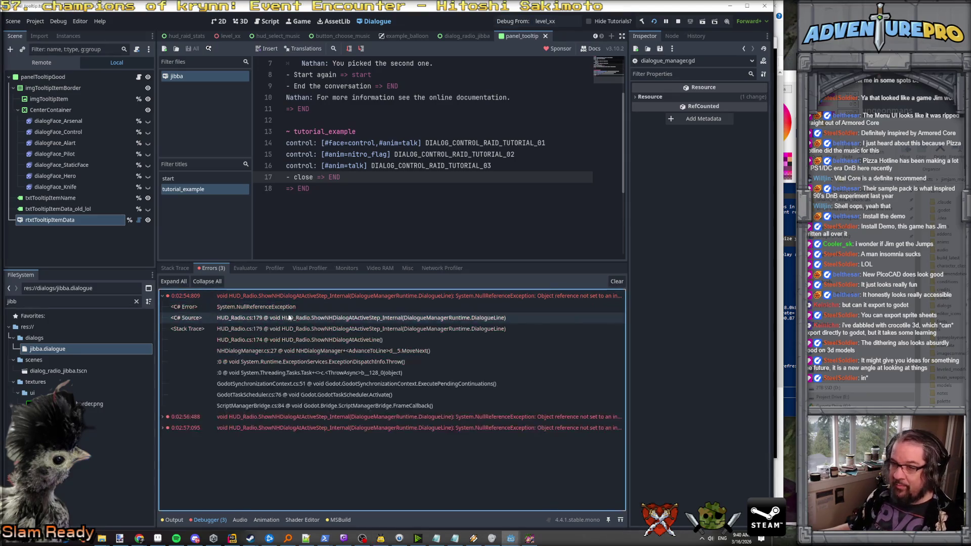
{"action": "left_click", "coordinate": [320, 318]}
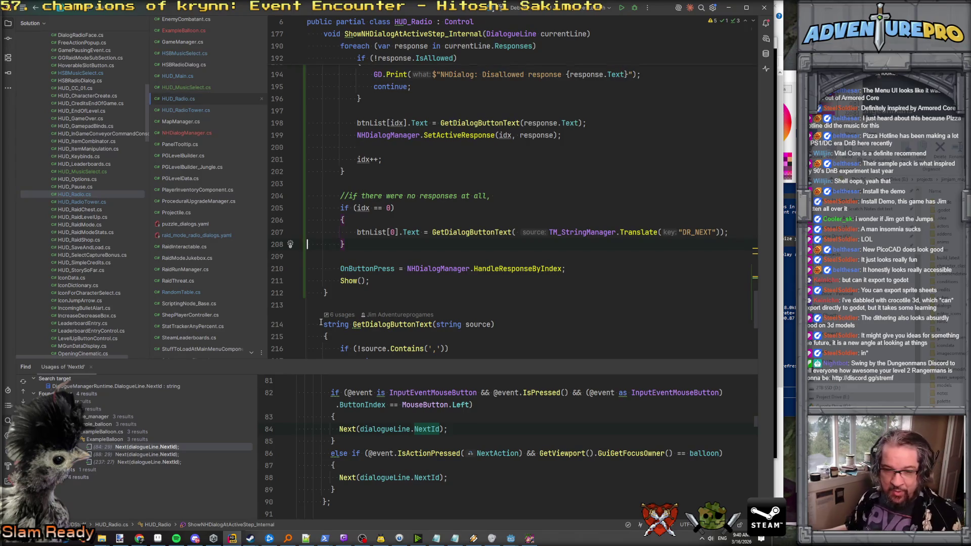
{"action": "key", "text": "alt+Tab"}
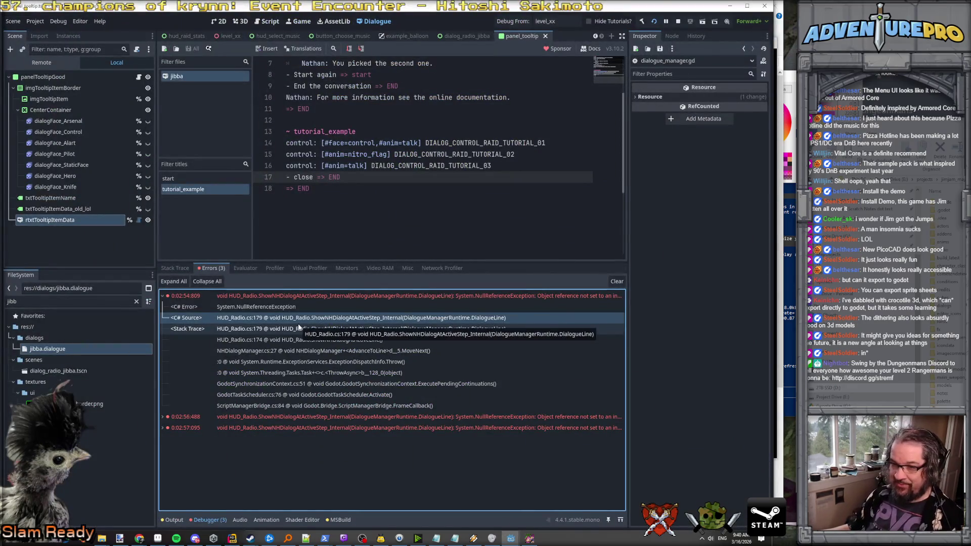
{"action": "key", "text": "alt+Tab"}
{"action": "scroll", "coordinate": [328, 280], "scroll_direction": "up", "scroll_amount": 3}
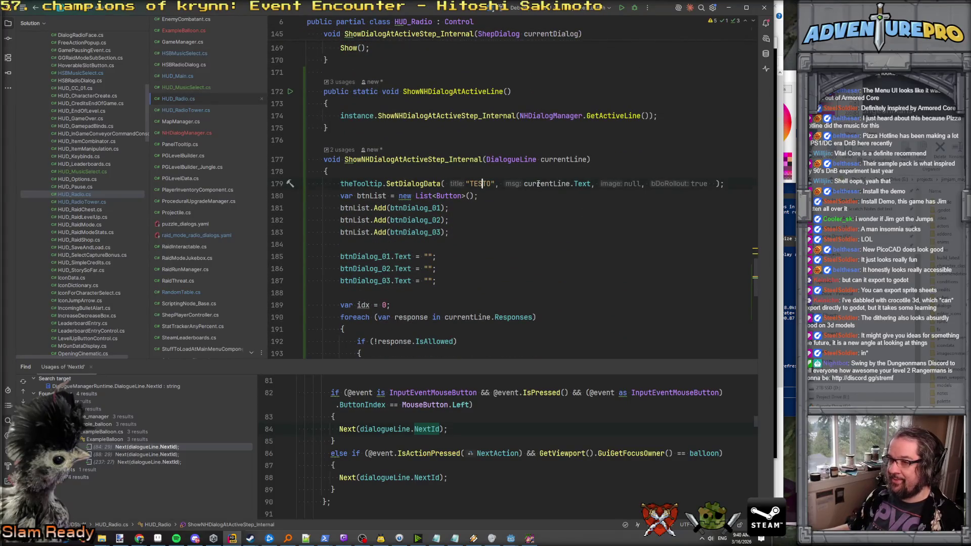
{"action": "key", "text": "ctrl+minus"}
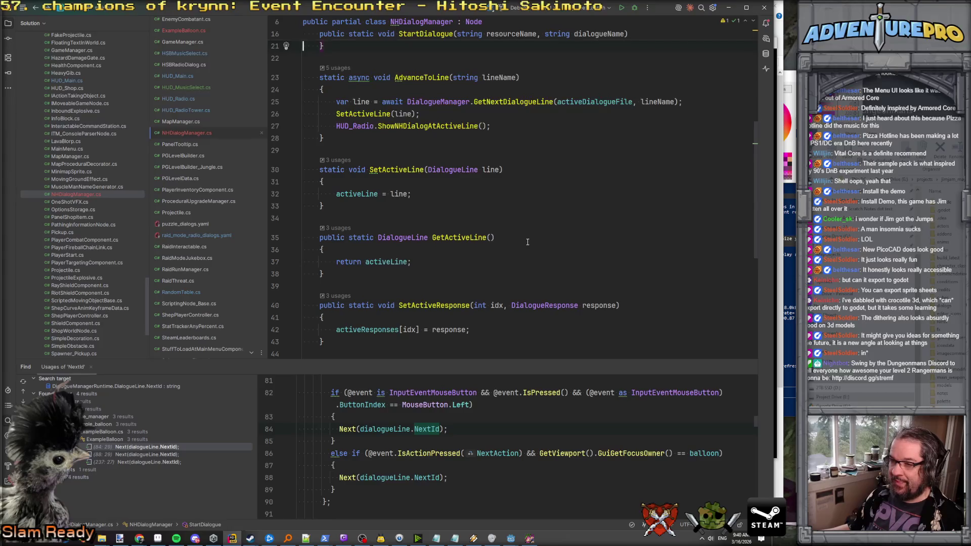
Start an if (line == null) block after GetNextDialogueLine in AdvanceToLine, calling into HUD_Radio.
{"action": "scroll", "coordinate": [527, 242], "scroll_direction": "down", "scroll_amount": 2}
{"action": "key", "text": "ctrl+minus"}
{"action": "key", "text": "ctrl+shift+minus"}
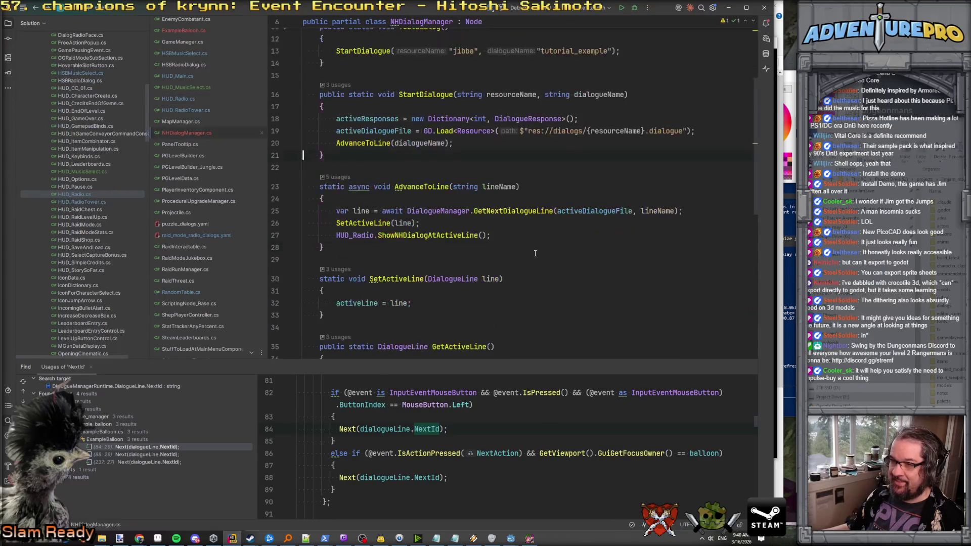
{"action": "left_click", "coordinate": [696, 213]}
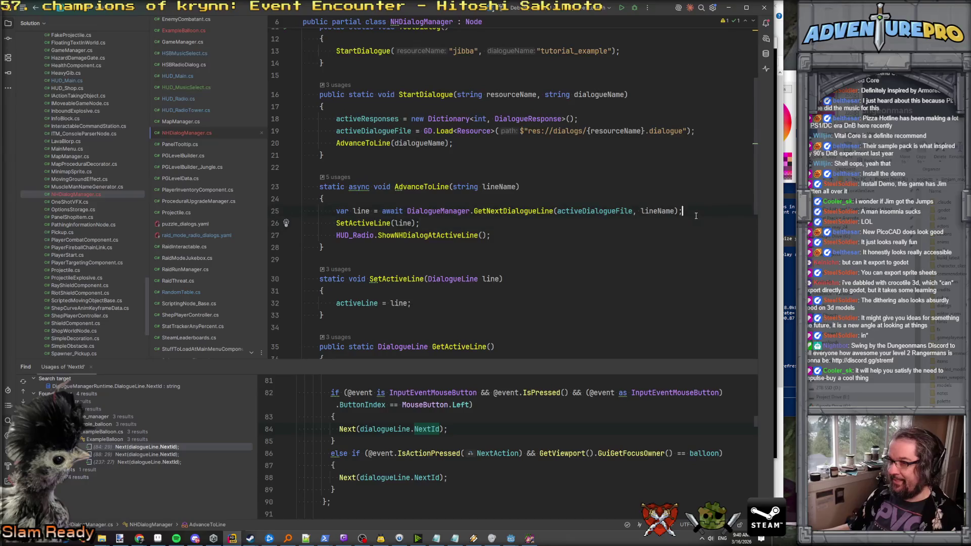
{"action": "key", "text": "Return"}
{"action": "type", "text": "if( line == null )"}
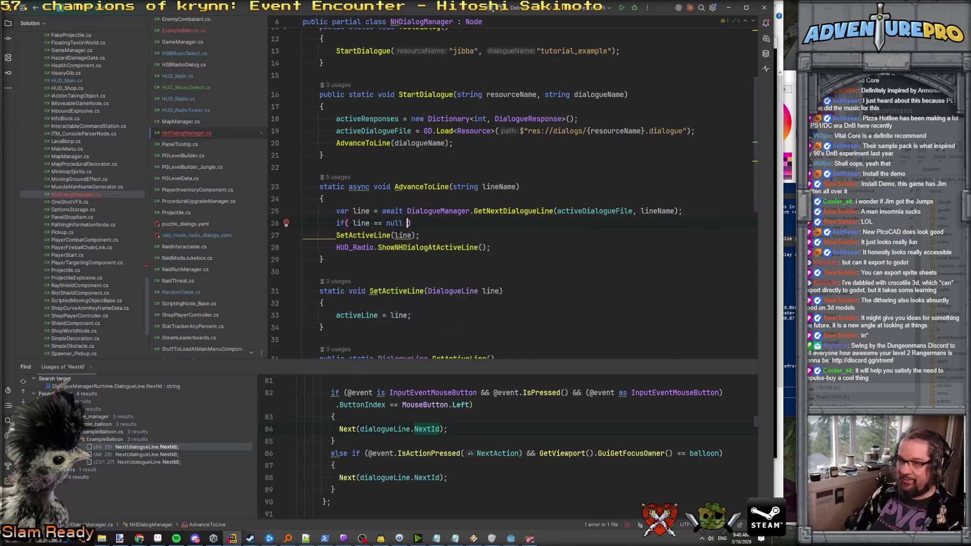
{"action": "key", "text": "Return"}
{"action": "type", "text": "{"}
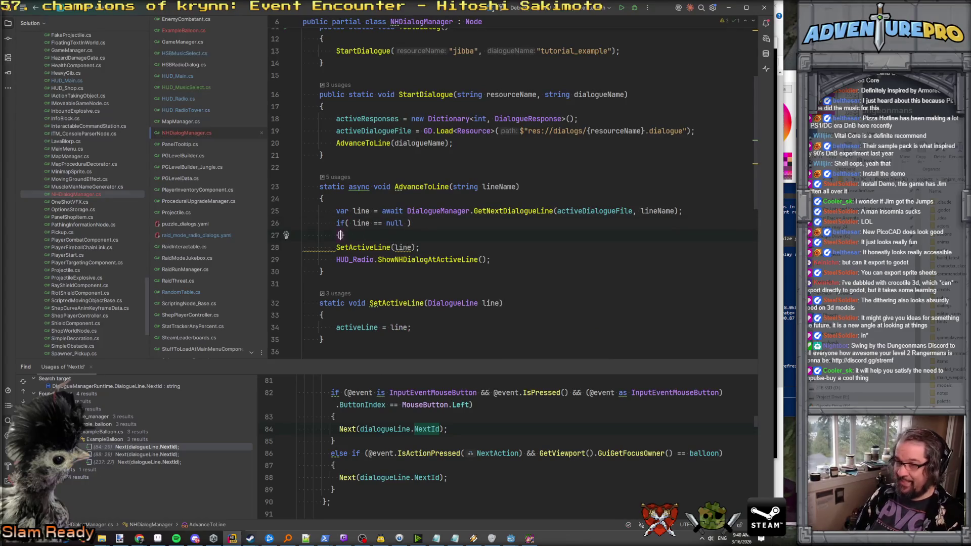
{"action": "key", "text": "Return"}
{"action": "type", "text": "HUD_Radio."}
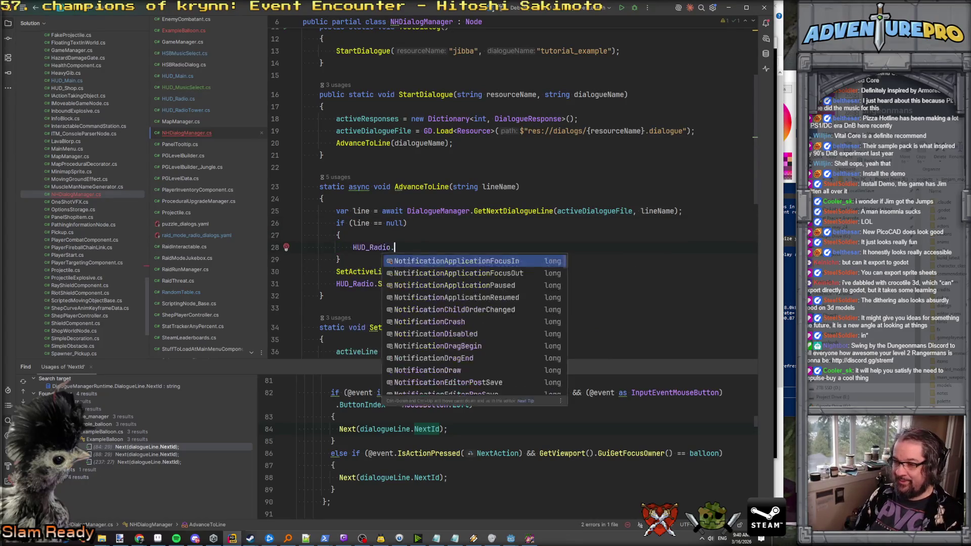
{"action": "type", "text": "S"}
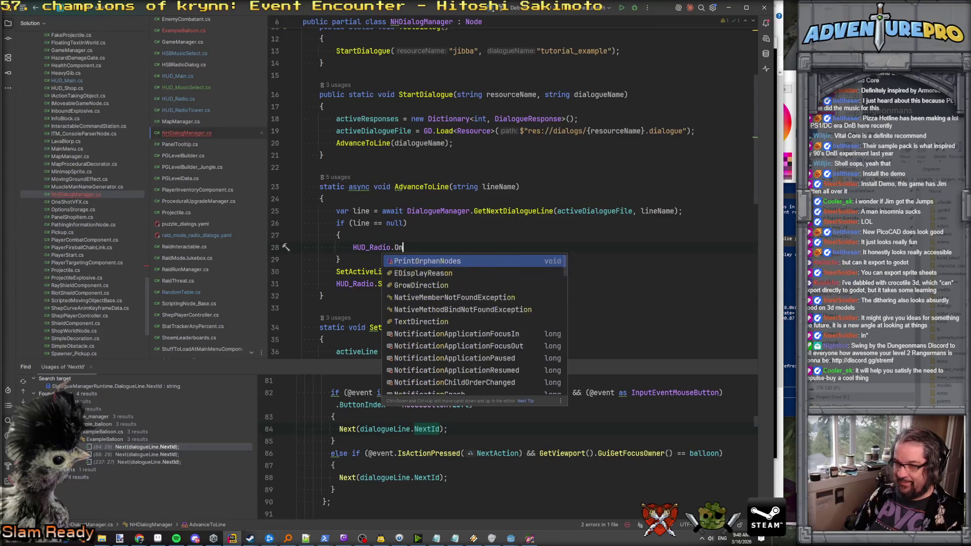
{"action": "key", "text": "BackSpace"}
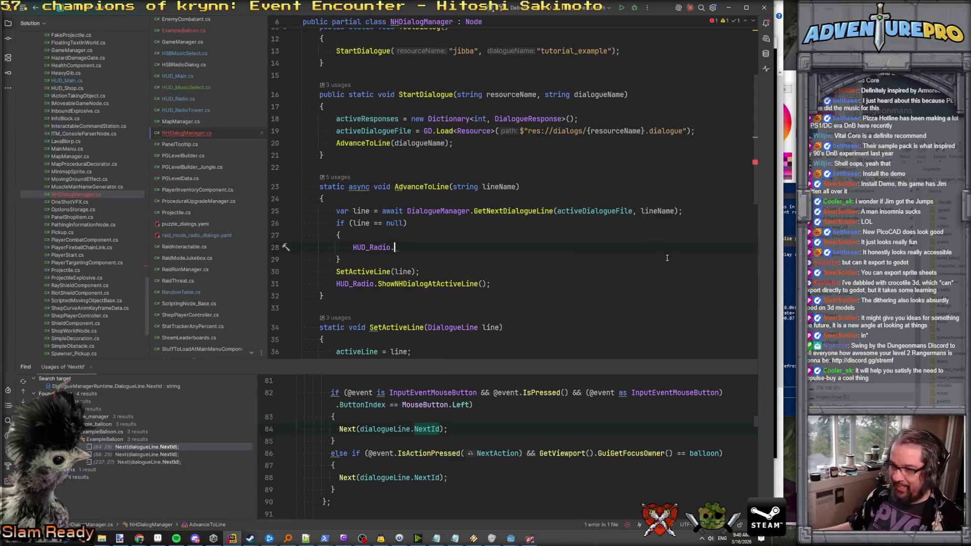
Inspect HUD_Radio's ShowNHDialogAtActiveLine, the EndRadioDialog line and the DoEndOfDialogThings definition.
{"action": "left_click", "coordinate": [445, 284], "text": "ctrl"}
{"action": "scroll", "coordinate": [450, 235], "scroll_direction": "up", "scroll_amount": 10}
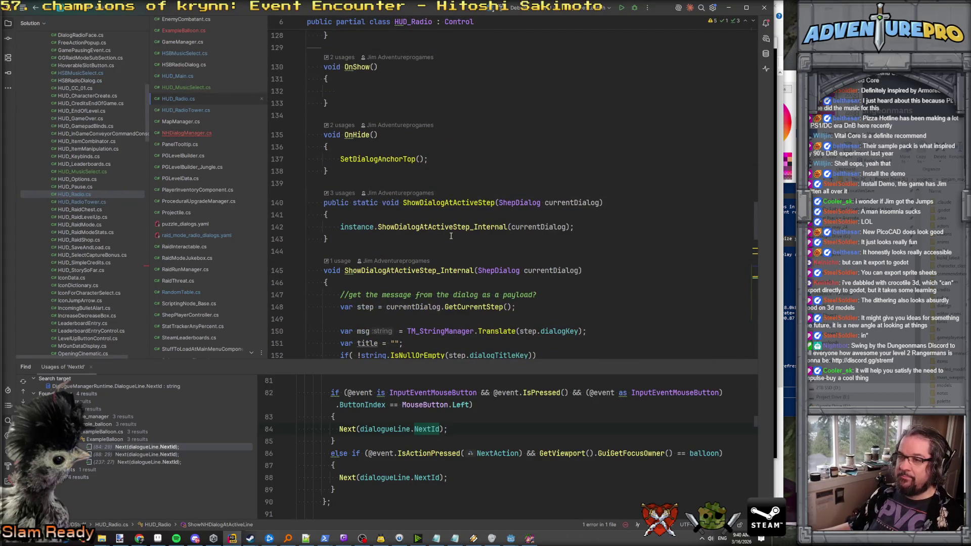
{"action": "scroll", "coordinate": [451, 236], "scroll_direction": "down", "scroll_amount": 5}
{"action": "scroll", "coordinate": [450, 235], "scroll_direction": "down", "scroll_amount": 15}
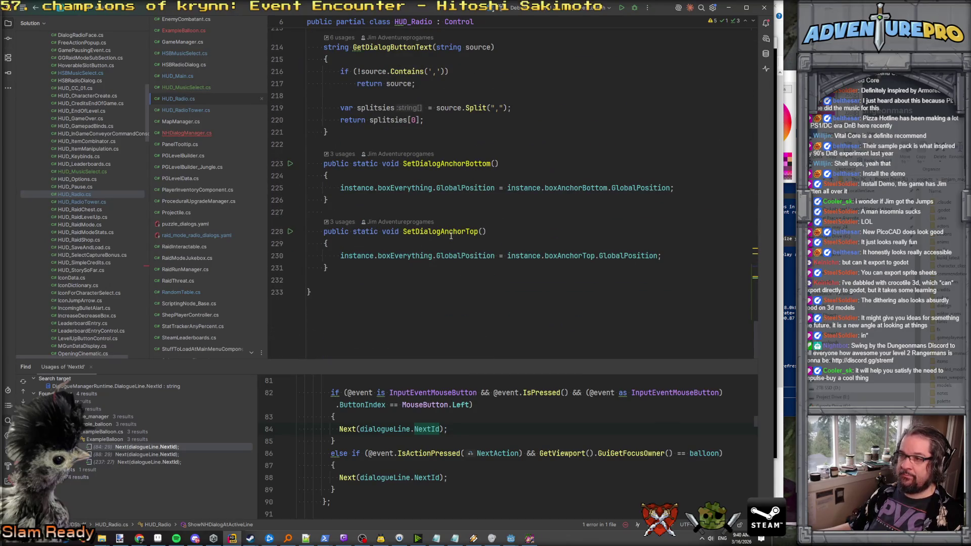
{"action": "scroll", "coordinate": [450, 236], "scroll_direction": "up", "scroll_amount": 20}
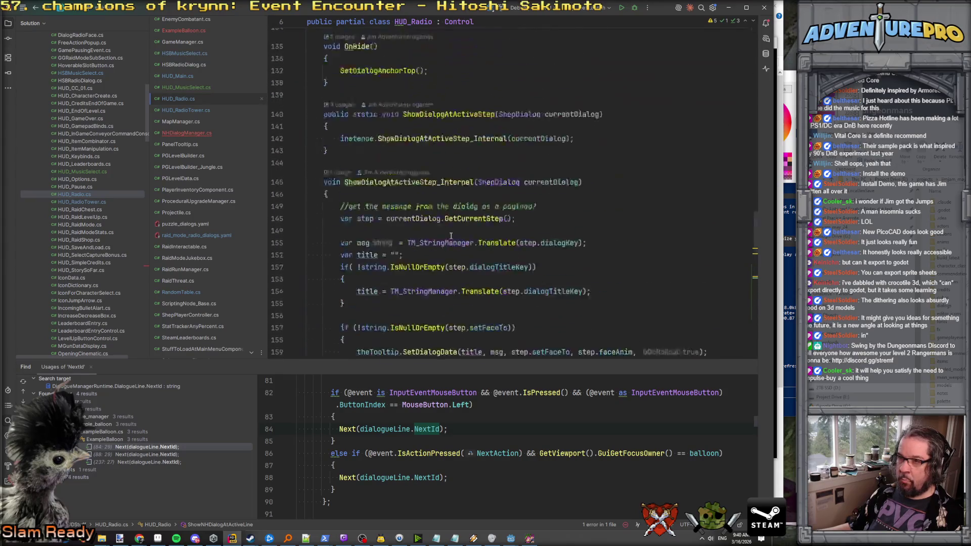
{"action": "scroll", "coordinate": [451, 236], "scroll_direction": "up", "scroll_amount": 9}
{"action": "scroll", "coordinate": [450, 236], "scroll_direction": "down", "scroll_amount": 4}
{"action": "scroll", "coordinate": [451, 235], "scroll_direction": "down", "scroll_amount": 3}
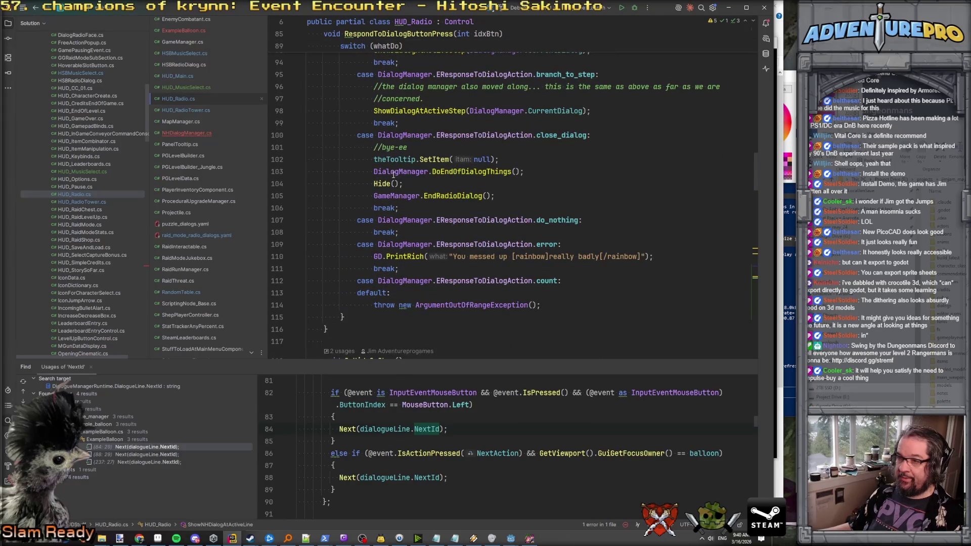
{"action": "left_click", "coordinate": [393, 172]}
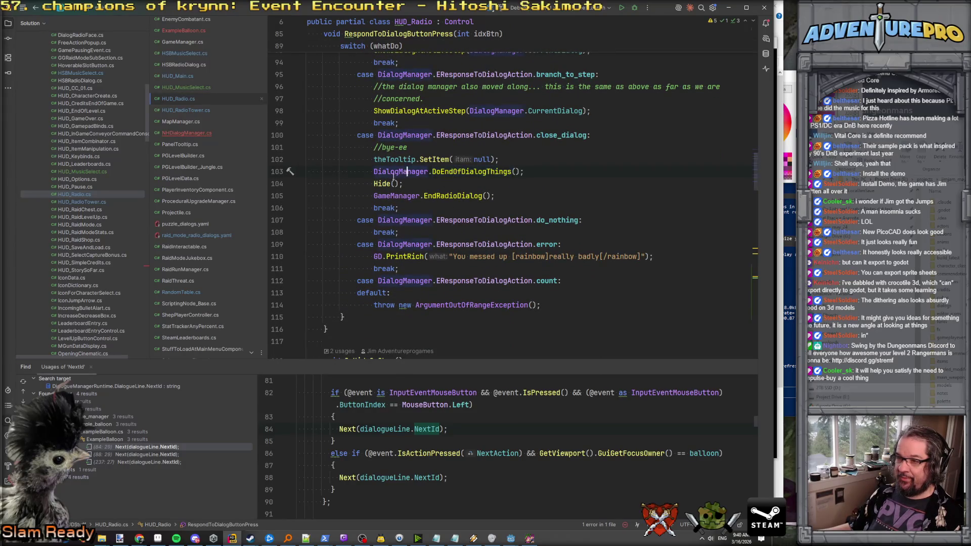
{"action": "left_click", "coordinate": [534, 198]}
{"action": "scroll", "coordinate": [535, 201], "scroll_direction": "up", "scroll_amount": 2}
{"action": "scroll", "coordinate": [536, 202], "scroll_direction": "up", "scroll_amount": 5}
{"action": "scroll", "coordinate": [480, 187], "scroll_direction": "down", "scroll_amount": 3}
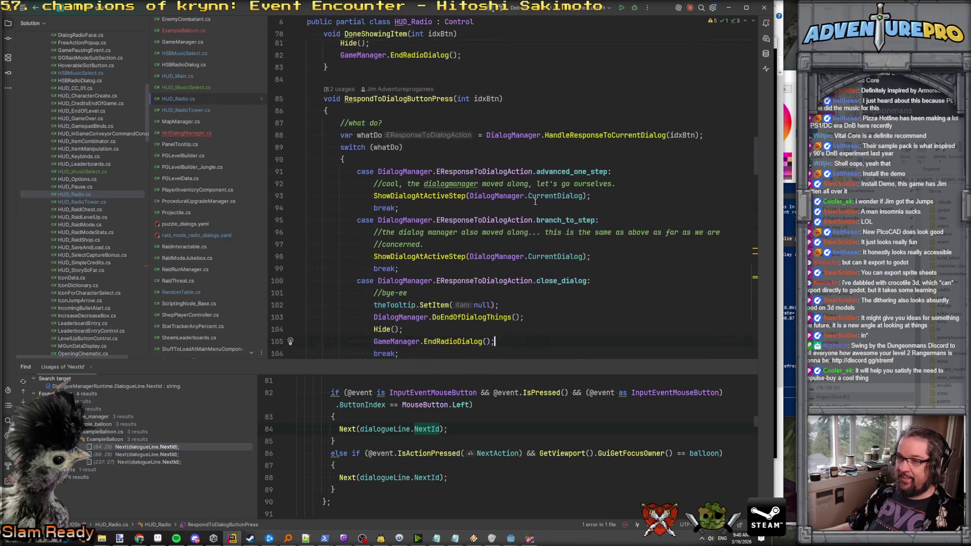
{"action": "scroll", "coordinate": [448, 170], "scroll_direction": "down", "scroll_amount": 3}
{"action": "scroll", "coordinate": [448, 170], "scroll_direction": "down", "scroll_amount": 1}
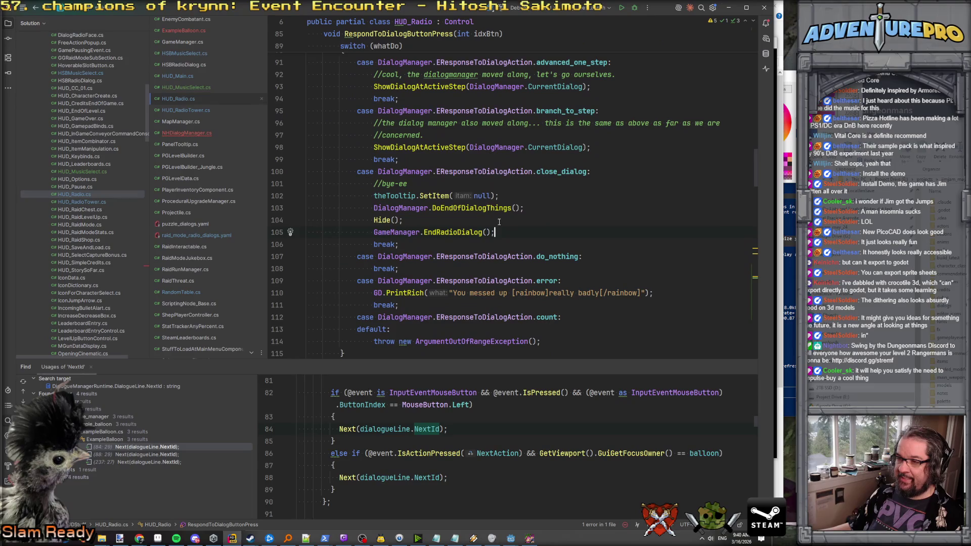
{"action": "left_click", "coordinate": [475, 208], "text": "ctrl"}
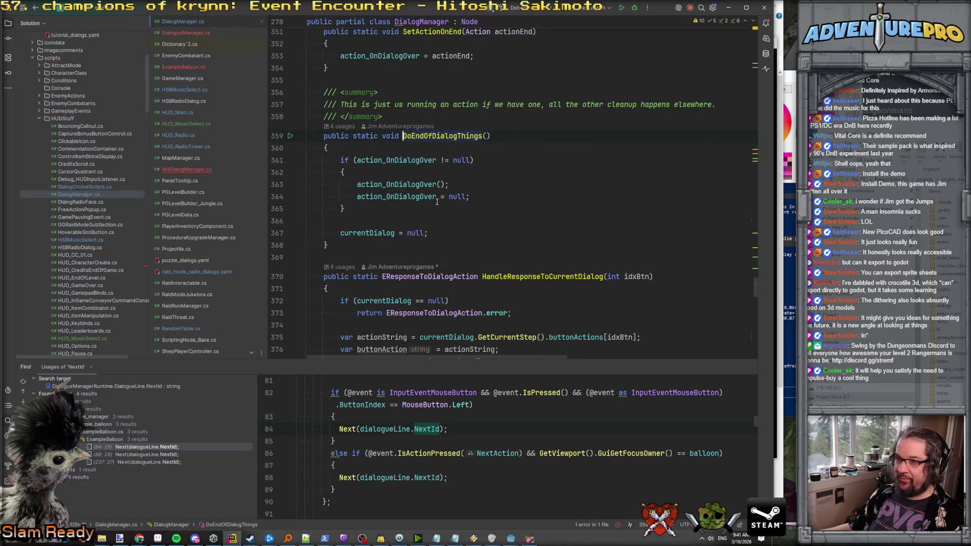
{"action": "key", "text": "ctrl+minus"}
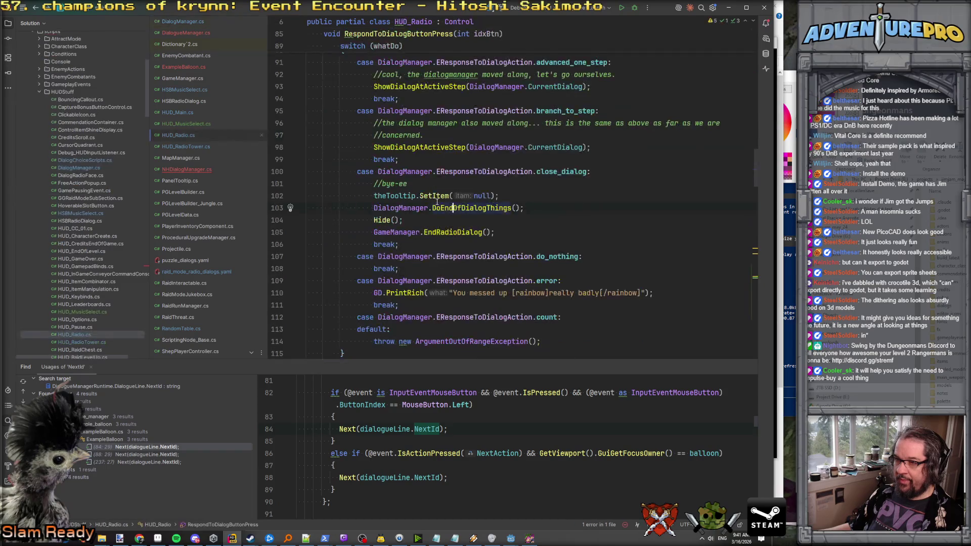
Declare a new public static void OnEndNHDialog() method after RespondToDialogButtonPress.
{"action": "left_click", "coordinate": [483, 223]}
{"action": "left_click_drag", "start_coordinate": [495, 232], "coordinate": [236, 211]}
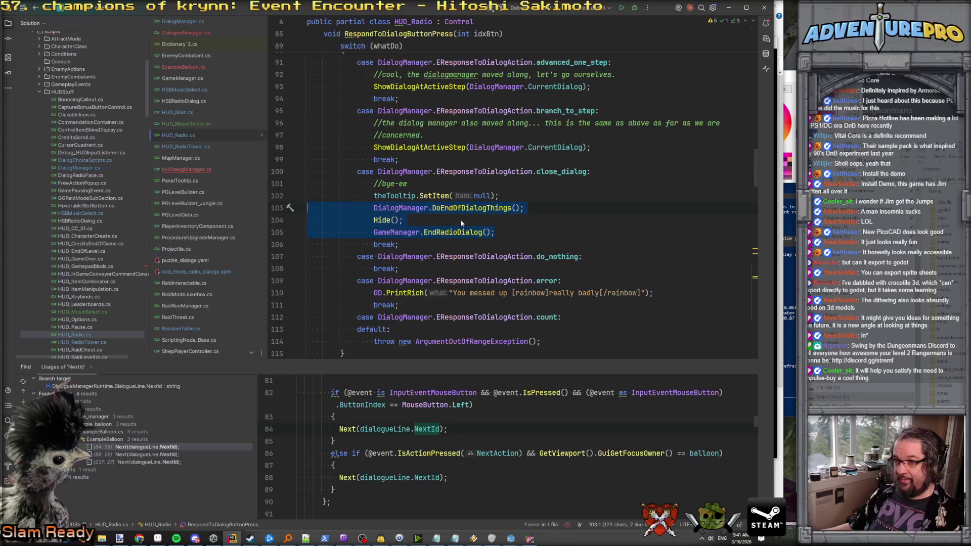
{"action": "scroll", "coordinate": [463, 220], "scroll_direction": "up", "scroll_amount": 5}
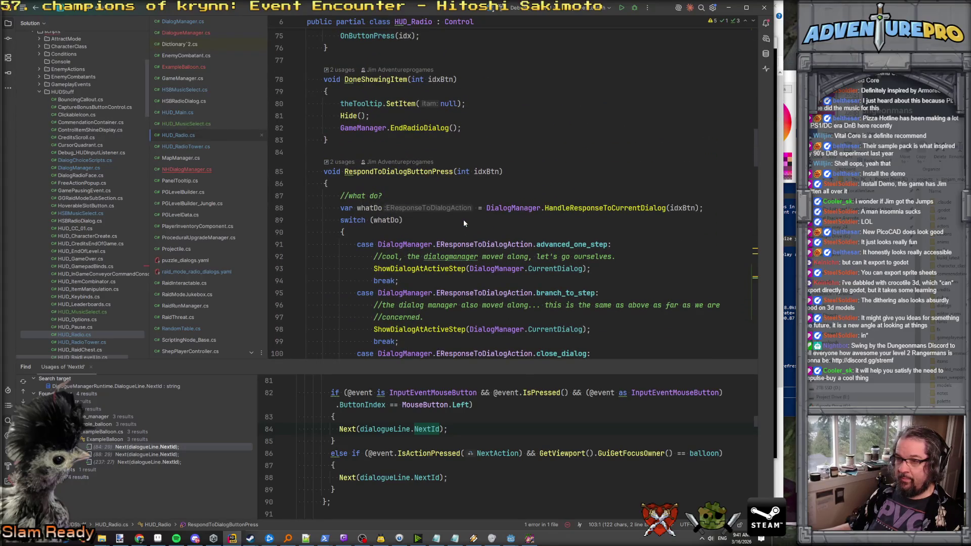
{"action": "scroll", "coordinate": [382, 148], "scroll_direction": "down", "scroll_amount": 10}
{"action": "left_click", "coordinate": [438, 220]}
{"action": "key", "text": "Return"}
{"action": "key", "text": "Return"}
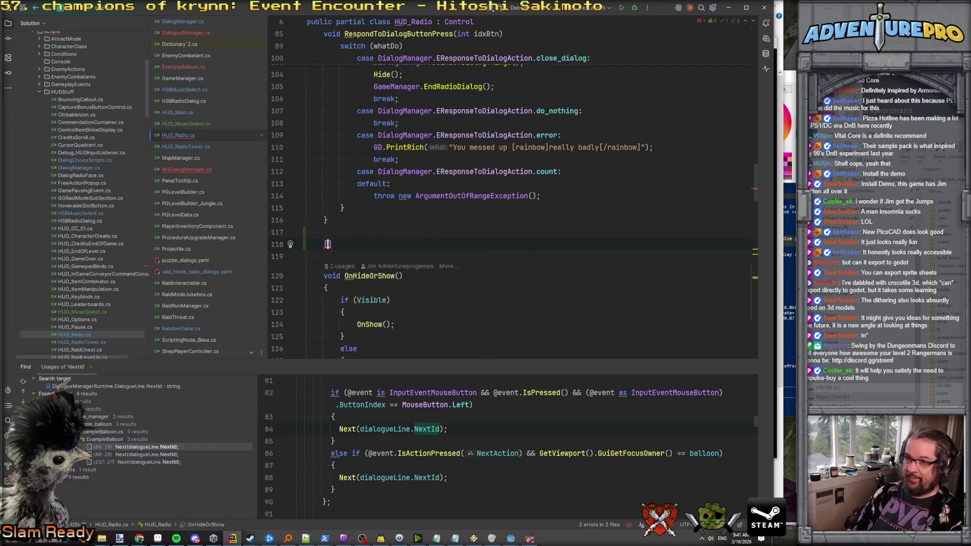
{"action": "type", "text": "public stat"}
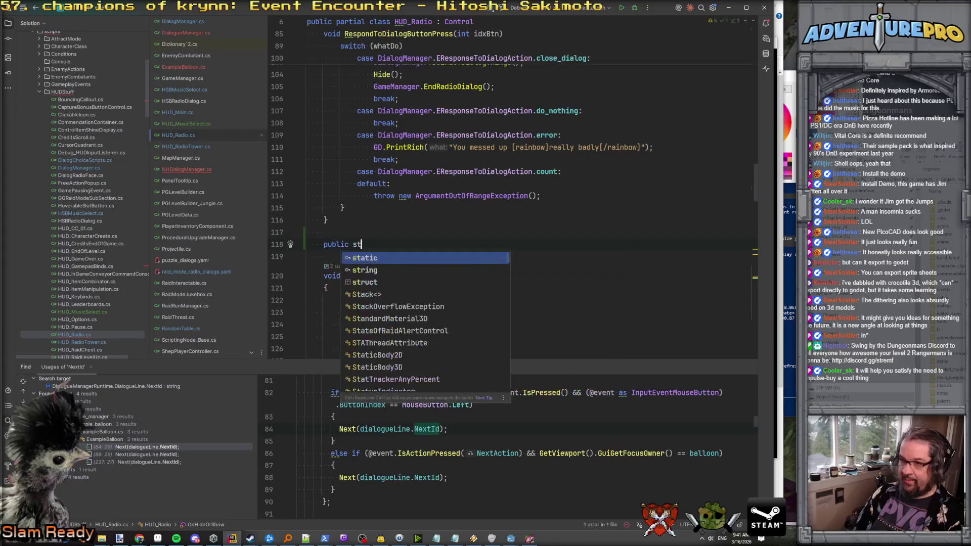
{"action": "key", "text": "Return"}
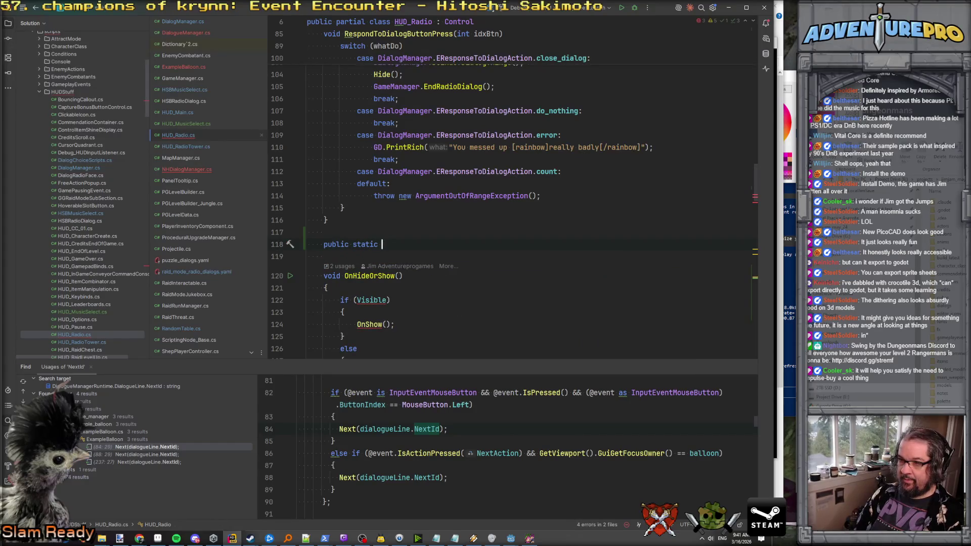
{"action": "type", "text": "OnE"}
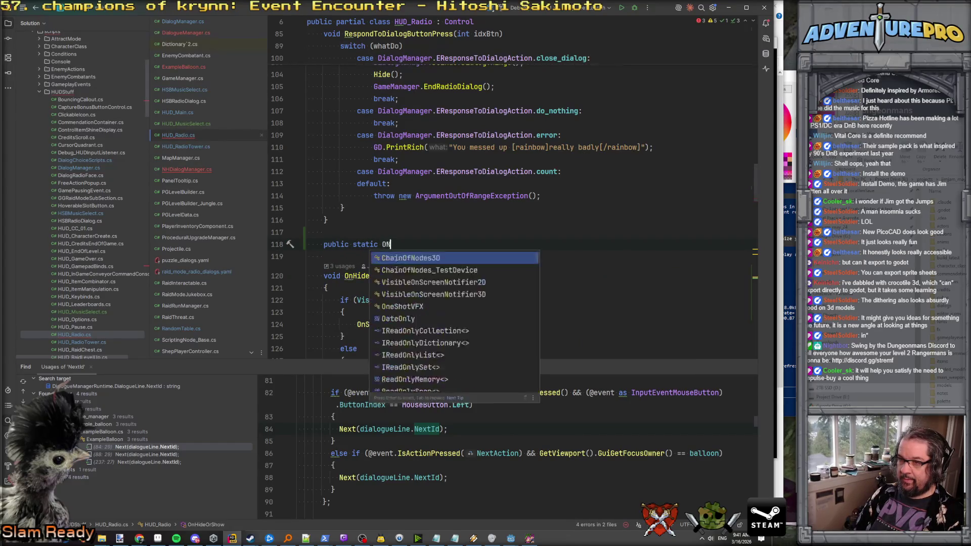
{"action": "type", "text": "ndNHDialog()"}
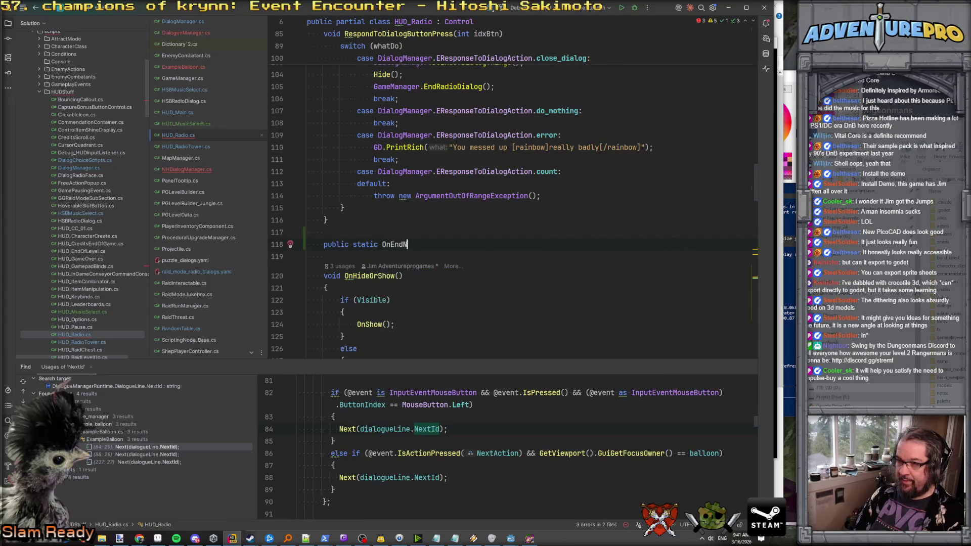
{"action": "key", "text": "Return"}
{"action": "type", "text": "{"}
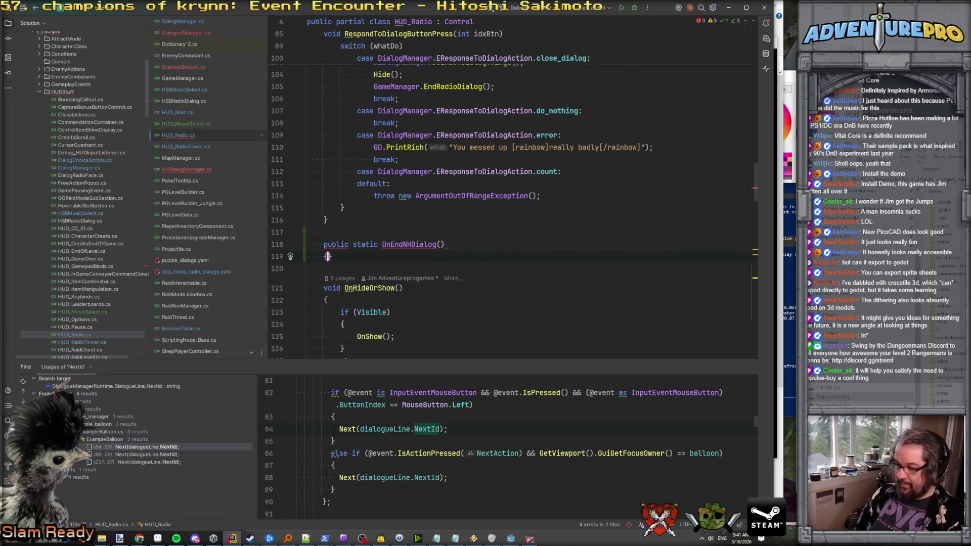
{"action": "key", "text": "Return"}
{"action": "left_click", "coordinate": [380, 244]}
{"action": "type", "text": "void"}
Paste the four close-dialog cleanup lines into OnEndNHDialog, prefixing theTooltip and Hide with instance.
{"action": "scroll", "coordinate": [380, 249], "scroll_direction": "up", "scroll_amount": 1}
{"action": "scroll", "coordinate": [407, 210], "scroll_direction": "up", "scroll_amount": 4}
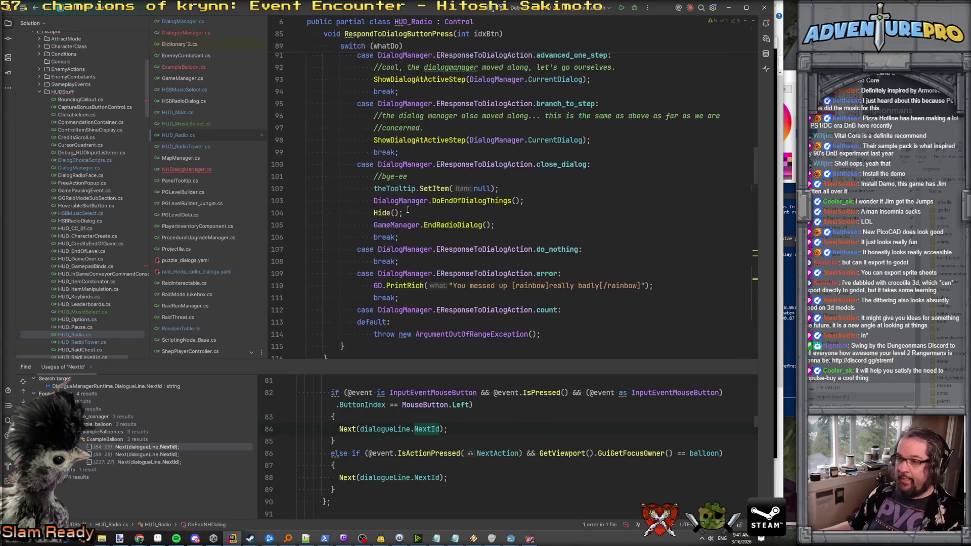
{"action": "left_click_drag", "start_coordinate": [497, 227], "coordinate": [241, 184]}
{"action": "key", "text": "ctrl+c"}
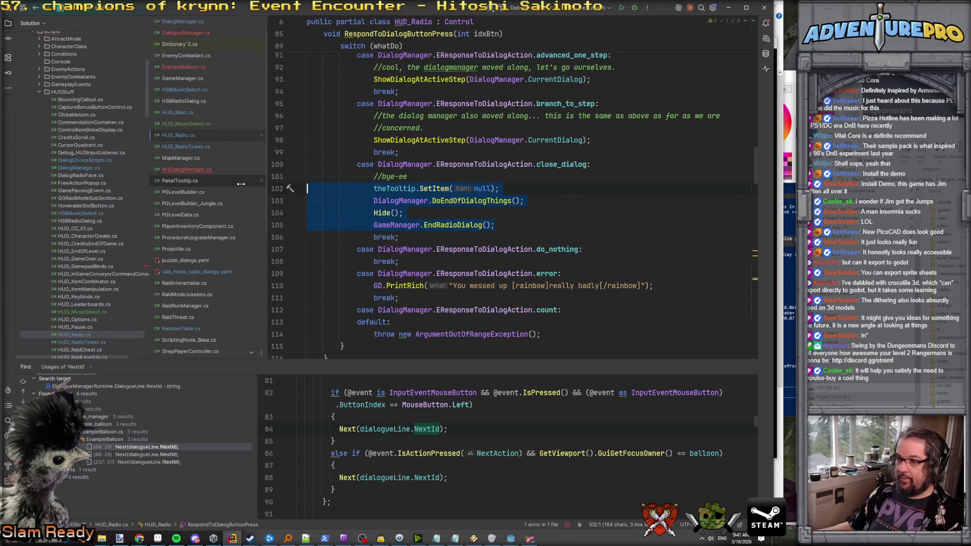
{"action": "scroll", "coordinate": [354, 227], "scroll_direction": "down", "scroll_amount": 5}
{"action": "left_click", "coordinate": [353, 234]}
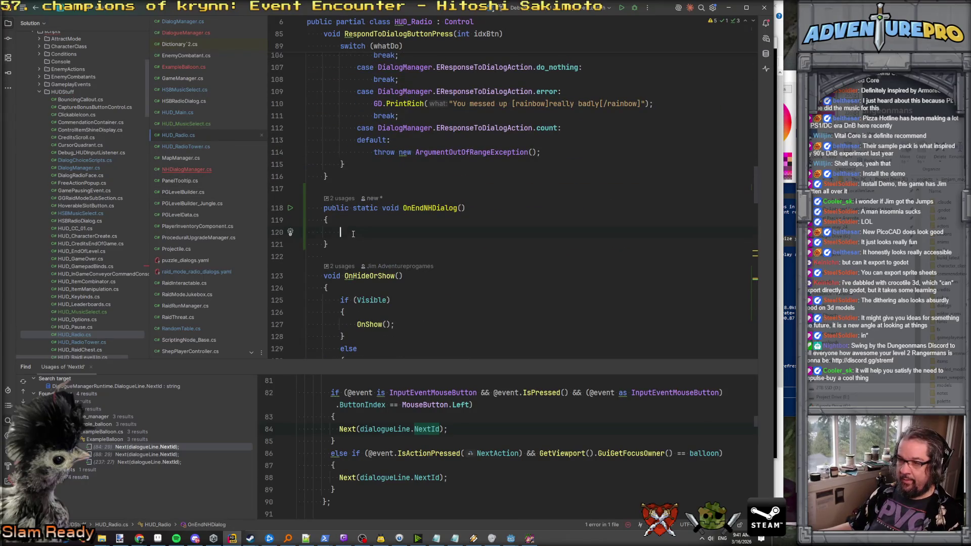
{"action": "key", "text": "ctrl+v"}
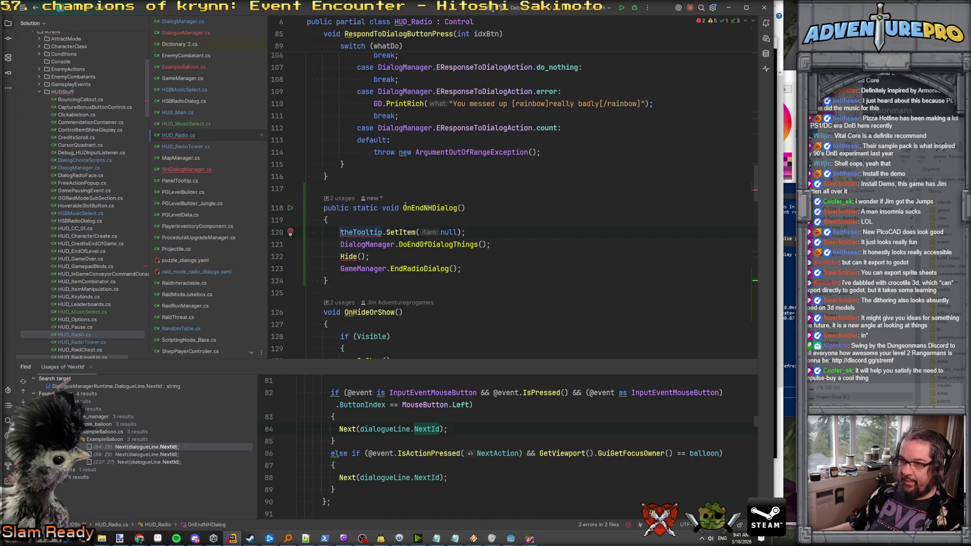
{"action": "type", "text": "instance."}
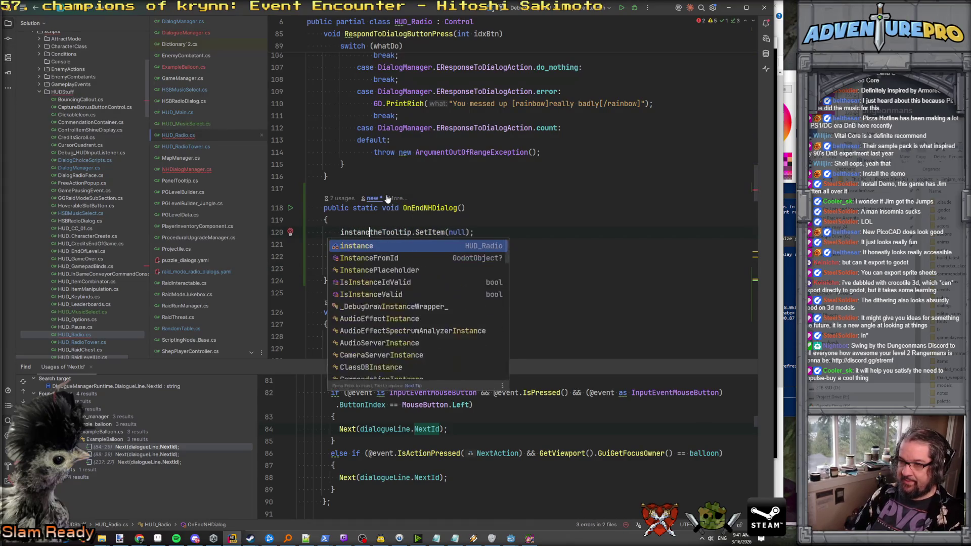
{"action": "key", "text": "Home"}
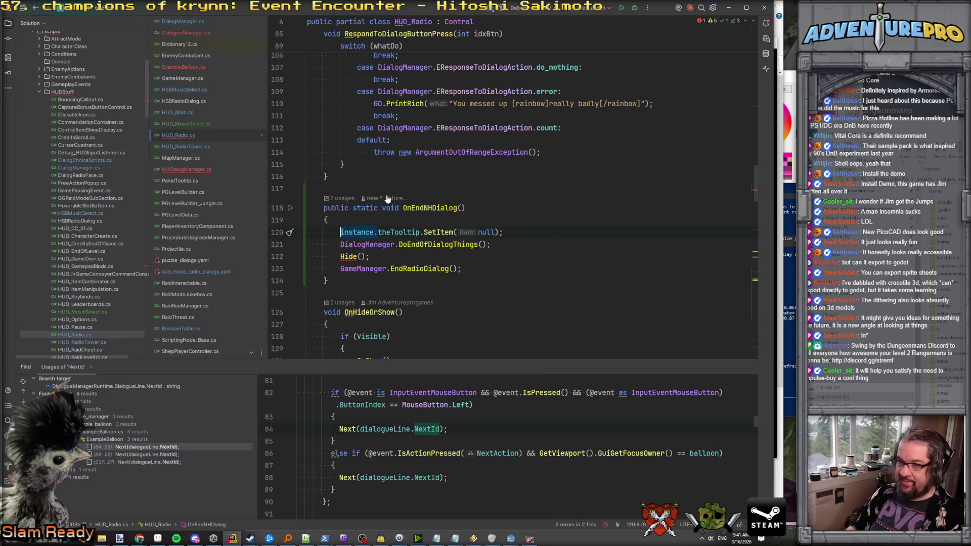
{"action": "left_click", "coordinate": [341, 256]}
{"action": "type", "text": "instance."}
{"action": "key", "text": "End"}
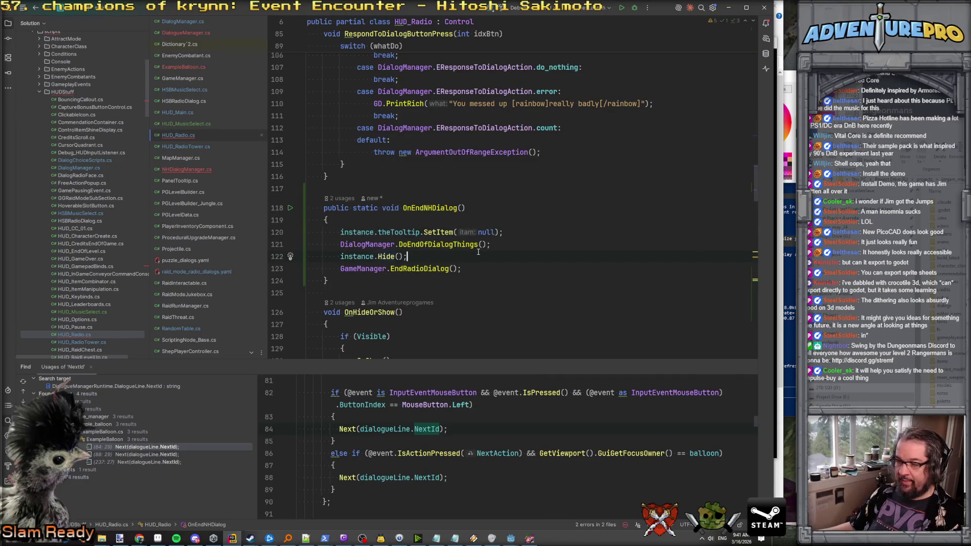
Review the EndRadioDialog call and OnEndNHDialog name, then return to NHDialogManager.cs.
{"action": "left_click", "coordinate": [428, 268]}
{"action": "scroll", "coordinate": [436, 250], "scroll_direction": "up", "scroll_amount": 4}
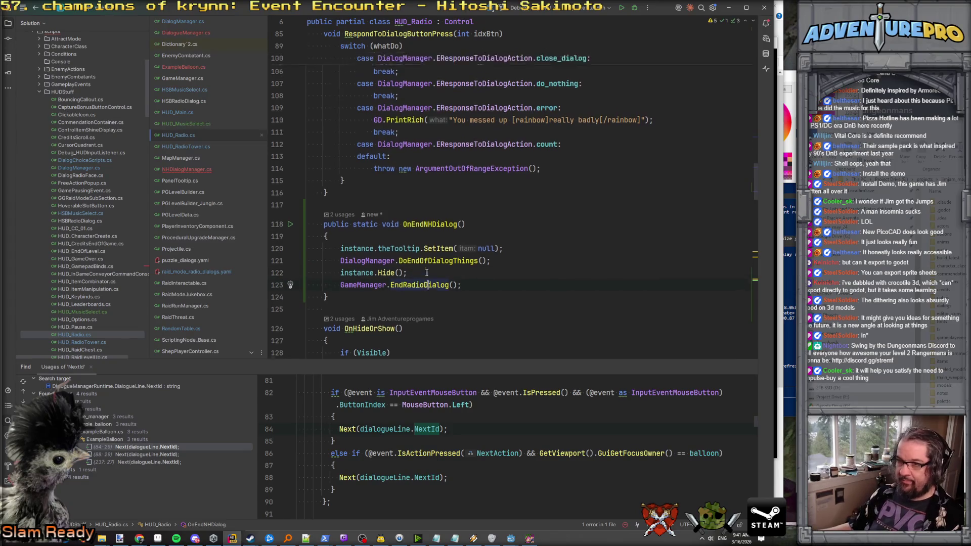
{"action": "scroll", "coordinate": [436, 250], "scroll_direction": "down", "scroll_amount": 3}
{"action": "double_click", "coordinate": [436, 248]}
{"action": "key", "text": "ctrl+c"}
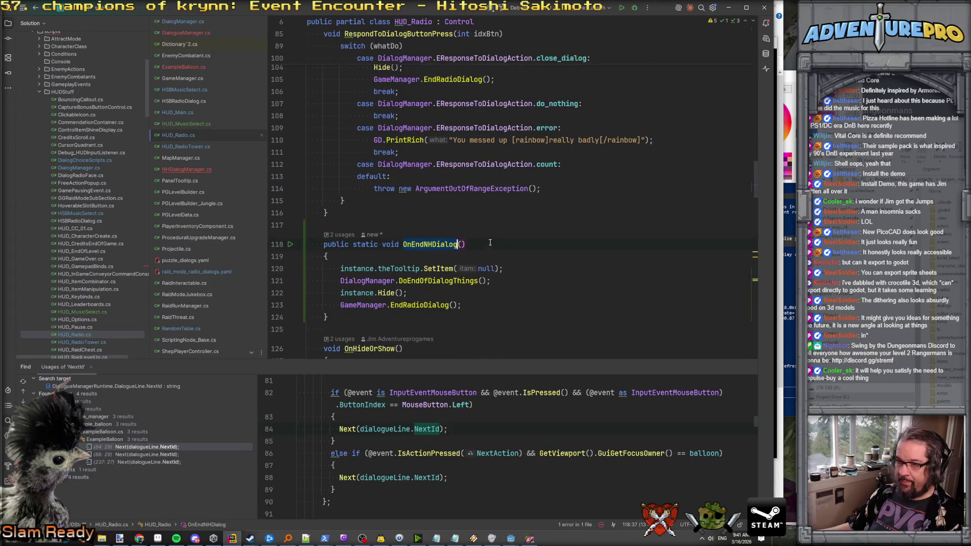
{"action": "scroll", "coordinate": [447, 246], "scroll_direction": "up", "scroll_amount": 3}
{"action": "scroll", "coordinate": [419, 271], "scroll_direction": "down", "scroll_amount": 3}
{"action": "left_click", "coordinate": [425, 245]}
{"action": "left_click", "coordinate": [186, 170]}
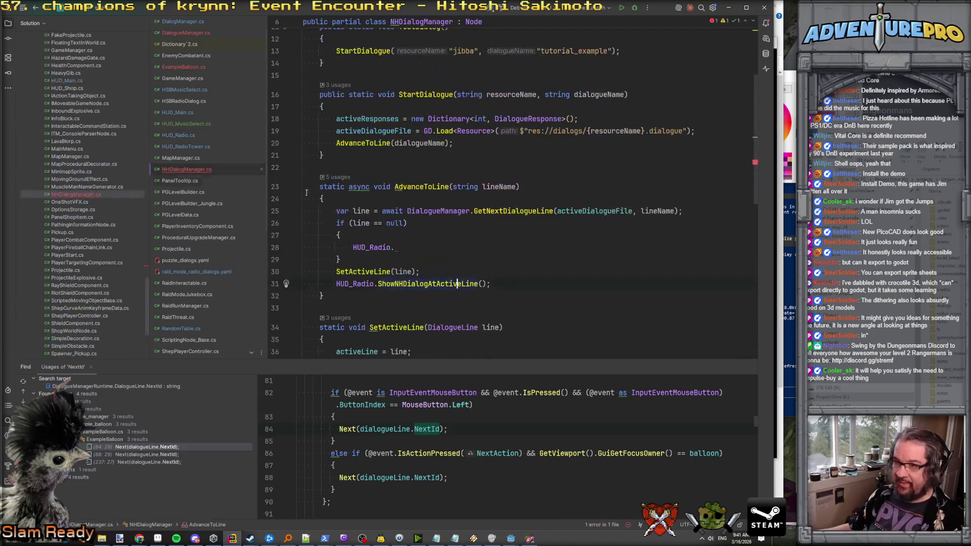
Fill the null branch with HUD_Radio.OnEndNHDialog(); followed by return;.
{"action": "key", "text": "ctrl+v"}
{"action": "type", "text": "();"}
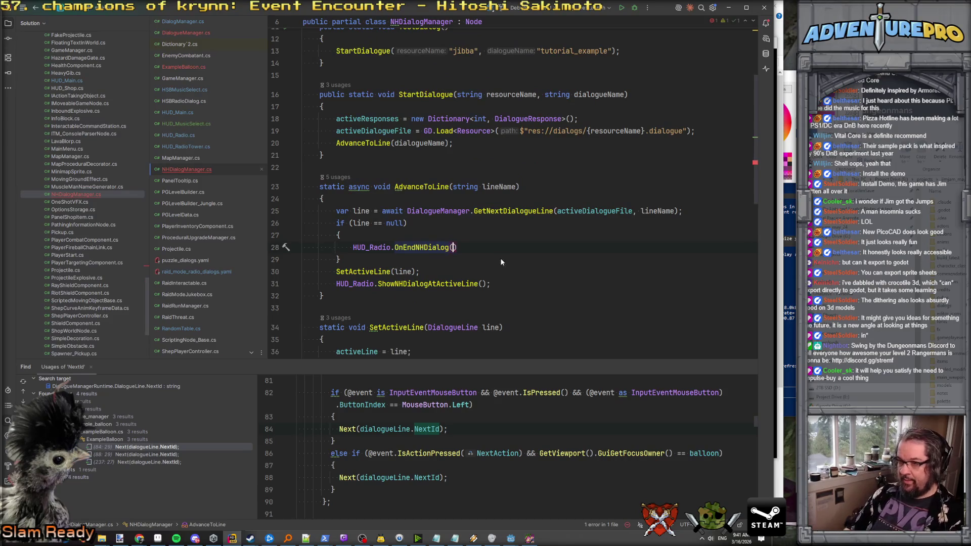
{"action": "key", "text": "Return"}
{"action": "type", "text": "ret"}
{"action": "key", "text": "Return"}
{"action": "type", "text": ";"}
{"action": "key", "text": "Down"}
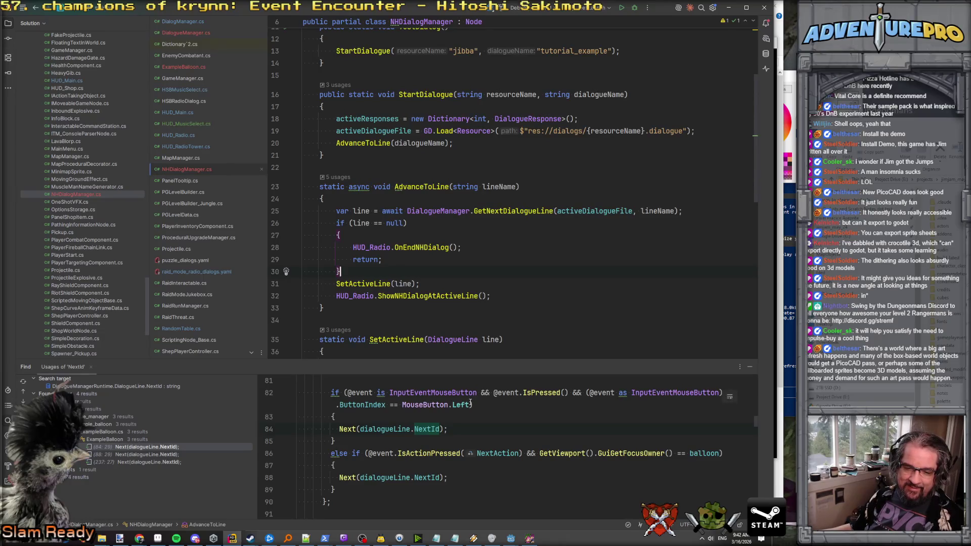
Review AdvanceToLine around the finished null-check block, then open Commandory_ConsoleParser.cs.
{"action": "mouse_move", "coordinate": [469, 400]}
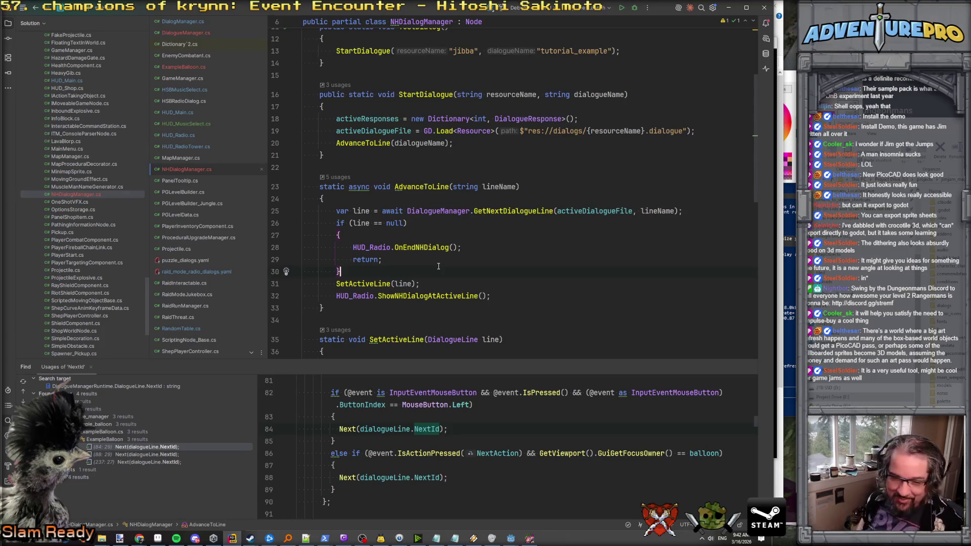
{"action": "key", "text": "Up"}
{"action": "key", "text": "Up"}
{"action": "key", "text": "Up"}
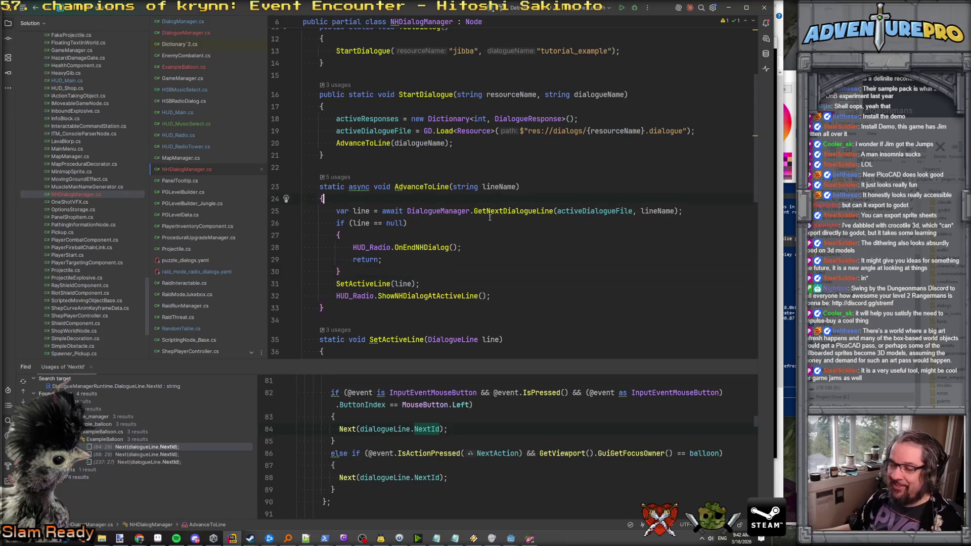
{"action": "scroll", "coordinate": [480, 268], "scroll_direction": "up", "scroll_amount": 4}
{"action": "scroll", "coordinate": [478, 267], "scroll_direction": "down", "scroll_amount": 5}
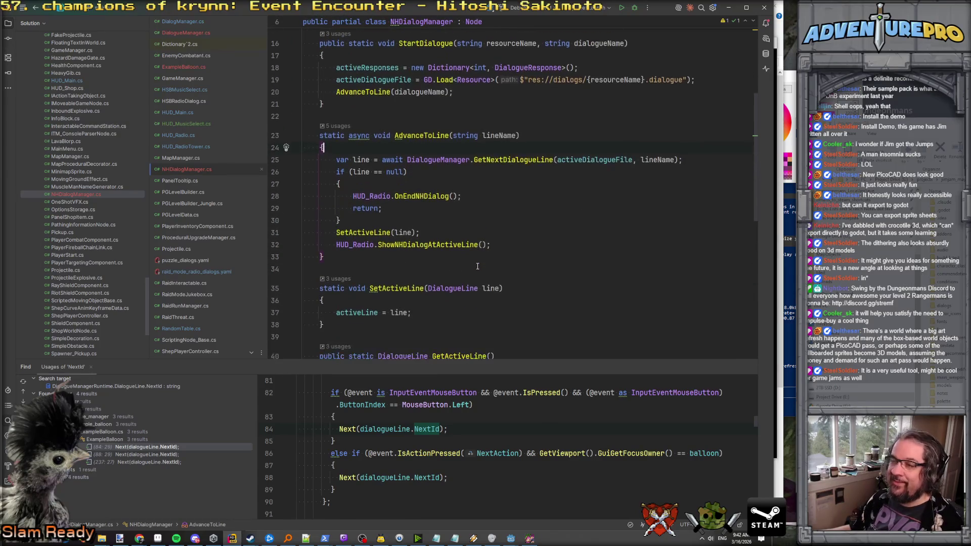
{"action": "left_click", "coordinate": [469, 219]}
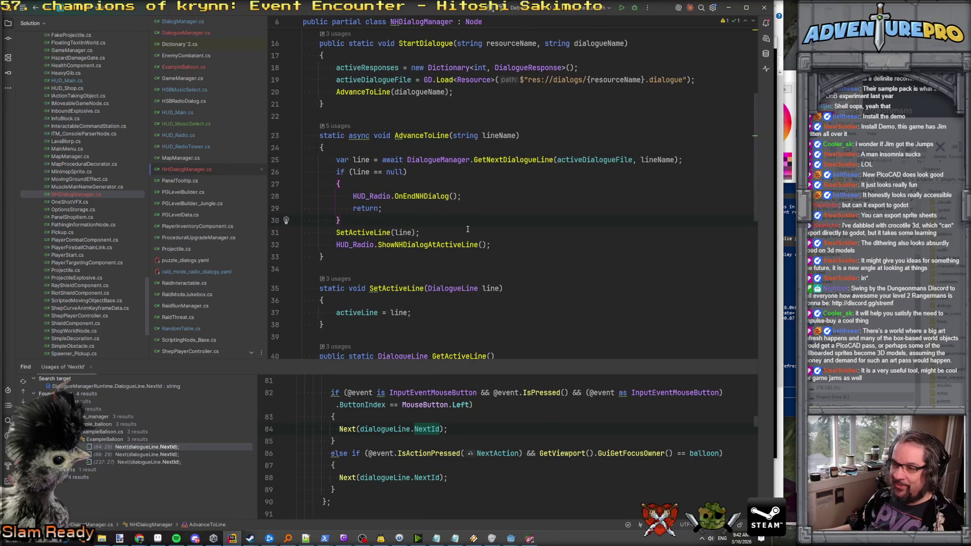
{"action": "scroll", "coordinate": [467, 229], "scroll_direction": "down", "scroll_amount": 5}
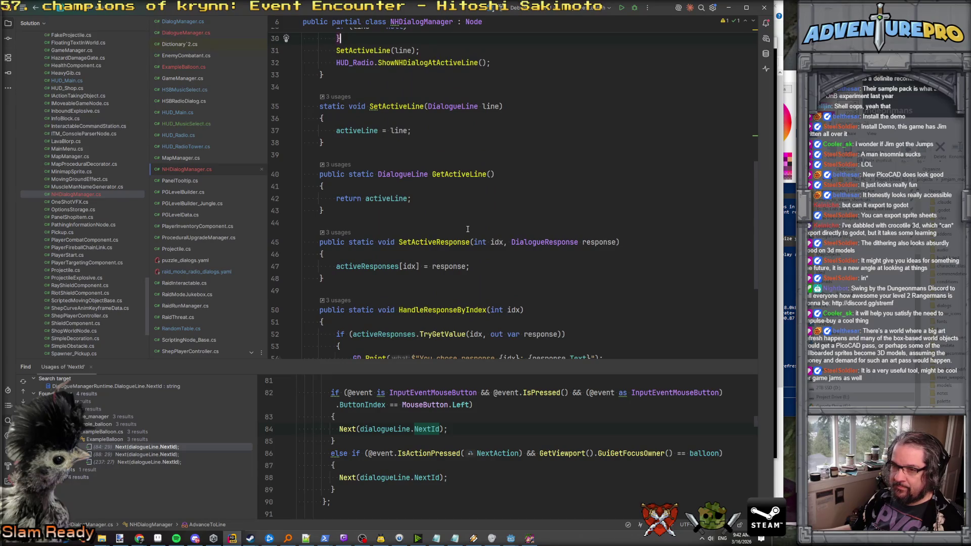
{"action": "scroll", "coordinate": [468, 229], "scroll_direction": "up", "scroll_amount": 10}
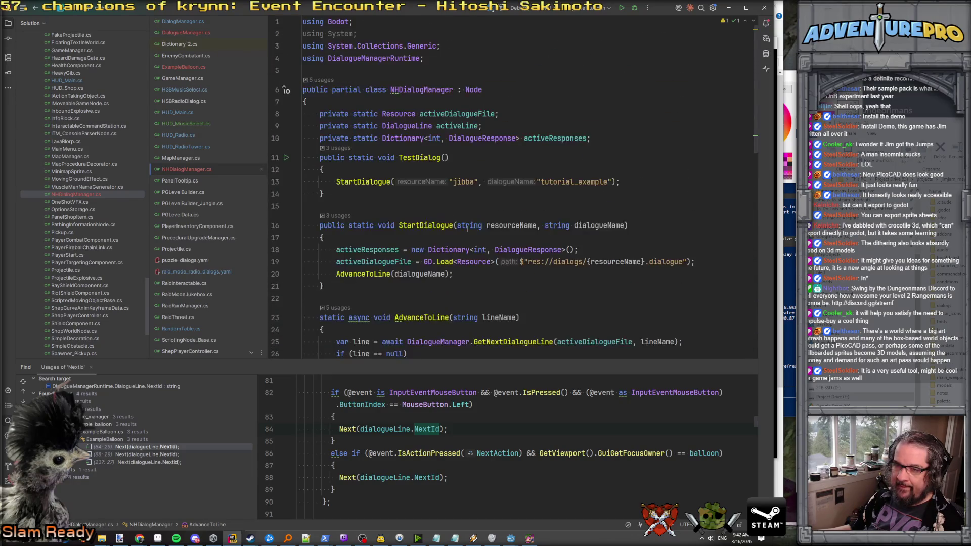
{"action": "scroll", "coordinate": [208, 61], "scroll_direction": "up", "scroll_amount": 2}
{"action": "left_click", "coordinate": [190, 33]}
Search the file for 'dialog' and jump to the SpawnDialog definition in DialogManager.cs.
{"action": "key", "text": "ctrl+f"}
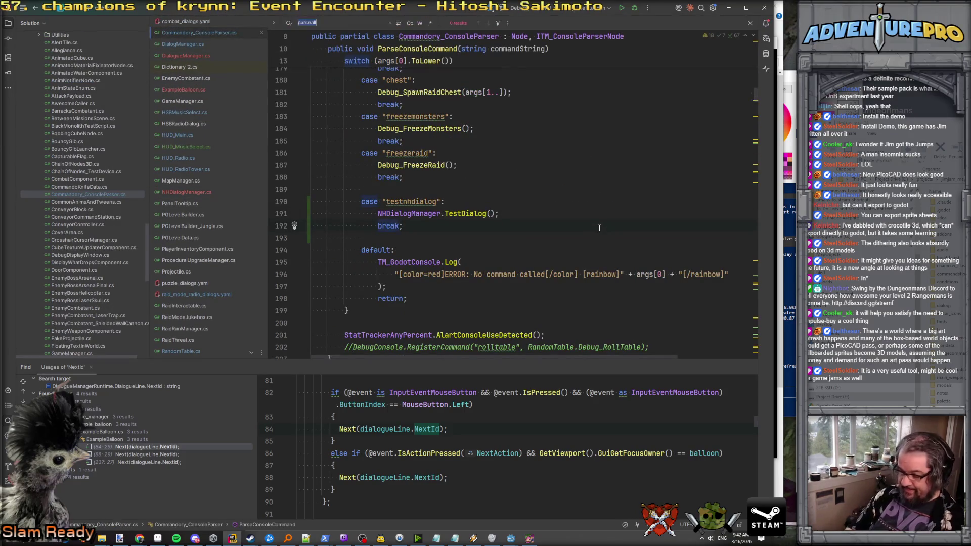
{"action": "type", "text": "testdial"}
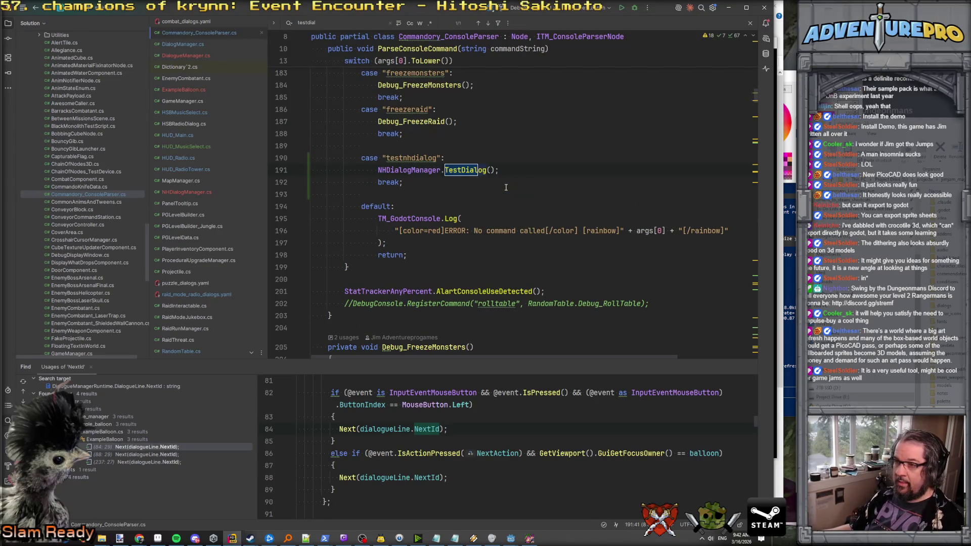
{"action": "key", "text": "BackSpace"}
{"action": "key", "text": "BackSpace"}
{"action": "key", "text": "BackSpace"}
{"action": "type", "text": "dia"}
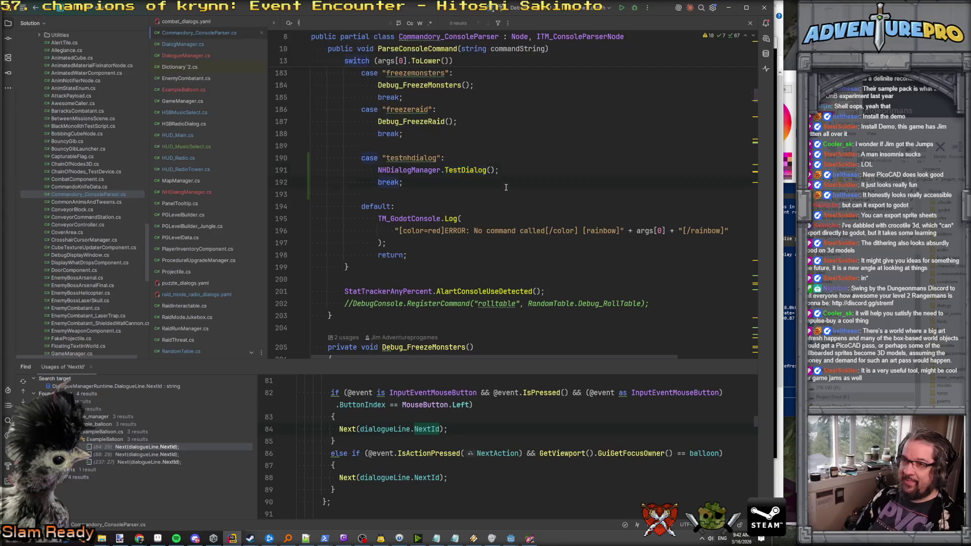
{"action": "scroll", "coordinate": [506, 187], "scroll_direction": "up", "scroll_amount": 15}
{"action": "type", "text": "log"}
{"action": "key", "text": "BackSpace"}
{"action": "type", "text": "ialog"}
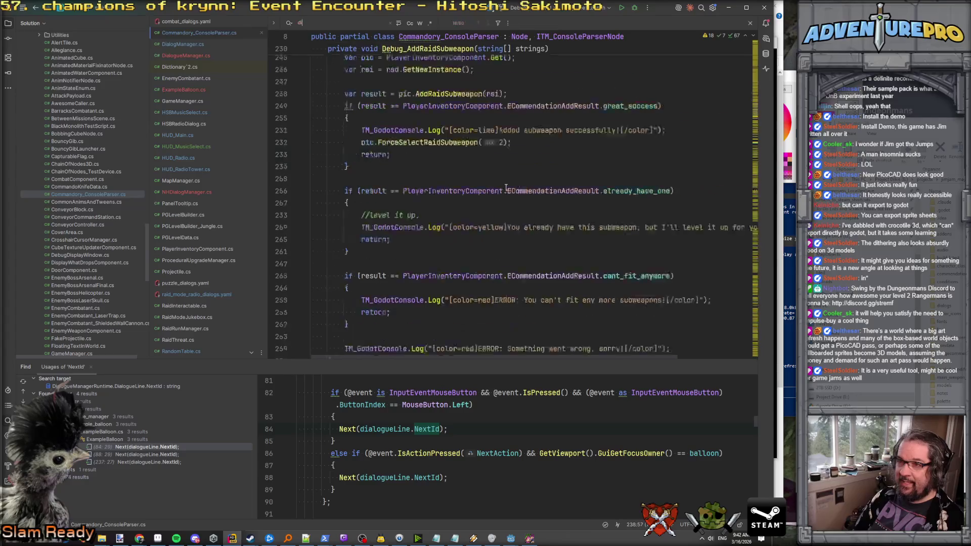
{"action": "left_click", "coordinate": [434, 259], "text": "ctrl"}
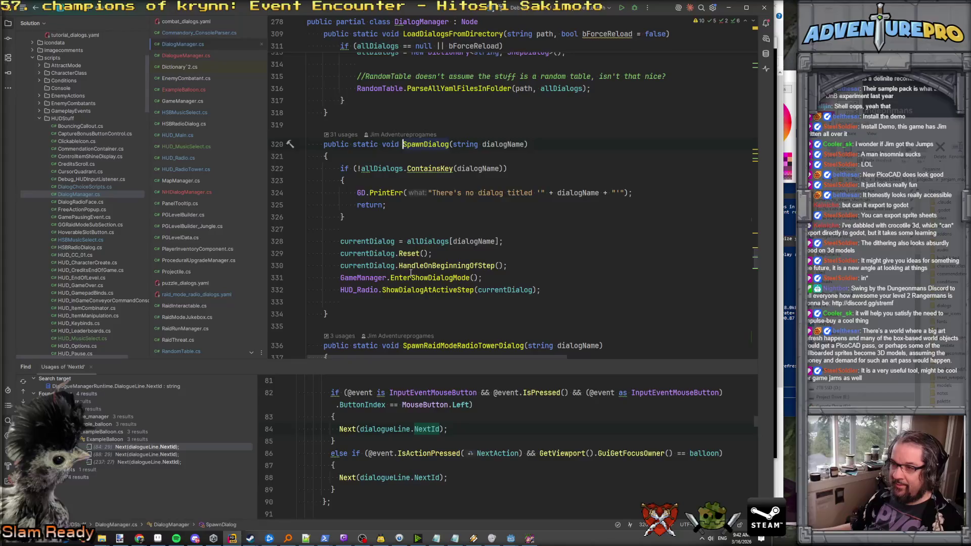
Copy SpawnDialog's GameManager.EnterShowDialogMode(); line and head back to NHDialogManager.cs.
{"action": "scroll", "coordinate": [411, 274], "scroll_direction": "down", "scroll_amount": 1}
{"action": "left_click", "coordinate": [441, 242]}
{"action": "left_click_drag", "start_coordinate": [340, 242], "coordinate": [546, 240]}
{"action": "key", "text": "ctrl+c"}
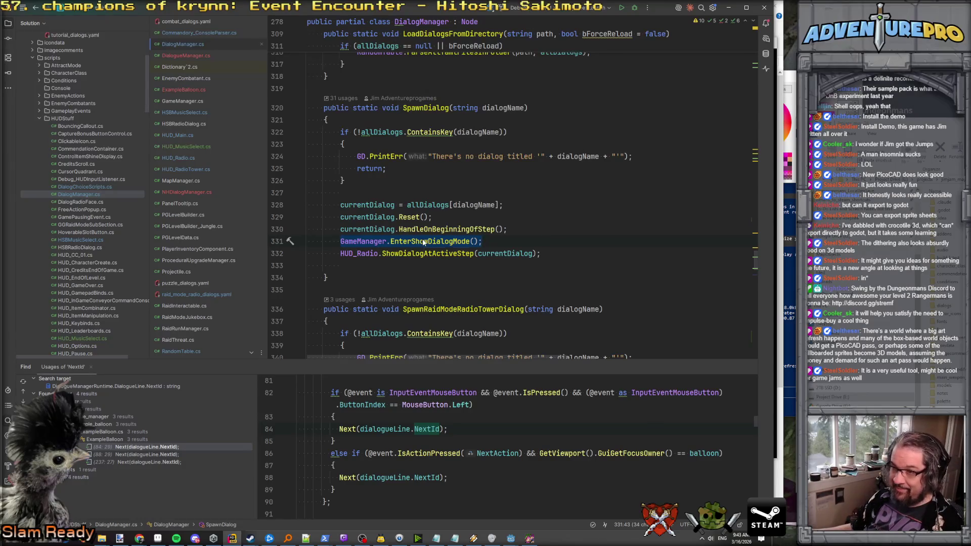
{"action": "left_click", "coordinate": [374, 217]}
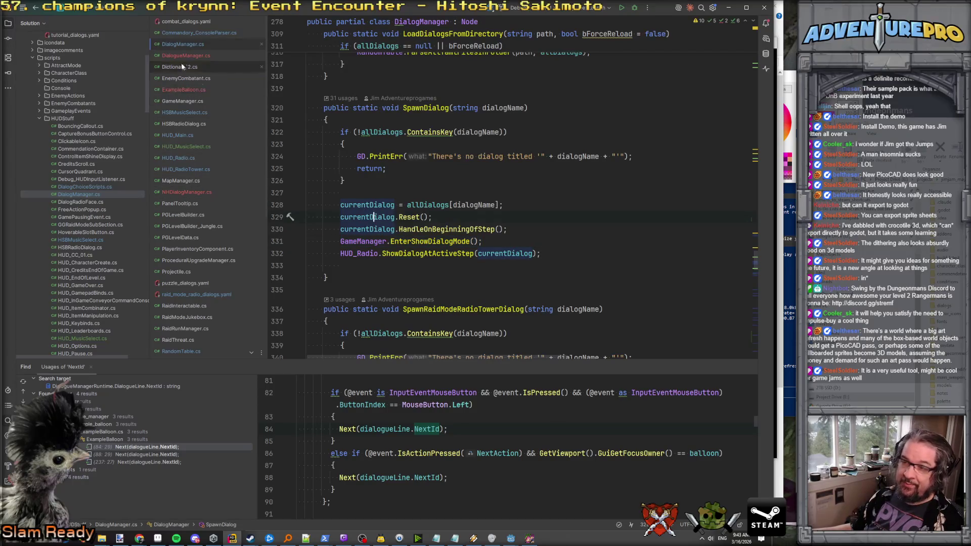
{"action": "left_click", "coordinate": [181, 189]}
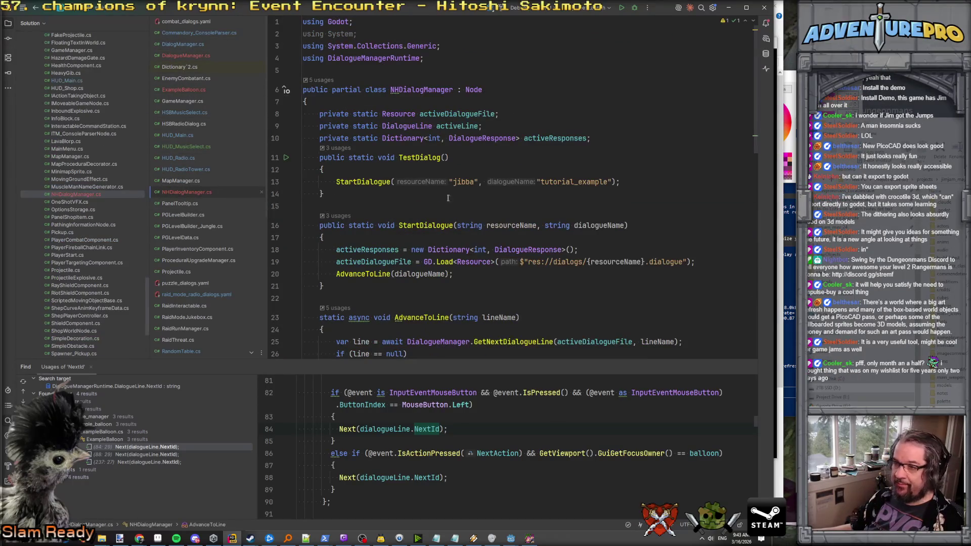
Paste GameManager.EnterShowDialogMode(); as the first statement inside StartDialogue's body.
{"action": "left_click", "coordinate": [403, 243]}
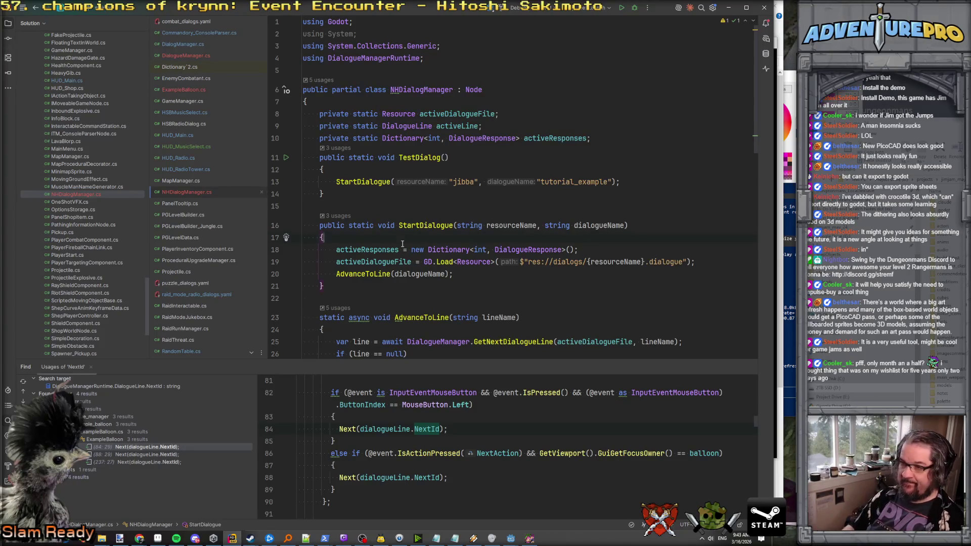
{"action": "key", "text": "Return"}
{"action": "key", "text": "ctrl+v"}
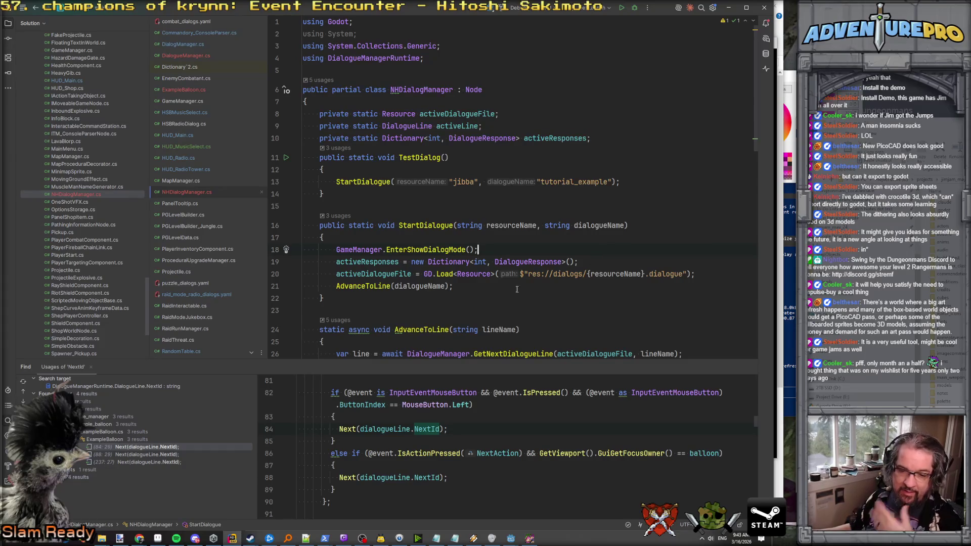
{"action": "key", "text": "Up"}
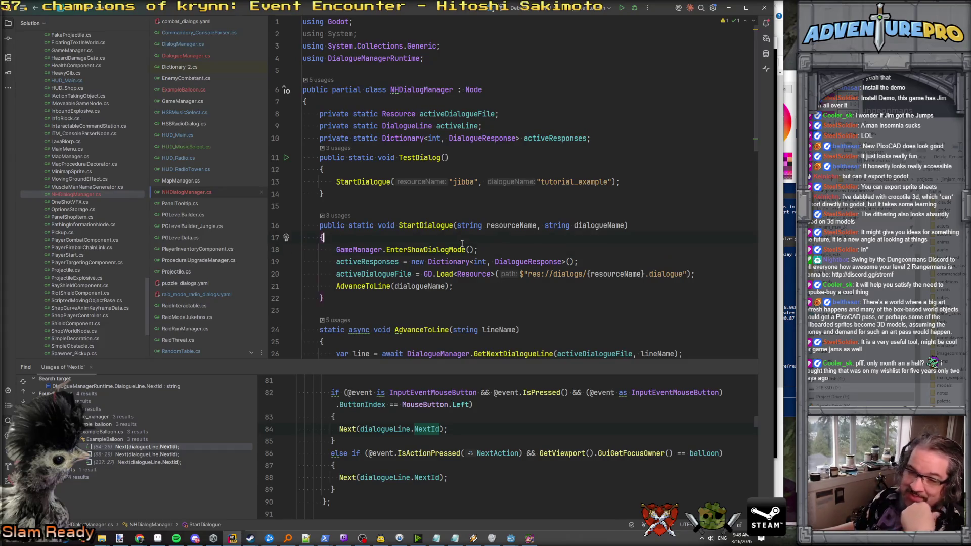
{"action": "scroll", "coordinate": [455, 248], "scroll_direction": "down", "scroll_amount": 3}
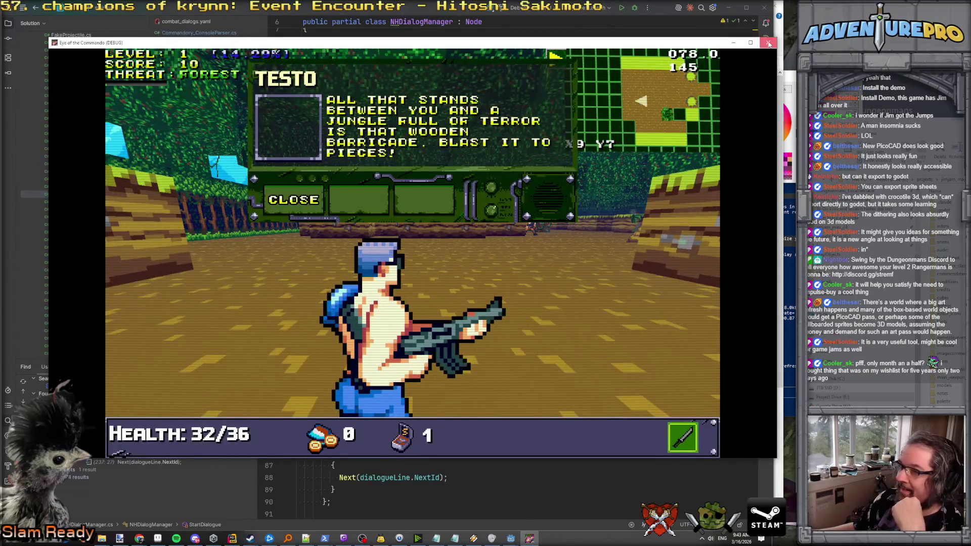
Close the TESTO test game and check the #face tag on line 14 of jibba.dialogue.
{"action": "left_click", "coordinate": [768, 42]}
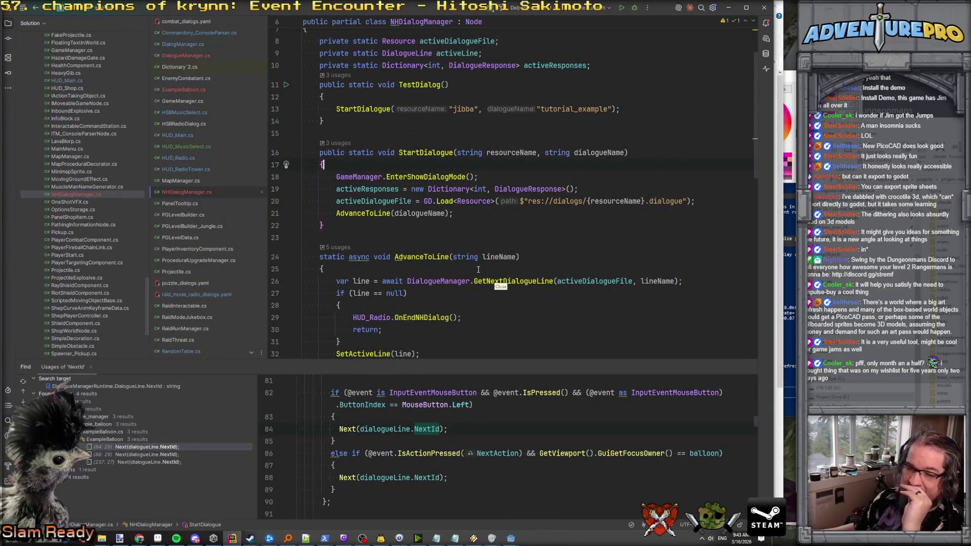
{"action": "mouse_move", "coordinate": [511, 539]}
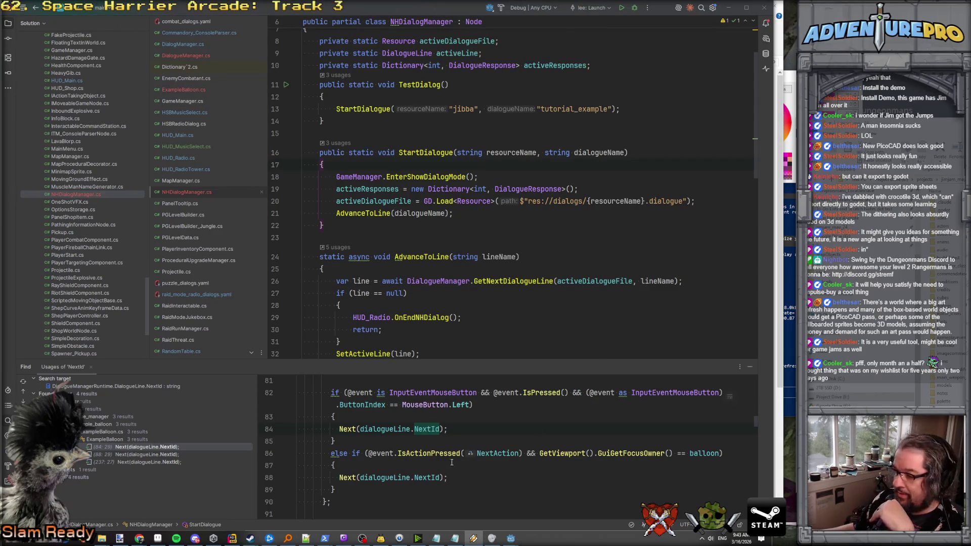
{"action": "left_click", "coordinate": [526, 513]}
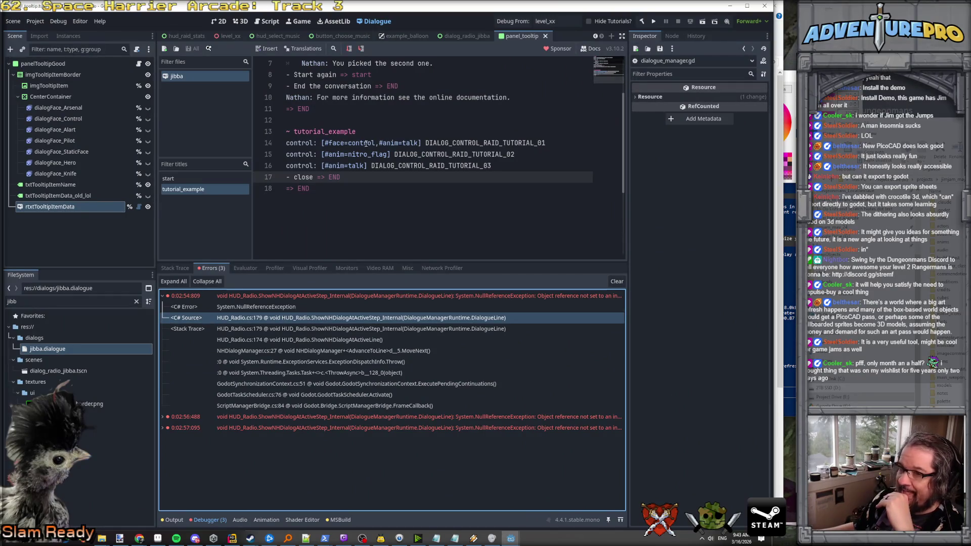
{"action": "left_click", "coordinate": [346, 143]}
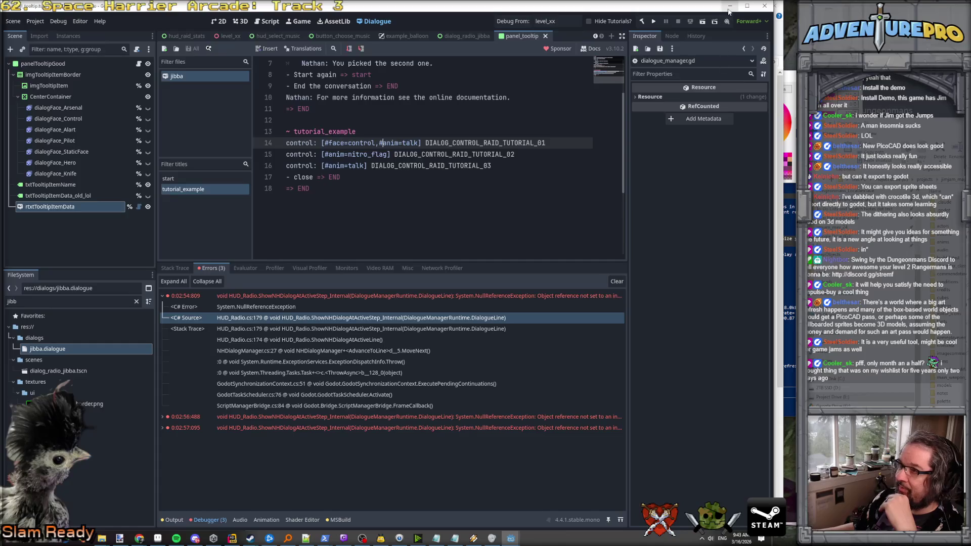
{"action": "key", "text": "alt+Tab"}
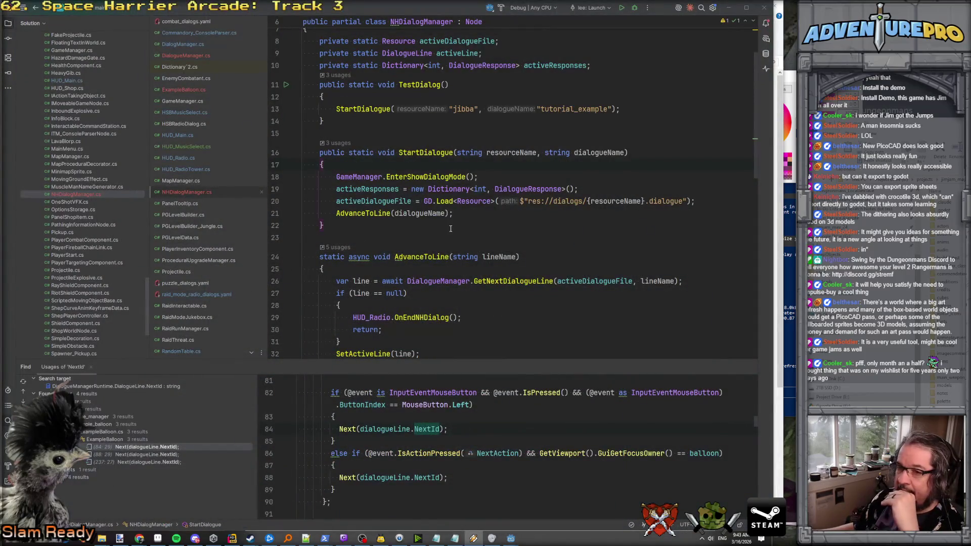
In HUD_Radio.cs, select ShowDialogAtActiveStep_Internal's setFaceTo if/else block on lines 165–172.
{"action": "left_click", "coordinate": [178, 158]}
{"action": "scroll", "coordinate": [400, 219], "scroll_direction": "up", "scroll_amount": 3}
{"action": "scroll", "coordinate": [400, 219], "scroll_direction": "down", "scroll_amount": 10}
{"action": "scroll", "coordinate": [399, 219], "scroll_direction": "up", "scroll_amount": 15}
{"action": "scroll", "coordinate": [399, 218], "scroll_direction": "up", "scroll_amount": 4}
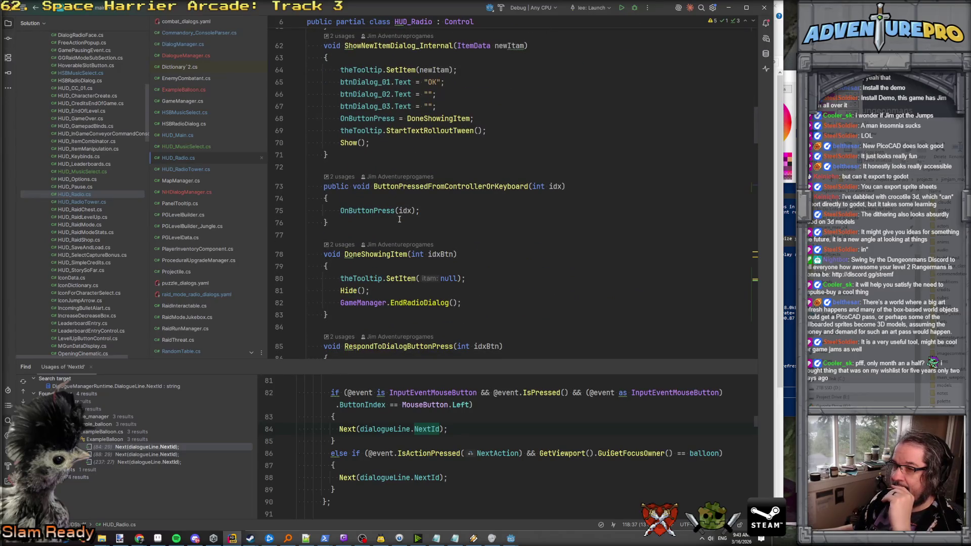
{"action": "scroll", "coordinate": [400, 219], "scroll_direction": "up", "scroll_amount": 2}
{"action": "scroll", "coordinate": [400, 219], "scroll_direction": "down", "scroll_amount": 5}
{"action": "scroll", "coordinate": [399, 219], "scroll_direction": "down", "scroll_amount": 20}
{"action": "scroll", "coordinate": [400, 219], "scroll_direction": "down", "scroll_amount": 10}
{"action": "scroll", "coordinate": [400, 219], "scroll_direction": "up", "scroll_amount": 7}
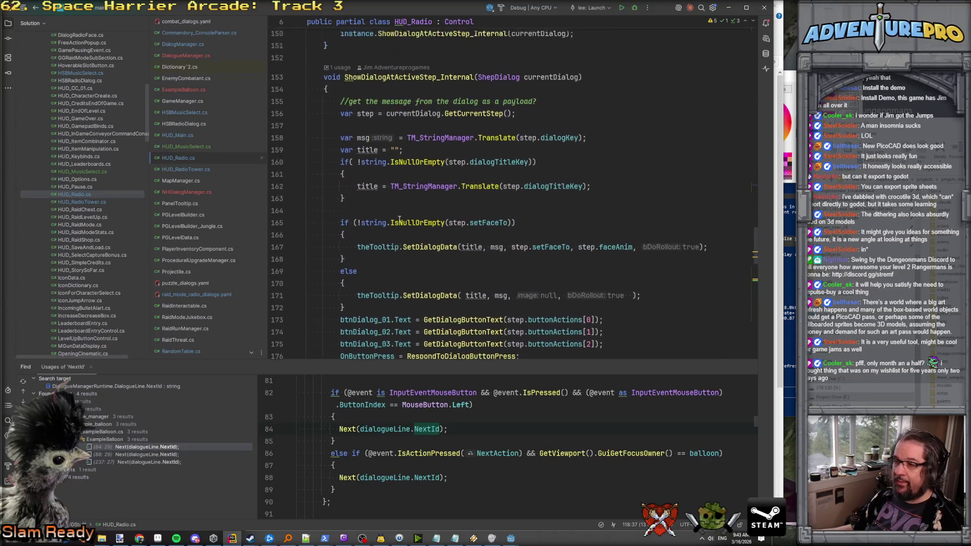
{"action": "scroll", "coordinate": [399, 219], "scroll_direction": "up", "scroll_amount": 1}
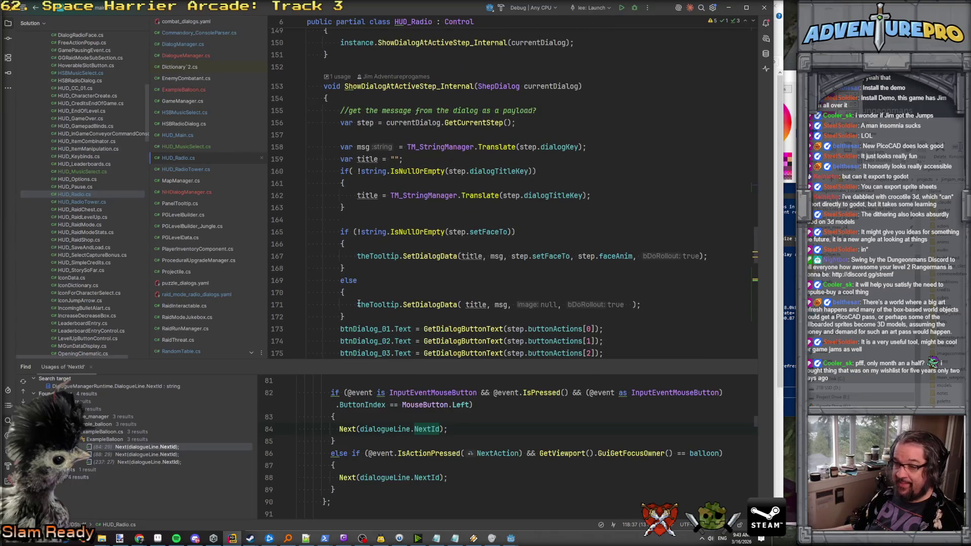
{"action": "mouse_move", "coordinate": [358, 315]}
{"action": "left_mouse_down"}
{"action": "mouse_move", "coordinate": [310, 284]}
{"action": "mouse_move", "coordinate": [307, 233]}
{"action": "left_mouse_up"}
{"action": "scroll", "coordinate": [502, 213], "scroll_direction": "down", "scroll_amount": 4}
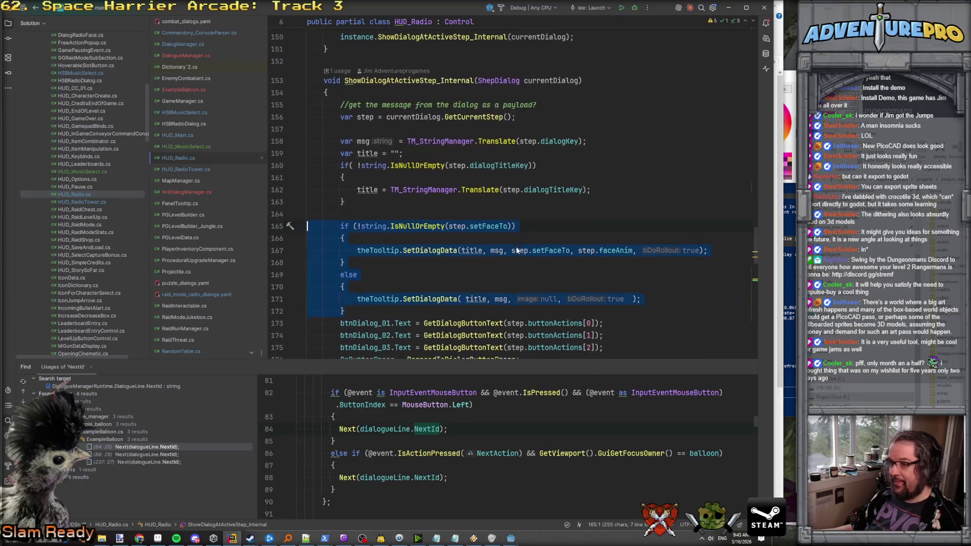
Open blank lines atop ShowNHDialogAtActiveStep_Internal and begin typing var setFace = currentLine.
{"action": "left_click", "coordinate": [453, 134]}
{"action": "scroll", "coordinate": [457, 187], "scroll_direction": "down", "scroll_amount": 2}
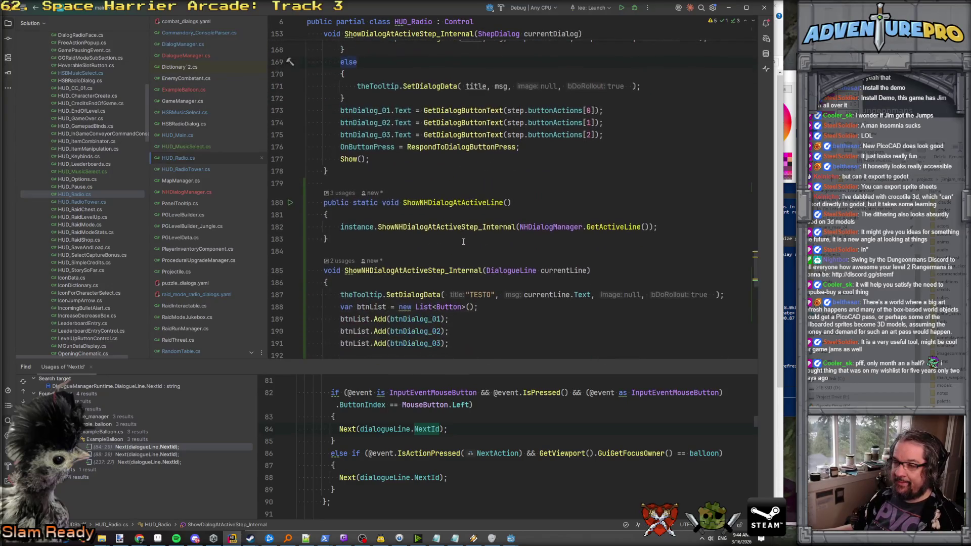
{"action": "scroll", "coordinate": [463, 242], "scroll_direction": "down", "scroll_amount": 3}
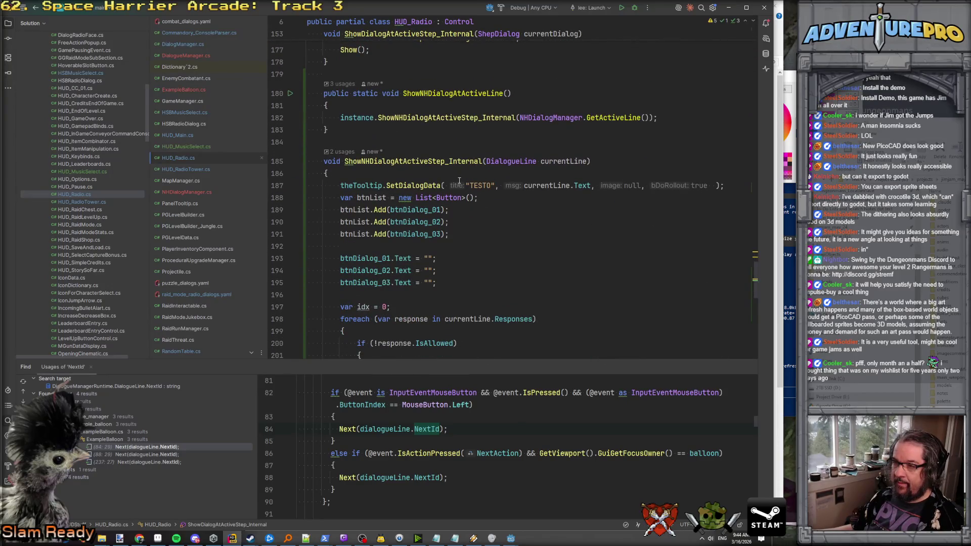
{"action": "left_click", "coordinate": [433, 173]}
{"action": "key", "text": "Return"}
{"action": "key", "text": "Return"}
{"action": "key", "text": "Up"}
{"action": "type", "text": "var fa"}
{"action": "key", "text": "BackSpace"}
{"action": "key", "text": "BackSpace"}
{"action": "key", "text": "BackSpace"}
{"action": "type", "text": "setFace = currentLinet"}
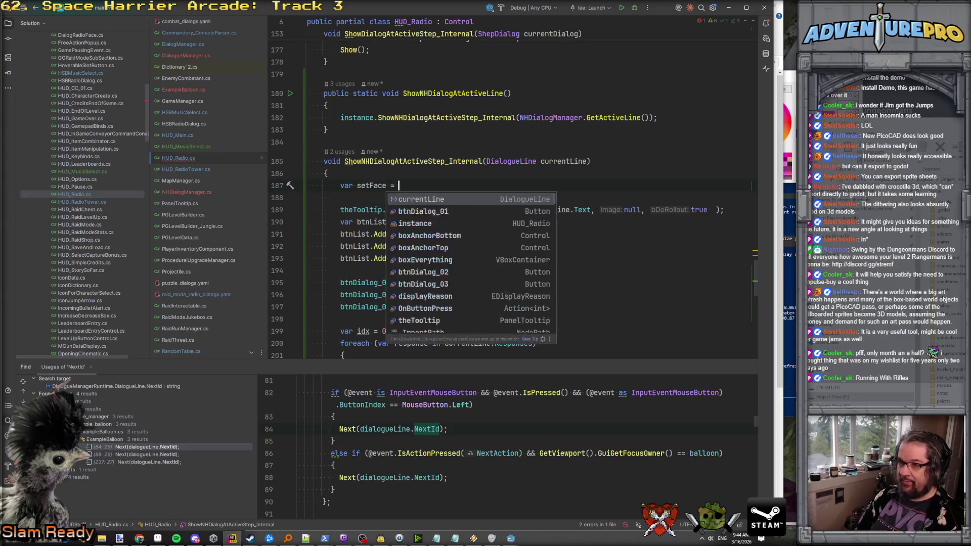
{"action": "key", "text": "BackSpace"}
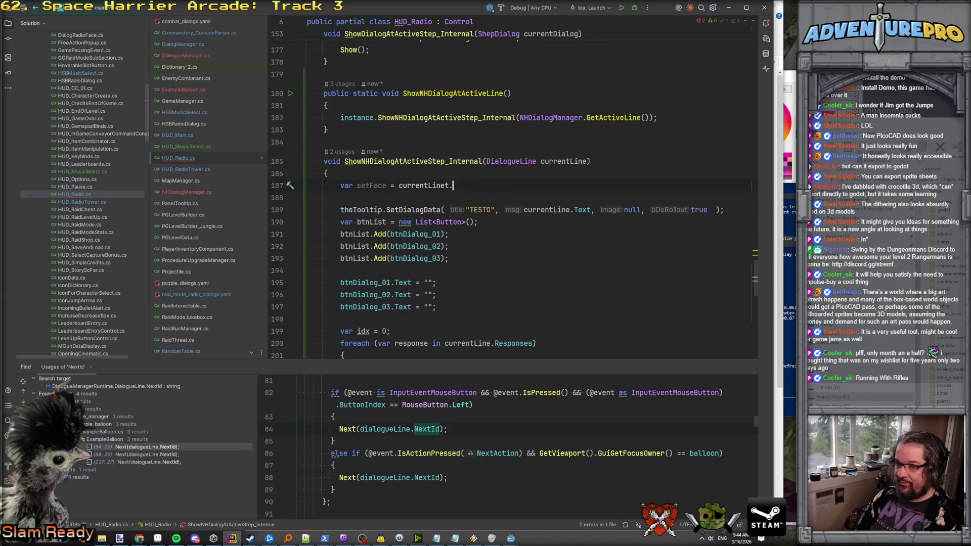
Complete the setFace assignment by picking Tags from currentLine's member suggestions.
{"action": "type", "text": ".t"}
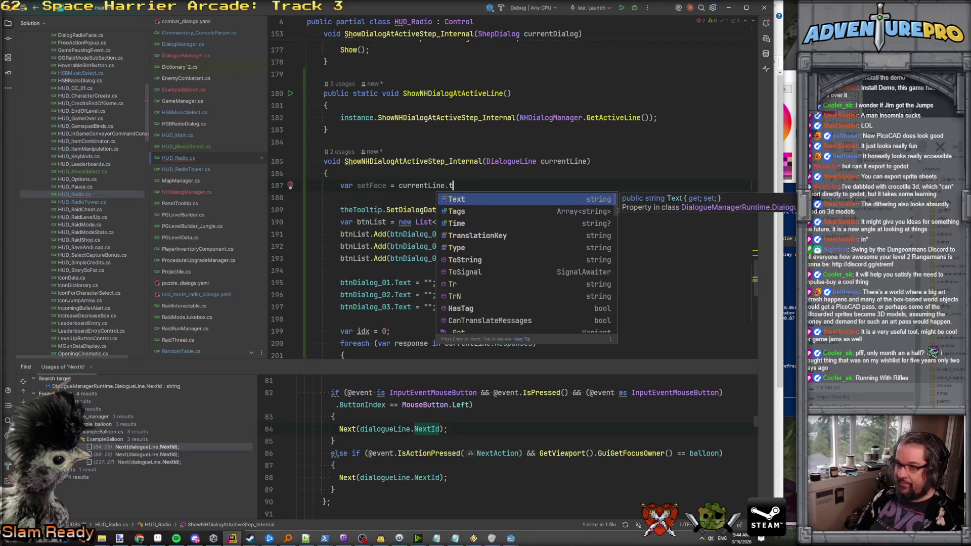
{"action": "key", "text": "Down"}
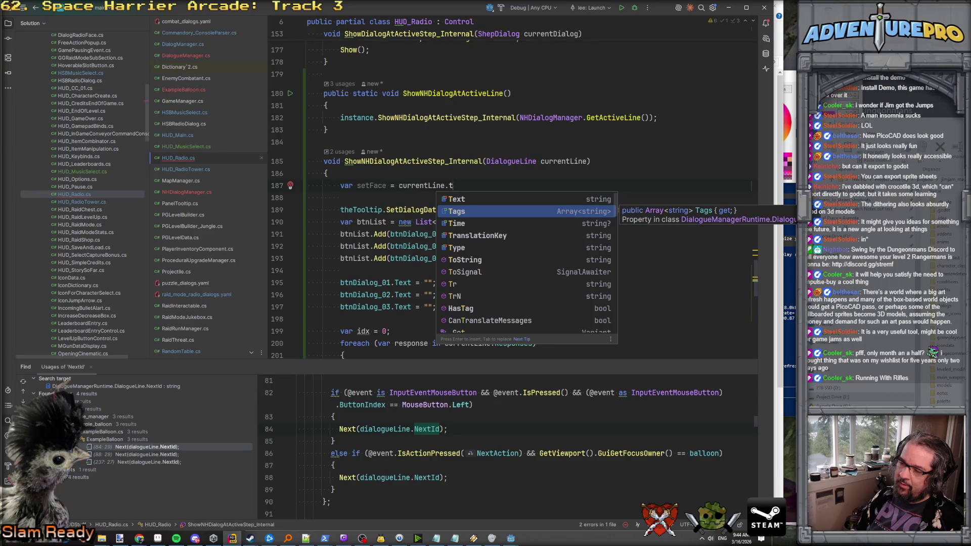
{"action": "key", "text": "Down"}
{"action": "key", "text": "Down"}
{"action": "key", "text": "Down"}
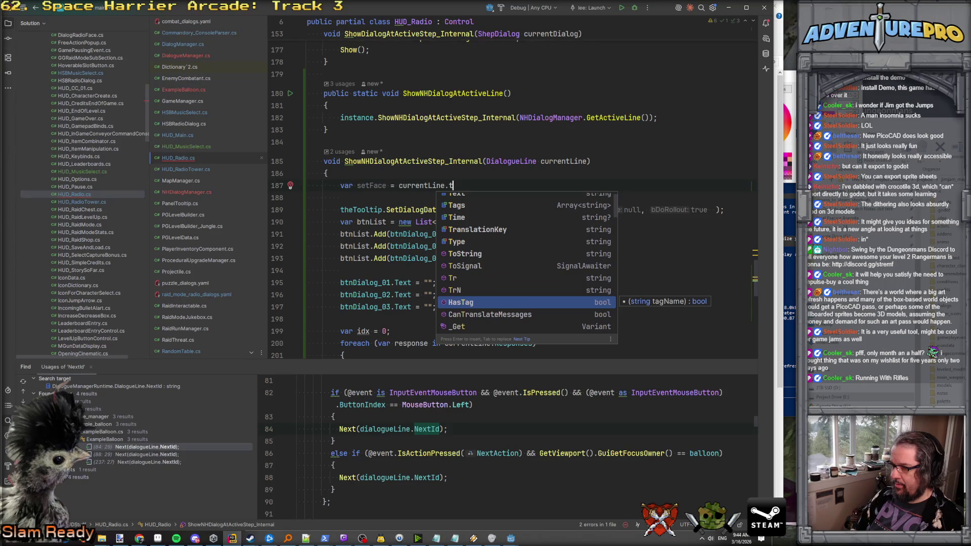
{"action": "key", "text": "Up"}
{"action": "key", "text": "Up"}
{"action": "key", "text": "Up"}
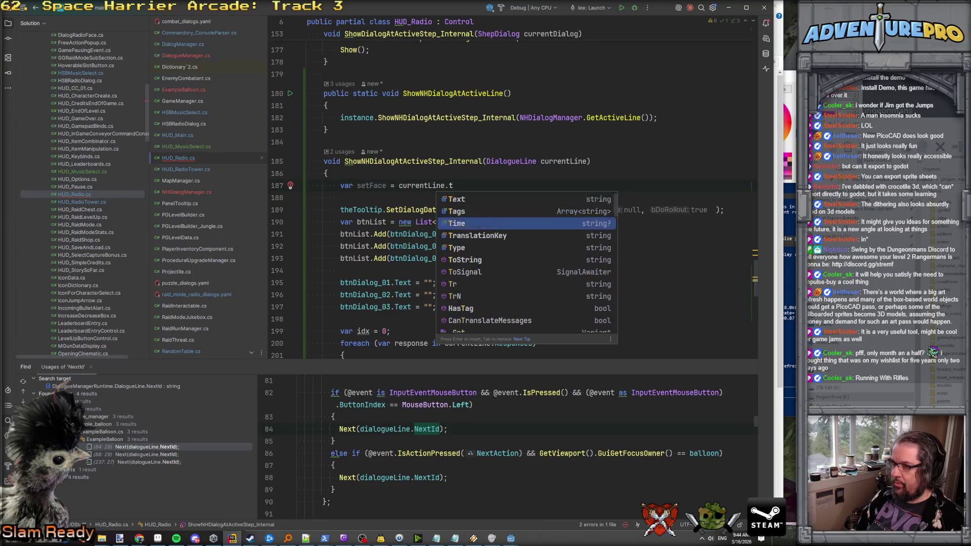
{"action": "key", "text": "Down"}
{"action": "key", "text": "Down"}
{"action": "key", "text": "Down"}
{"action": "key", "text": "Down"}
{"action": "key", "text": "Up"}
{"action": "key", "text": "Up"}
{"action": "key", "text": "Up"}
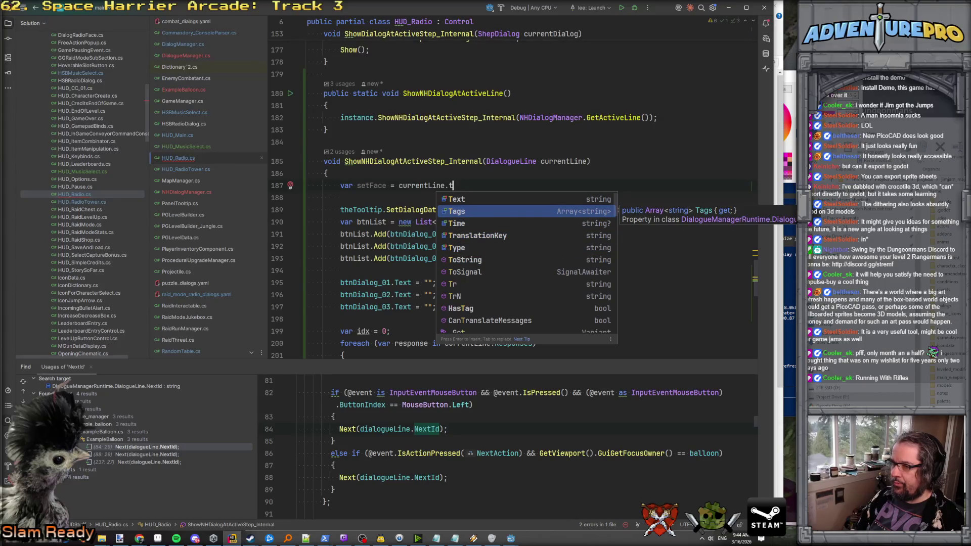
{"action": "key", "text": "Return"}
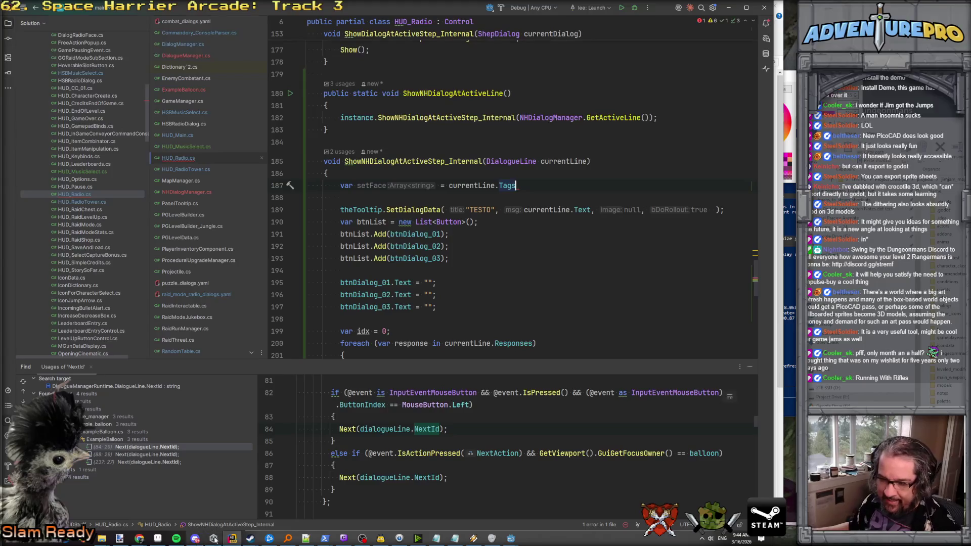
{"action": "mouse_move", "coordinate": [135, 531]}
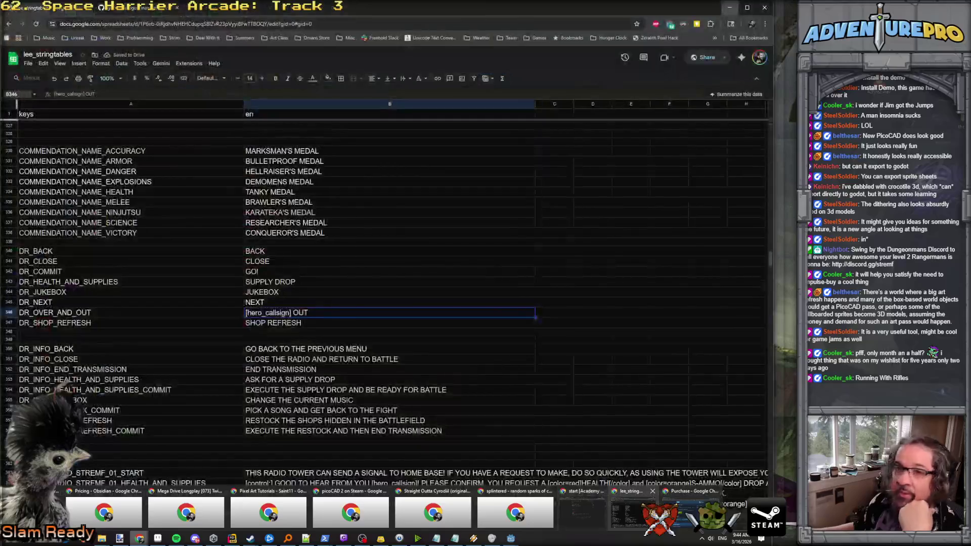
Return to the dialogue manager's GitHub docs and skim the API documentation page.
{"action": "left_click", "coordinate": [630, 514]}
{"action": "left_click", "coordinate": [132, 7]}
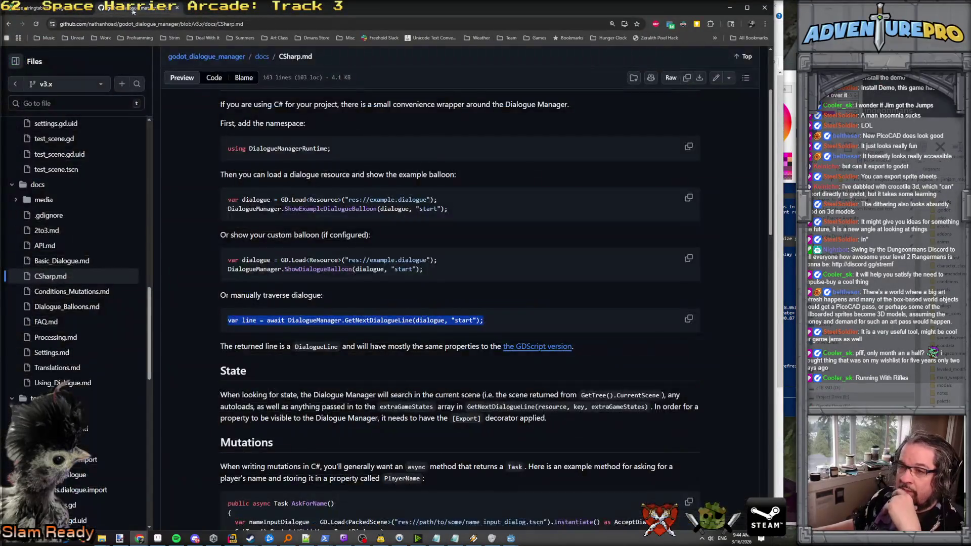
{"action": "scroll", "coordinate": [348, 210], "scroll_direction": "down", "scroll_amount": 3}
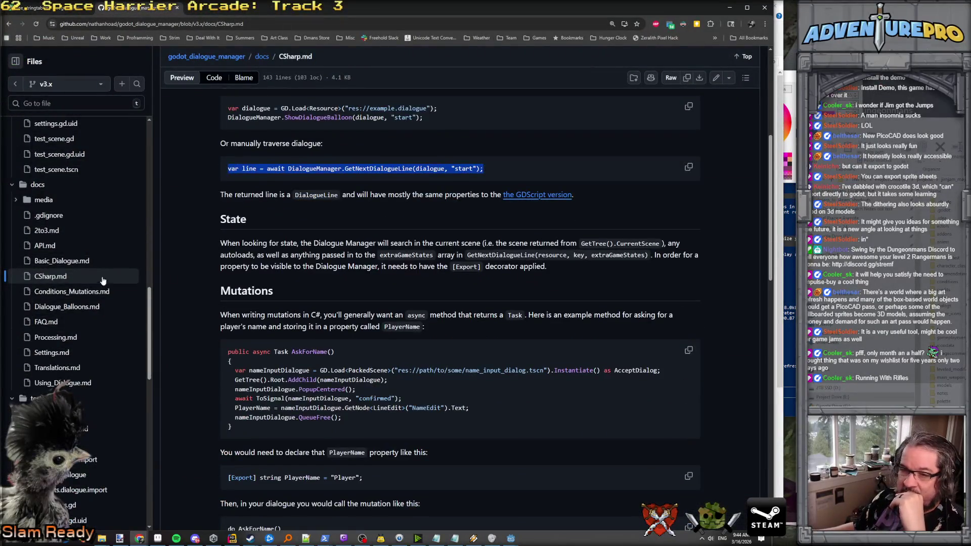
{"action": "left_click", "coordinate": [65, 251]}
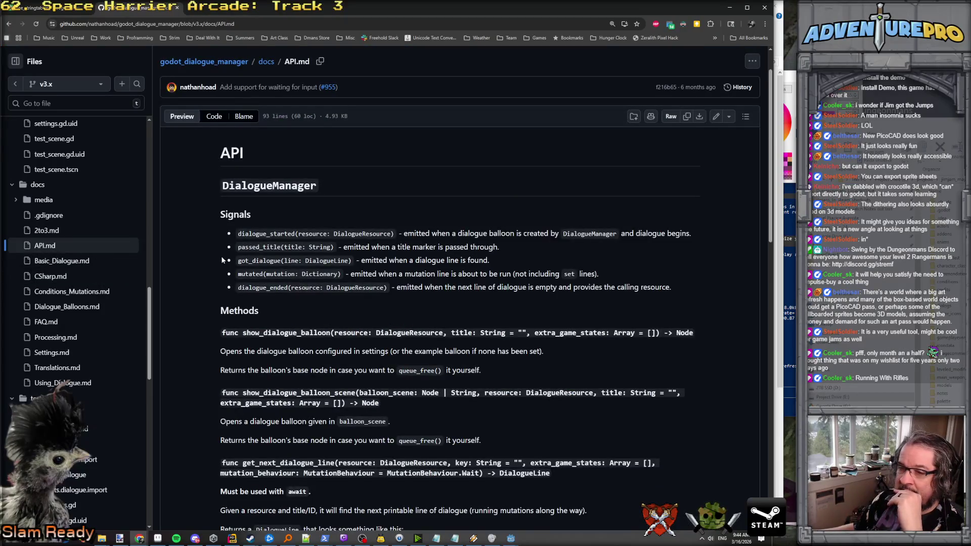
{"action": "scroll", "coordinate": [276, 268], "scroll_direction": "down", "scroll_amount": 3}
{"action": "scroll", "coordinate": [276, 268], "scroll_direction": "down", "scroll_amount": 4}
{"action": "scroll", "coordinate": [277, 245], "scroll_direction": "down", "scroll_amount": 3}
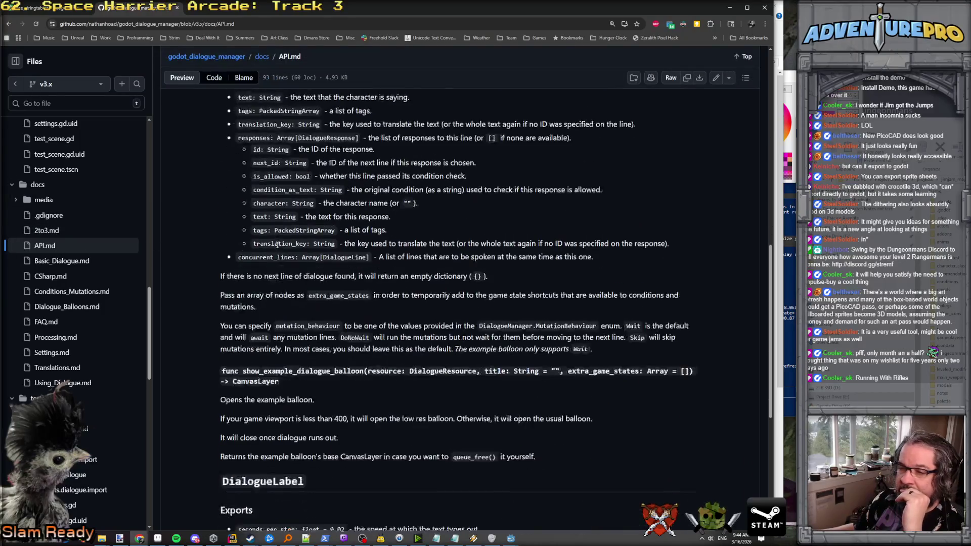
{"action": "scroll", "coordinate": [276, 245], "scroll_direction": "up", "scroll_amount": 2}
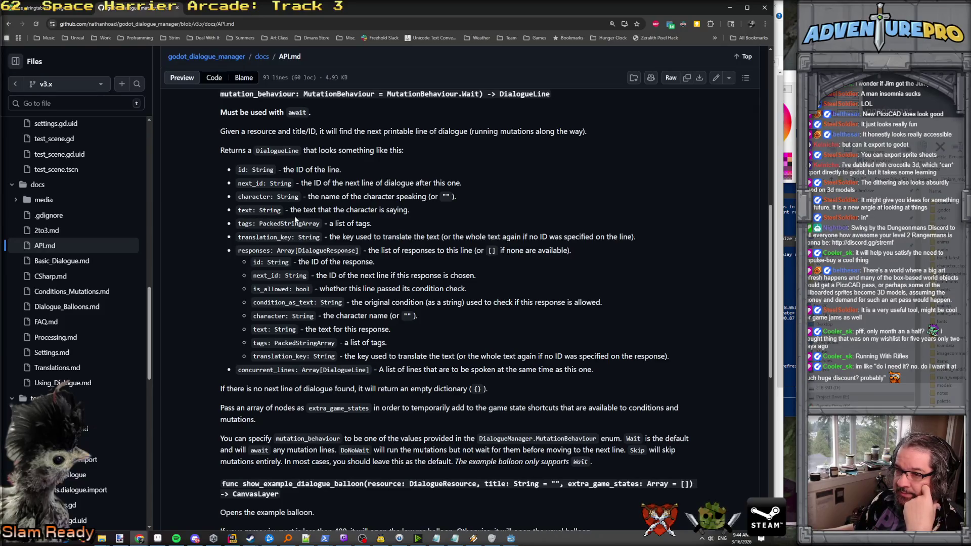
{"action": "scroll", "coordinate": [296, 220], "scroll_direction": "down", "scroll_amount": 8}
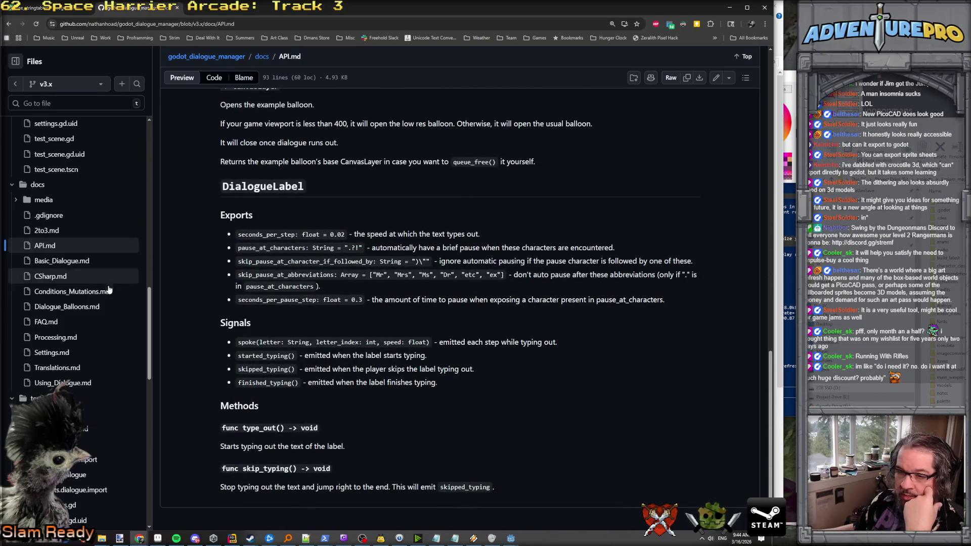
Open Basic_Dialogue.md via FAQ.md and read the tags section on get_tag_value and DialogueLine.
{"action": "left_click", "coordinate": [54, 322]}
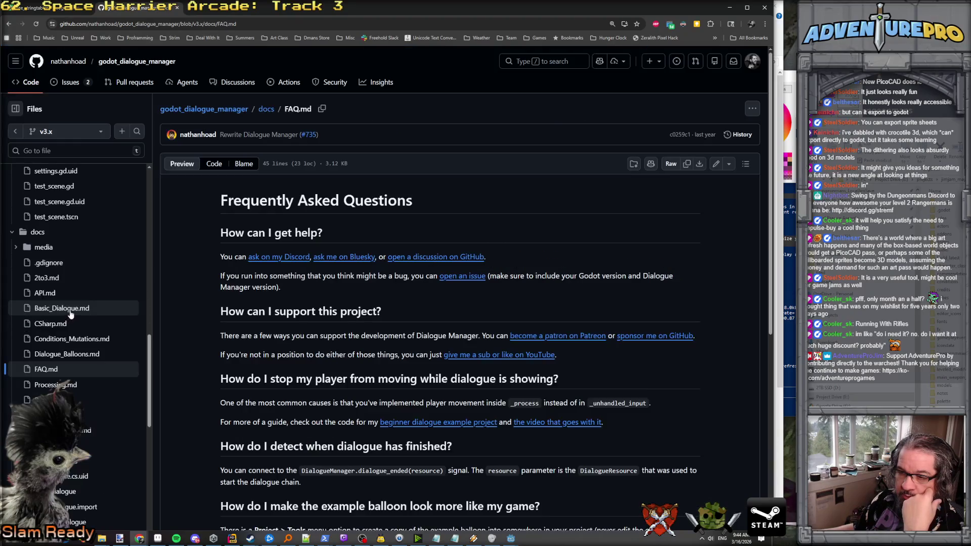
{"action": "left_click", "coordinate": [71, 309]}
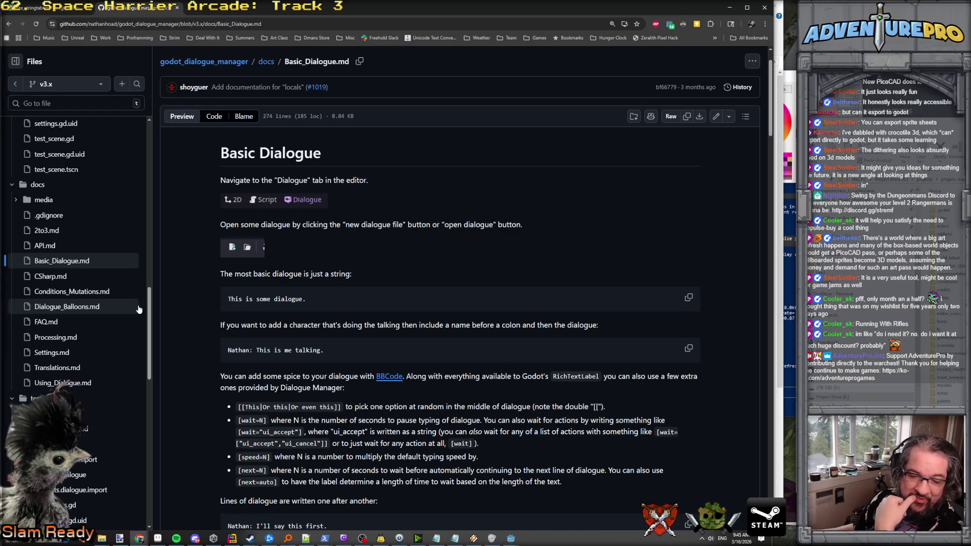
{"action": "scroll", "coordinate": [296, 256], "scroll_direction": "down", "scroll_amount": 6}
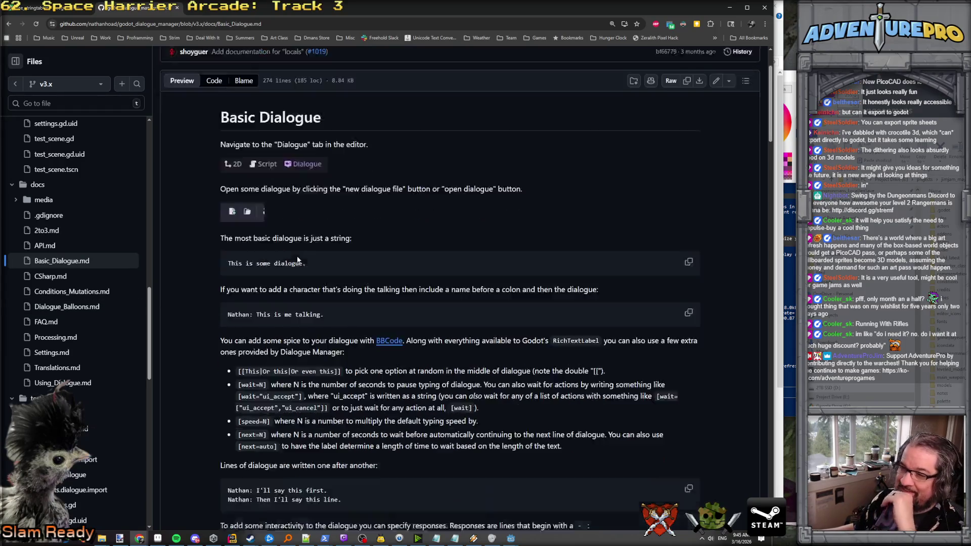
{"action": "scroll", "coordinate": [298, 256], "scroll_direction": "down", "scroll_amount": 20}
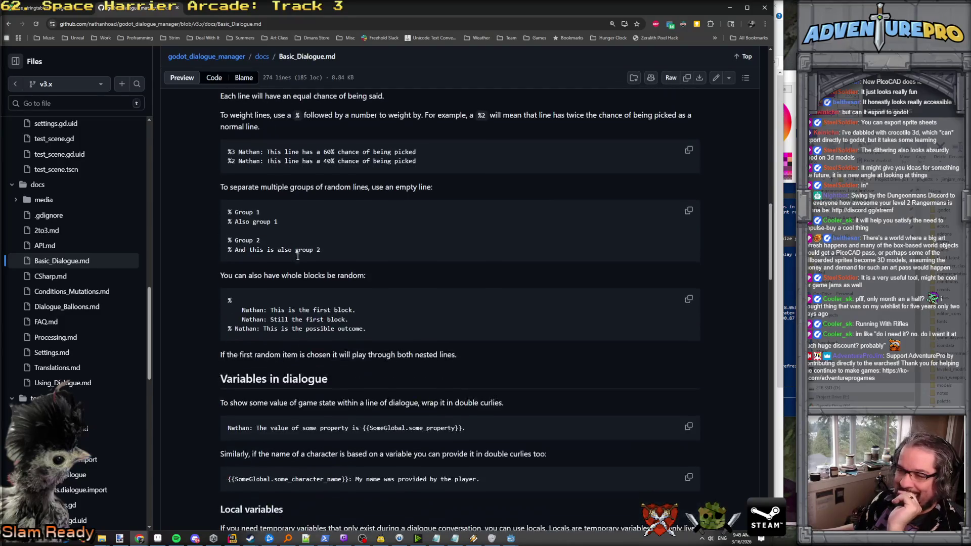
{"action": "scroll", "coordinate": [298, 257], "scroll_direction": "down", "scroll_amount": 5}
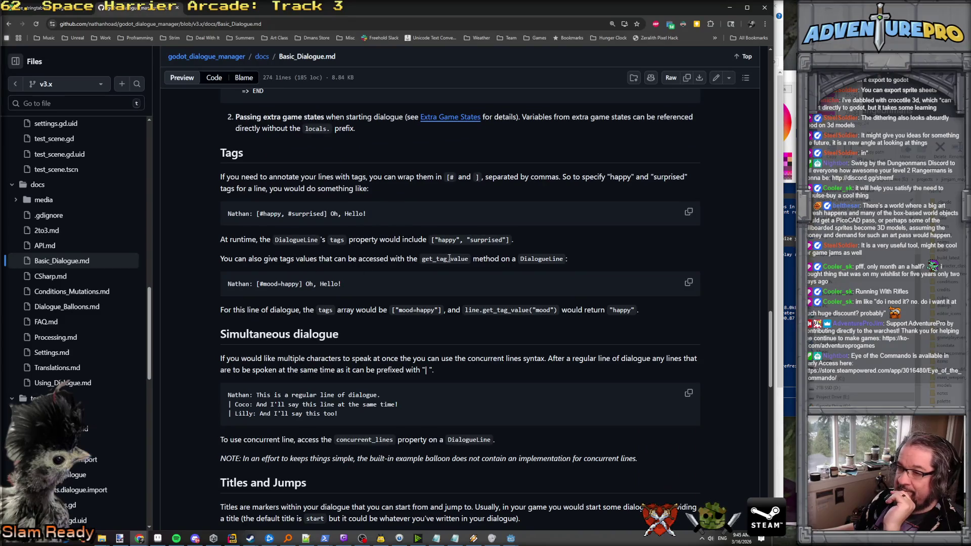
{"action": "double_click", "coordinate": [448, 259]}
{"action": "double_click", "coordinate": [529, 259]}
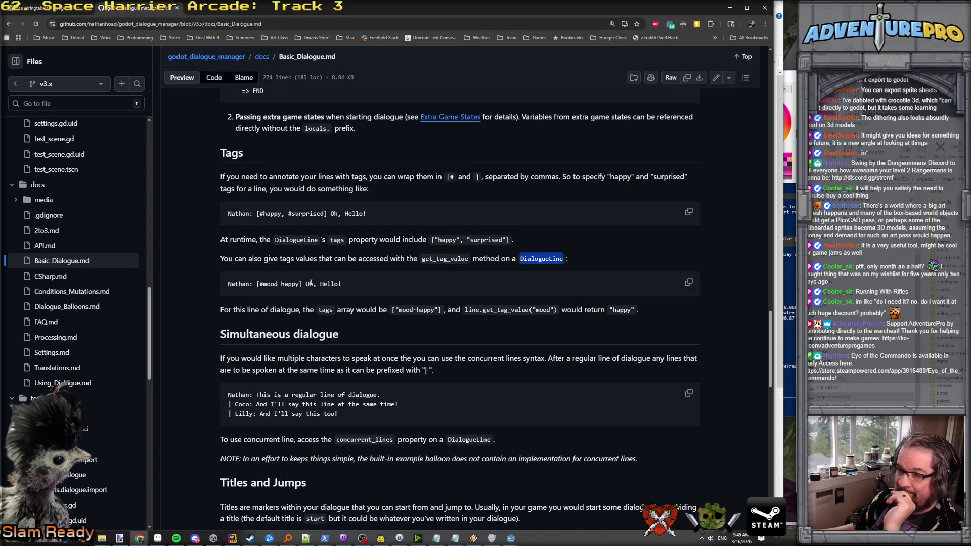
{"action": "double_click", "coordinate": [270, 284]}
{"action": "left_click", "coordinate": [282, 284]}
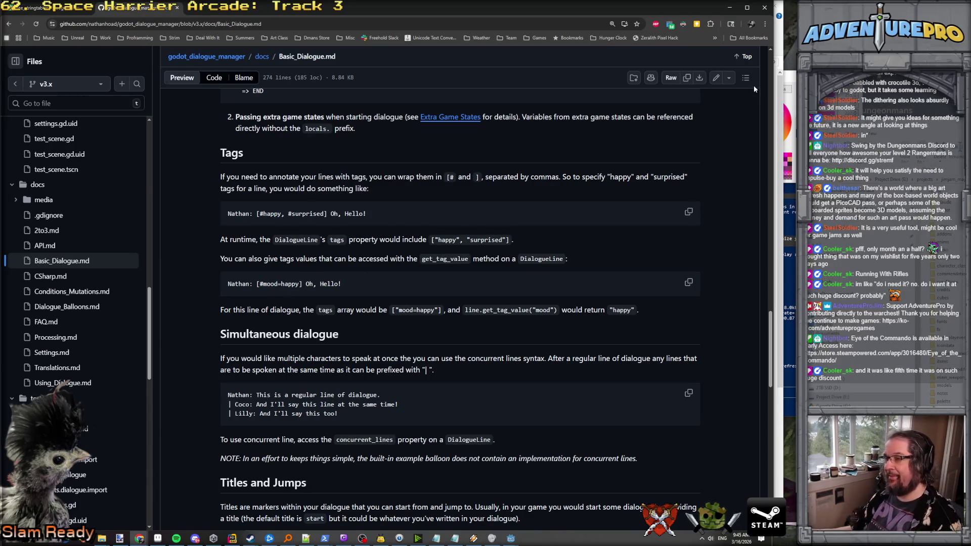
{"action": "left_click", "coordinate": [730, 8]}
Make setFace read currentLine.GetTagValue("face") instead of the Tags access.
{"action": "key", "text": "BackSpace"}
{"action": "key", "text": "BackSpace"}
{"action": "key", "text": "BackSpace"}
{"action": "type", "text": "Get"}
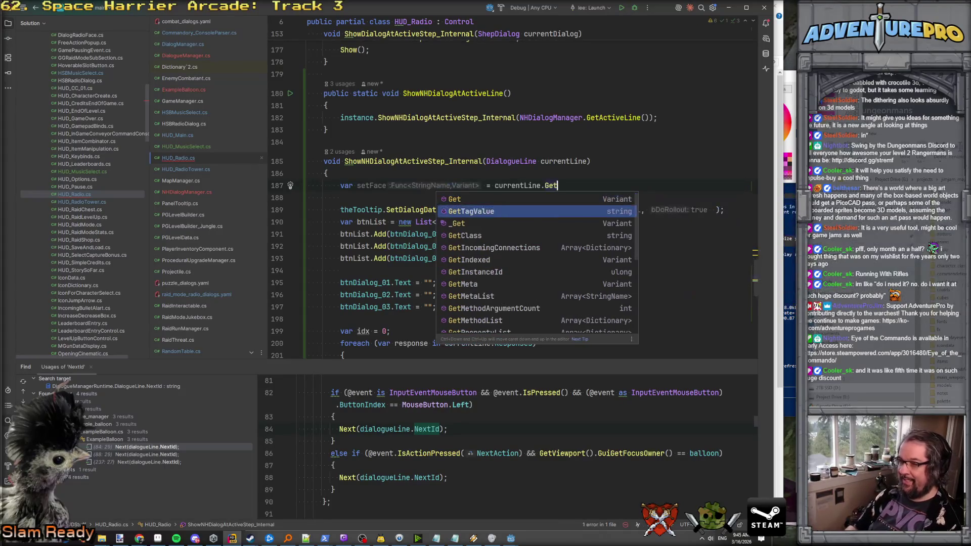
{"action": "key", "text": "Return"}
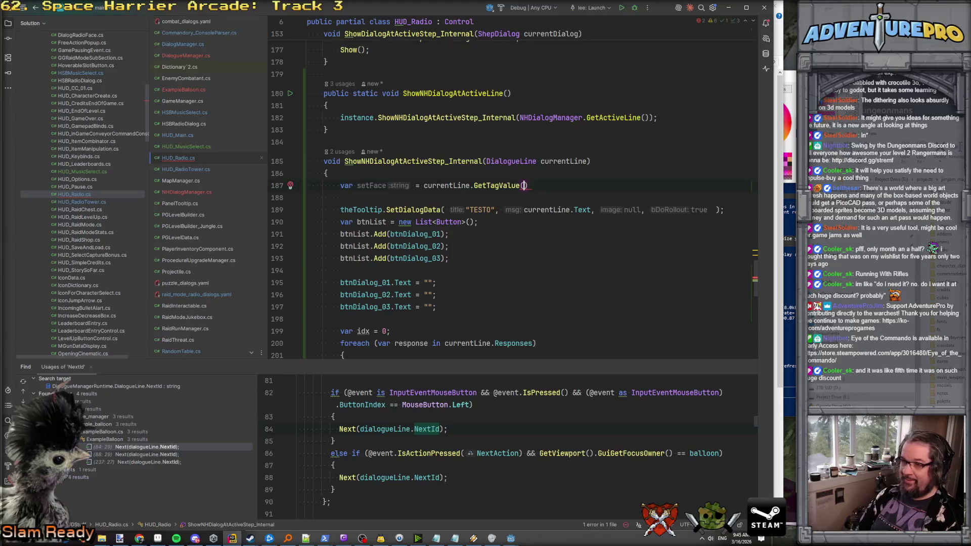
{"action": "type", "text": "\"face\");"}
{"action": "key", "text": "Return"}
Duplicate the face line into setAnim reading the "anim" tag.
{"action": "key", "text": "shift+Down"}
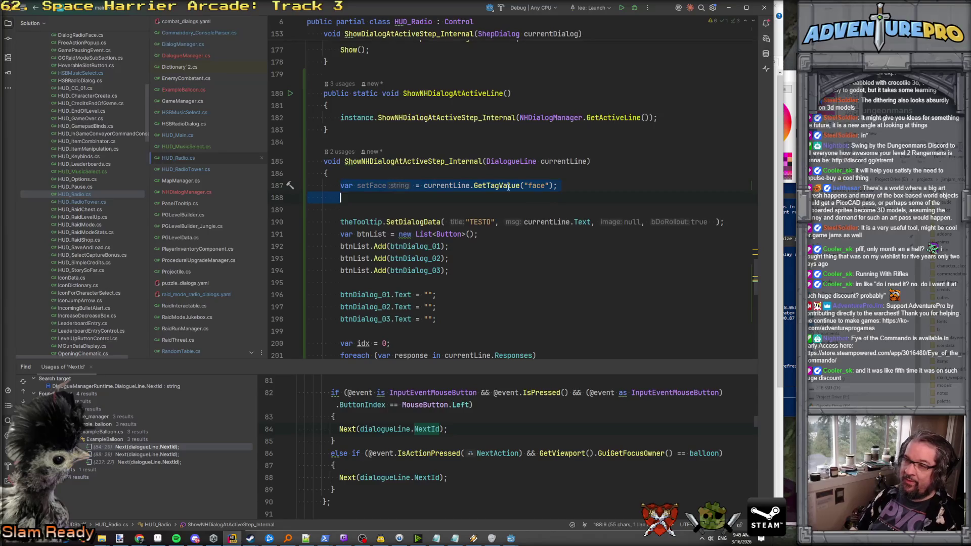
{"action": "key", "text": "ctrl+d"}
{"action": "key", "text": "Escape"}
{"action": "double_click", "coordinate": [371, 198]}
{"action": "type", "text": "s"}
{"action": "type", "text": "etAnim"}
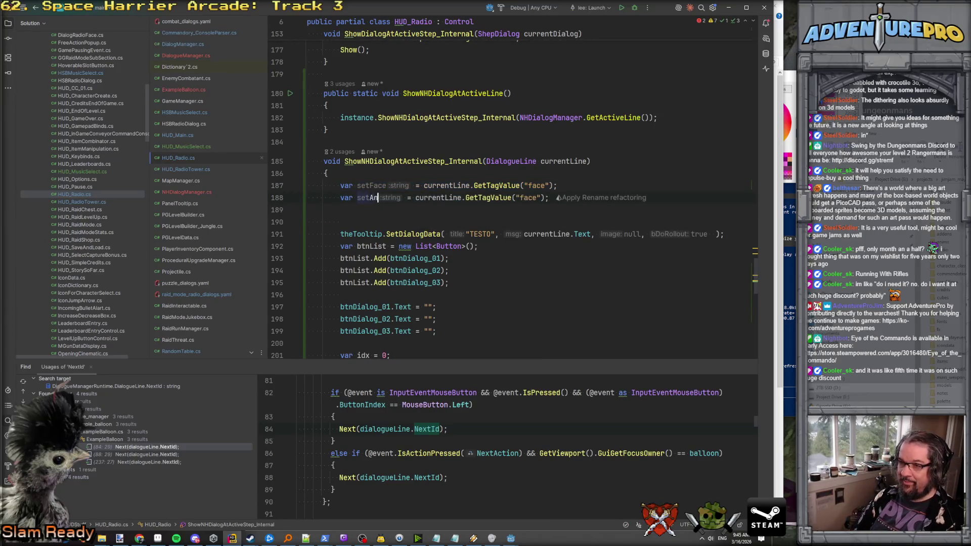
{"action": "double_click", "coordinate": [537, 197]}
{"action": "type", "text": "anim"}
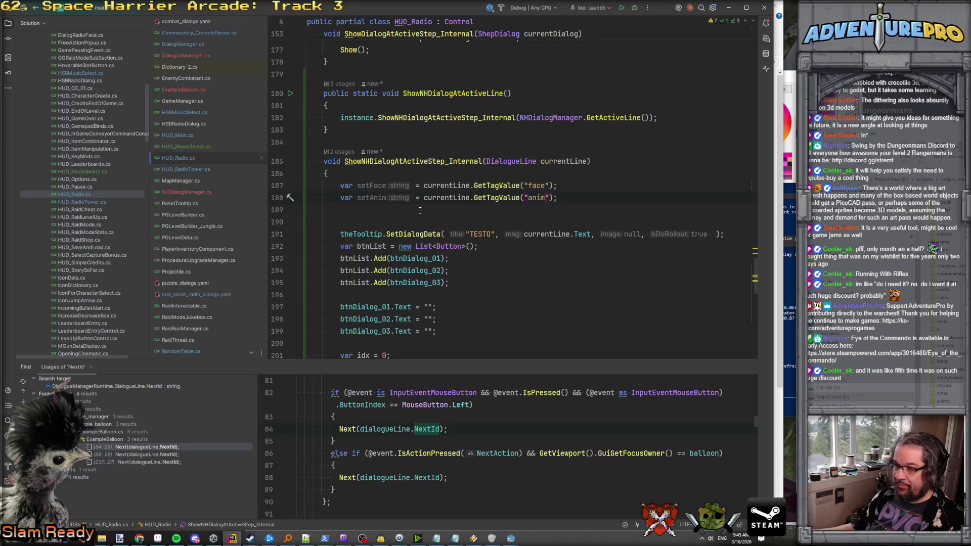
Replace null in the SetDialogData call with setFace, setAnim arguments.
{"action": "double_click", "coordinate": [376, 185]}
{"action": "key", "text": "ctrl+c"}
{"action": "left_click_drag", "start_coordinate": [625, 233], "coordinate": [640, 234]}
{"action": "key", "text": "ctrl+v"}
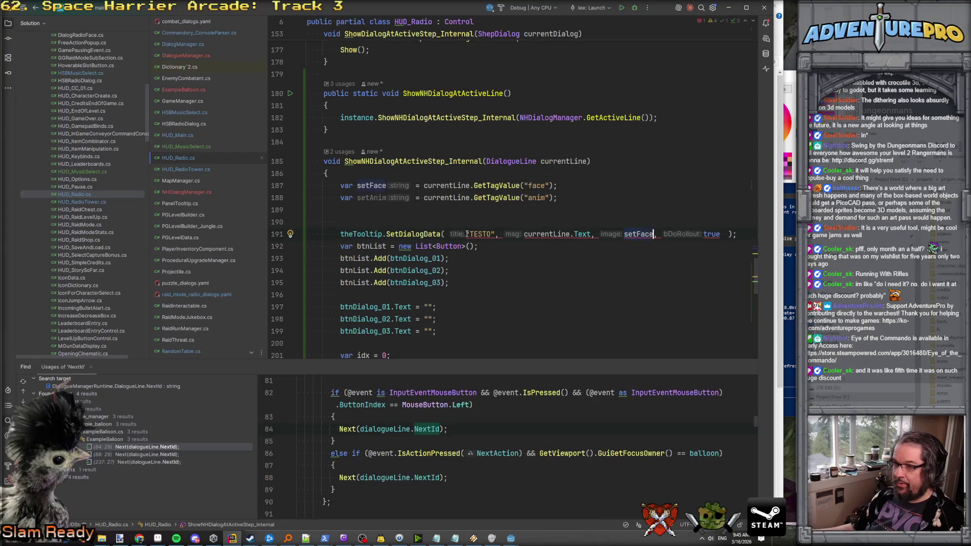
{"action": "left_click", "coordinate": [419, 234], "text": "ctrl"}
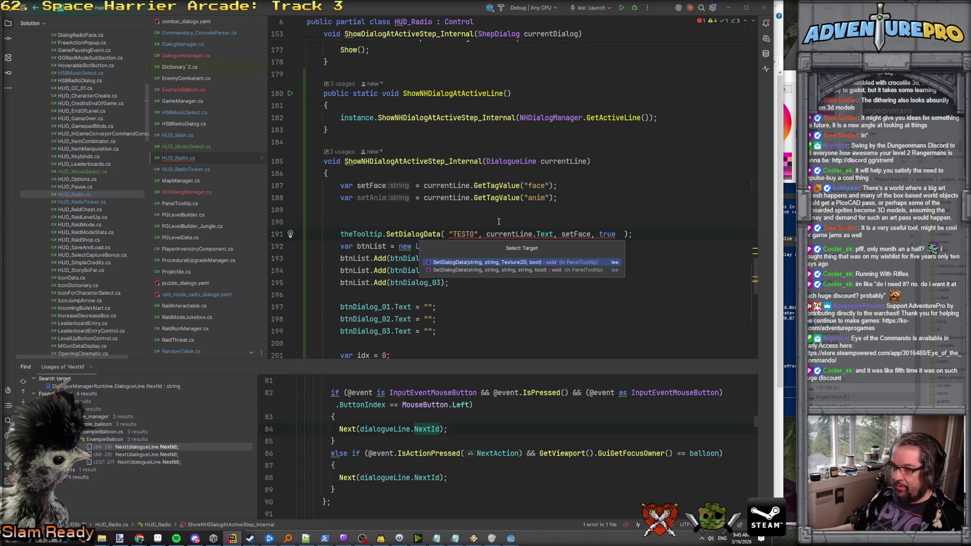
{"action": "double_click", "coordinate": [368, 197]}
{"action": "key", "text": "ctrl+c"}
{"action": "left_click", "coordinate": [599, 233]}
{"action": "key", "text": "ctrl+v"}
{"action": "type", "text": ","}
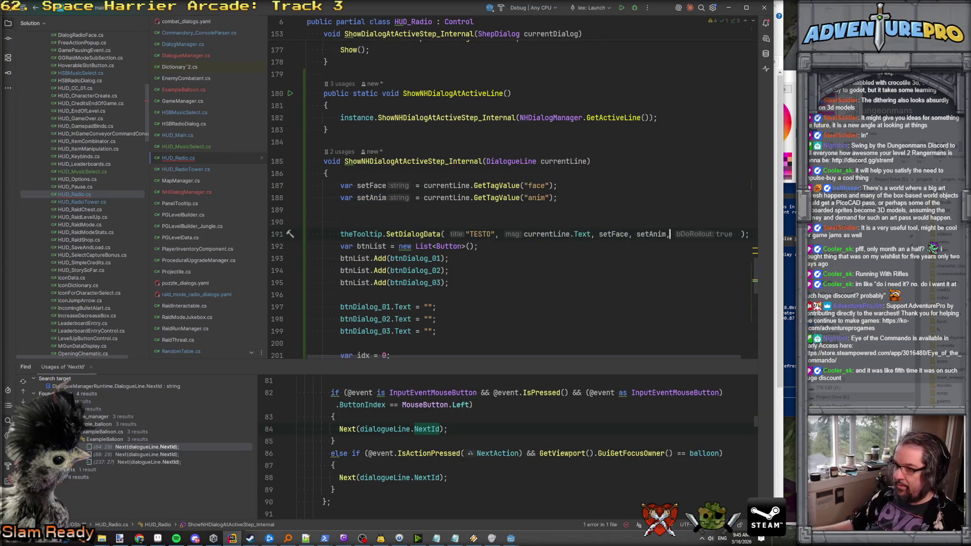
{"action": "left_click", "coordinate": [397, 234], "text": "ctrl"}
{"action": "left_click", "coordinate": [439, 169]}
Add an if (!string.IsNullOrEmpty(faceName)) condition above the face lookup.
{"action": "key", "text": "Up"}
{"action": "key", "text": "Return"}
{"action": "type", "text": "if( "}
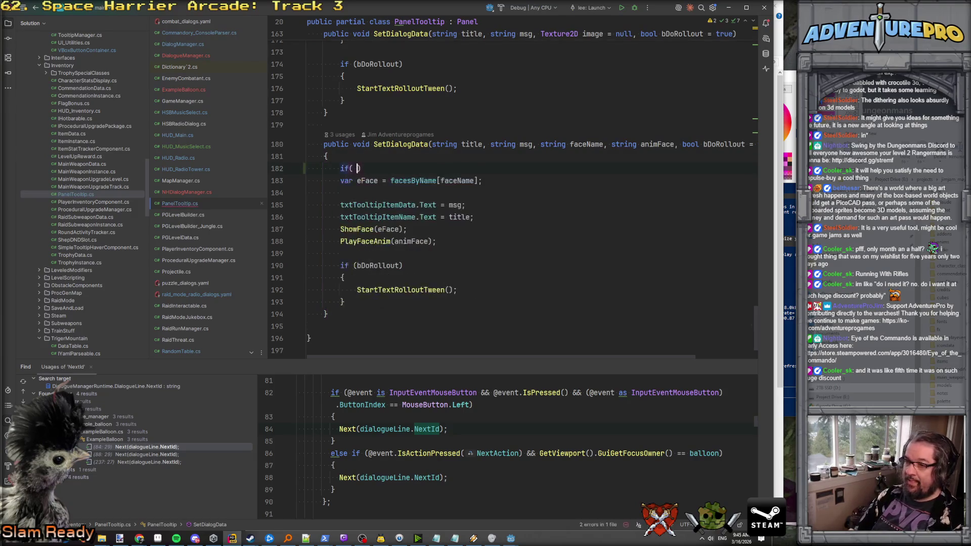
{"action": "type", "text": "!string."}
{"action": "type", "text": "ismn"}
{"action": "key", "text": "BackSpace"}
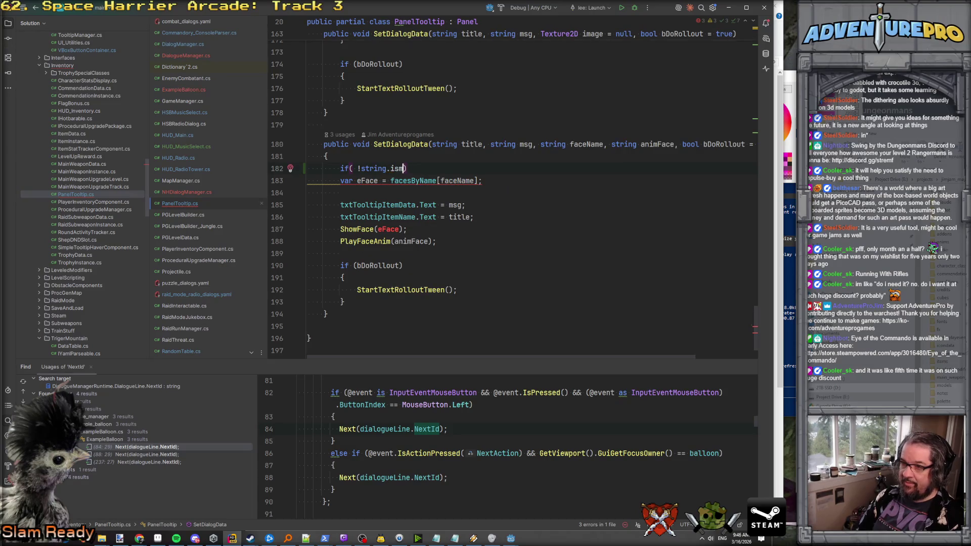
{"action": "key", "text": "BackSpace"}
{"action": "type", "text": "nm"}
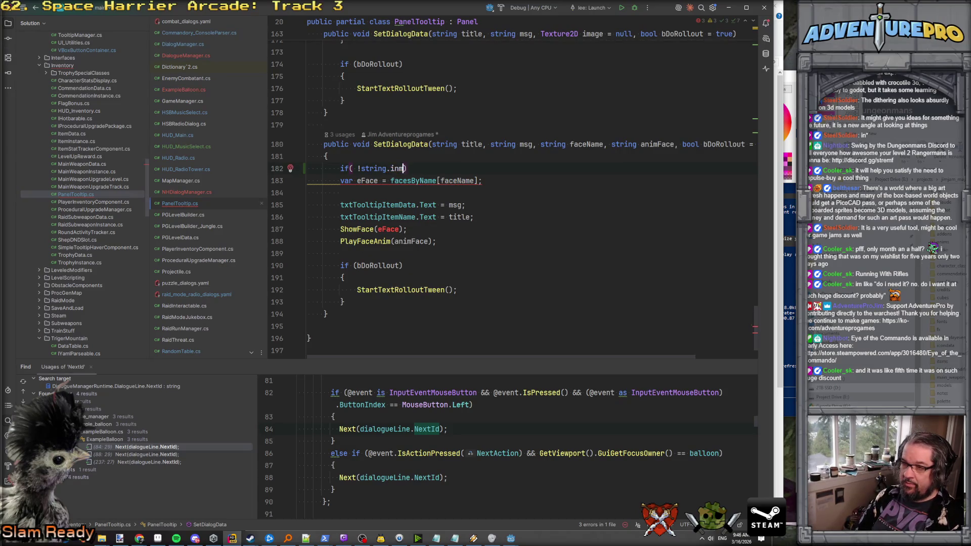
{"action": "key", "text": "Return"}
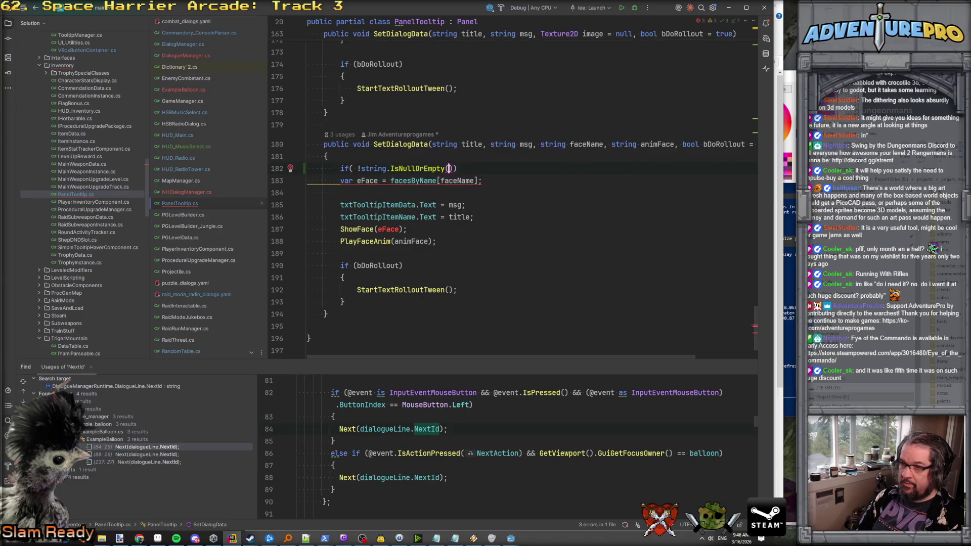
{"action": "type", "text": "faceName)"}
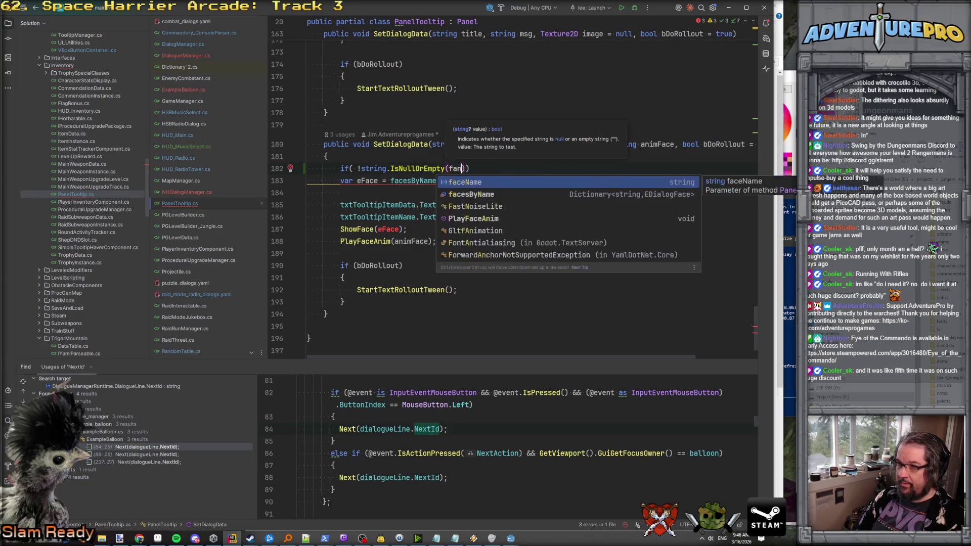
{"action": "type", "text": ")"}
{"action": "left_click", "coordinate": [308, 181]}
Wrap the face lookup and ShowFace call in the faceName check's braces.
{"action": "key", "text": "Down"}
{"action": "key", "text": "Down"}
{"action": "key", "text": "Down"}
{"action": "key", "text": "ctrl+x"}
{"action": "key", "text": "Up"}
{"action": "key", "text": "Up"}
{"action": "key", "text": "Up"}
{"action": "key", "text": "ctrl+v"}
{"action": "key", "text": "Up"}
{"action": "key", "text": "Up"}
{"action": "type", "text": "{"}
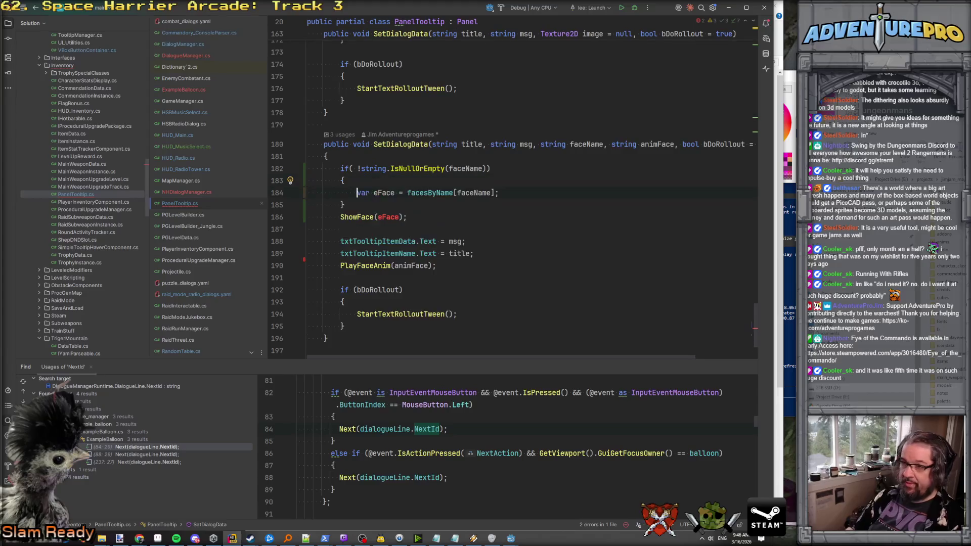
{"action": "key", "text": "Down"}
{"action": "key", "text": "Down"}
{"action": "key", "text": "ctrl+x"}
{"action": "key", "text": "Up"}
{"action": "key", "text": "ctrl+v"}
{"action": "key", "text": "Down"}
{"action": "key", "text": "Down"}
Add a second if (!string.IsNullOrEmpty(animFace)) block after the face block.
{"action": "key", "text": "Up"}
{"action": "key", "text": "Up"}
{"action": "key", "text": "End"}
{"action": "key", "text": "Return"}
{"action": "type", "text": "if( !s"}
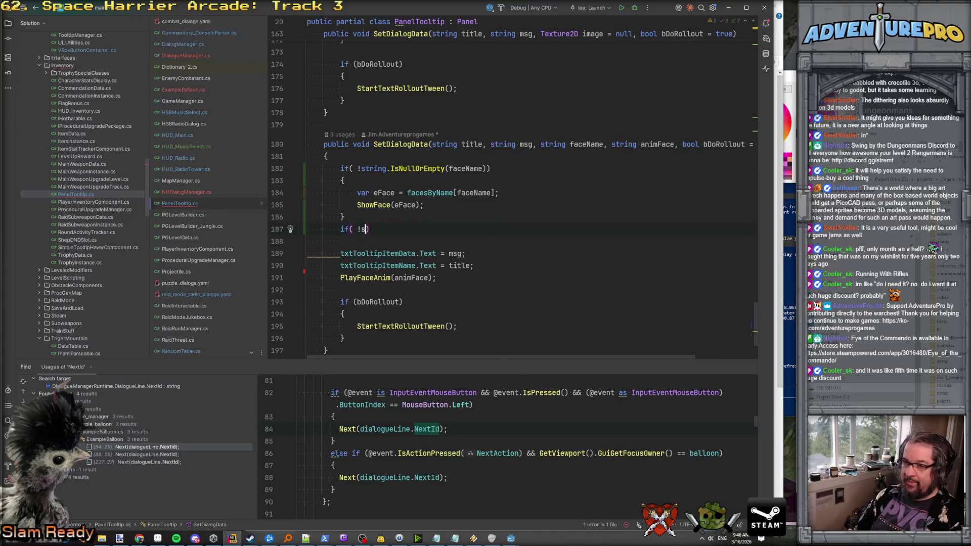
{"action": "type", "text": "tring.IsN"}
{"action": "key", "text": "Return"}
{"action": "type", "text": "an"}
{"action": "key", "text": "Return"}
{"action": "key", "text": "End"}
{"action": "key", "text": "Return"}
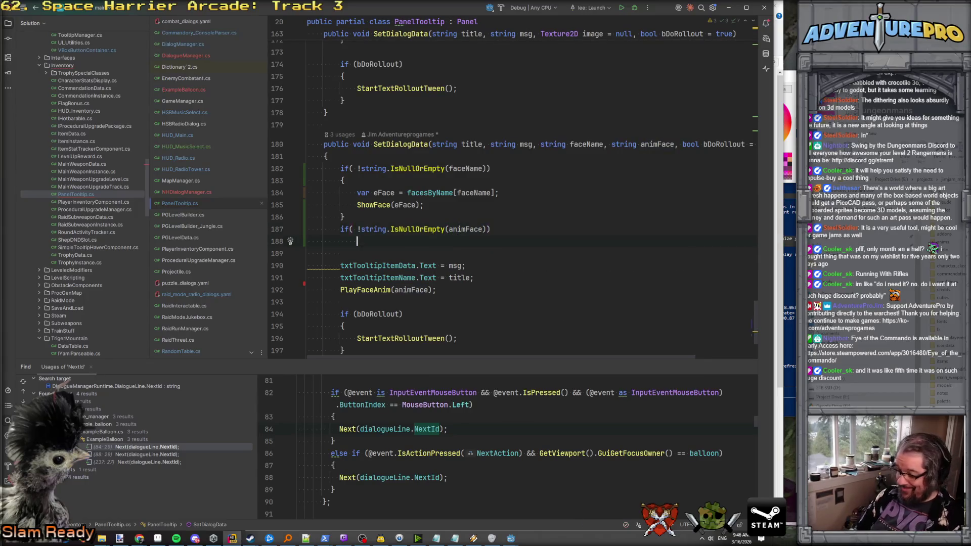
{"action": "type", "text": "{"}
{"action": "key", "text": "Return"}
Move the PlayFaceAnim(animFace) line inside the animFace check.
{"action": "key", "text": "Down"}
{"action": "key", "text": "Down"}
{"action": "key", "text": "Down"}
{"action": "key", "text": "Home"}
{"action": "key", "text": "shift+Down"}
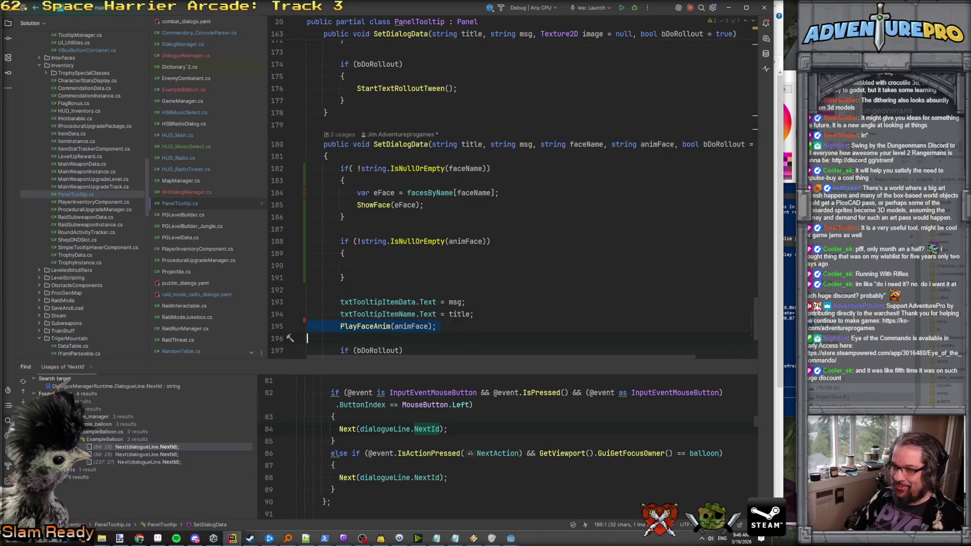
{"action": "key", "text": "ctrl+x"}
{"action": "key", "text": "Up"}
{"action": "key", "text": "Up"}
{"action": "key", "text": "Up"}
{"action": "key", "text": "ctrl+v"}
{"action": "key", "text": "Delete"}
{"action": "key", "text": "Down"}
{"action": "key", "text": "Down"}
{"action": "key", "text": "Down"}
{"action": "key", "text": "Down"}
{"action": "key", "text": "Down"}
{"action": "key", "text": "Down"}
{"action": "left_click", "coordinate": [592, 161]}
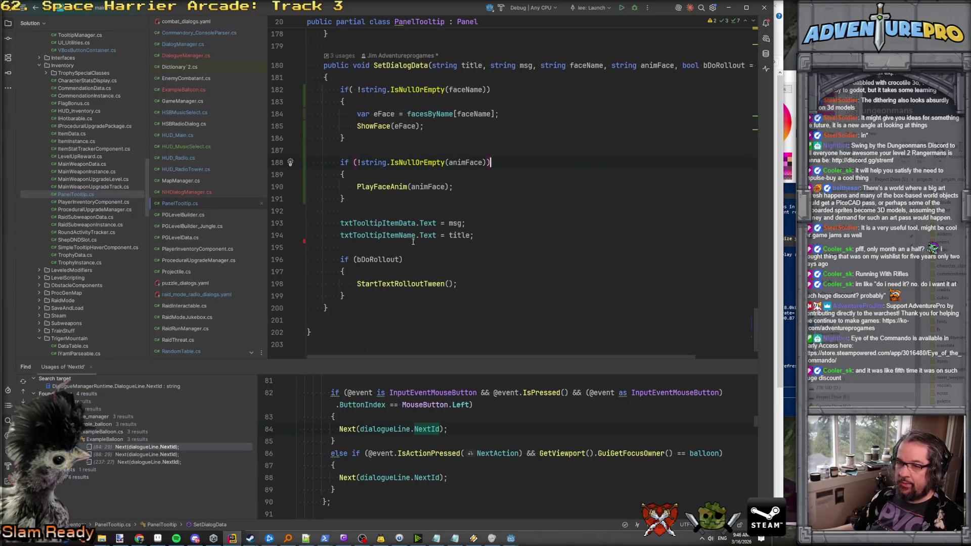
{"action": "left_click", "coordinate": [529, 514]}
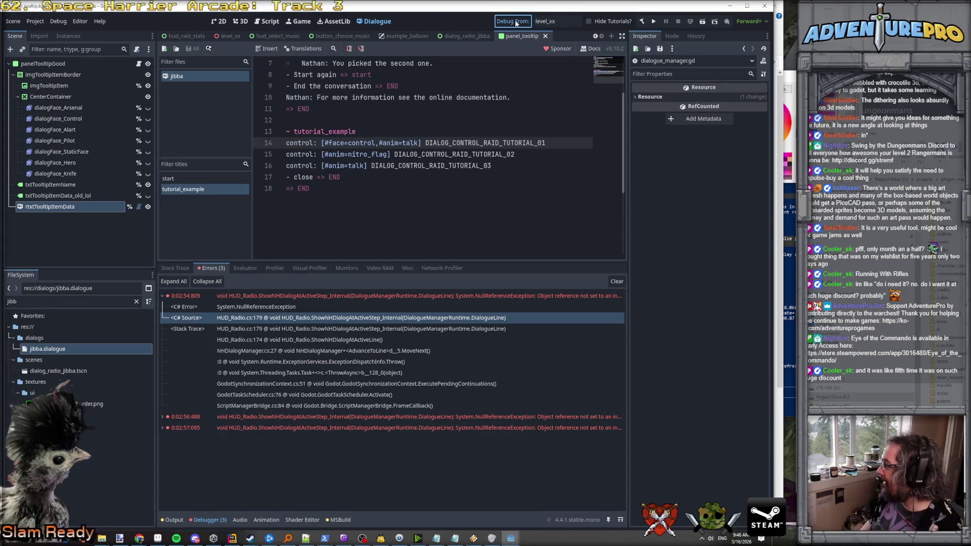
Build and launch the game, then enter the TEST NHDIALOG test command.
{"action": "left_click", "coordinate": [516, 23]}
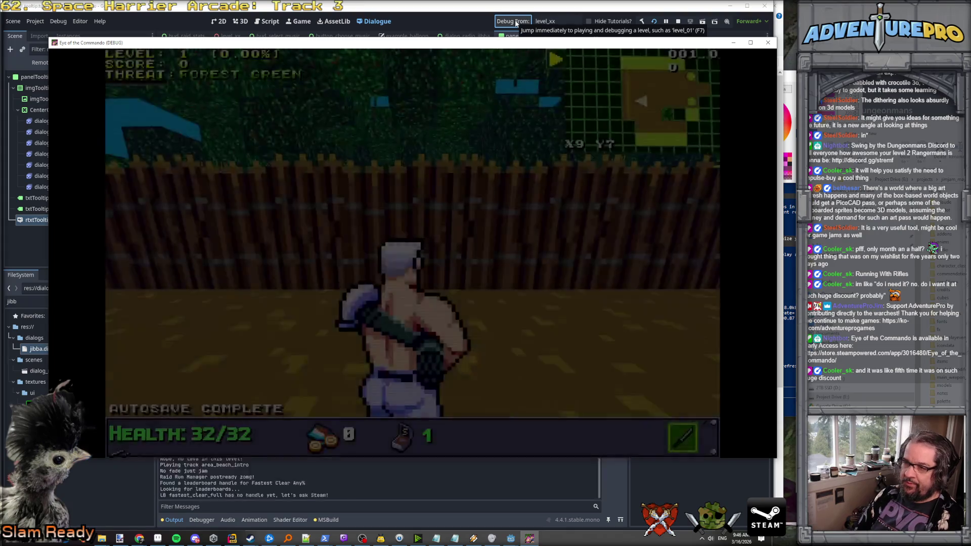
{"action": "type", "text": "TEST N"}
{"action": "key", "text": "BackSpace"}
{"action": "key", "text": "BackSpace"}
{"action": "type", "text": "NHDIALOG"}
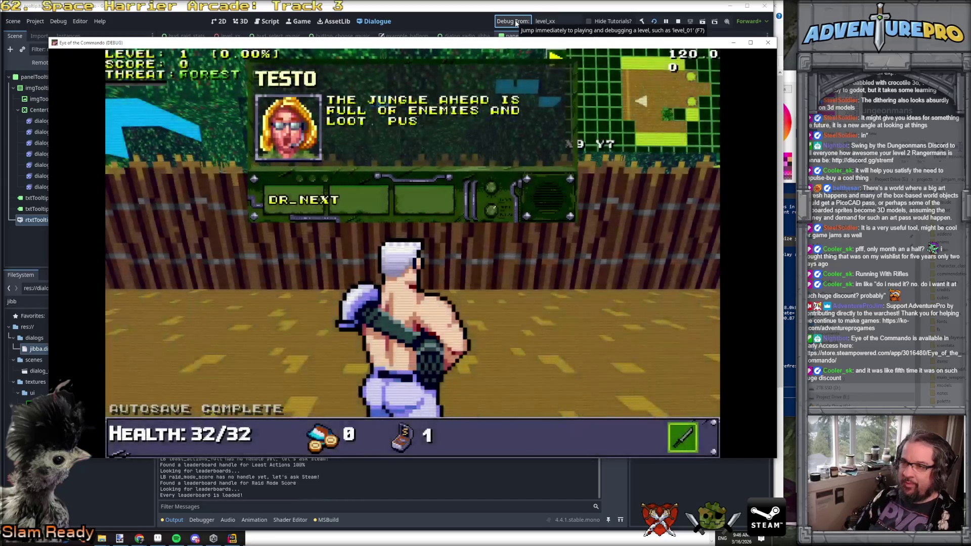
Step through TESTO's radio lines to close, then shoot the wooden barricade.
{"action": "left_click", "coordinate": [335, 195]}
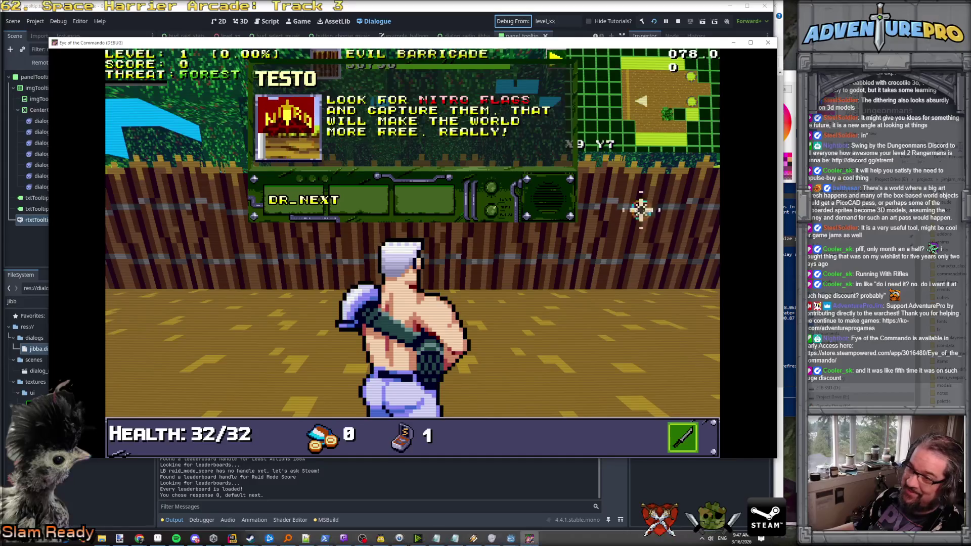
{"action": "left_click", "coordinate": [297, 199]}
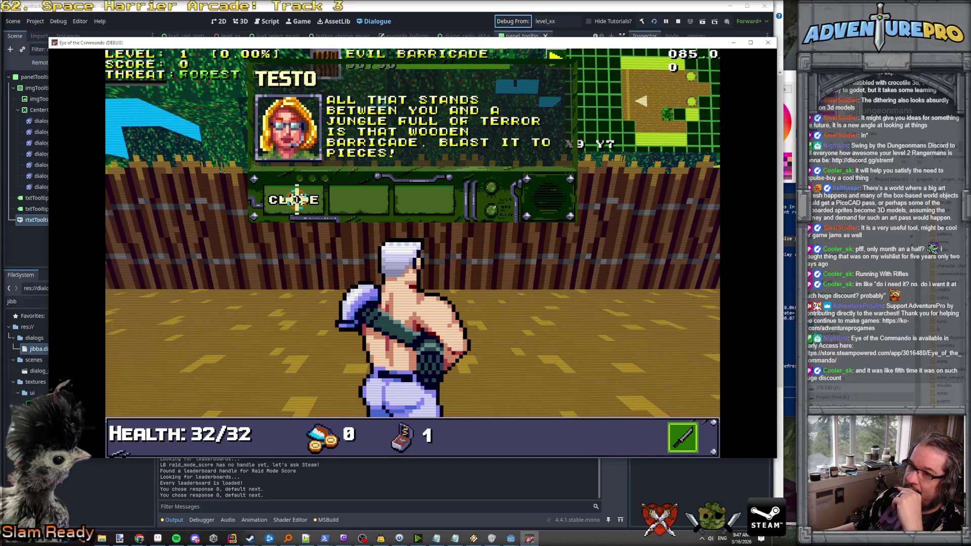
{"action": "left_click", "coordinate": [294, 199]}
{"action": "left_click", "coordinate": [423, 222]}
{"action": "left_click", "coordinate": [423, 222]}
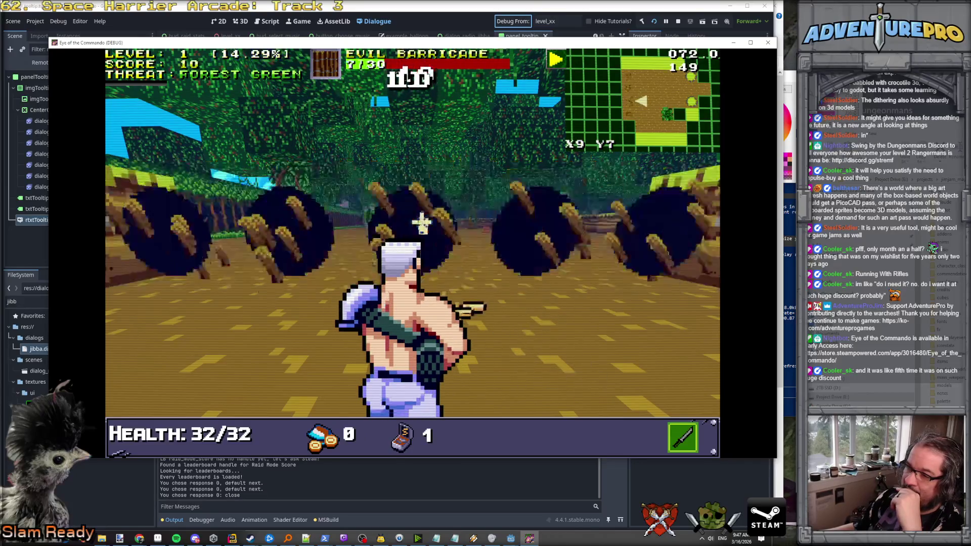
Stop the test run with F8 and review the face and anim tags on jibba.dialogue lines 14–16.
{"action": "left_click", "coordinate": [446, 235]}
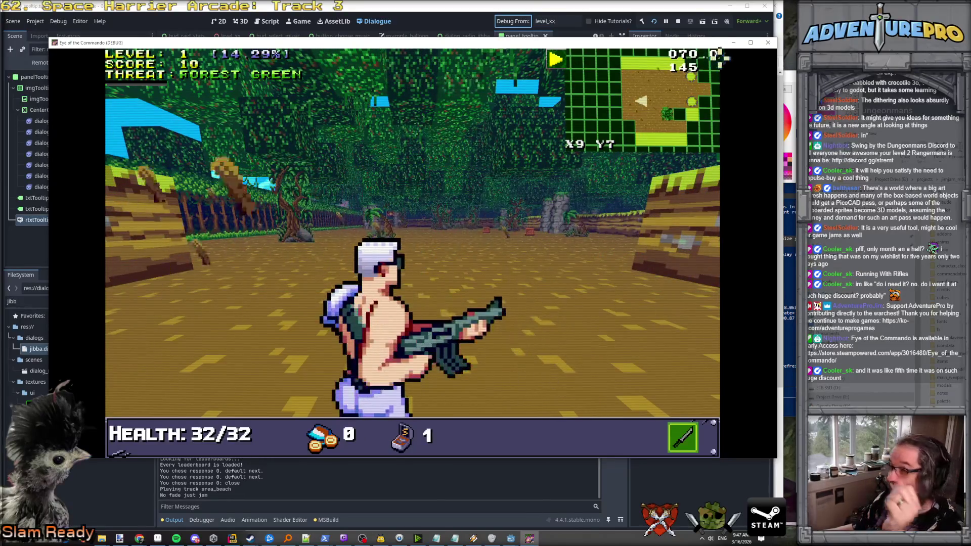
{"action": "key", "text": "F8"}
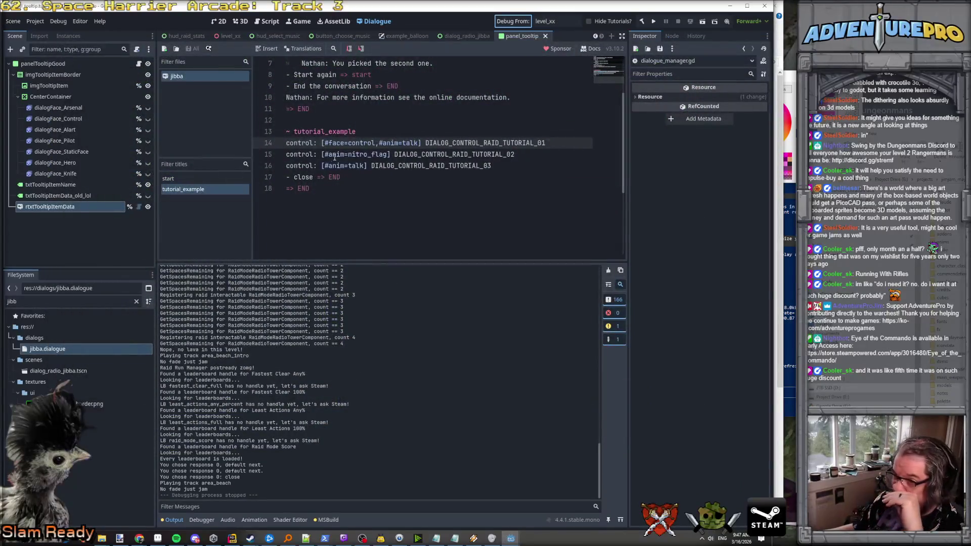
{"action": "left_click", "coordinate": [307, 144]}
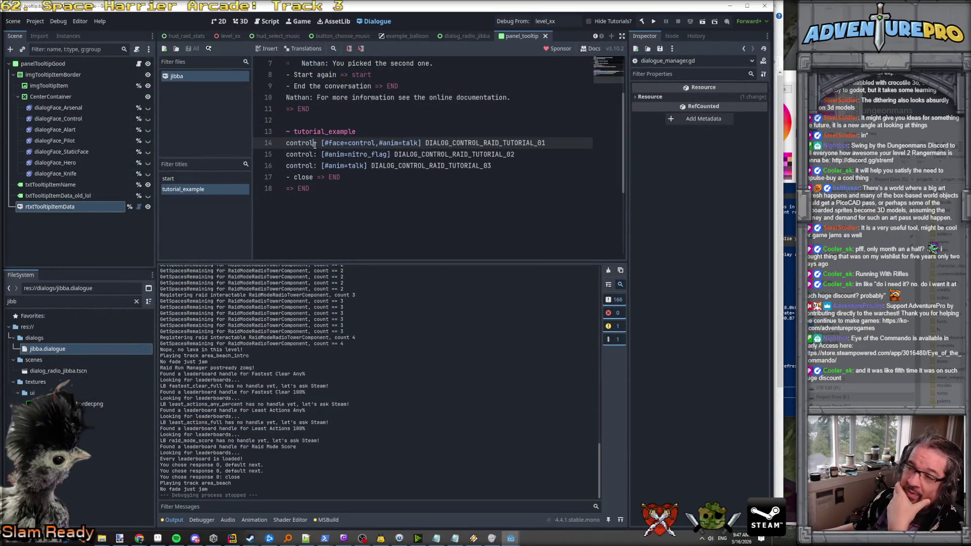
{"action": "double_click", "coordinate": [313, 143]}
{"action": "left_click", "coordinate": [316, 144]}
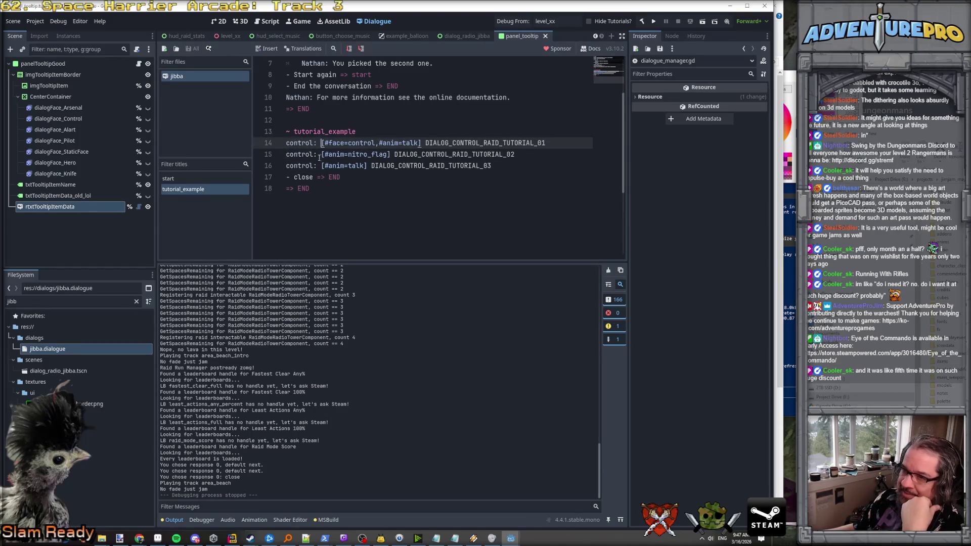
{"action": "left_click", "coordinate": [321, 163]}
{"action": "left_click", "coordinate": [318, 156]}
{"action": "left_click", "coordinate": [318, 163]}
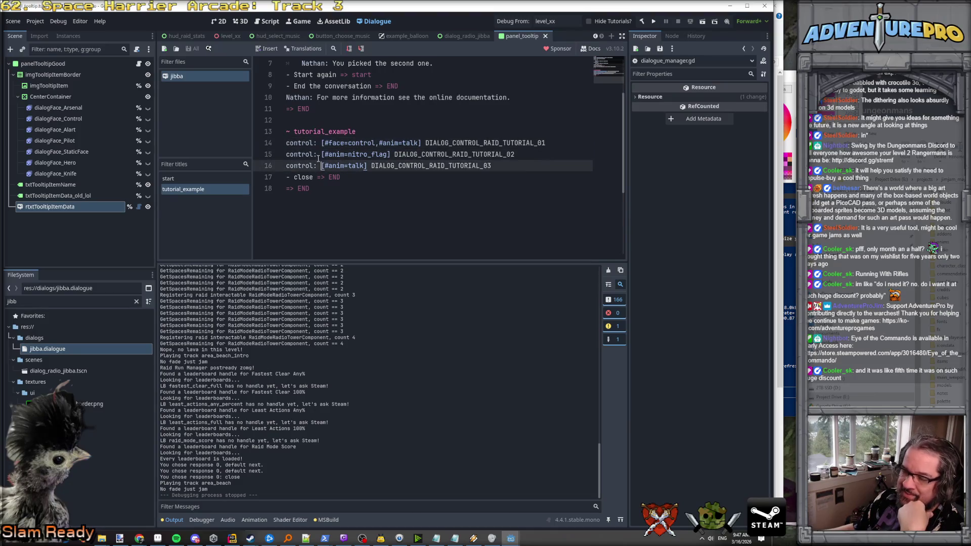
{"action": "left_click", "coordinate": [319, 144]}
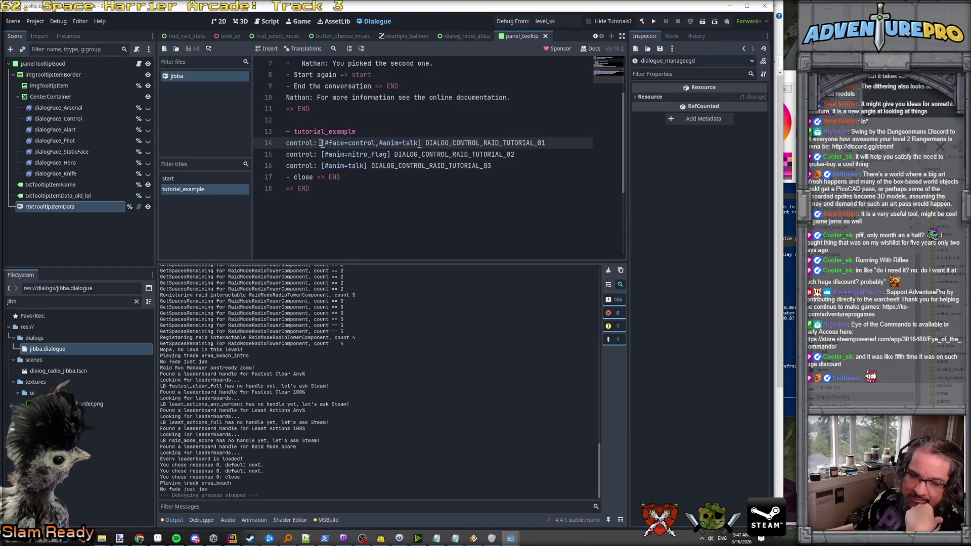
{"action": "double_click", "coordinate": [295, 143]}
{"action": "left_click", "coordinate": [306, 165]}
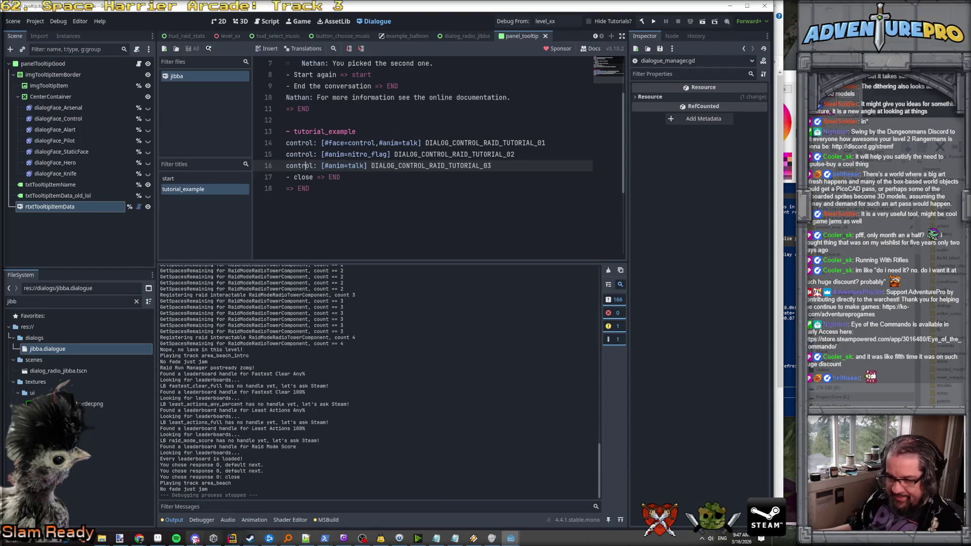
{"action": "left_click", "coordinate": [232, 538]}
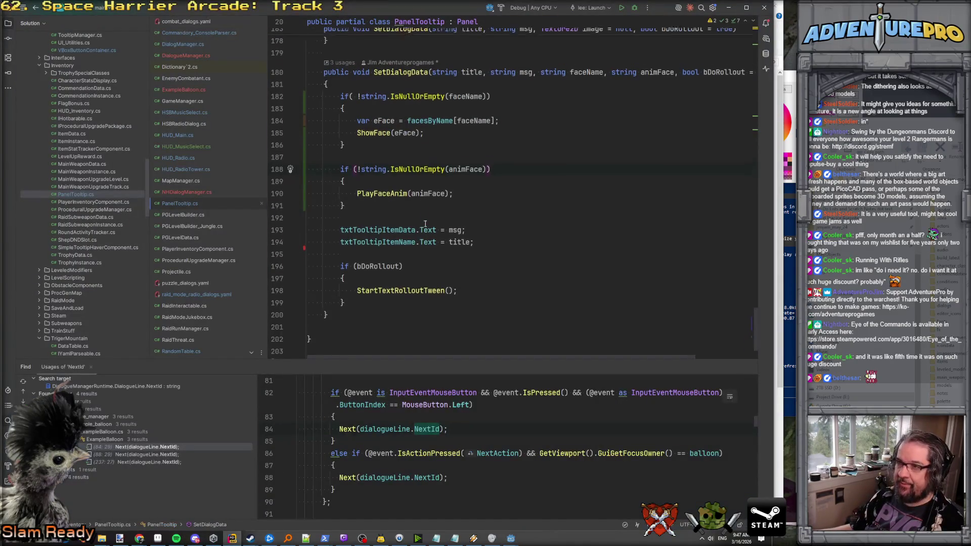
Type currentLine. on line 189 of HUD_Radio.cs to list its members, then check the GitHub docs.
{"action": "key", "text": "ctrl+minus"}
{"action": "key", "text": "ctrl+minus"}
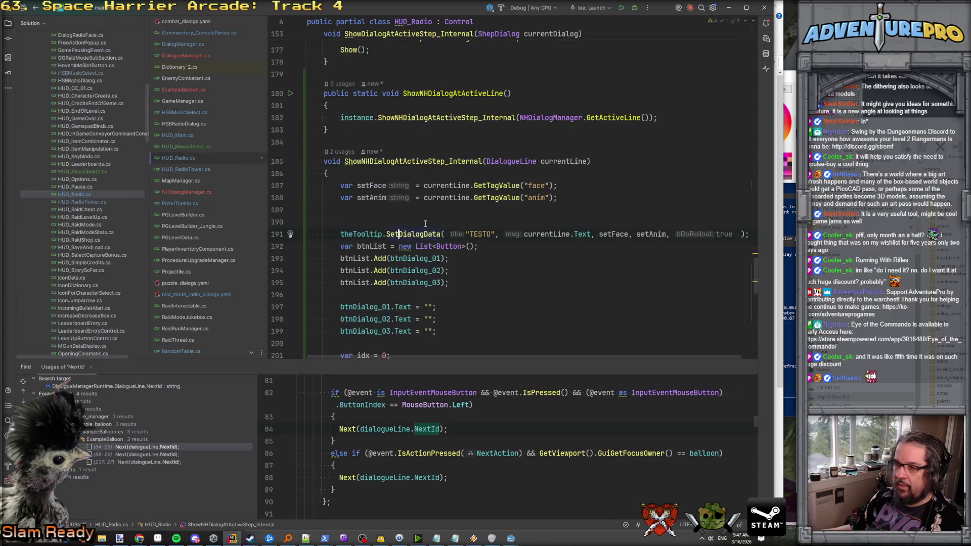
{"action": "left_click", "coordinate": [397, 212]}
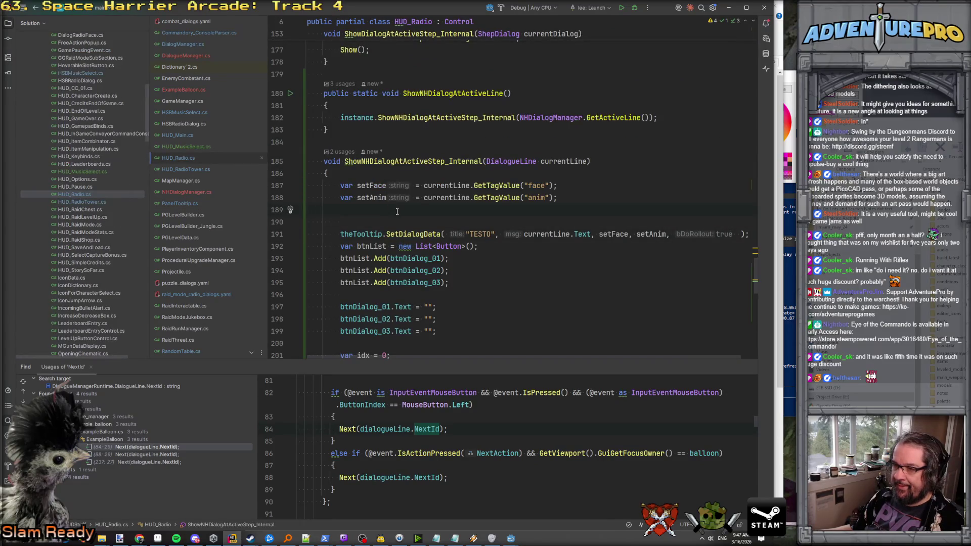
{"action": "type", "text": "currentLine."}
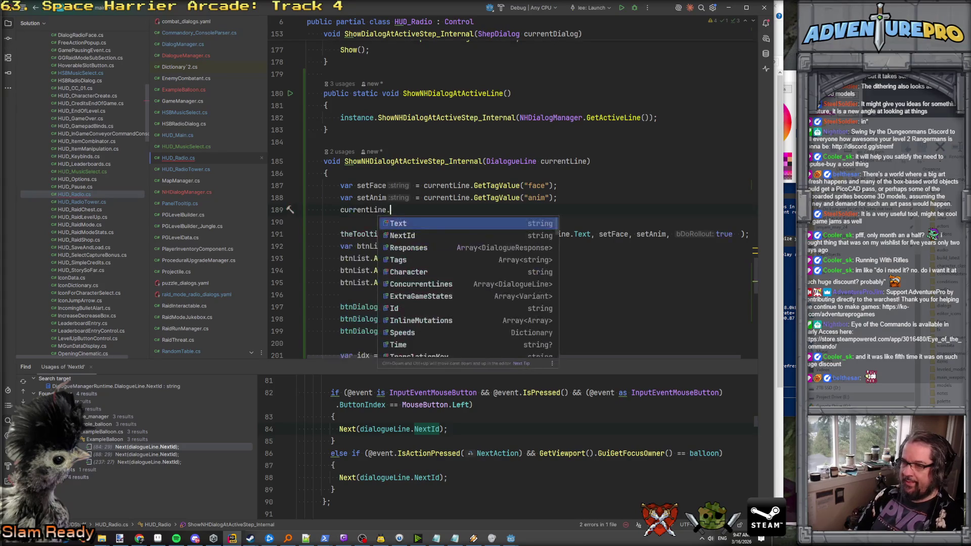
{"action": "type", "text": "s"}
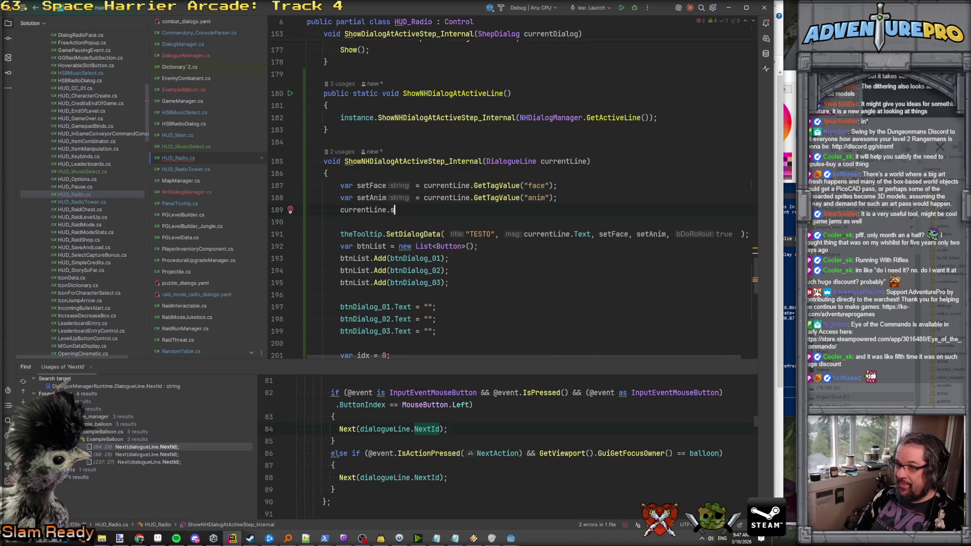
{"action": "key", "text": "BackSpace"}
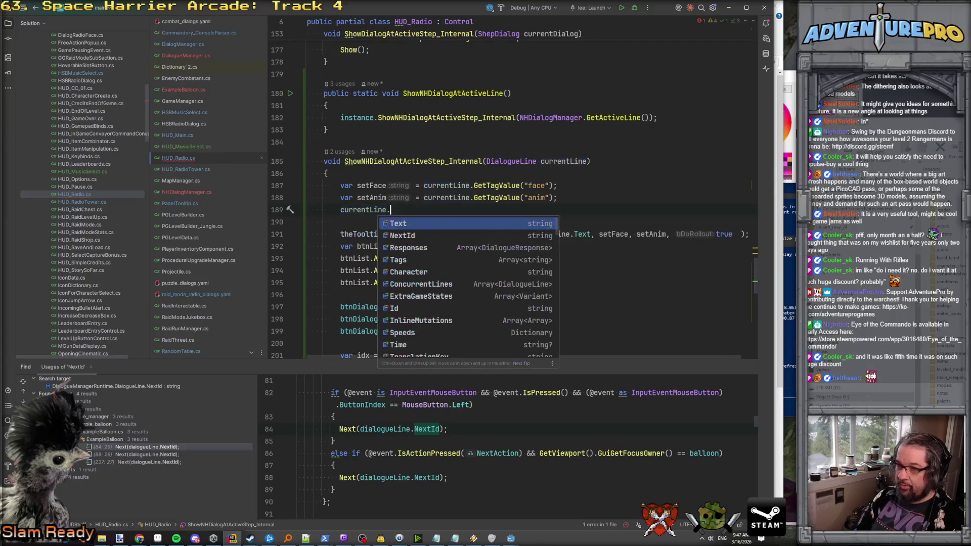
{"action": "left_click", "coordinate": [140, 540]}
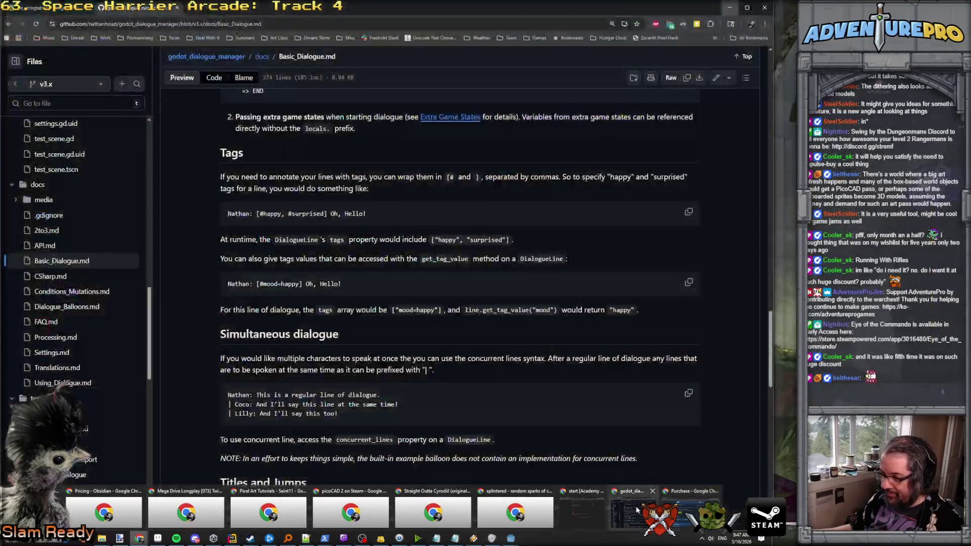
{"action": "left_click", "coordinate": [193, 512]}
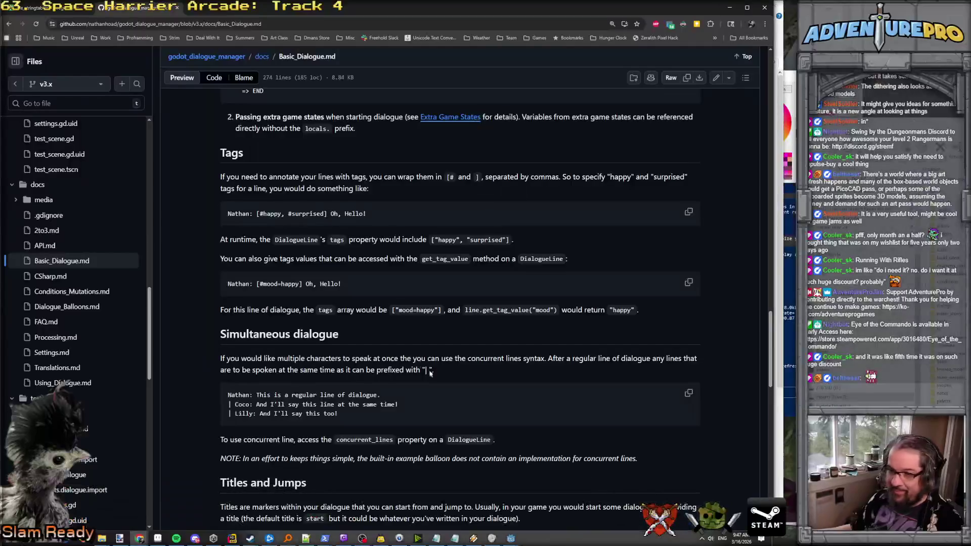
Open API.md and scroll through the passed_title signal and DialogueLine fields.
{"action": "left_click", "coordinate": [45, 245]}
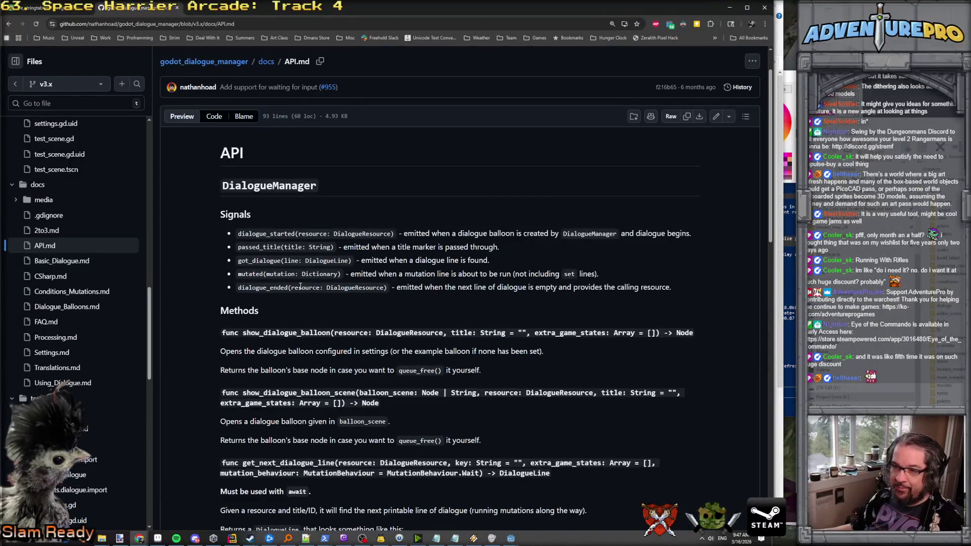
{"action": "double_click", "coordinate": [268, 248]}
{"action": "left_click", "coordinate": [283, 246]}
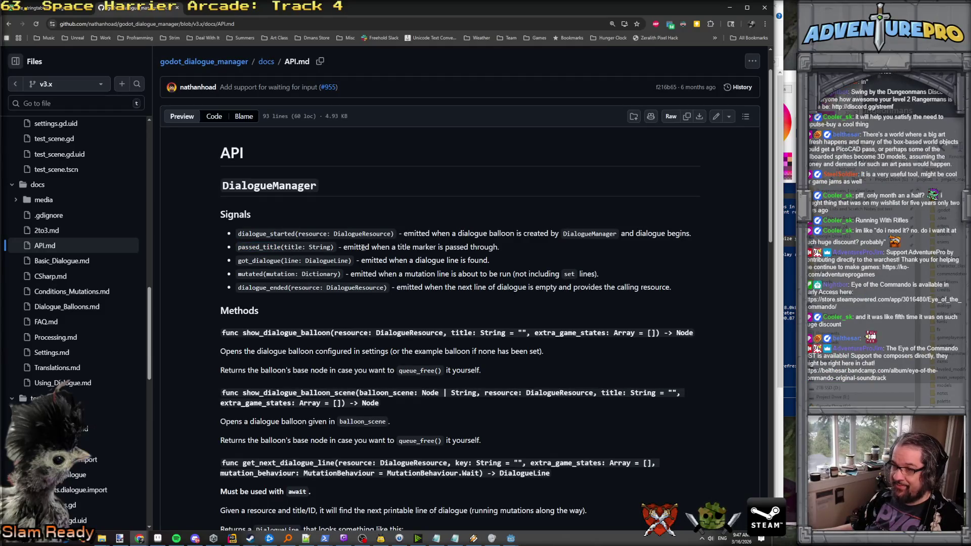
{"action": "scroll", "coordinate": [363, 249], "scroll_direction": "down", "scroll_amount": 2}
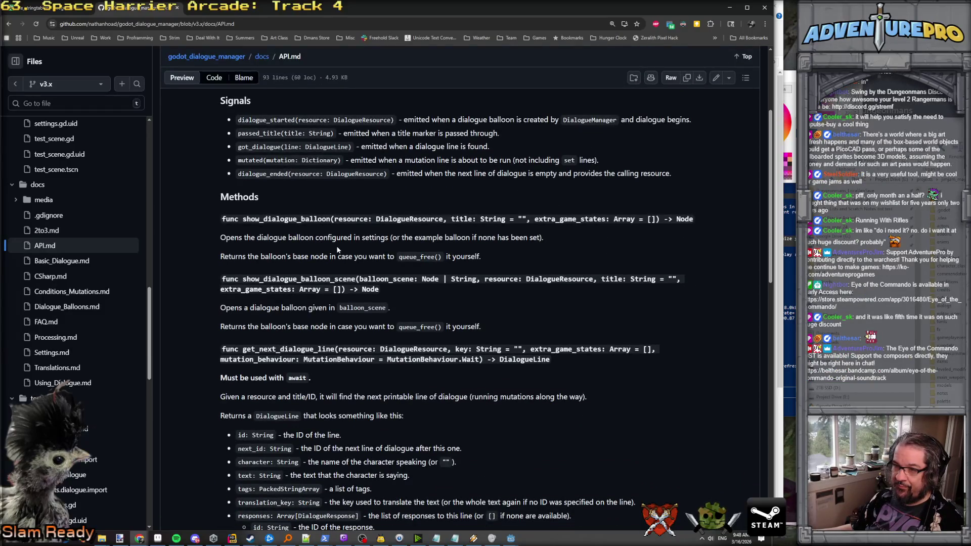
{"action": "scroll", "coordinate": [337, 250], "scroll_direction": "down", "scroll_amount": 4}
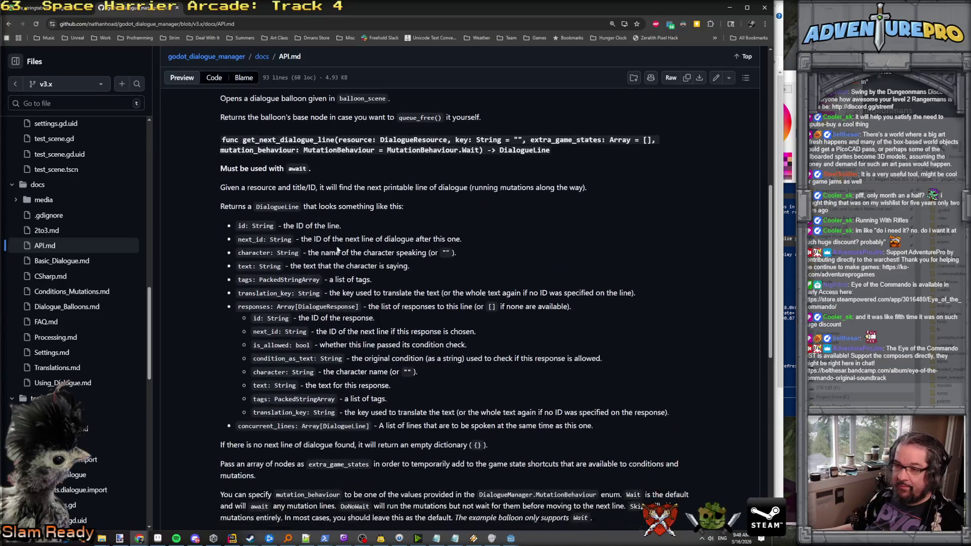
{"action": "scroll", "coordinate": [294, 259], "scroll_direction": "down", "scroll_amount": 1}
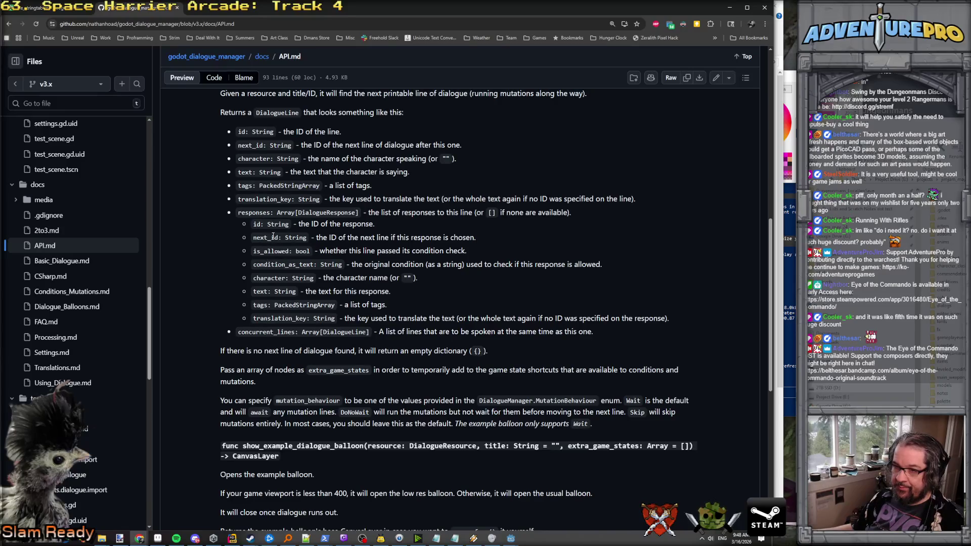
{"action": "scroll", "coordinate": [440, 320], "scroll_direction": "down", "scroll_amount": 5}
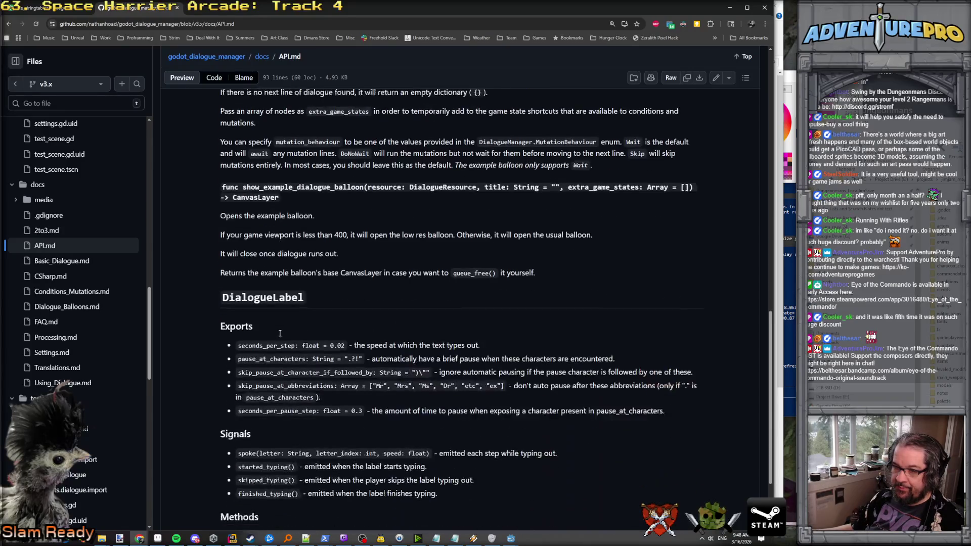
Search the page for "title" and step through every match.
{"action": "key", "text": "ctrl+f"}
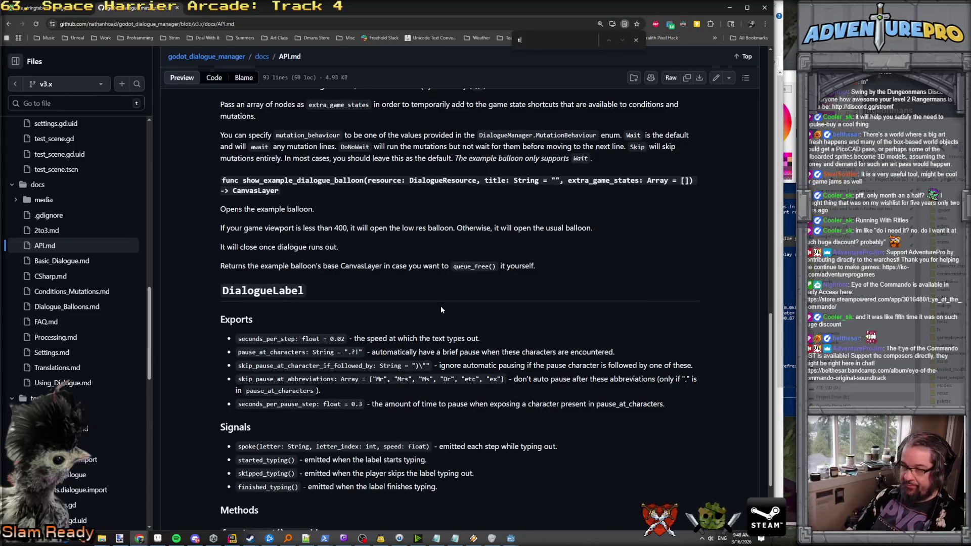
{"action": "type", "text": "title"}
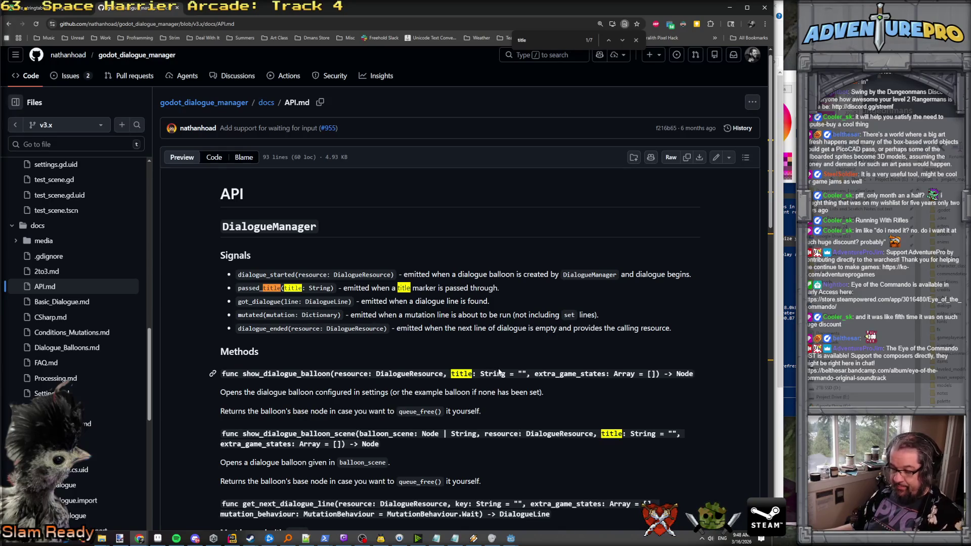
{"action": "key", "text": "Return"}
{"action": "key", "text": "Return"}
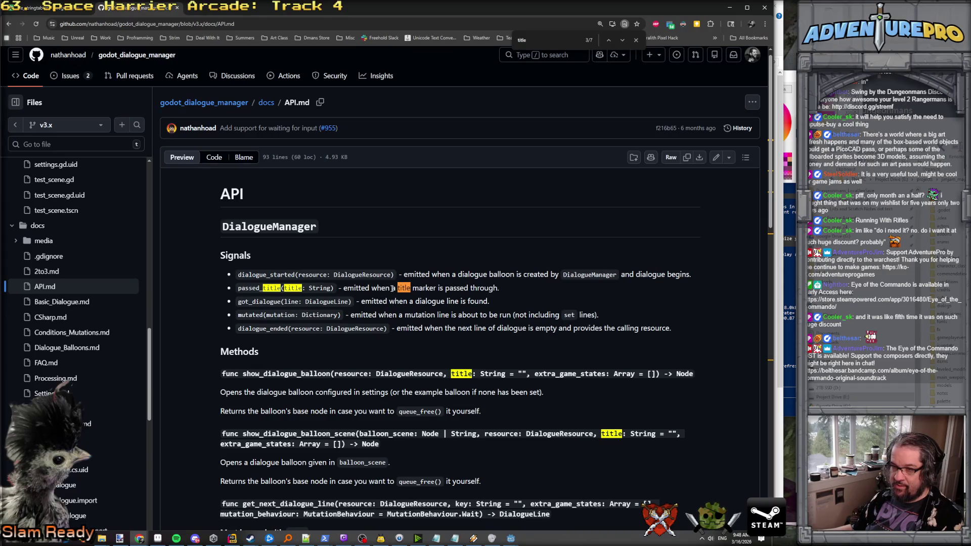
{"action": "key", "text": "Return"}
{"action": "key", "text": "Return"}
{"action": "key", "text": "Return"}
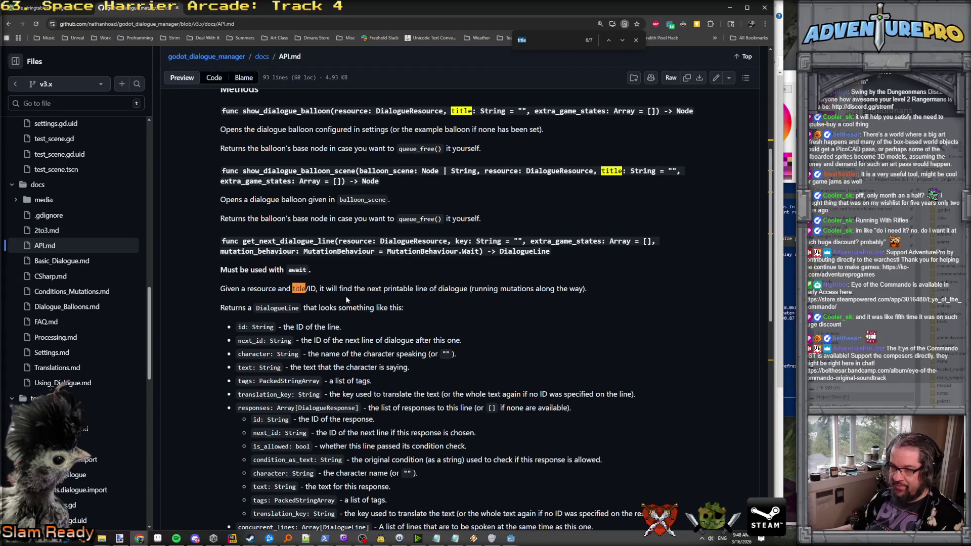
{"action": "key", "text": "Return"}
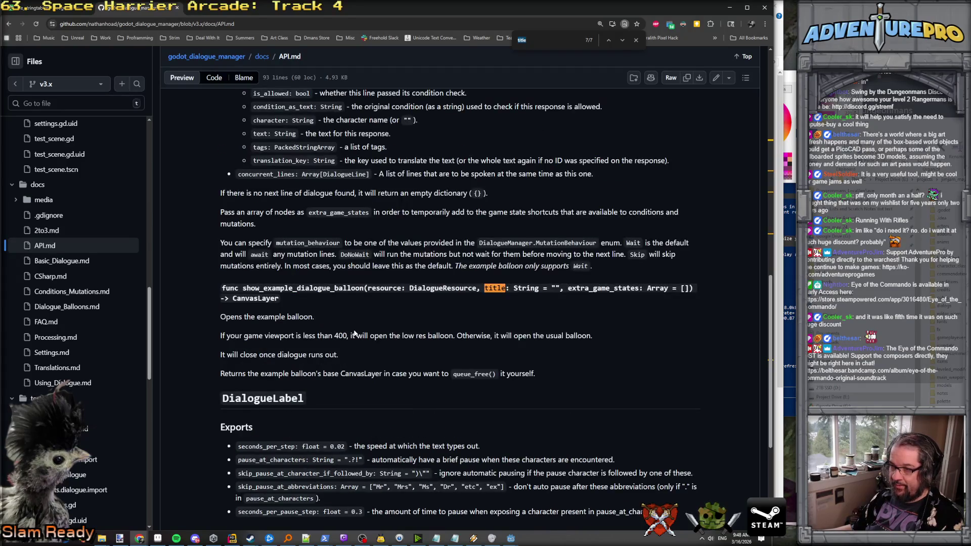
{"action": "key", "text": "Return"}
{"action": "key", "text": "Return"}
{"action": "key", "text": "Return"}
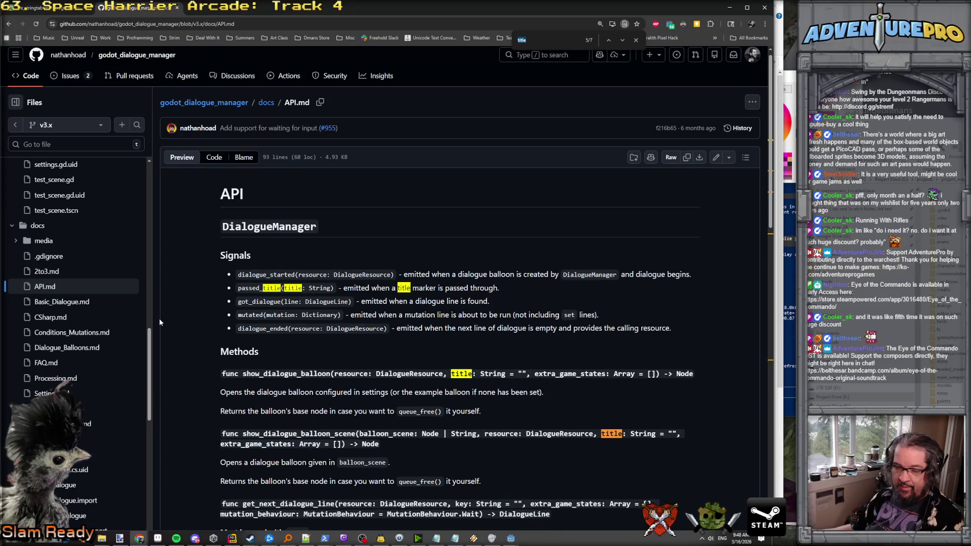
Review Basic_Dialogue.md's this_is_a_title example, then open Settings.md from the sidebar.
{"action": "left_click", "coordinate": [50, 303]}
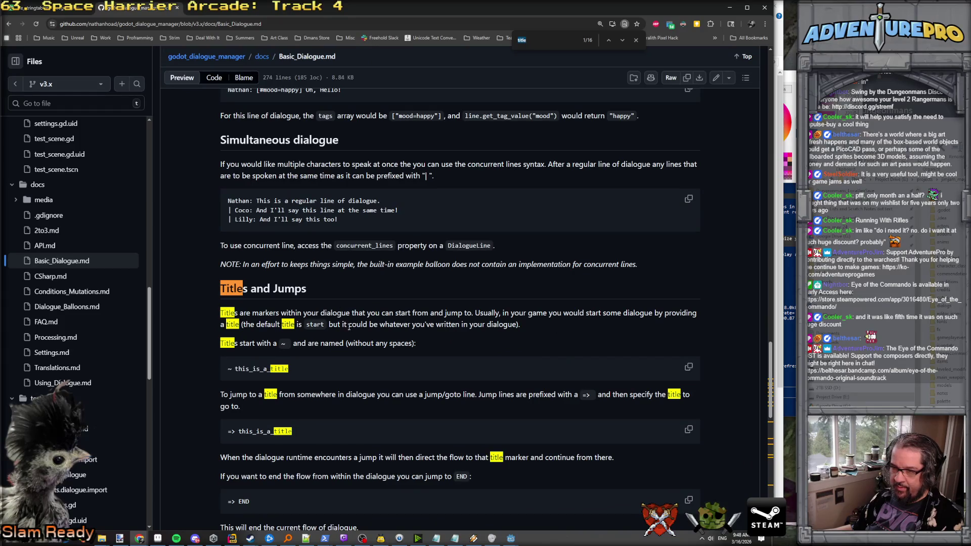
{"action": "double_click", "coordinate": [236, 365]}
{"action": "scroll", "coordinate": [278, 338], "scroll_direction": "down", "scroll_amount": 2}
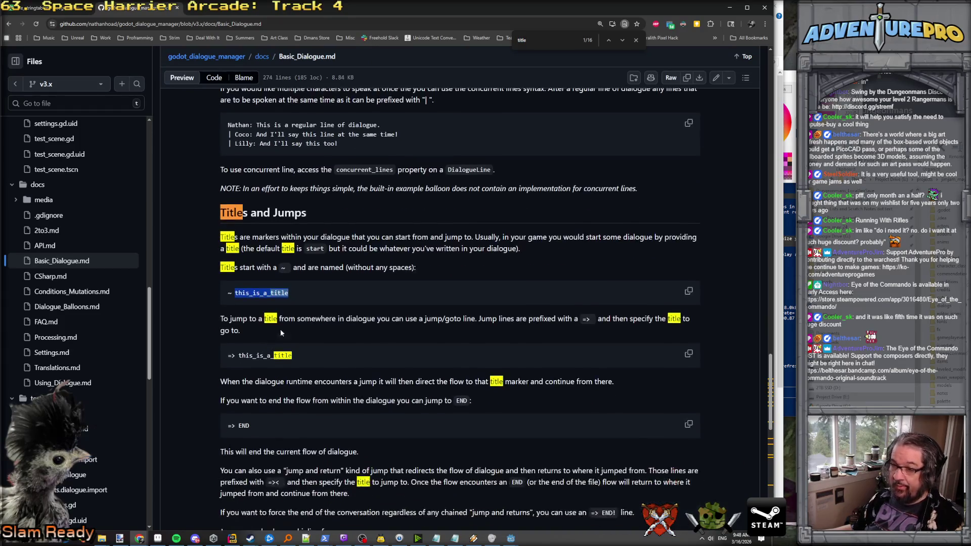
{"action": "left_click", "coordinate": [254, 295]}
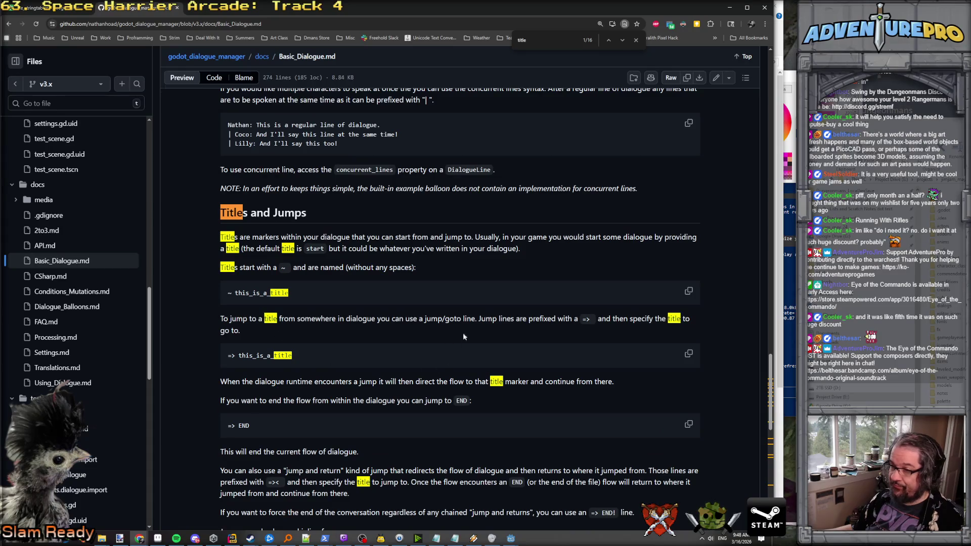
{"action": "scroll", "coordinate": [298, 379], "scroll_direction": "down", "scroll_amount": 2}
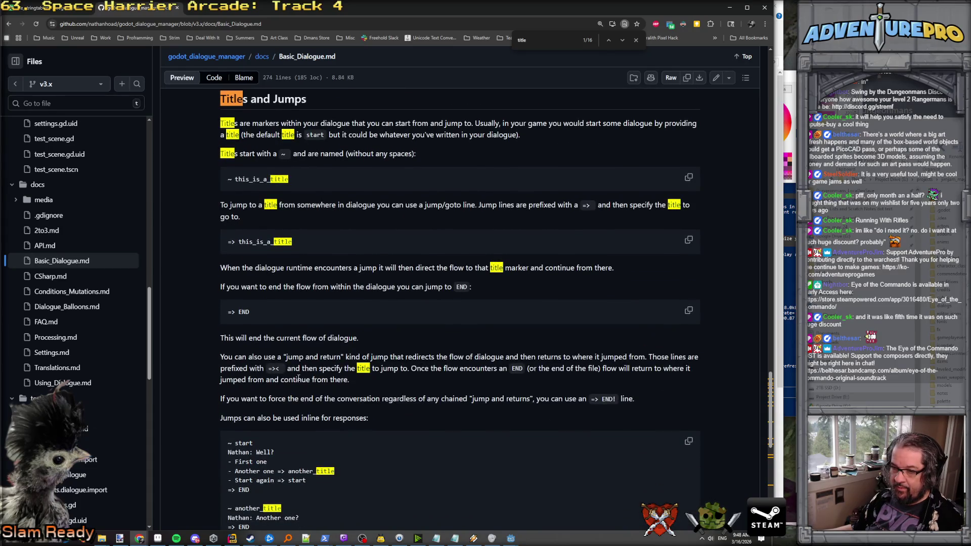
{"action": "scroll", "coordinate": [298, 380], "scroll_direction": "up", "scroll_amount": 10}
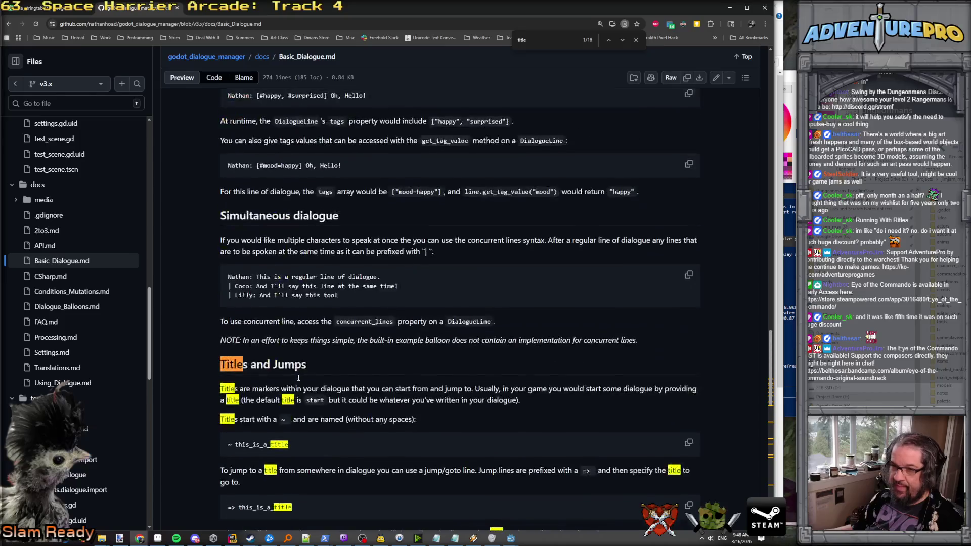
{"action": "scroll", "coordinate": [298, 380], "scroll_direction": "up", "scroll_amount": 15}
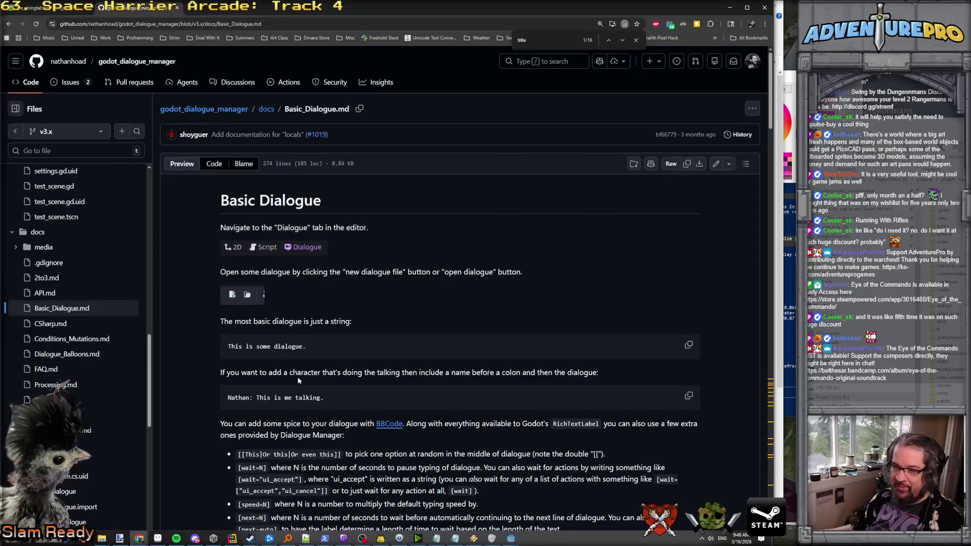
{"action": "scroll", "coordinate": [299, 379], "scroll_direction": "down", "scroll_amount": 3}
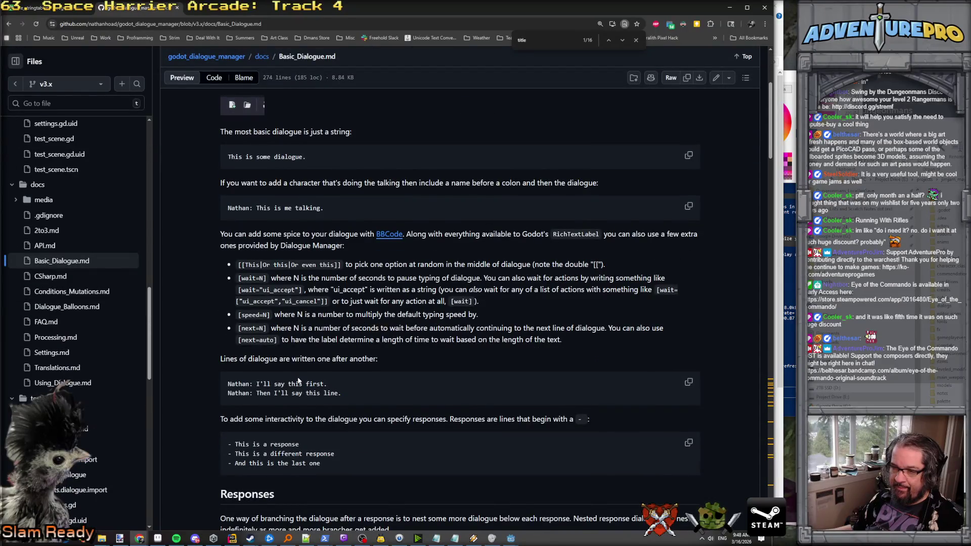
{"action": "scroll", "coordinate": [299, 380], "scroll_direction": "down", "scroll_amount": 1}
{"action": "left_click", "coordinate": [50, 353]}
{"action": "type", "text": "speaker"}
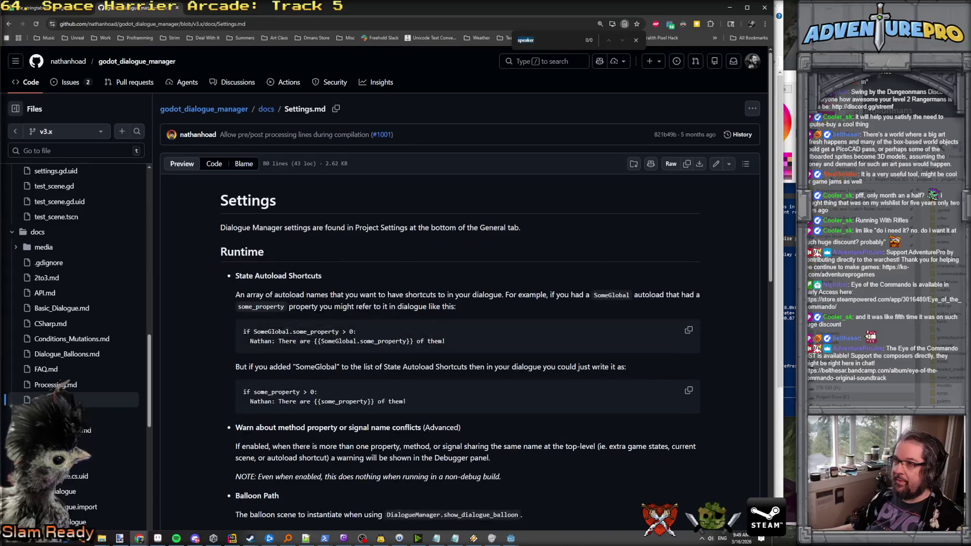
Read the Processing.md and Dialogue_Balloons.md docs, end on Conditions_Mutations.md, then return to Rider.
{"action": "left_click", "coordinate": [49, 386]}
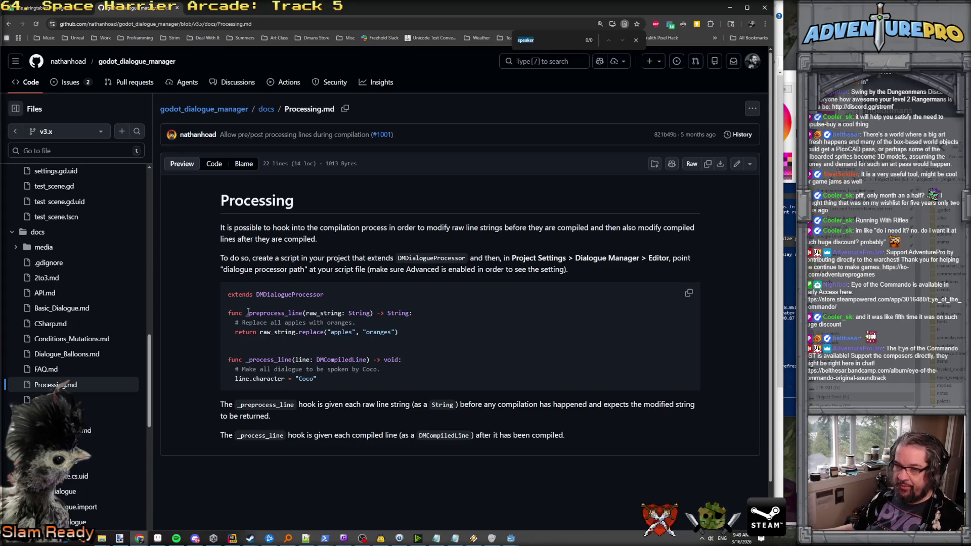
{"action": "left_click", "coordinate": [59, 355]}
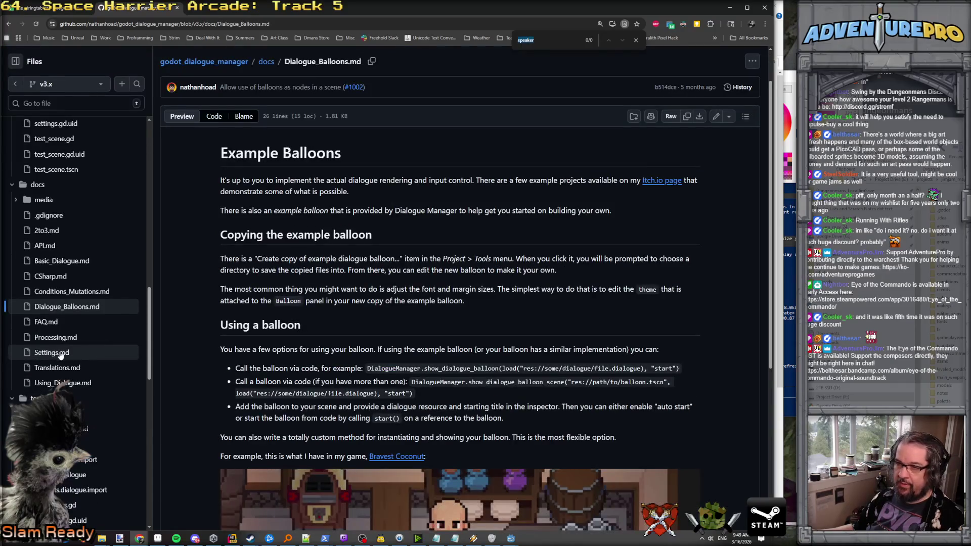
{"action": "scroll", "coordinate": [200, 373], "scroll_direction": "down", "scroll_amount": 5}
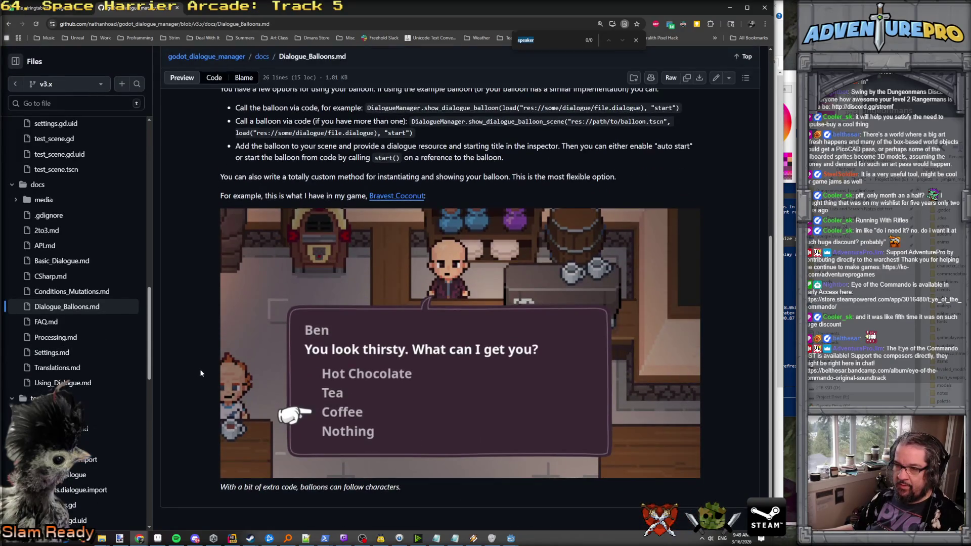
{"action": "scroll", "coordinate": [322, 341], "scroll_direction": "up", "scroll_amount": 5}
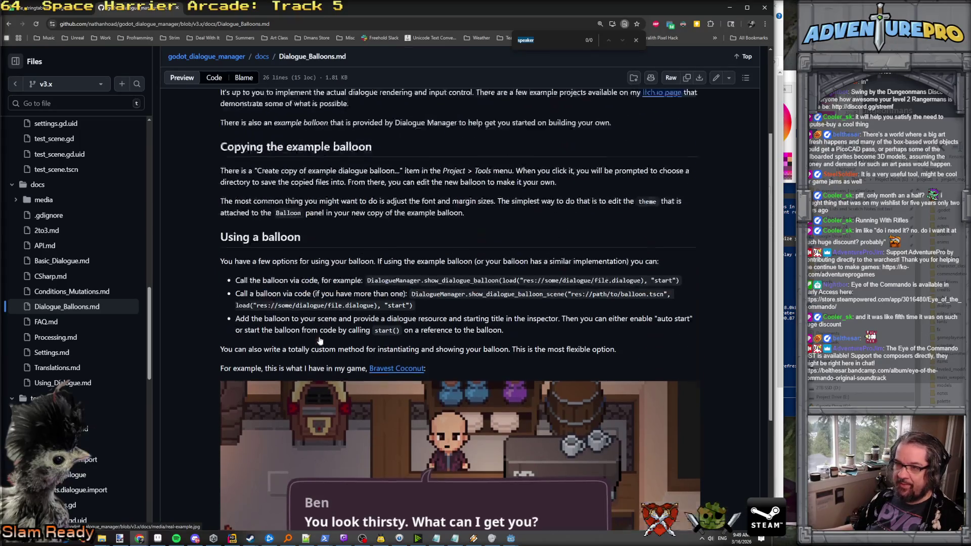
{"action": "scroll", "coordinate": [343, 380], "scroll_direction": "down", "scroll_amount": 2}
{"action": "left_click", "coordinate": [58, 294]}
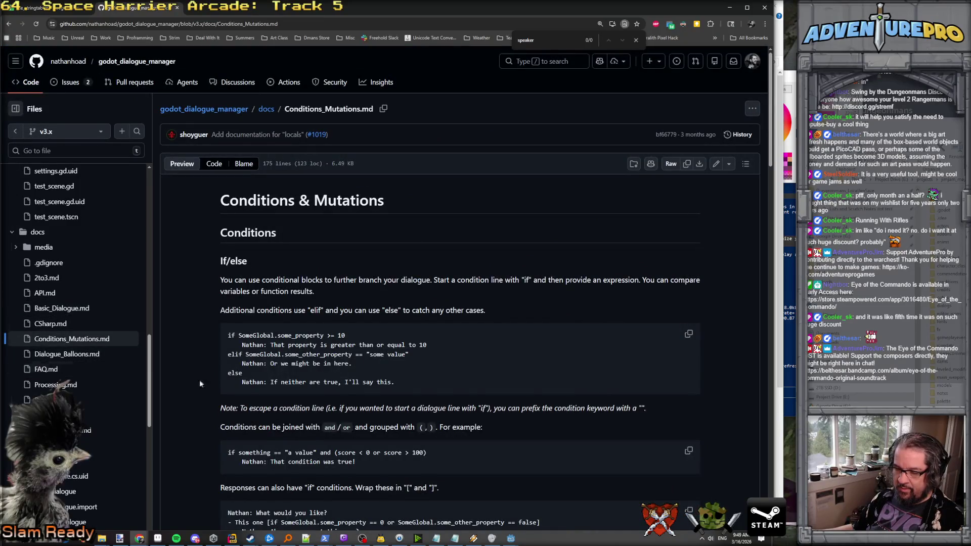
{"action": "mouse_move", "coordinate": [511, 538]}
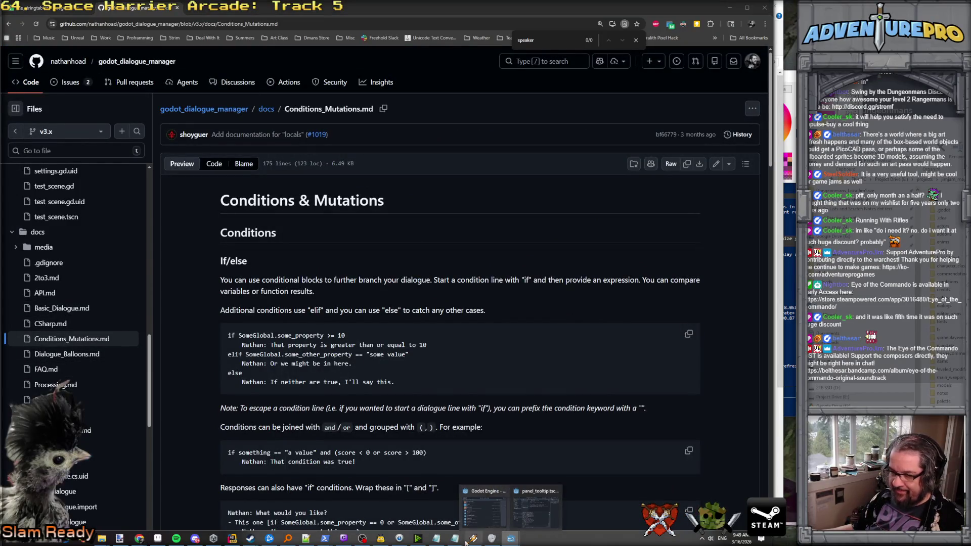
{"action": "left_click", "coordinate": [232, 539]}
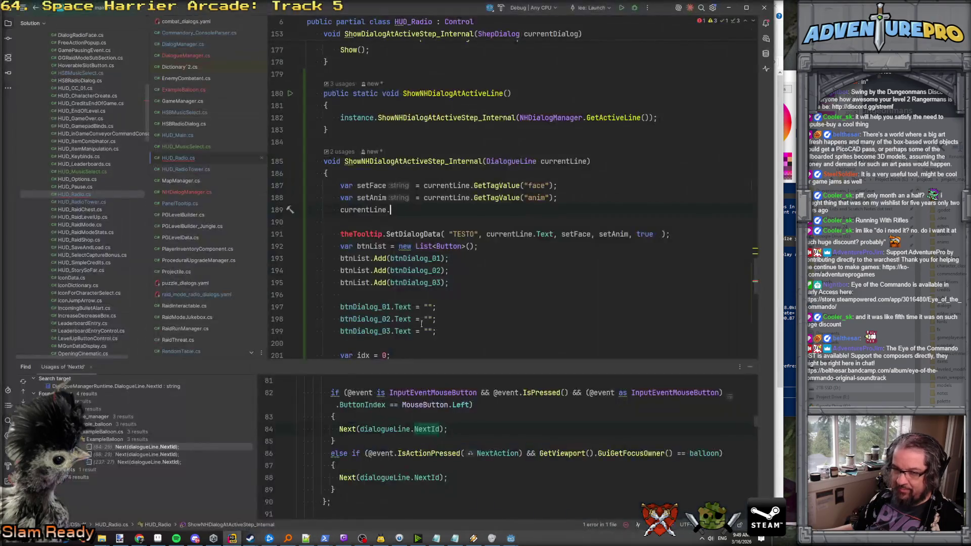
Open ExampleBalloon.cs from the NextId usage result and locate characterLabel.
{"action": "double_click", "coordinate": [132, 450]}
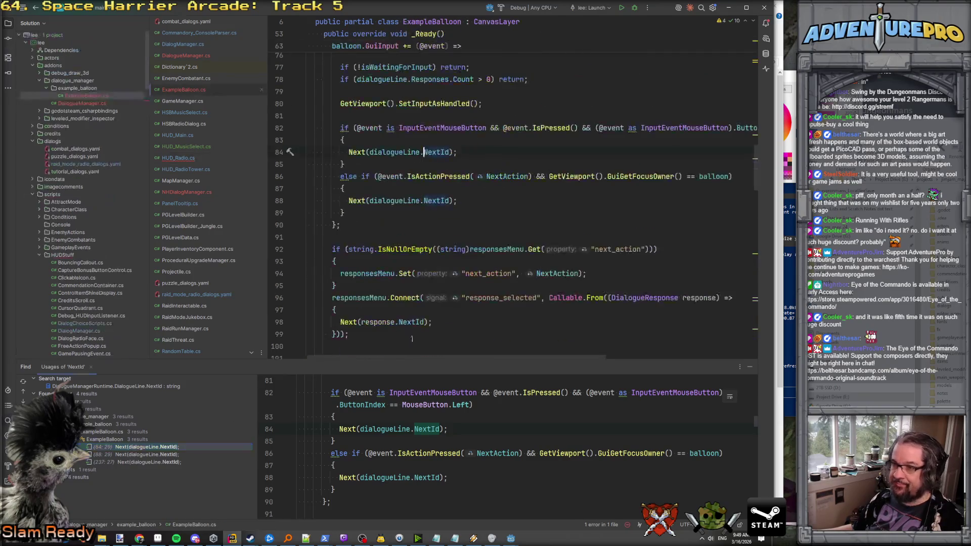
{"action": "scroll", "coordinate": [457, 288], "scroll_direction": "up", "scroll_amount": 2}
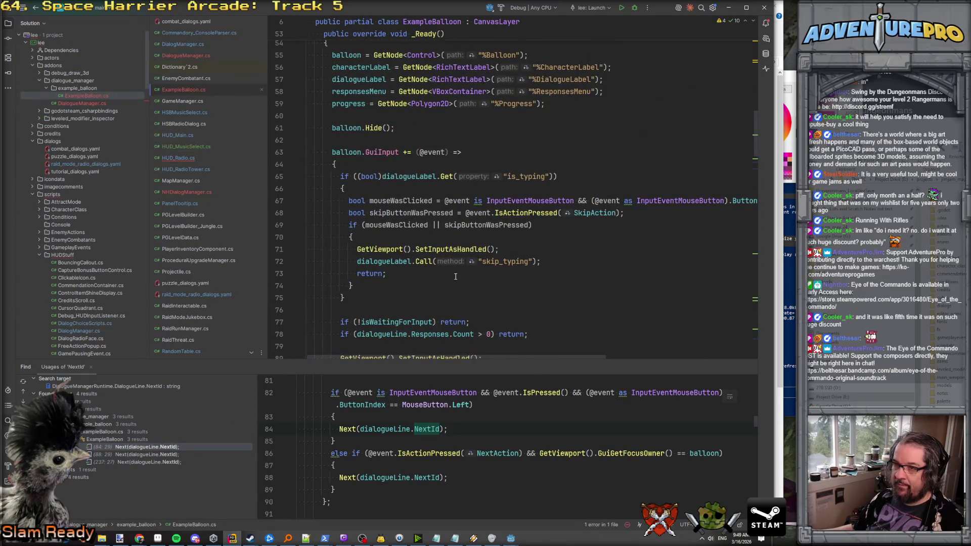
{"action": "scroll", "coordinate": [455, 276], "scroll_direction": "up", "scroll_amount": 5}
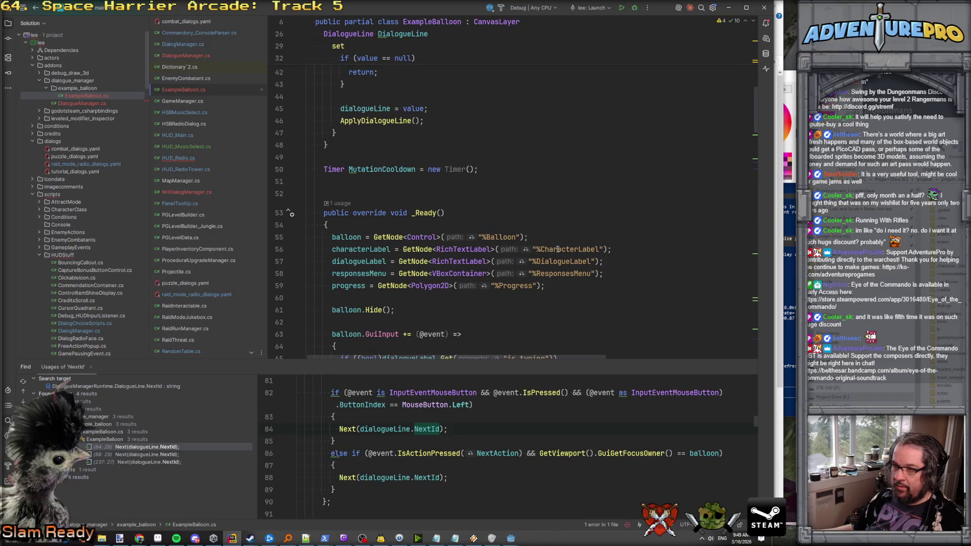
{"action": "left_click", "coordinate": [391, 250]}
{"action": "scroll", "coordinate": [363, 259], "scroll_direction": "down", "scroll_amount": 4}
{"action": "scroll", "coordinate": [364, 259], "scroll_direction": "up", "scroll_amount": 2}
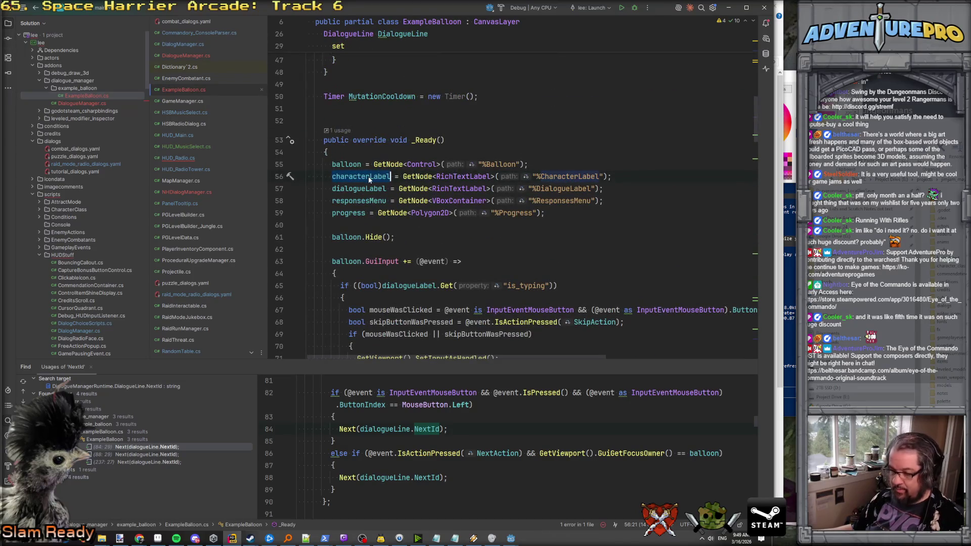
Find where characterLabel is set from dialogueLine.Character via Tr, then navigate back to HUD_Radio.cs.
{"action": "key", "text": "ctrl+f"}
{"action": "key", "text": "Return"}
{"action": "key", "text": "Return"}
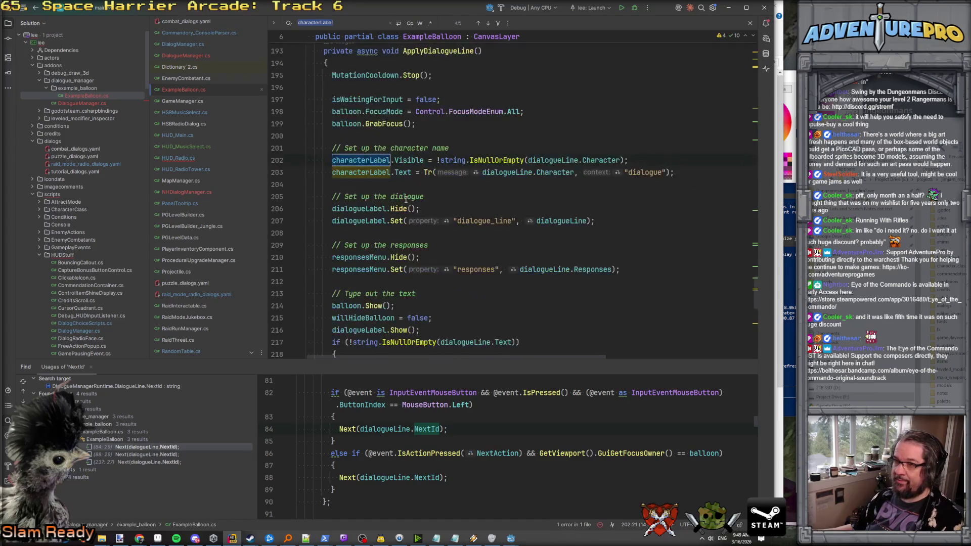
{"action": "left_click", "coordinate": [561, 159]}
{"action": "left_click", "coordinate": [597, 160]}
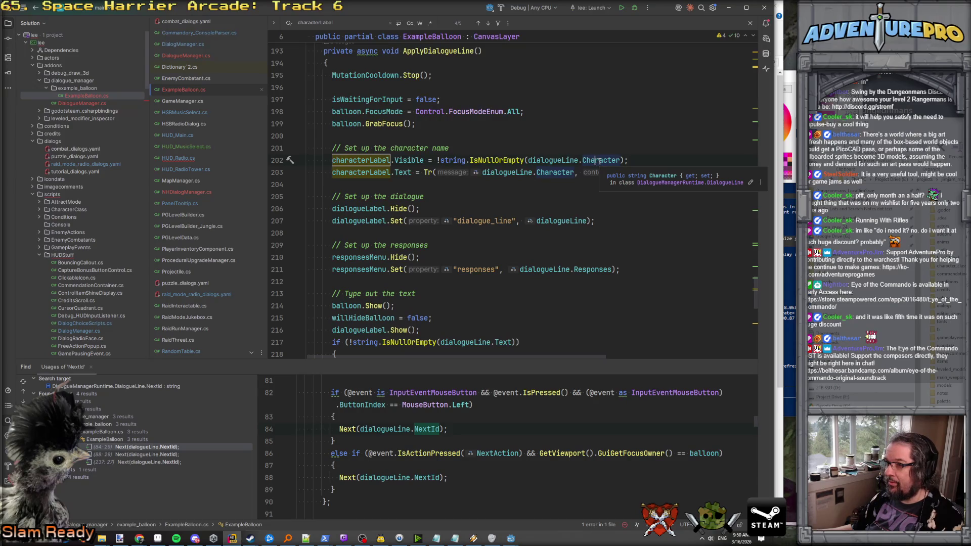
{"action": "key", "text": "ctrl+minus"}
{"action": "key", "text": "ctrl+minus"}
{"action": "key", "text": "ctrl+minus"}
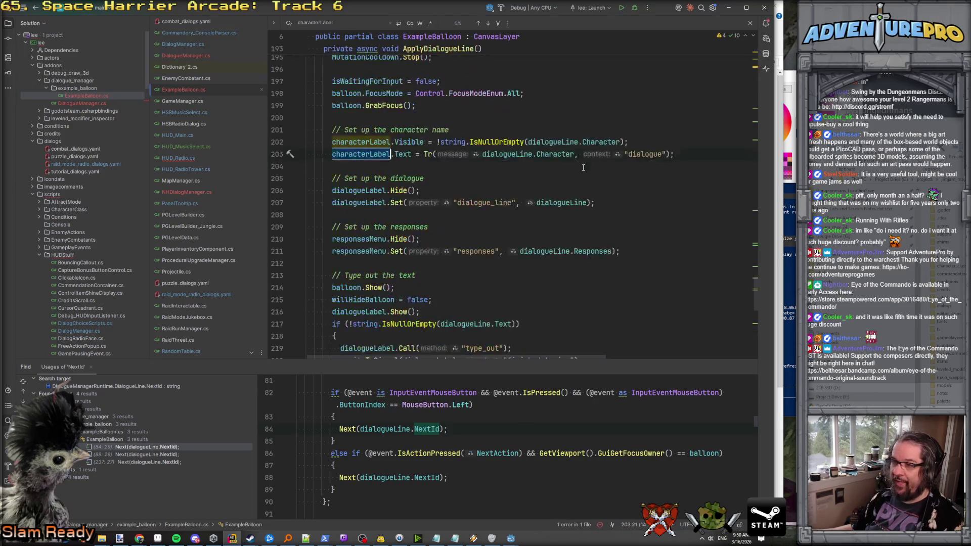
{"action": "key", "text": "ctrl+minus"}
{"action": "type", "text": "currentLine.Ch"}
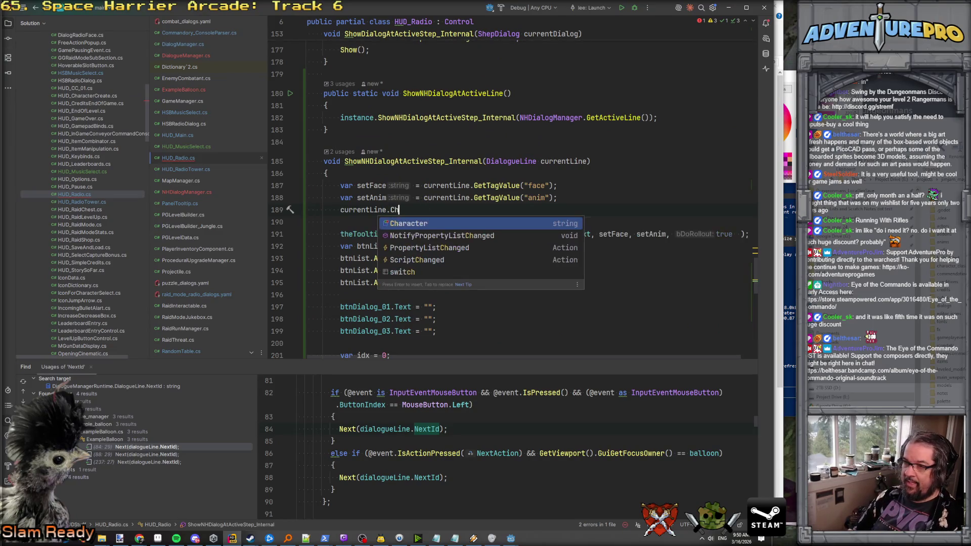
Replace the "TEST0" title in the SetDialogData call with currentLine.Character and rejoin the wrapped arguments.
{"action": "key", "text": "Return"}
{"action": "key", "text": "Down"}
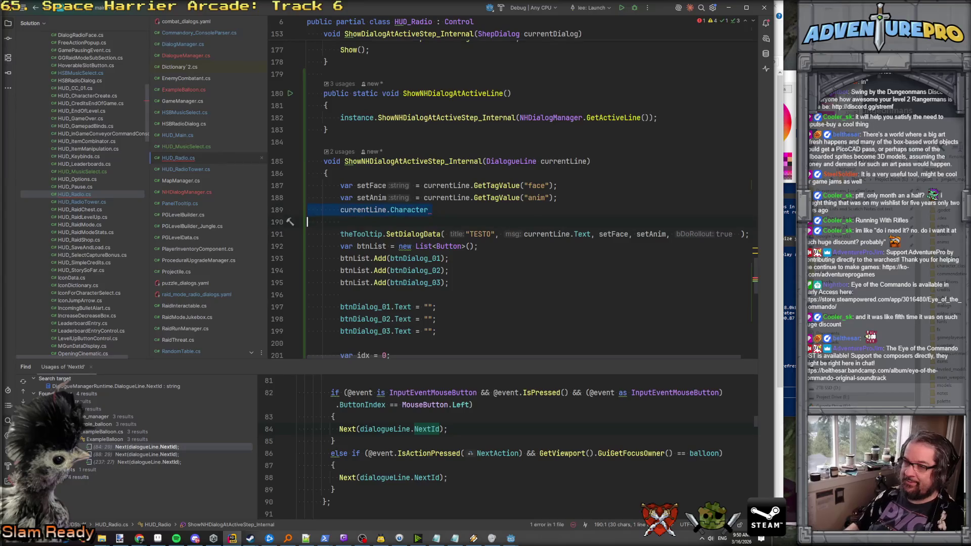
{"action": "key", "text": "ctrl+y"}
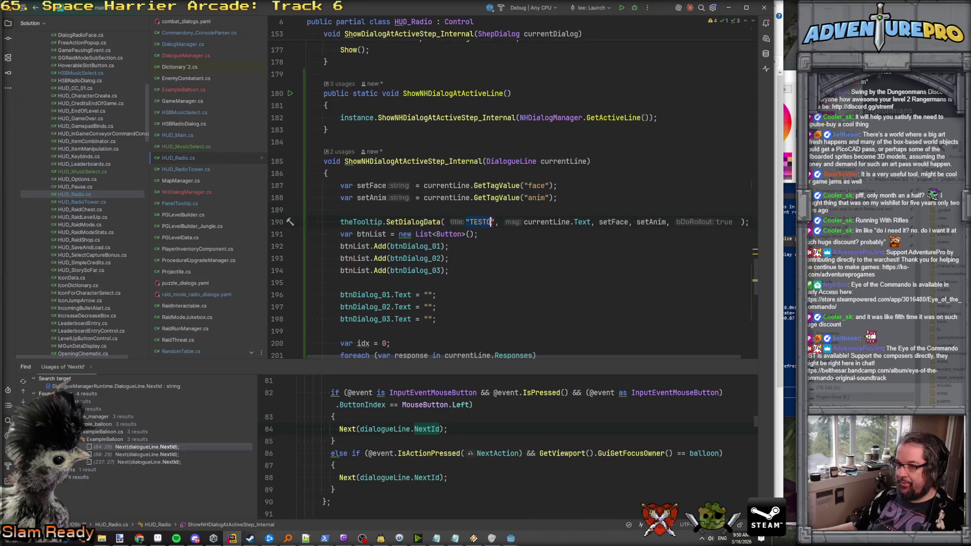
{"action": "type", "text": "currentLine.Character"}
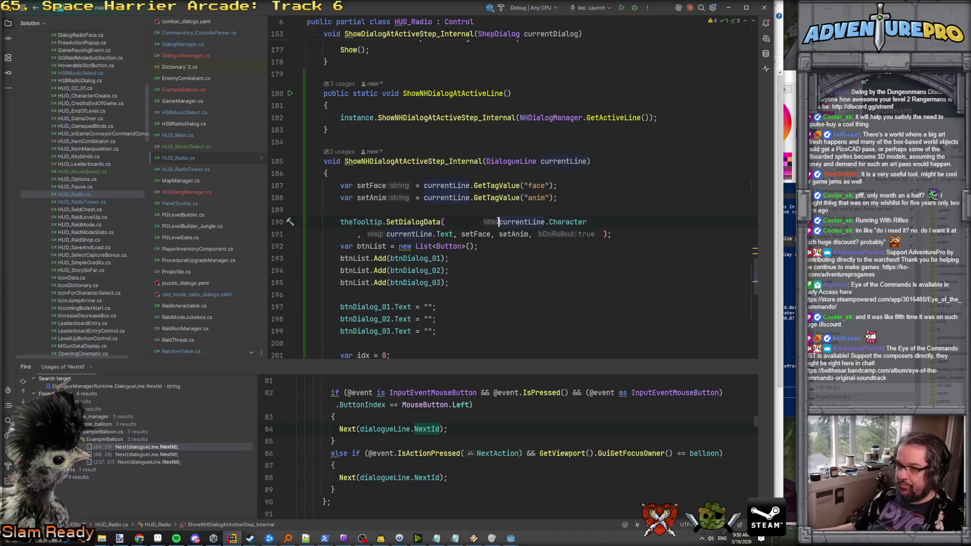
{"action": "key", "text": "BackSpace"}
{"action": "key", "text": "BackSpace"}
{"action": "key", "text": "BackSpace"}
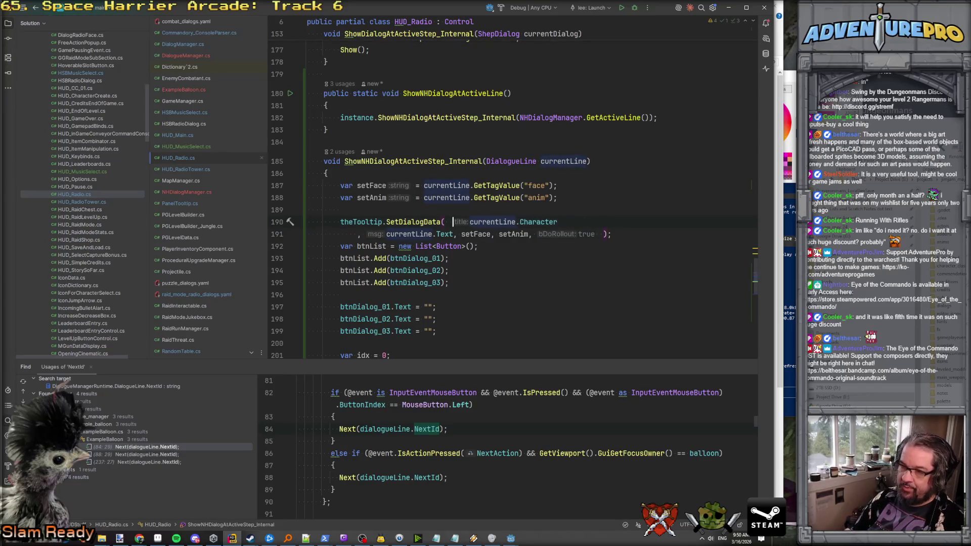
{"action": "left_click", "coordinate": [307, 234]}
{"action": "key", "text": "Delete"}
{"action": "key", "text": "Delete"}
{"action": "key", "text": "Delete"}
{"action": "key", "text": "Delete"}
{"action": "key", "text": "Delete"}
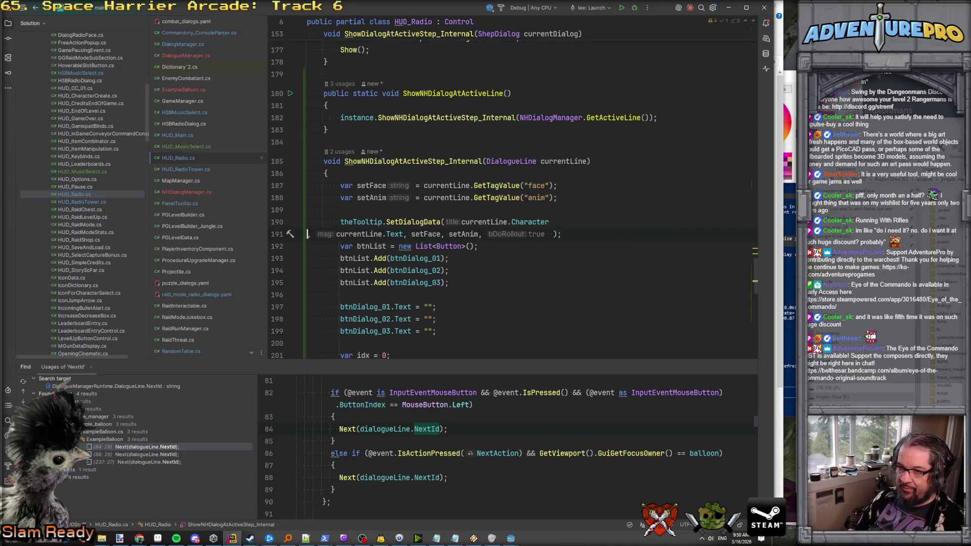
{"action": "key", "text": "BackSpace"}
{"action": "key", "text": "BackSpace"}
{"action": "left_click", "coordinate": [580, 212]}
Go to SetDialogData in PanelTooltip.cs and open a new line after the msg assignment.
{"action": "left_click", "coordinate": [425, 222], "text": "ctrl"}
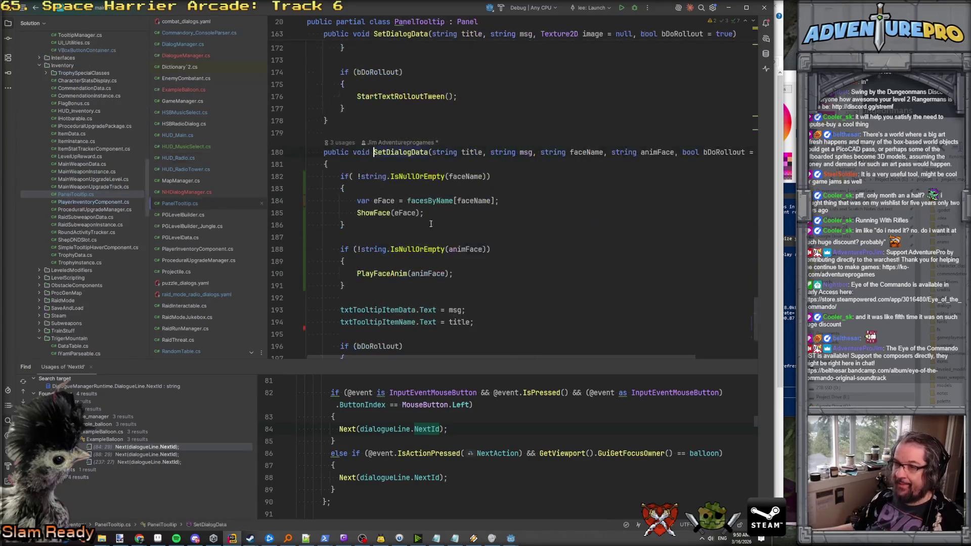
{"action": "scroll", "coordinate": [478, 203], "scroll_direction": "down", "scroll_amount": 2}
{"action": "left_click", "coordinate": [482, 242]}
{"action": "key", "text": "Up"}
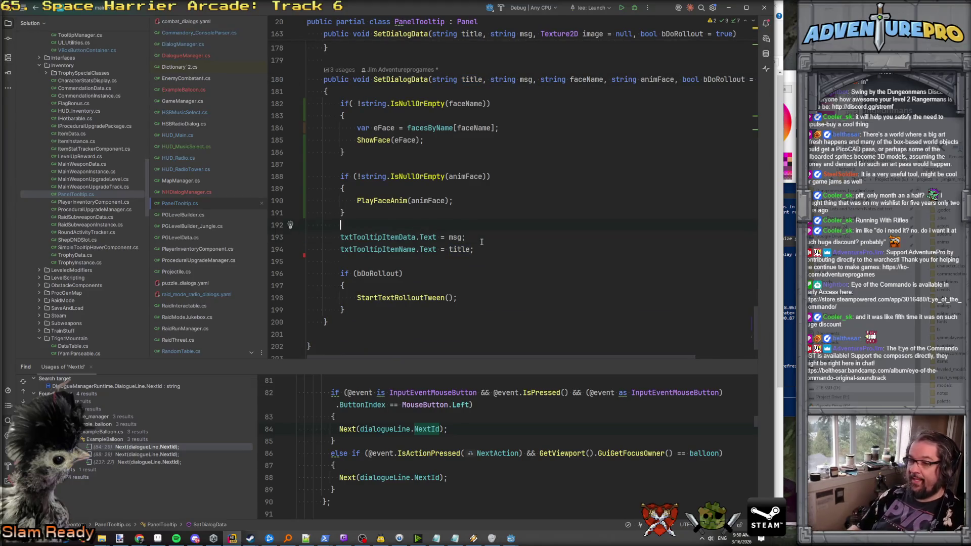
{"action": "key", "text": "Down"}
{"action": "key", "text": "Down"}
{"action": "key", "text": "Up"}
{"action": "key", "text": "Down"}
{"action": "key", "text": "Return"}
{"action": "key", "text": "Return"}
{"action": "key", "text": "Up"}
Wrap txtTooltipItemName.Text = title in an if (!string.IsNullOrEmpty(title)) block.
{"action": "type", "text": "if( !st"}
{"action": "key", "text": "Return"}
{"action": "type", "text": ".IsN"}
{"action": "key", "text": "Return"}
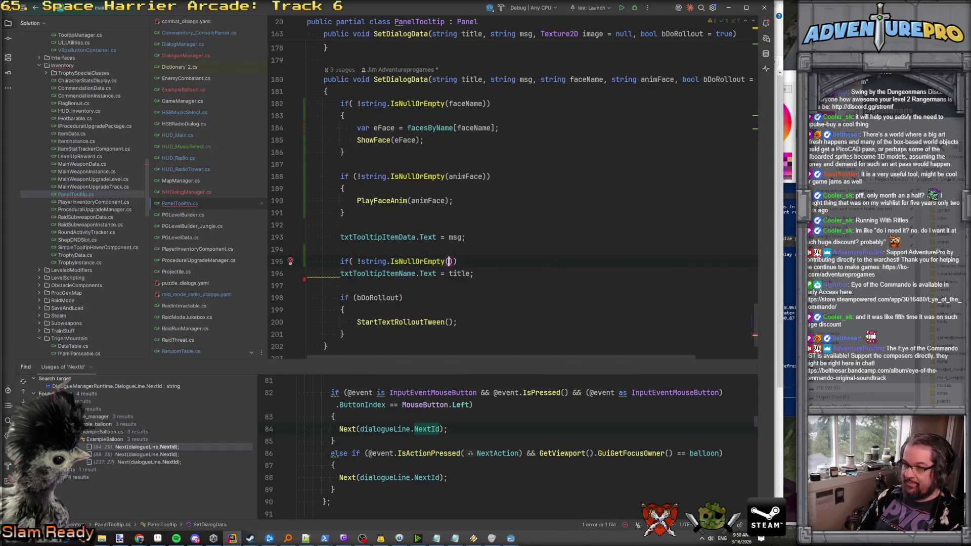
{"action": "type", "text": "title"}
{"action": "key", "text": "Return"}
{"action": "left_click", "coordinate": [307, 273]}
{"action": "type", "text": "{"}
{"action": "key", "text": "Return"}
{"action": "left_click", "coordinate": [340, 309]}
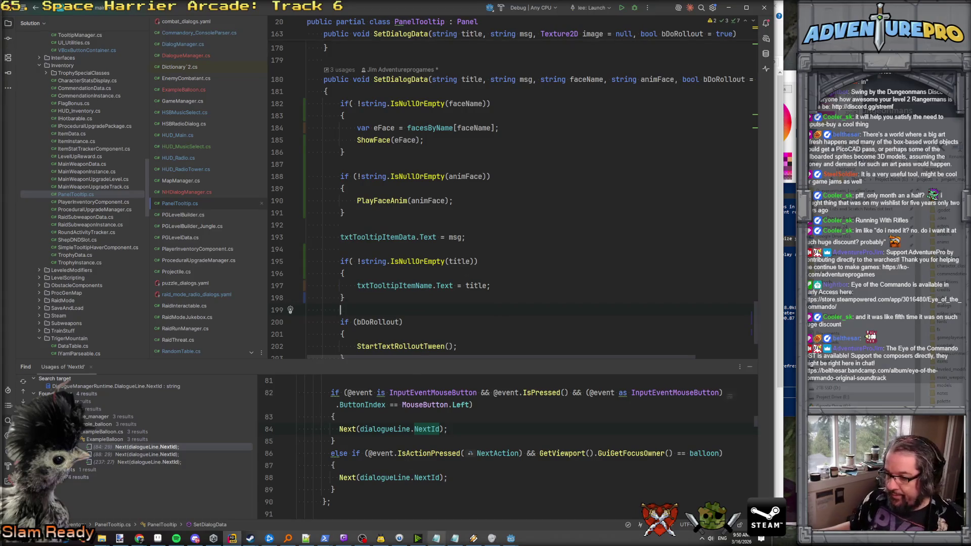
{"action": "mouse_move", "coordinate": [511, 538]}
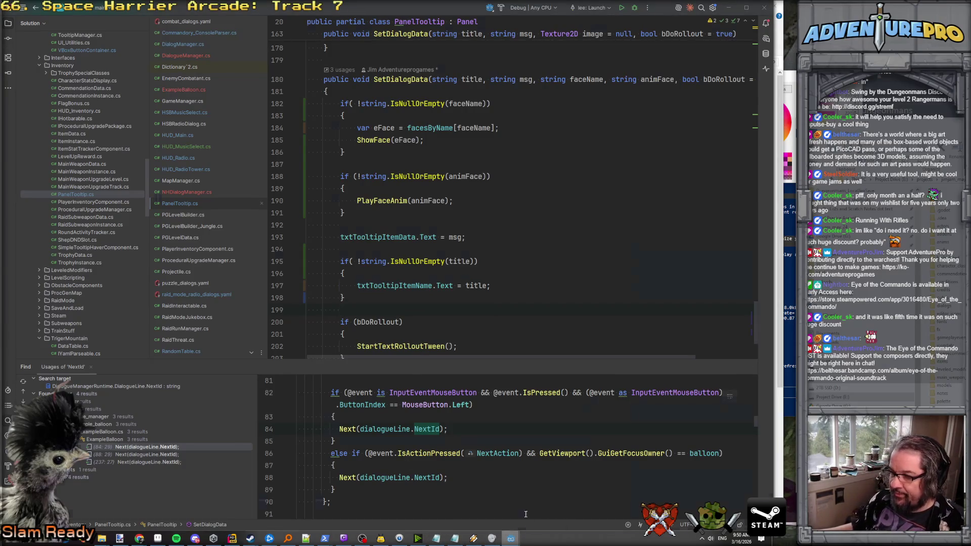
{"action": "left_click", "coordinate": [520, 517]}
Strip the leftover 'ntrol: ' speaker prefix so line 16 starts with the anim tag, and save jibba.dialogue.
{"action": "left_click", "coordinate": [322, 154]}
{"action": "key", "text": "BackSpace"}
{"action": "key", "text": "BackSpace"}
{"action": "key", "text": "BackSpace"}
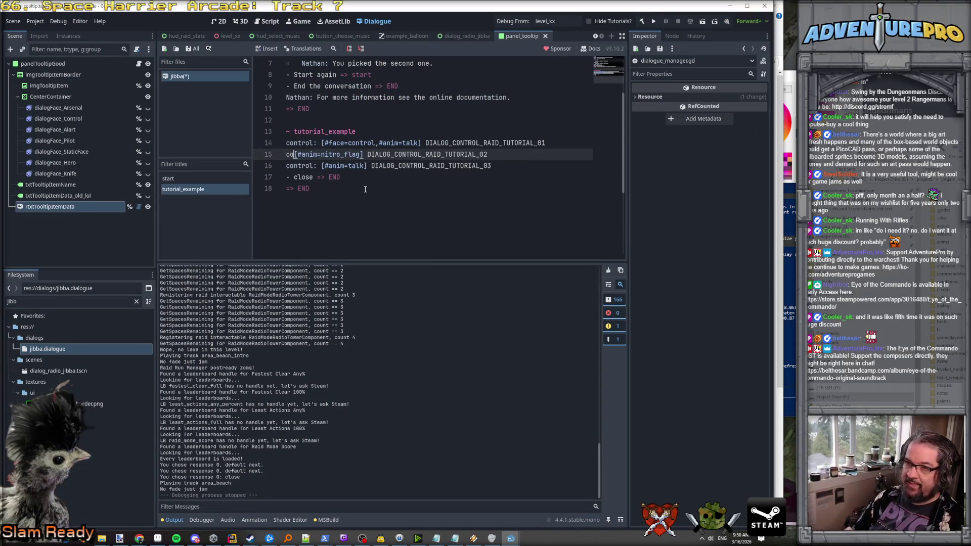
{"action": "key", "text": "BackSpace"}
{"action": "key", "text": "BackSpace"}
{"action": "key", "text": "BackSpace"}
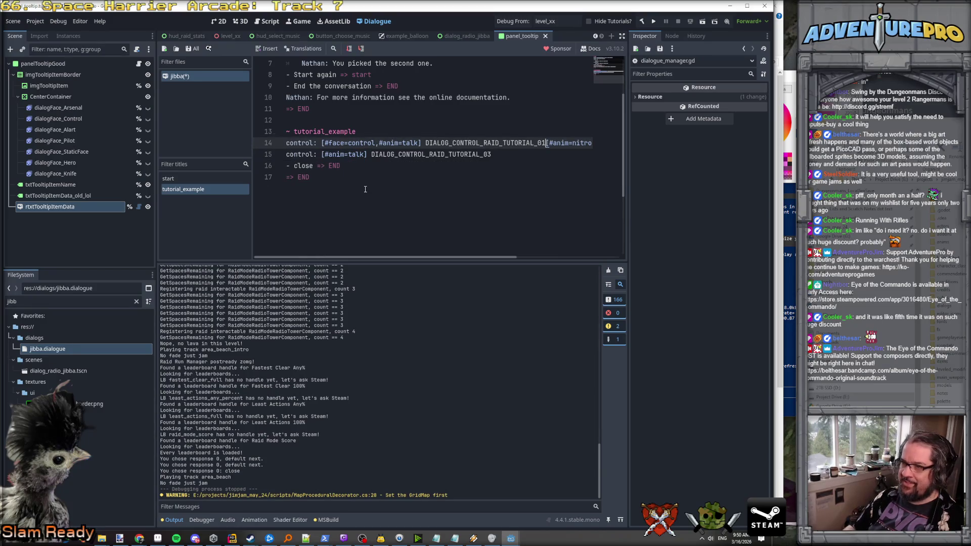
{"action": "key", "text": "Return"}
{"action": "key", "text": "Tab"}
{"action": "key", "text": "BackSpace"}
{"action": "key", "text": "Down"}
{"action": "key", "text": "Delete"}
{"action": "key", "text": "Delete"}
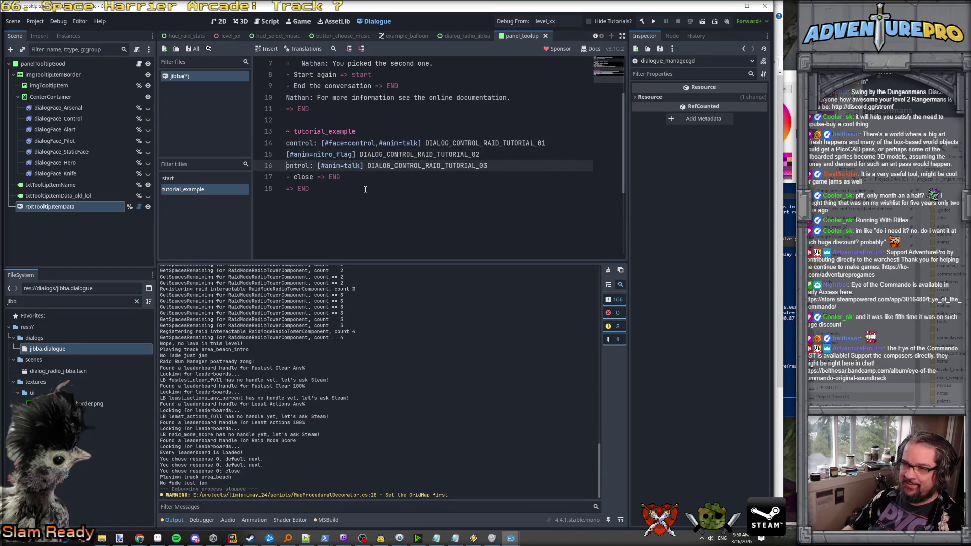
{"action": "key", "text": "Delete"}
{"action": "key", "text": "Delete"}
{"action": "key", "text": "Delete"}
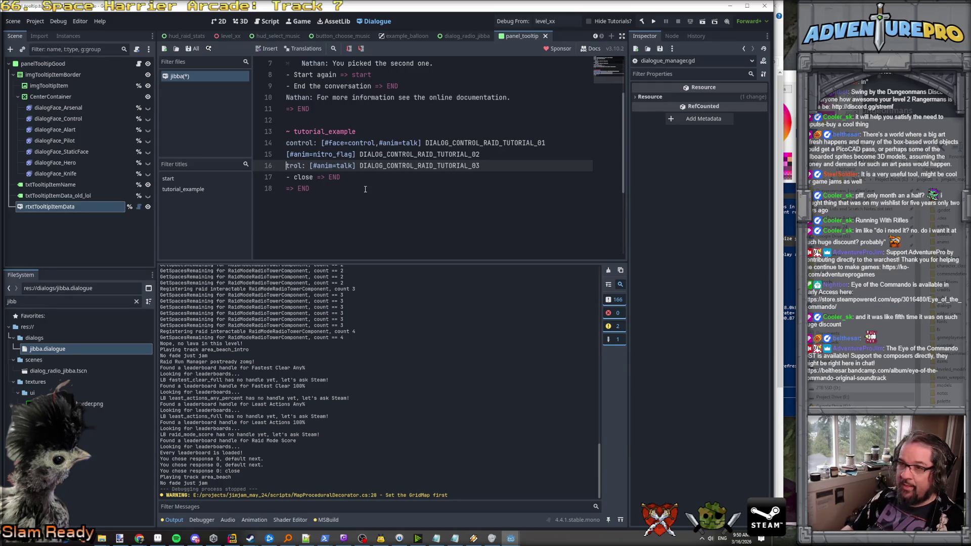
{"action": "key", "text": "ctrl+s"}
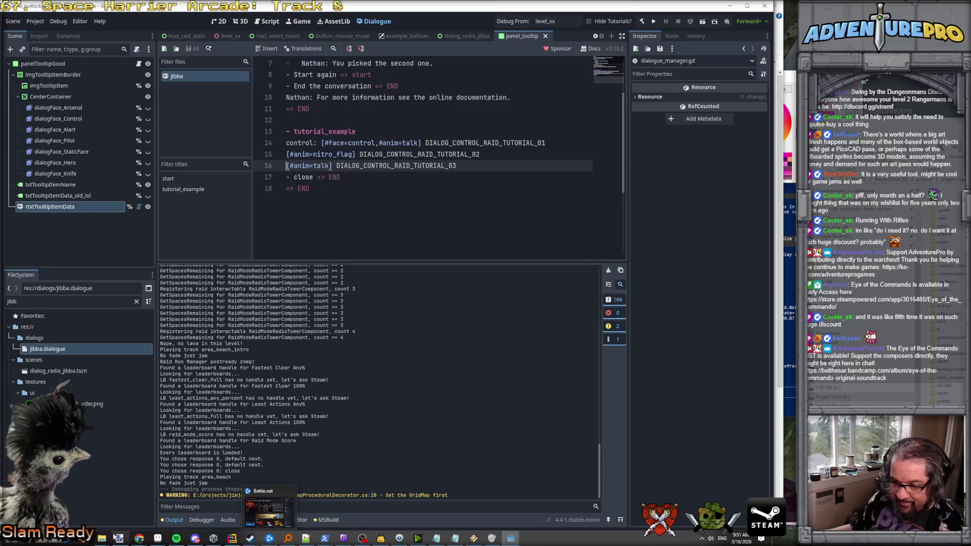
{"action": "mouse_move", "coordinate": [141, 540]}
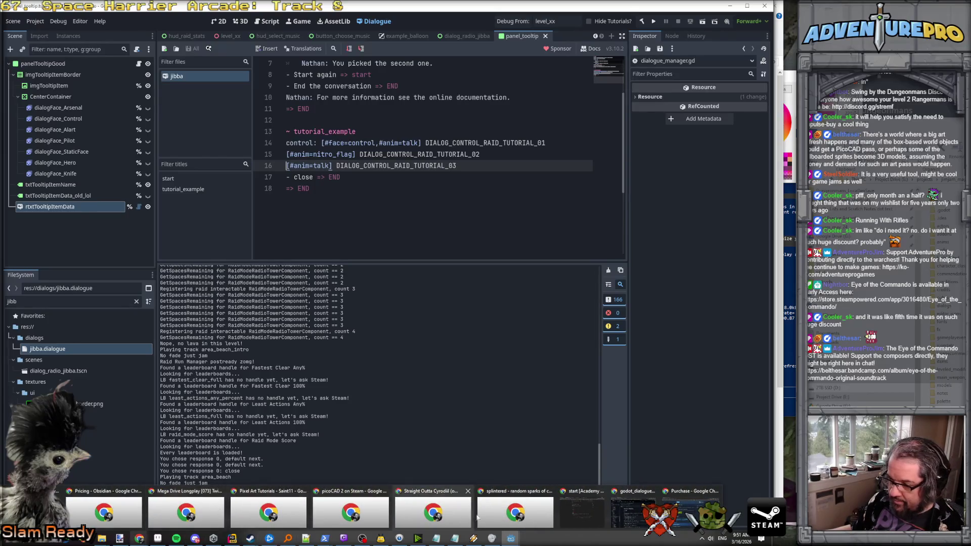
{"action": "mouse_move", "coordinate": [631, 518]}
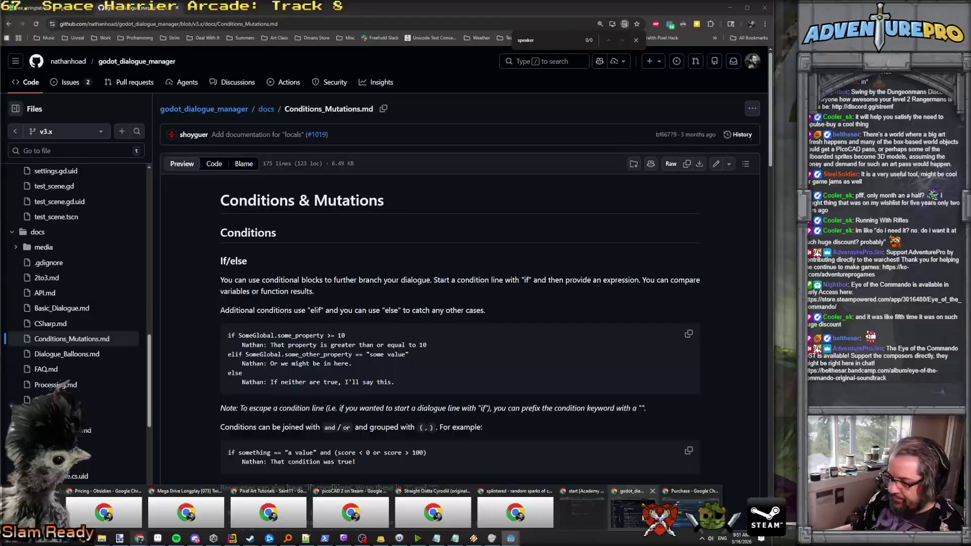
Copy the NAME_CONTROL key from cell A34 of the lee_stringtables sheet.
{"action": "left_click", "coordinate": [633, 513]}
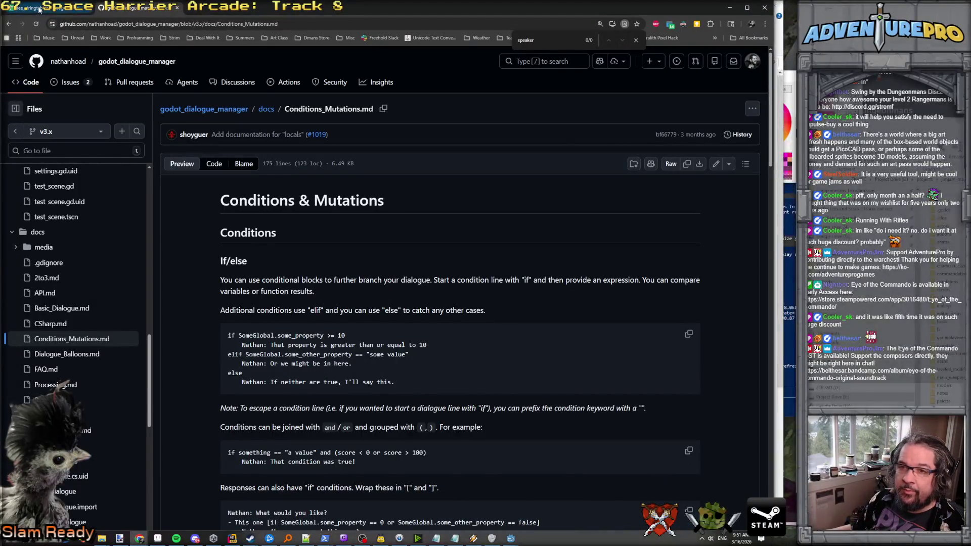
{"action": "left_click", "coordinate": [25, 7]}
{"action": "scroll", "coordinate": [250, 202], "scroll_direction": "up", "scroll_amount": 20}
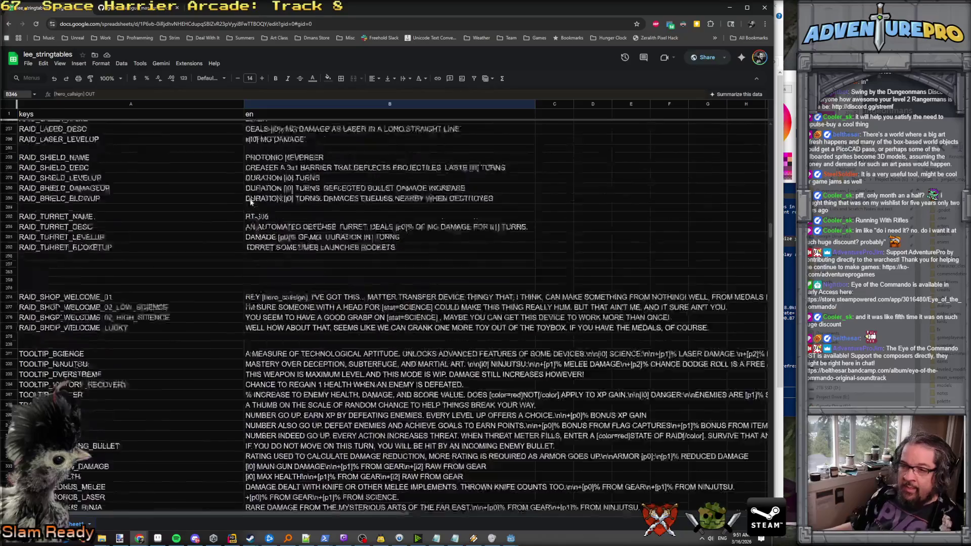
{"action": "scroll", "coordinate": [251, 202], "scroll_direction": "up", "scroll_amount": 20}
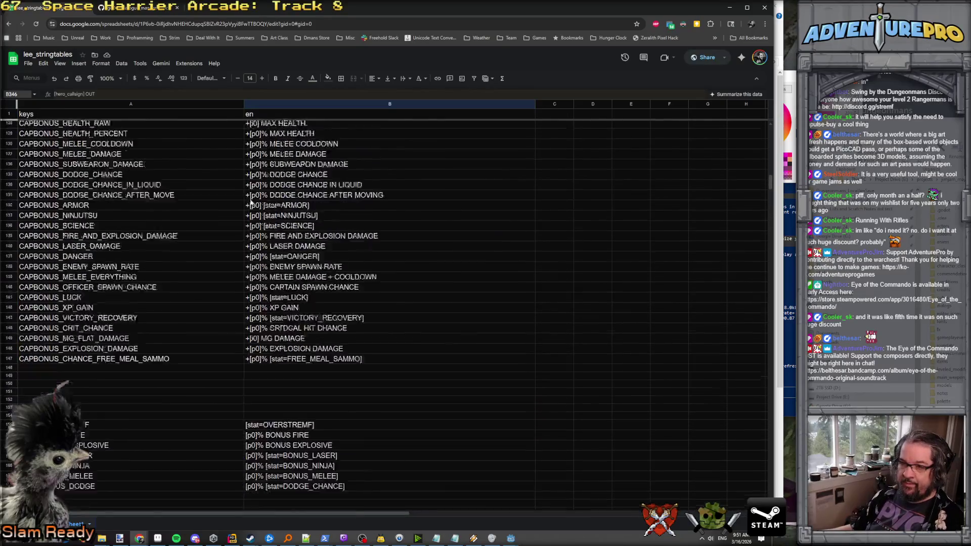
{"action": "scroll", "coordinate": [250, 202], "scroll_direction": "up", "scroll_amount": 8}
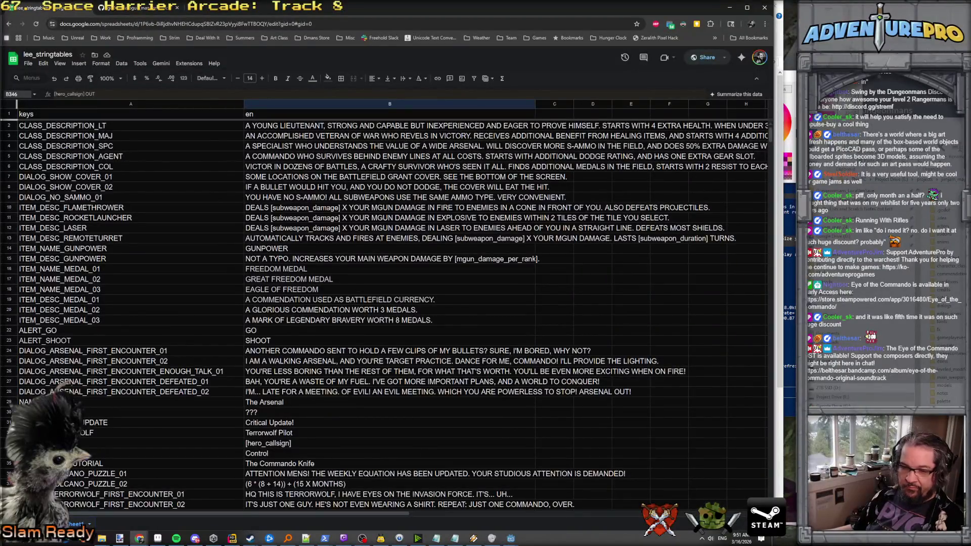
{"action": "left_click", "coordinate": [152, 453]}
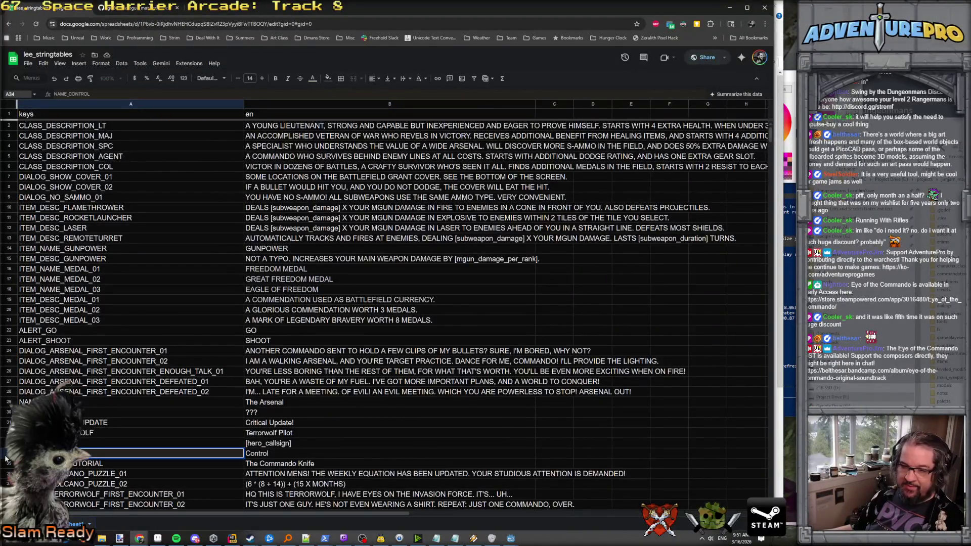
Replace the 'control' speaker on line 14 of jibba.dialogue with NAME_CONTROL and save.
{"action": "left_click", "coordinate": [730, 8]}
{"action": "double_click", "coordinate": [299, 142]}
{"action": "type", "text": "NAME_CONTROL"}
{"action": "key", "text": "ctrl+s"}
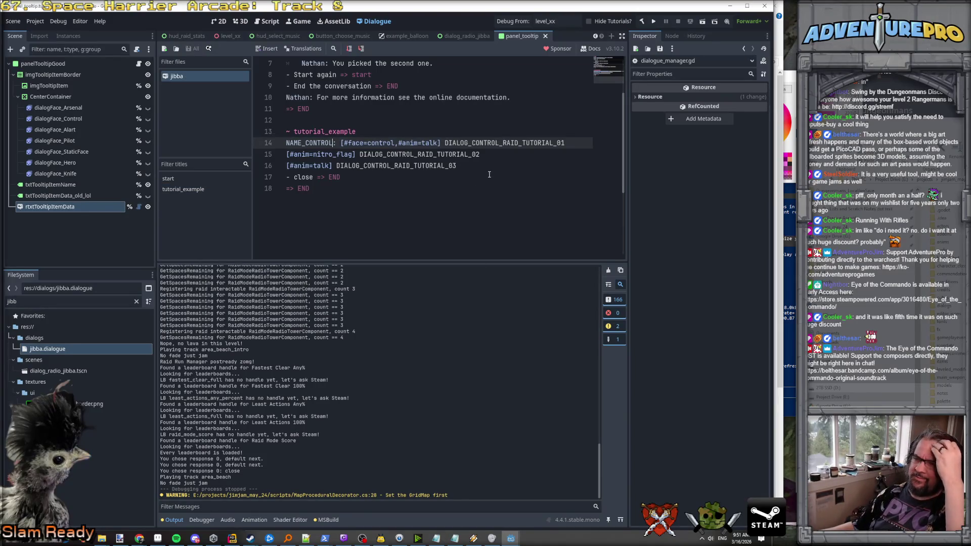
Scroll up in the dialogue editor and switch back to Rider.
{"action": "scroll", "coordinate": [487, 176], "scroll_direction": "up", "scroll_amount": 1}
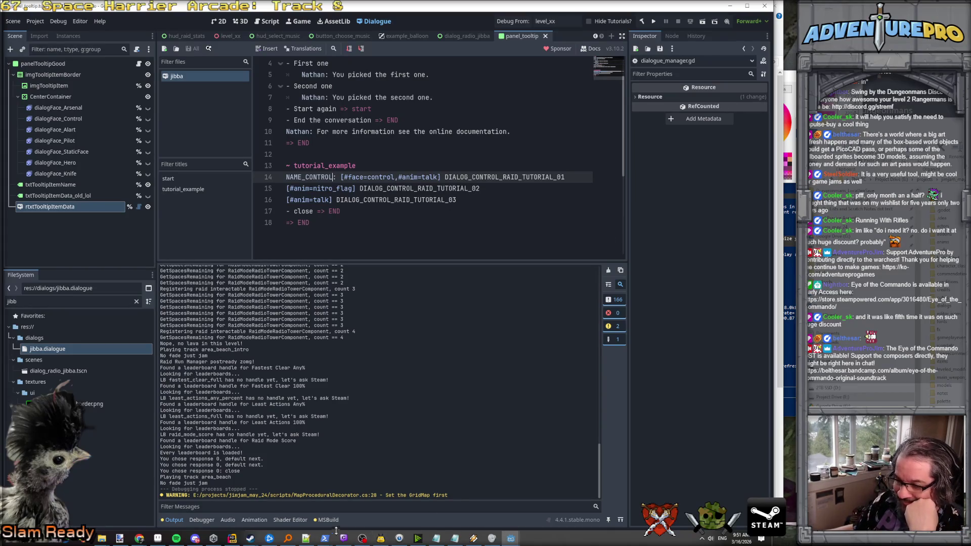
{"action": "left_click", "coordinate": [233, 539]}
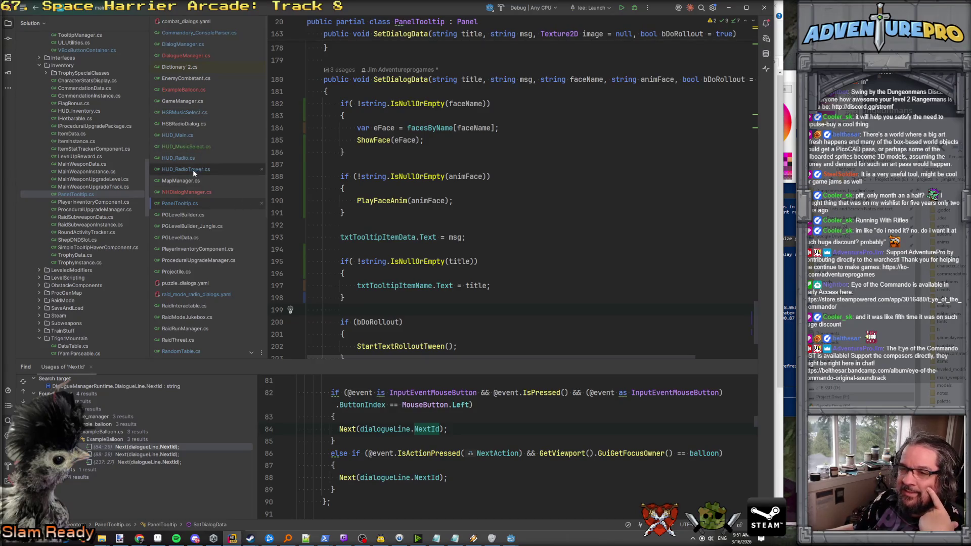
Open HUD_Radio.cs and search for 'dr_next' to find the translated next-button text.
{"action": "left_click", "coordinate": [185, 157]}
{"action": "scroll", "coordinate": [479, 219], "scroll_direction": "down", "scroll_amount": 10}
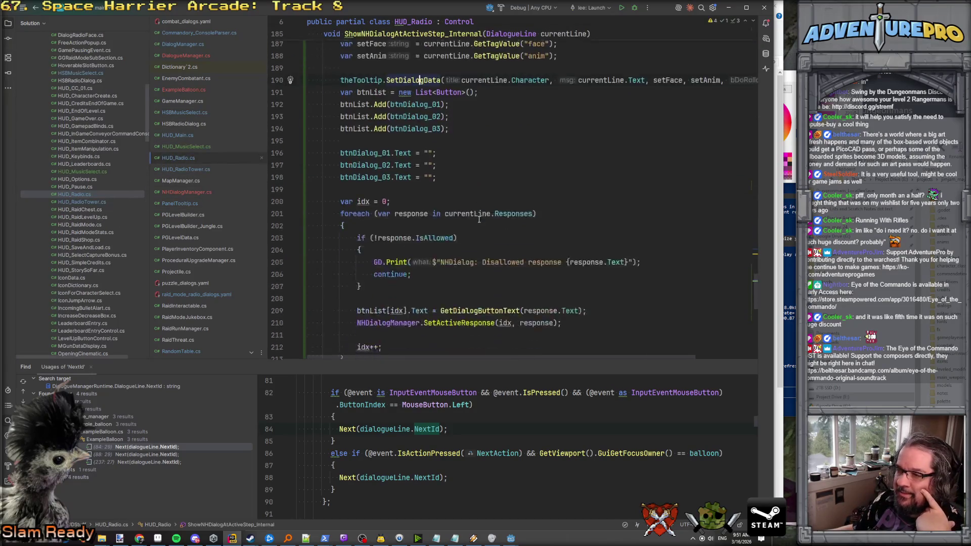
{"action": "scroll", "coordinate": [479, 219], "scroll_direction": "up", "scroll_amount": 20}
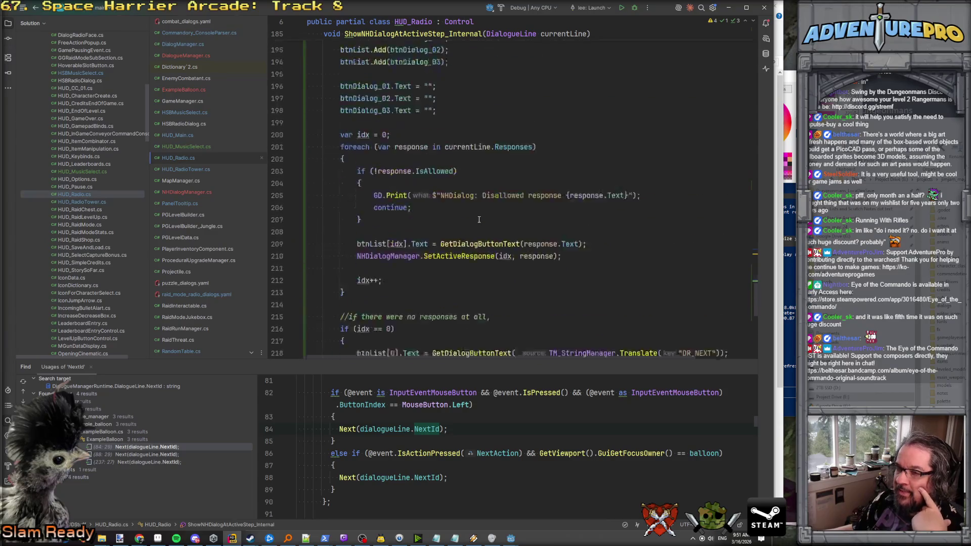
{"action": "scroll", "coordinate": [479, 219], "scroll_direction": "up", "scroll_amount": 9}
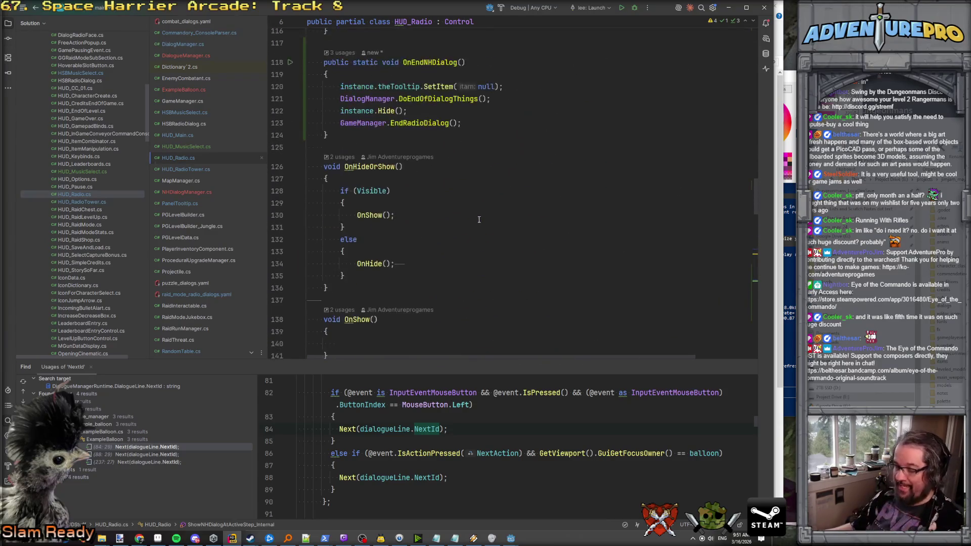
{"action": "key", "text": "ctrl+f"}
{"action": "type", "text": "dr_next"}
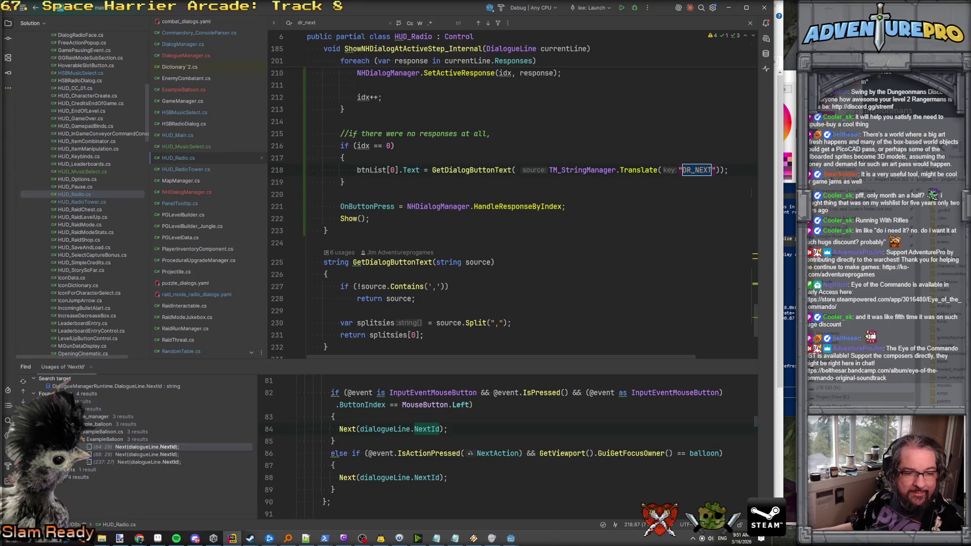
{"action": "key", "text": "alt+Tab"}
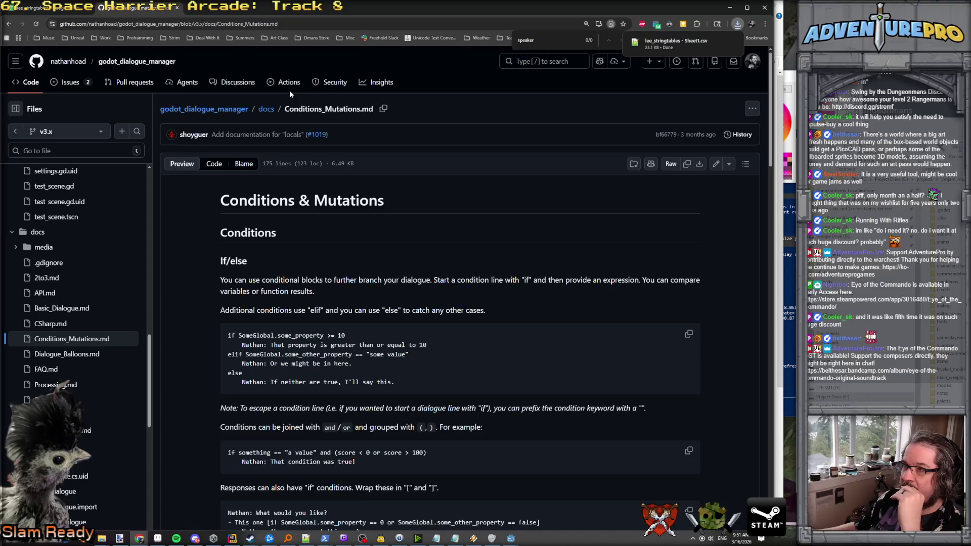
{"action": "left_click", "coordinate": [730, 7]}
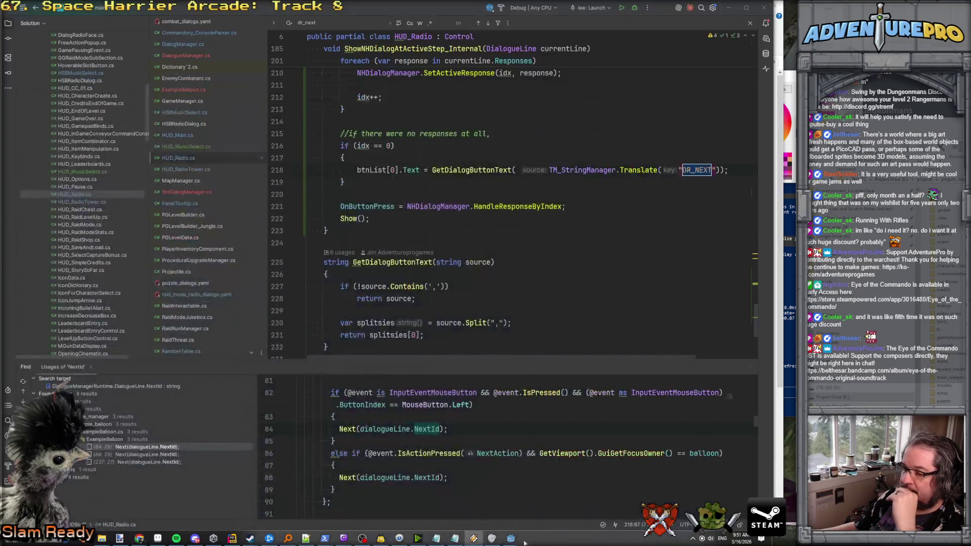
Run the game with Debug From, resume past the parser break, and close the game window.
{"action": "mouse_move", "coordinate": [512, 539]}
{"action": "left_click", "coordinate": [540, 513]}
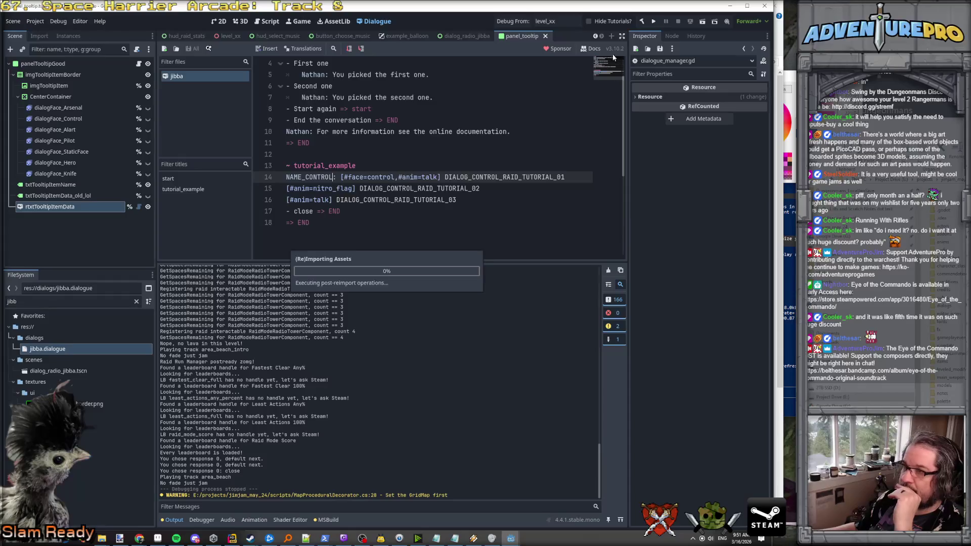
{"action": "left_click", "coordinate": [514, 23]}
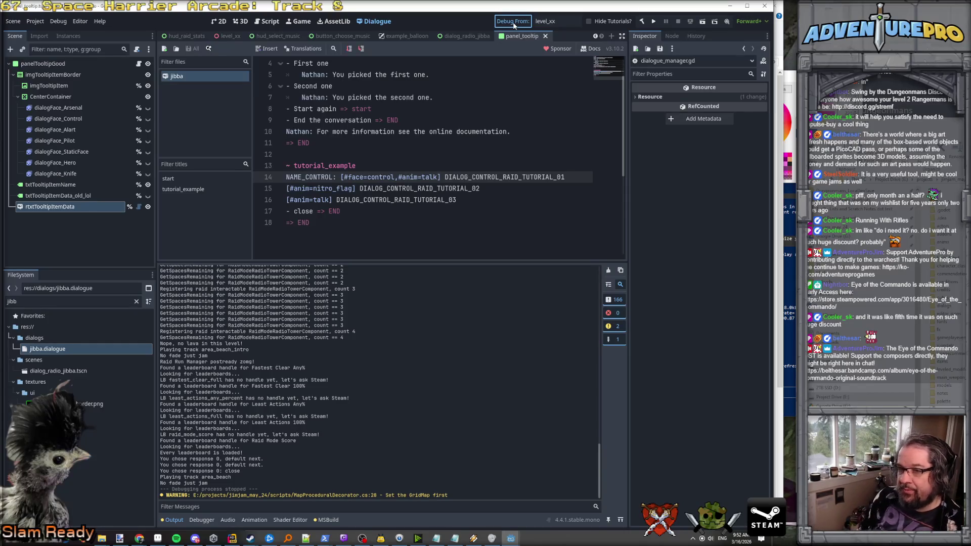
{"action": "key", "text": "ctrl+s"}
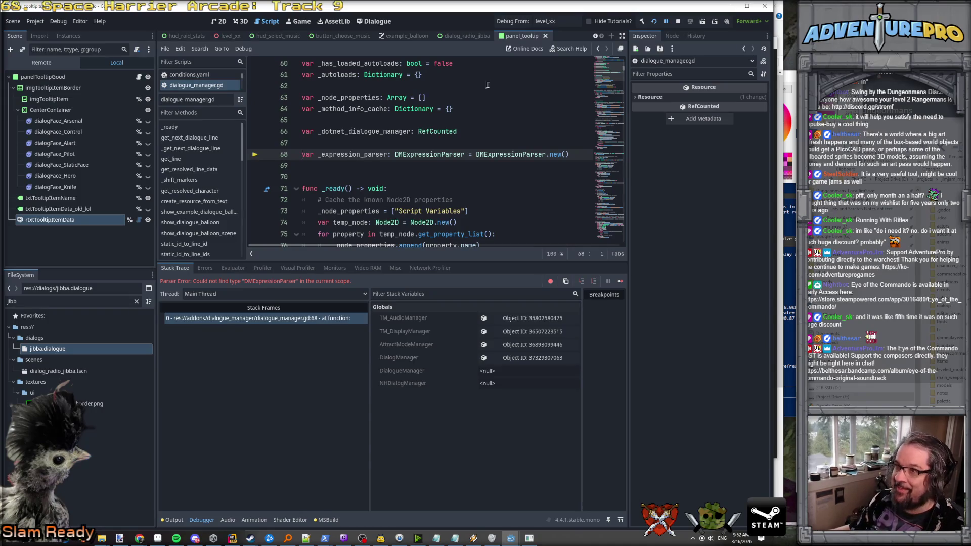
{"action": "key", "text": "F12"}
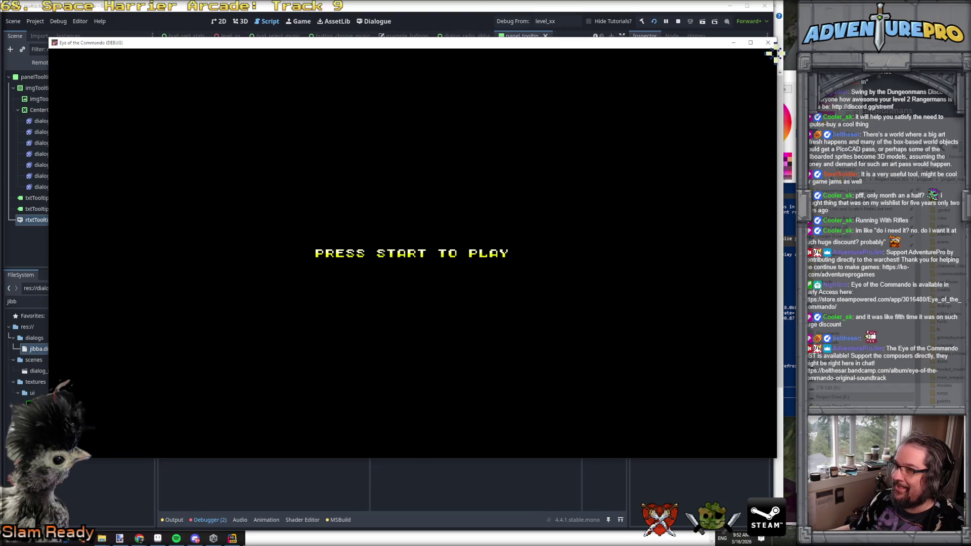
{"action": "left_click", "coordinate": [768, 42]}
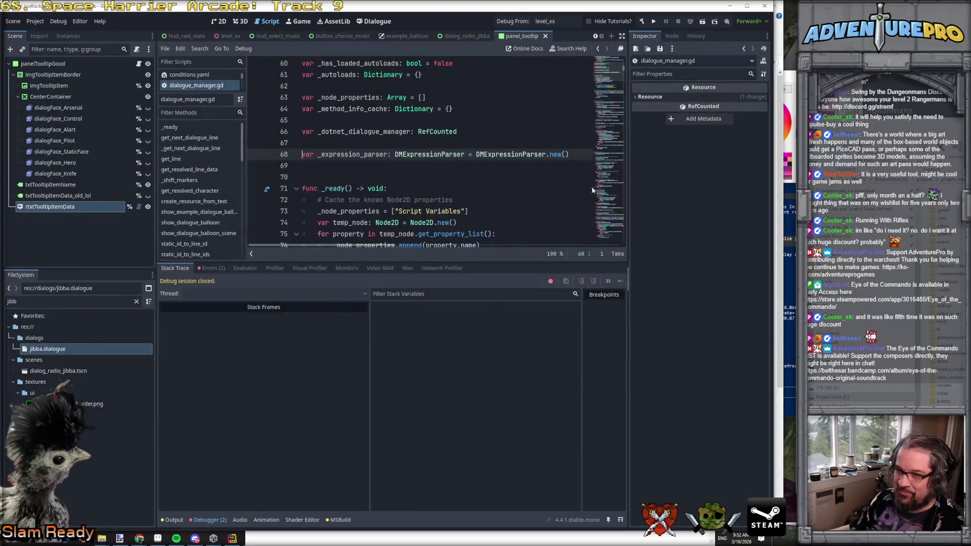
Review the dialogue_manager.gd parse error and the failed autoload instantiation error in Debugger > Errors.
{"action": "left_click", "coordinate": [209, 268]}
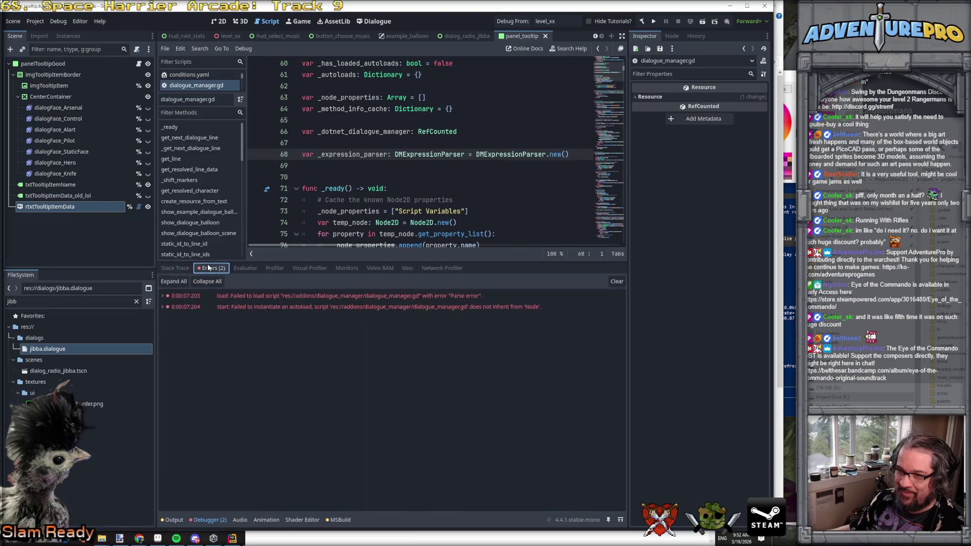
{"action": "left_click", "coordinate": [279, 311]}
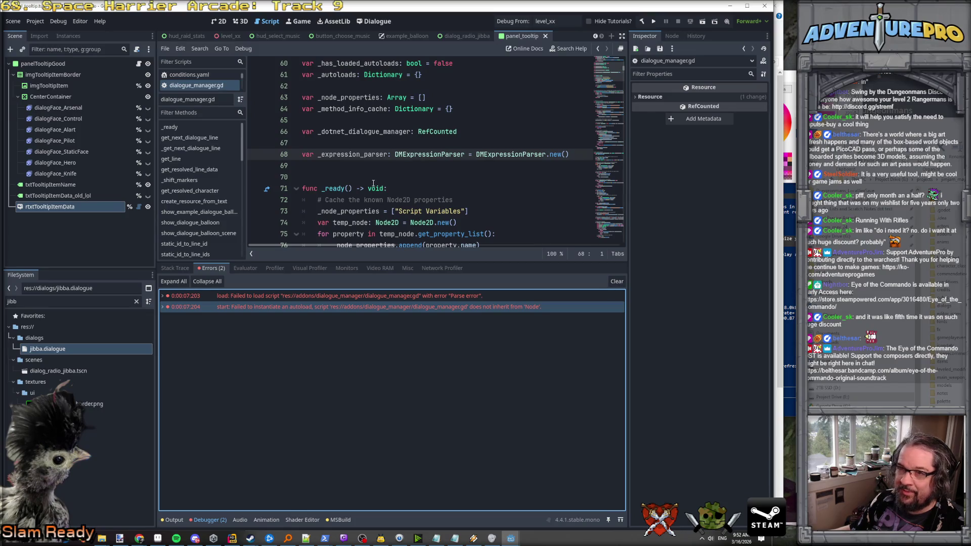
{"action": "scroll", "coordinate": [349, 184], "scroll_direction": "up", "scroll_amount": 20}
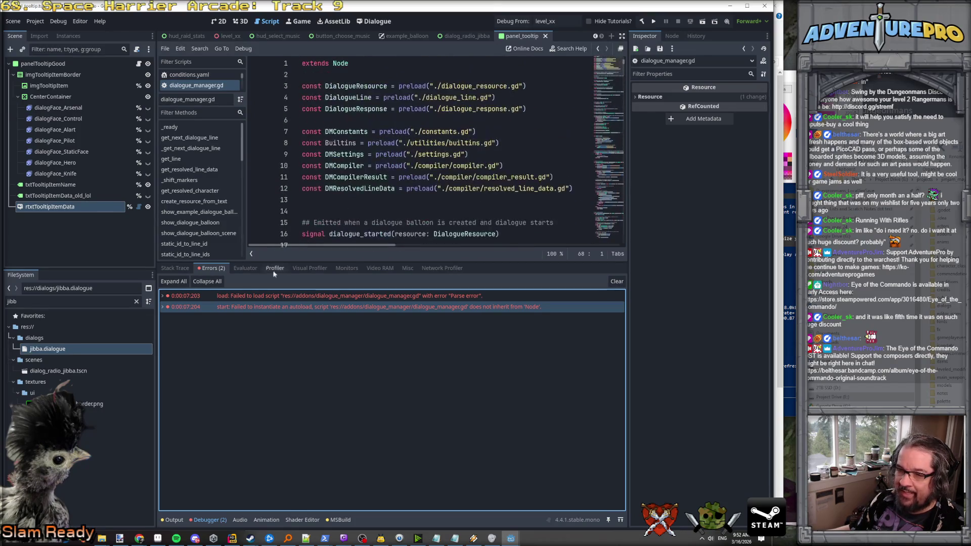
{"action": "left_click", "coordinate": [271, 298]}
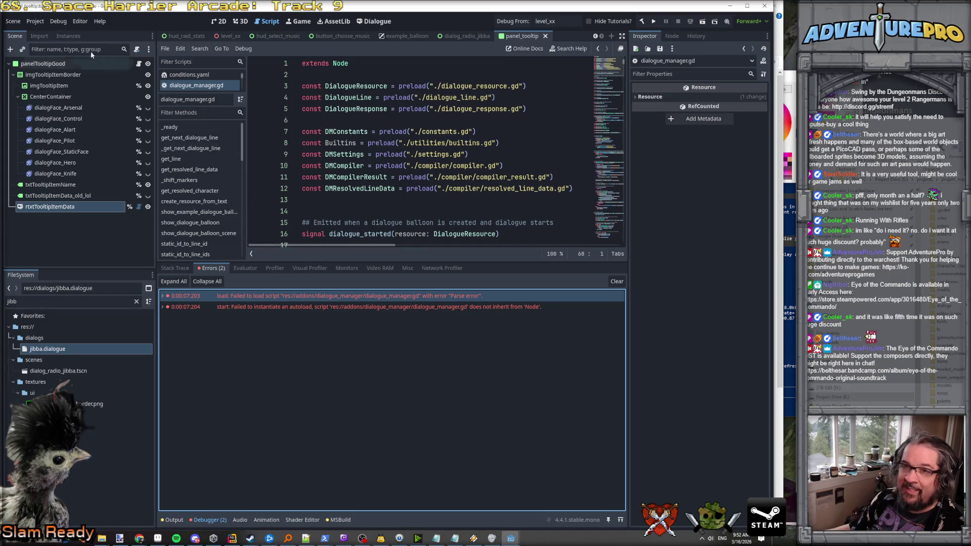
{"action": "left_click", "coordinate": [33, 22]}
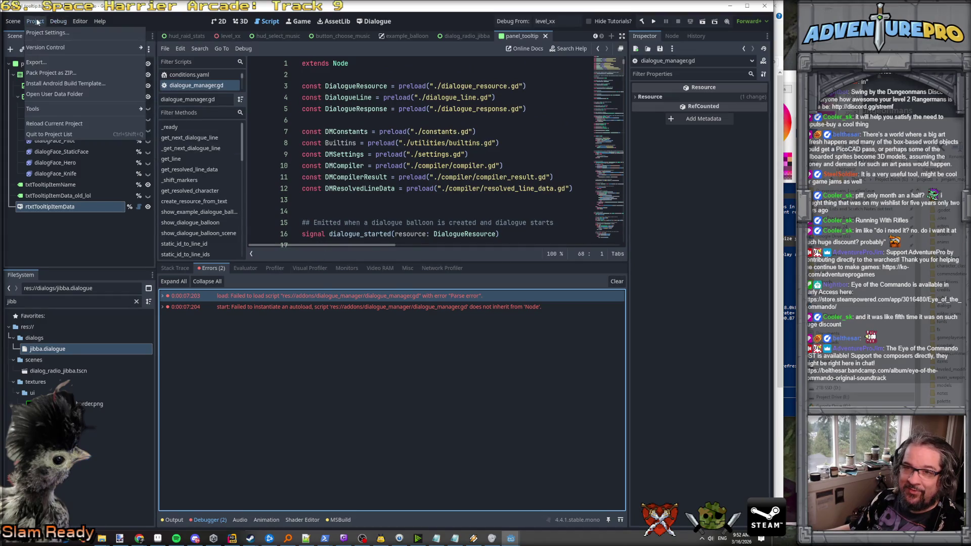
Move the DialogueManager autoload above DialogManager in Project Settings, then run the game again.
{"action": "left_click", "coordinate": [41, 32]}
{"action": "left_click", "coordinate": [246, 90]}
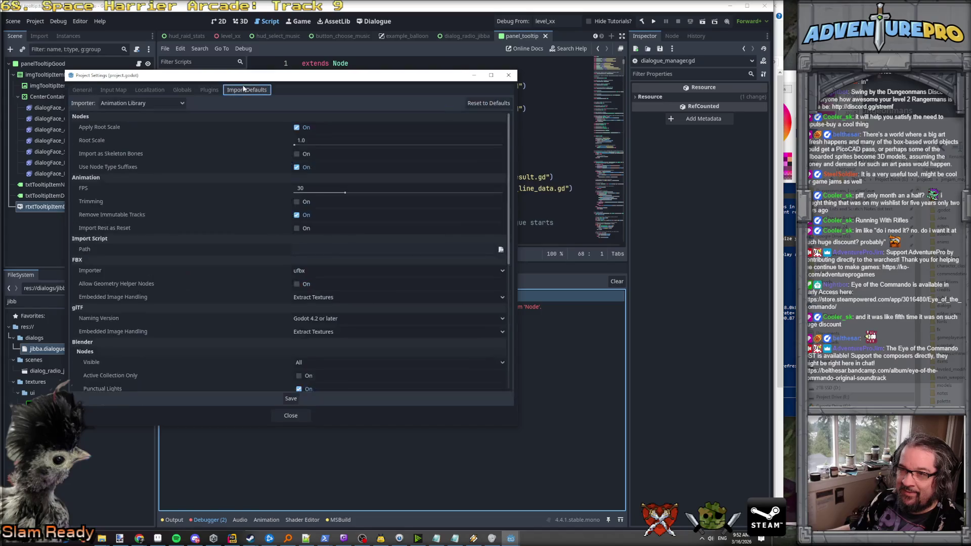
{"action": "left_click", "coordinate": [182, 90]}
{"action": "left_click", "coordinate": [118, 186]}
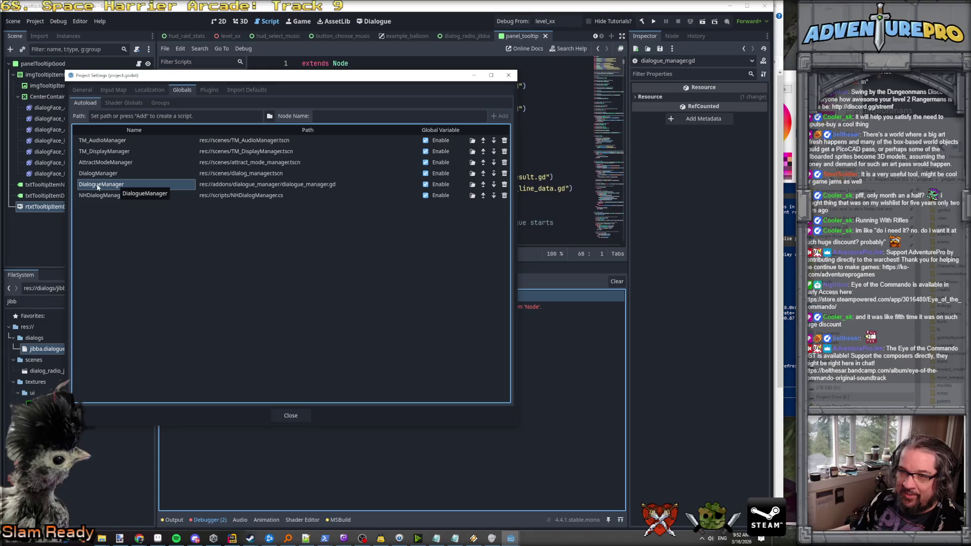
{"action": "left_click", "coordinate": [483, 184]}
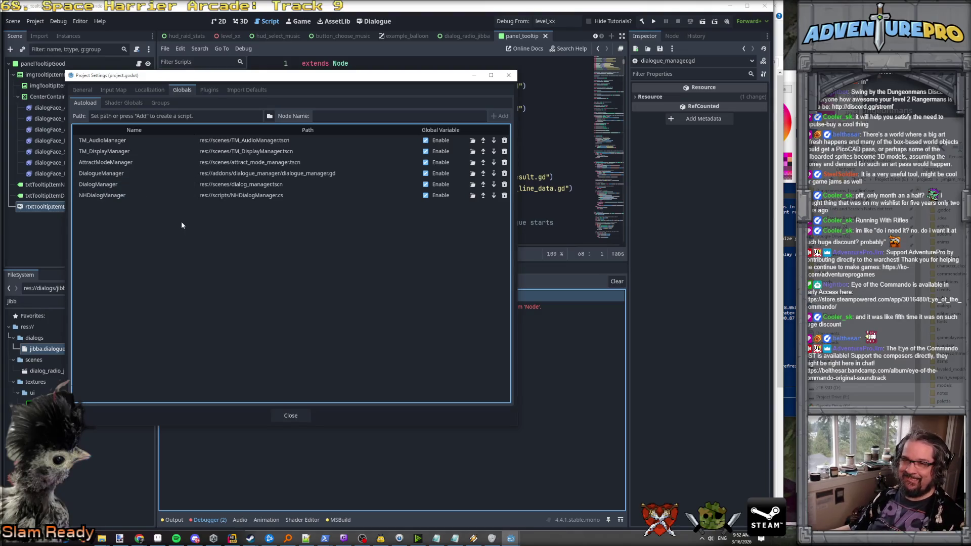
{"action": "left_click", "coordinate": [294, 417]}
{"action": "left_click", "coordinate": [509, 23]}
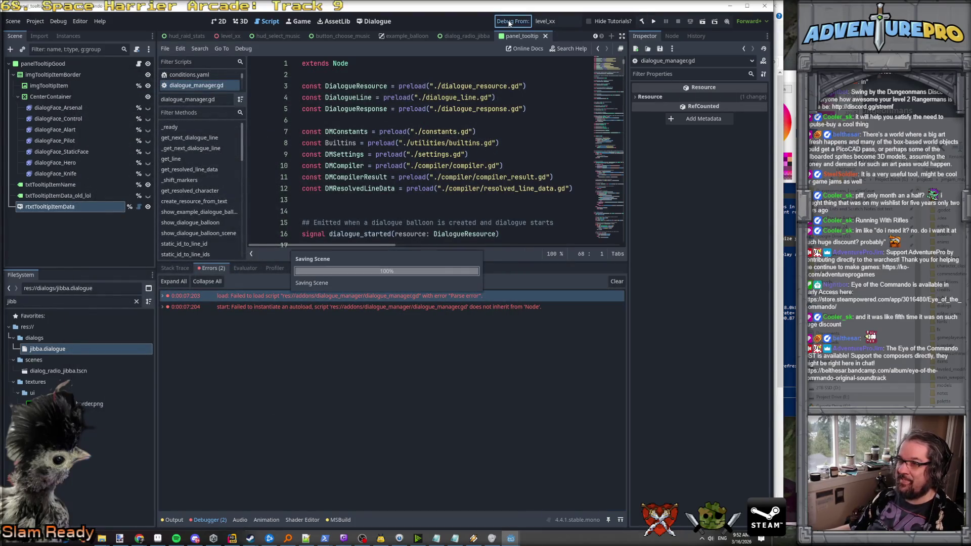
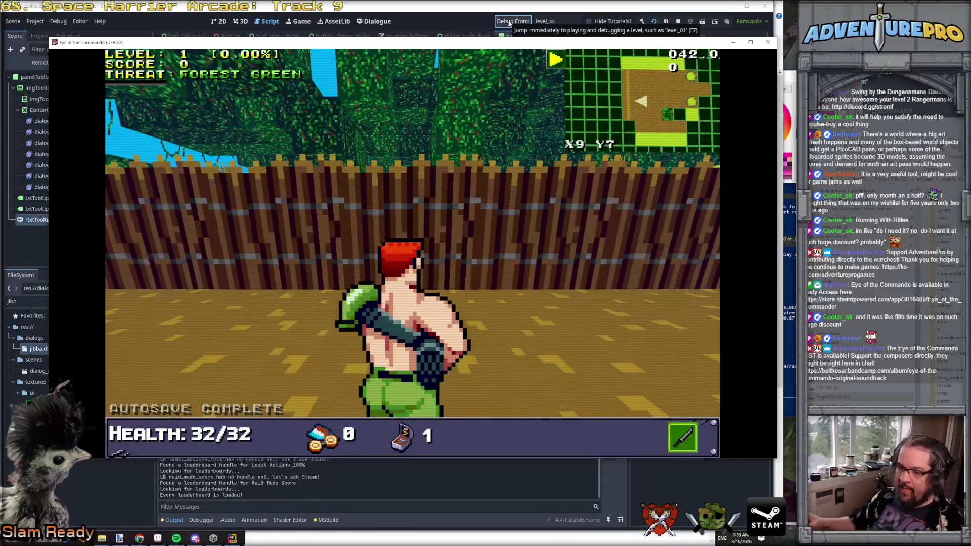
Attack the wooden barricade in the running game until it explodes.
{"action": "left_click", "coordinate": [401, 217]}
{"action": "left_click", "coordinate": [401, 218]}
{"action": "left_click", "coordinate": [406, 223]}
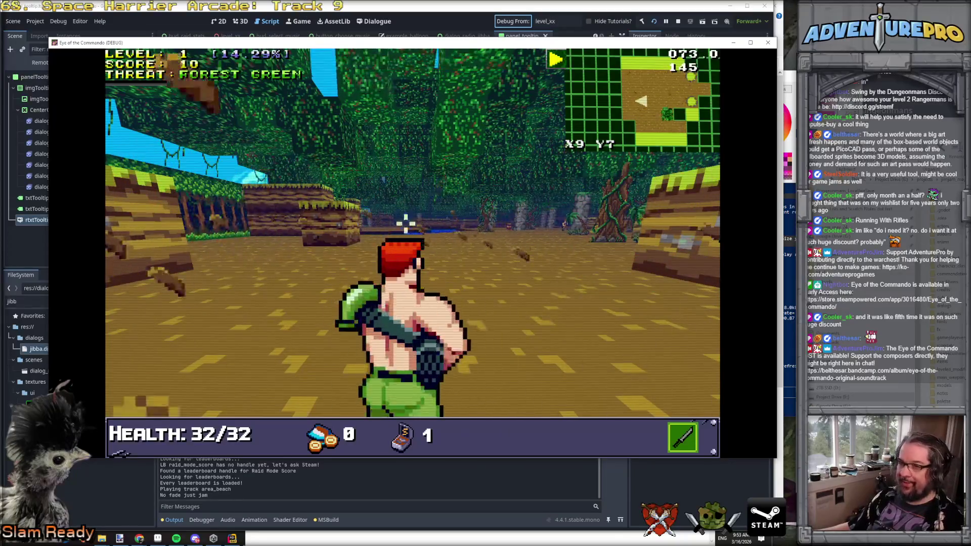
Run the TESTNHDIALOG console command to trigger the test dialogue.
{"action": "key", "text": "grave"}
{"action": "type", "text": "TESTNHD"}
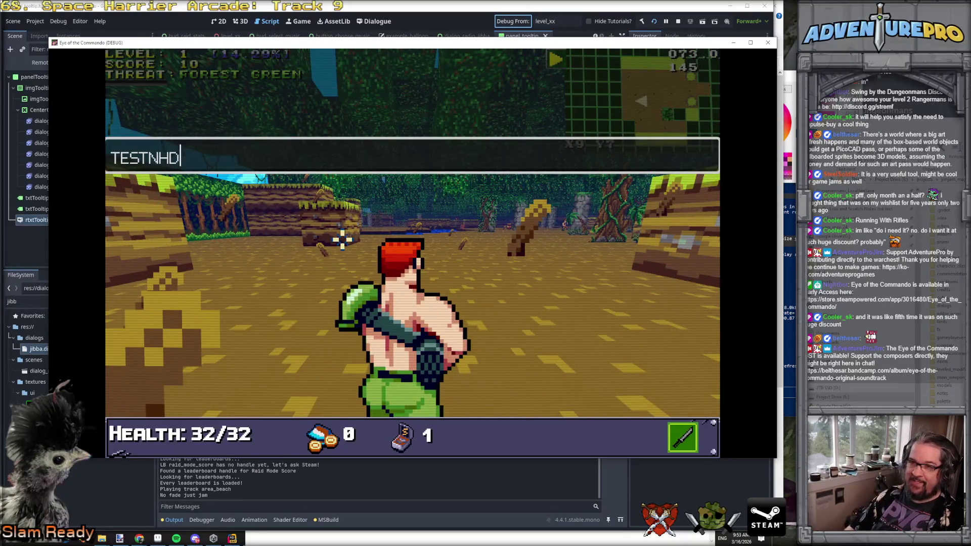
{"action": "type", "text": "IALOG"}
{"action": "key", "text": "Return"}
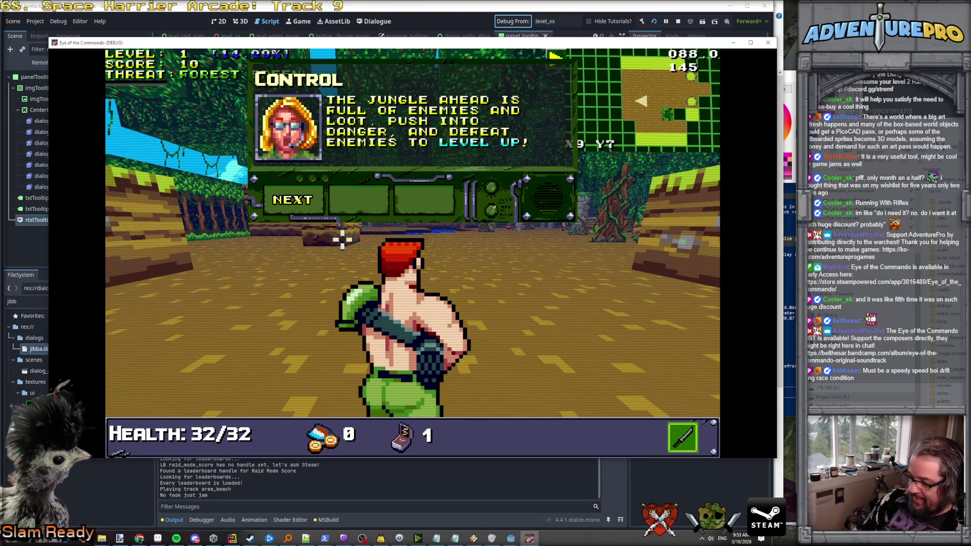
Page through the Control dialogue to its Close response, then fire at the Nitro Mook.
{"action": "key", "text": "Return"}
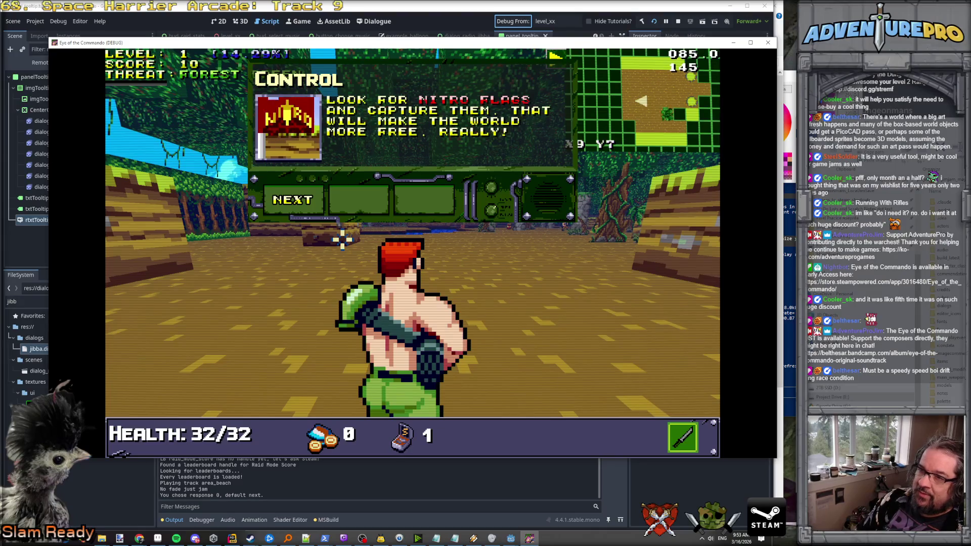
{"action": "key", "text": "Return"}
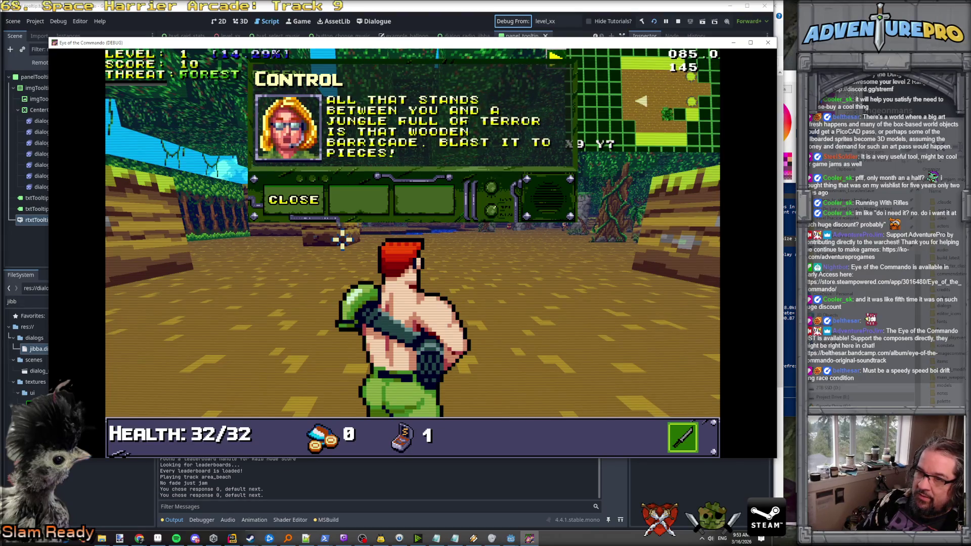
{"action": "key", "text": "Return"}
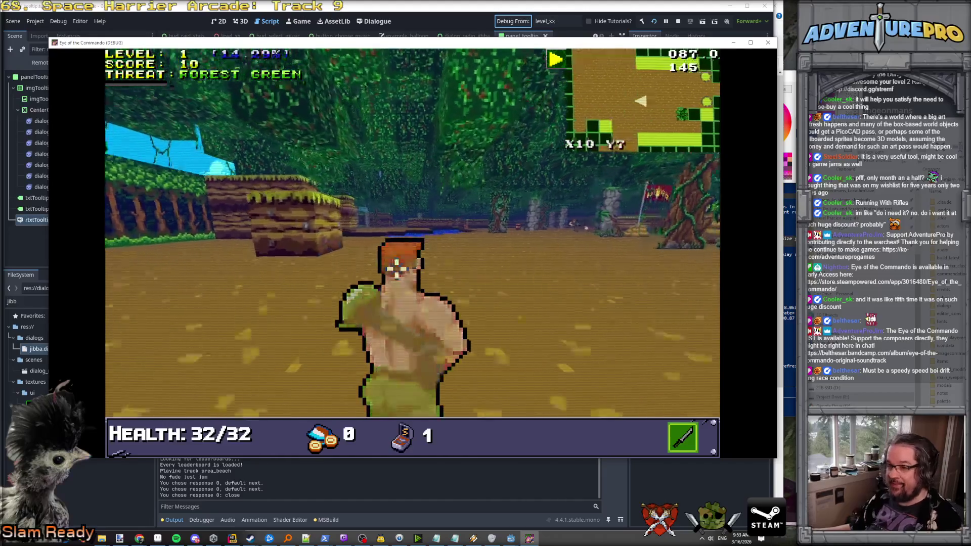
{"action": "left_click", "coordinate": [599, 219]}
Kill the first Nitro Mook and walk forward to the Commando Knife.
{"action": "left_click", "coordinate": [598, 219]}
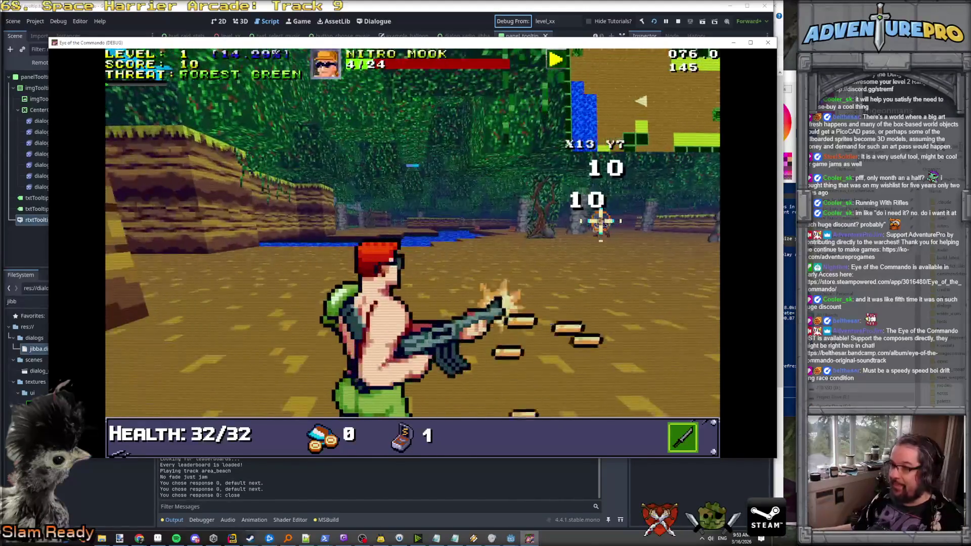
{"action": "key", "text": "w"}
{"action": "left_click", "coordinate": [520, 228]}
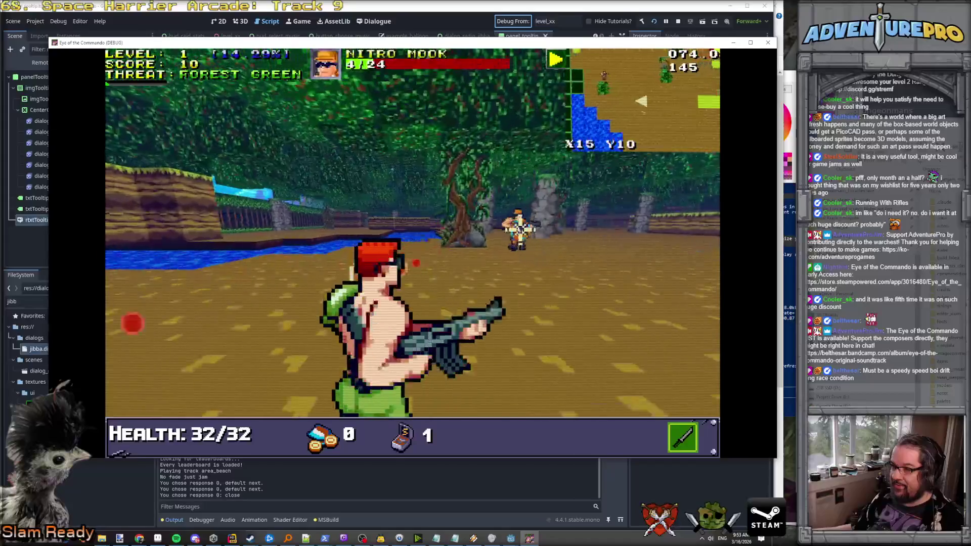
{"action": "key", "text": "w"}
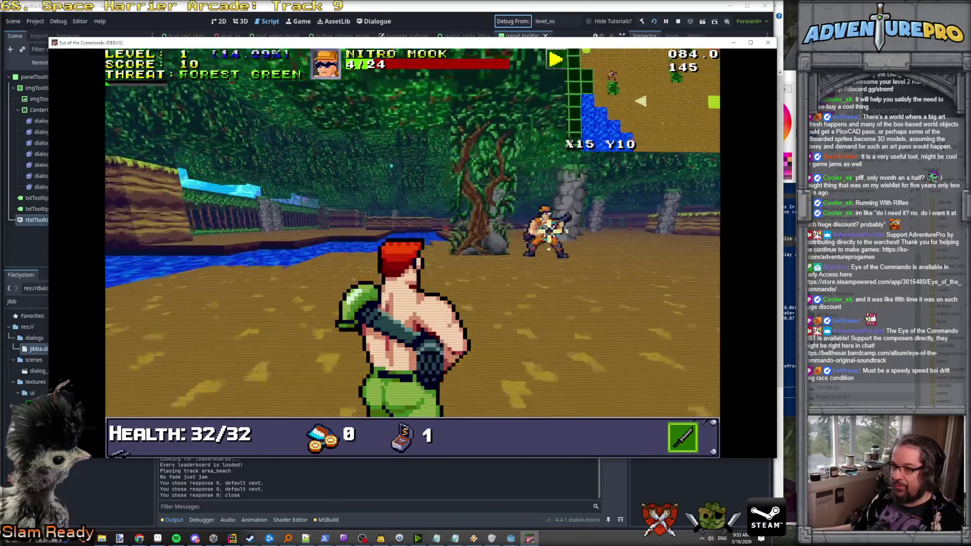
{"action": "left_click", "coordinate": [557, 232]}
{"action": "key", "text": "w"}
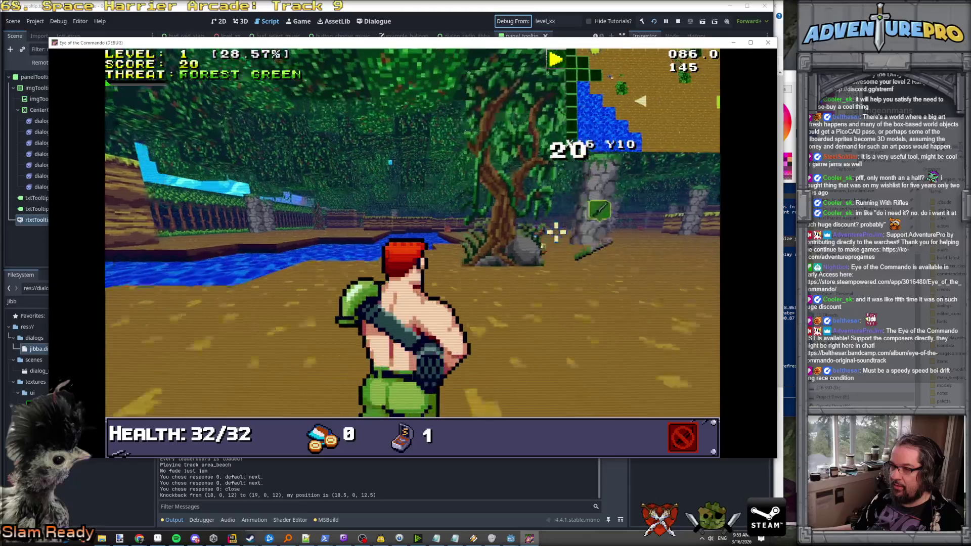
{"action": "key", "text": "w"}
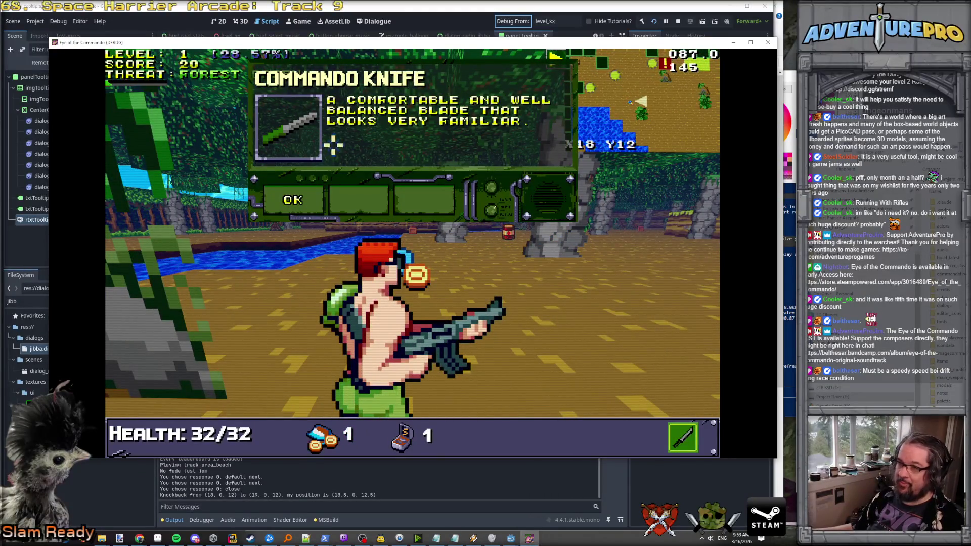
Dismiss the Knife and Freedom Medal popups, smash the supply crate, and collect the Battle Chicken.
{"action": "left_click", "coordinate": [291, 199]}
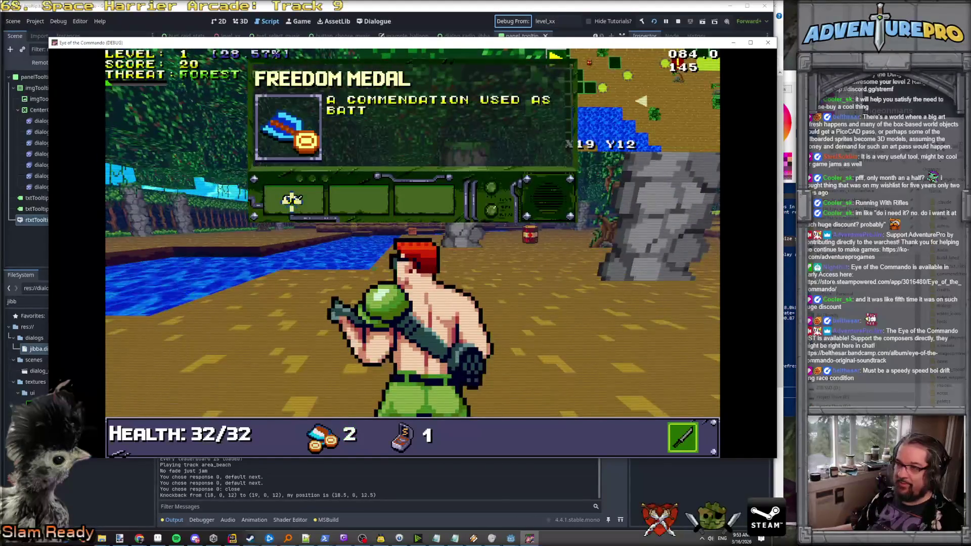
{"action": "left_click", "coordinate": [291, 200]}
{"action": "key", "text": "w"}
{"action": "key", "text": "w"}
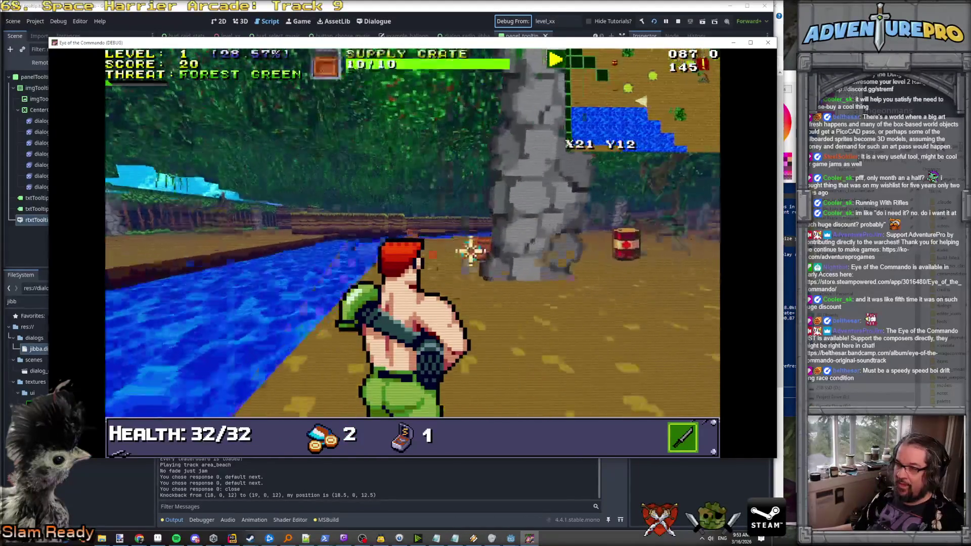
{"action": "key", "text": "w"}
{"action": "key", "text": "w"}
{"action": "left_click", "coordinate": [303, 256]}
{"action": "left_click", "coordinate": [411, 223]}
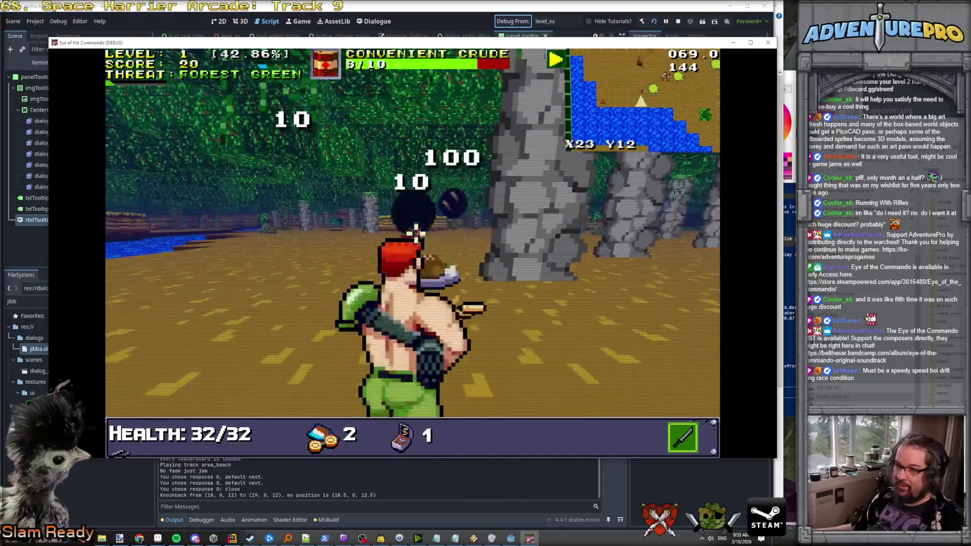
{"action": "key", "text": "w"}
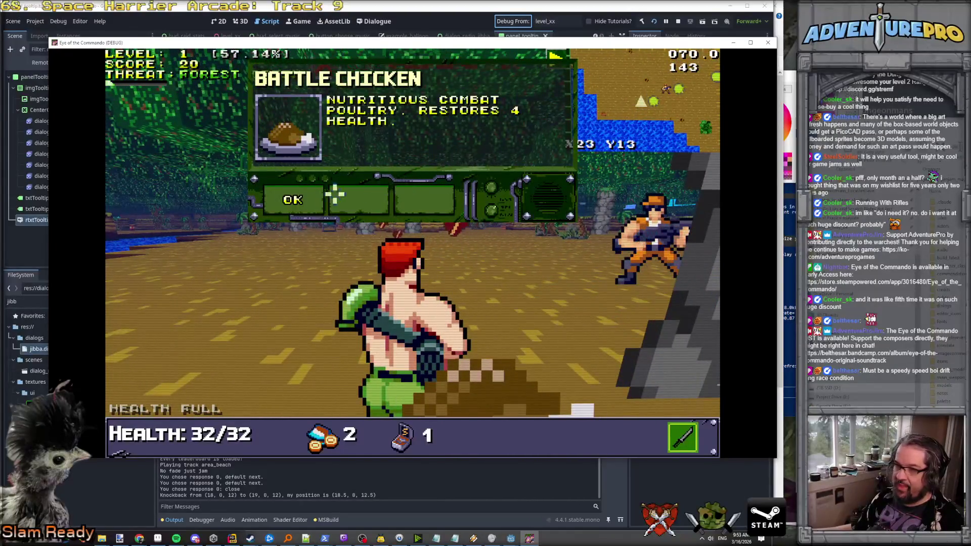
{"action": "left_click", "coordinate": [335, 193]}
Shoot down the second Nitro Mook, grab the ammo, and stop the debug run with F8.
{"action": "left_click", "coordinate": [545, 239]}
{"action": "left_click", "coordinate": [511, 232]}
{"action": "left_click", "coordinate": [488, 223]}
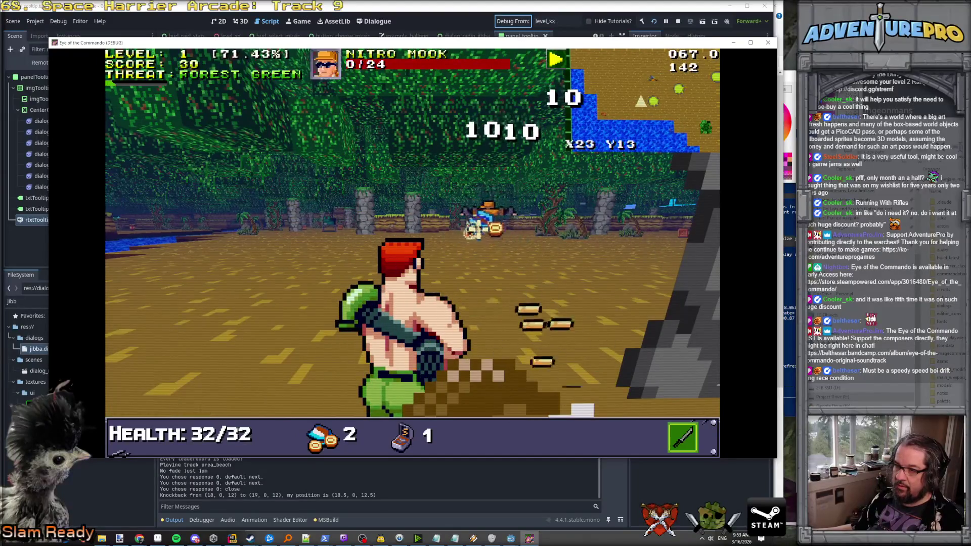
{"action": "key", "text": "w"}
{"action": "left_click", "coordinate": [503, 257]}
{"action": "key", "text": "a"}
{"action": "key", "text": "e"}
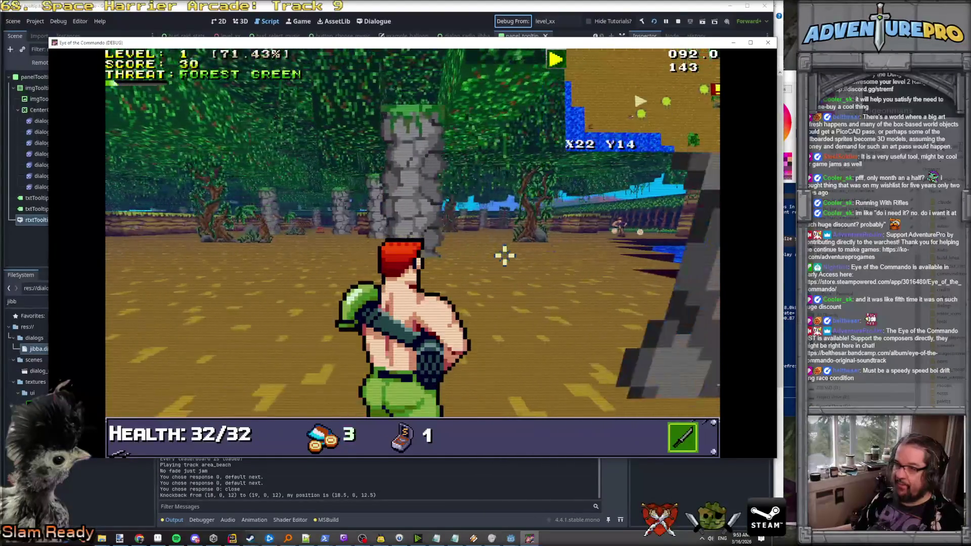
{"action": "key", "text": "F8"}
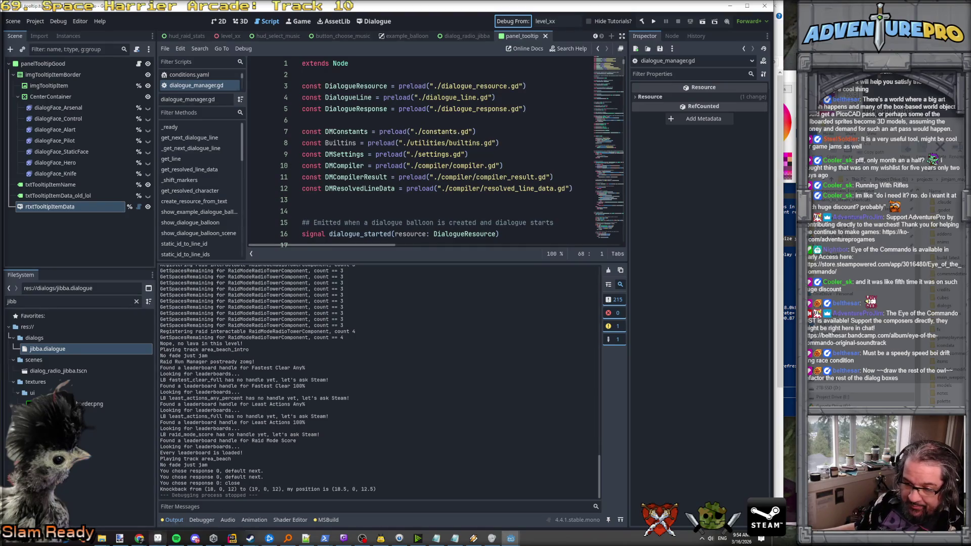
Review tutorial lines 14–16 of jibba.dialogue, then switch to JetBrains Rider.
{"action": "mouse_move", "coordinate": [192, 541]}
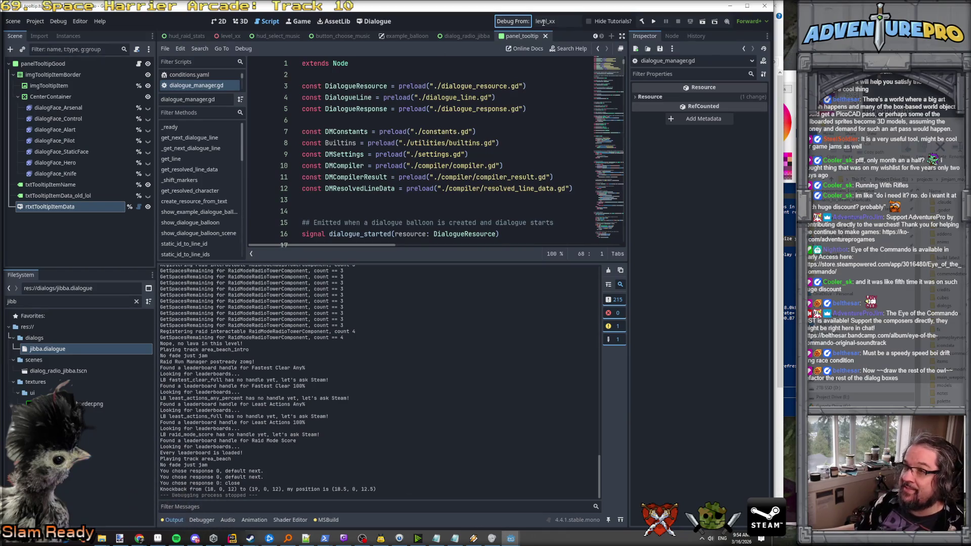
{"action": "left_click", "coordinate": [374, 21]}
{"action": "mouse_move", "coordinate": [460, 201]}
{"action": "left_mouse_down"}
{"action": "mouse_move", "coordinate": [256, 168]}
{"action": "mouse_move", "coordinate": [258, 177]}
{"action": "left_mouse_up"}
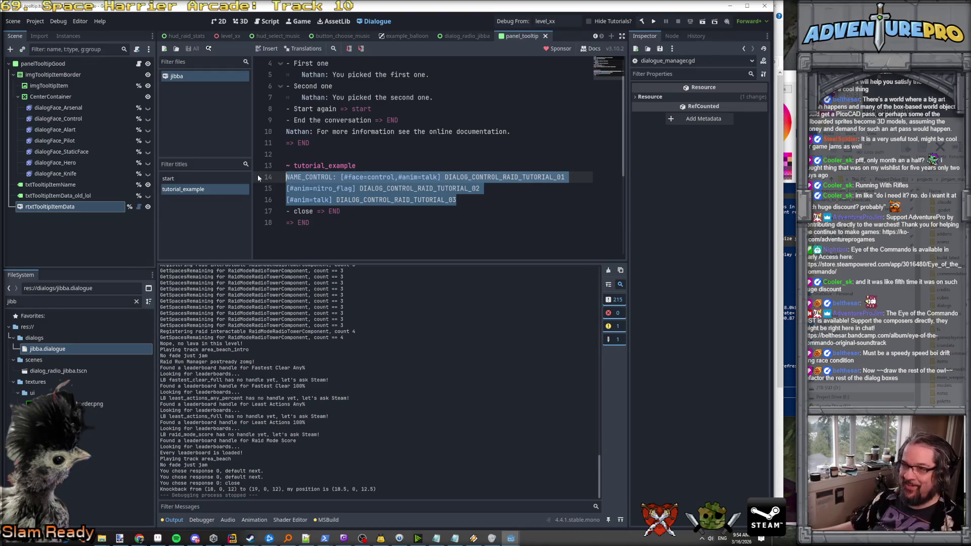
{"action": "left_click", "coordinate": [344, 212]}
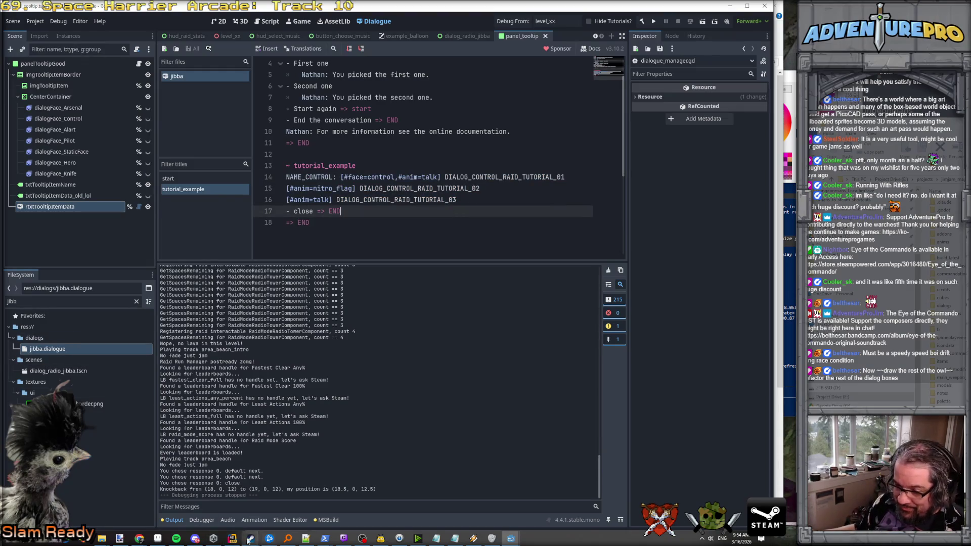
{"action": "left_click", "coordinate": [248, 539]}
{"action": "scroll", "coordinate": [84, 158], "scroll_direction": "up", "scroll_amount": 10}
Open puzzle_dialogs.yaml, select its debug_test_branching lines 13–37, and dock Rider on the right.
{"action": "double_click", "coordinate": [101, 164]}
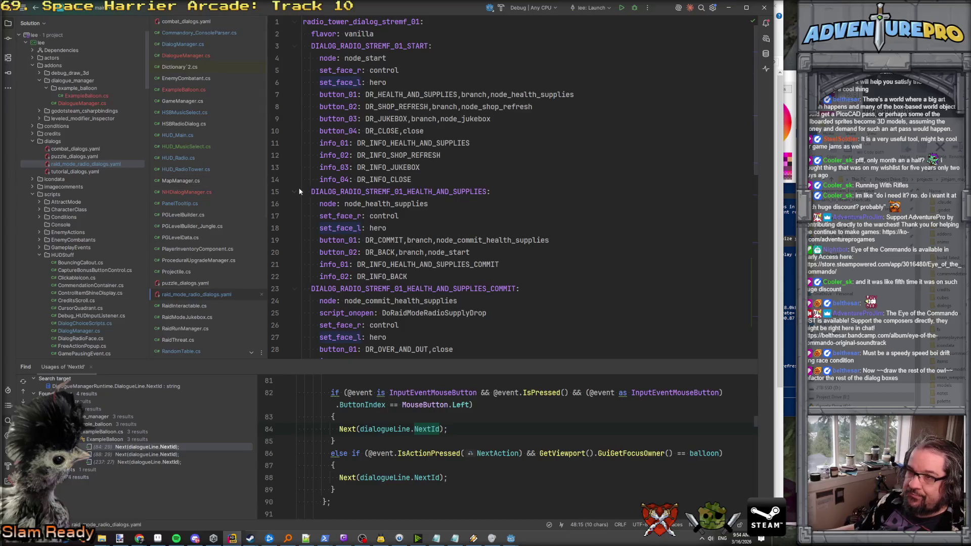
{"action": "scroll", "coordinate": [298, 192], "scroll_direction": "down", "scroll_amount": 1}
{"action": "double_click", "coordinate": [75, 157]}
{"action": "scroll", "coordinate": [359, 199], "scroll_direction": "down", "scroll_amount": 4}
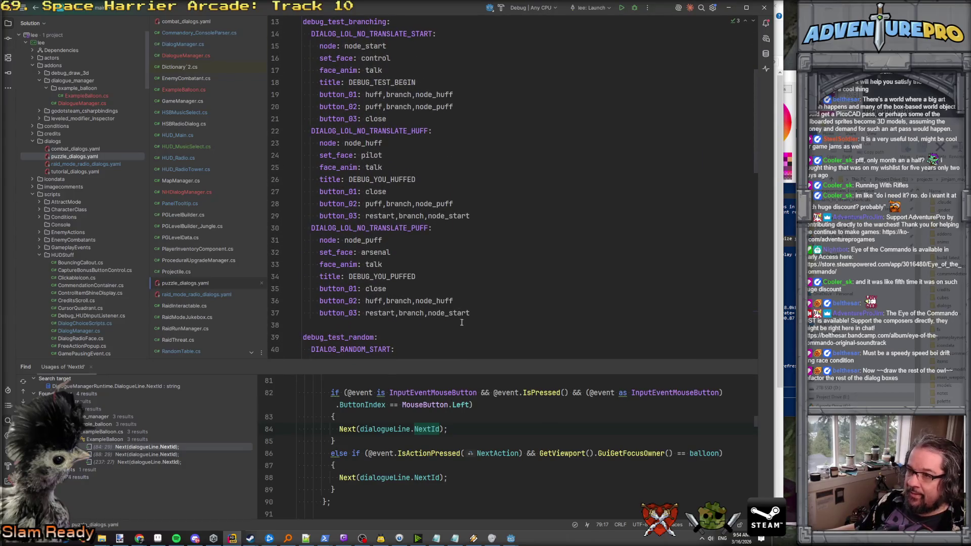
{"action": "left_click_drag", "start_coordinate": [462, 360], "coordinate": [474, 448]}
{"action": "scroll", "coordinate": [449, 201], "scroll_direction": "up", "scroll_amount": 3}
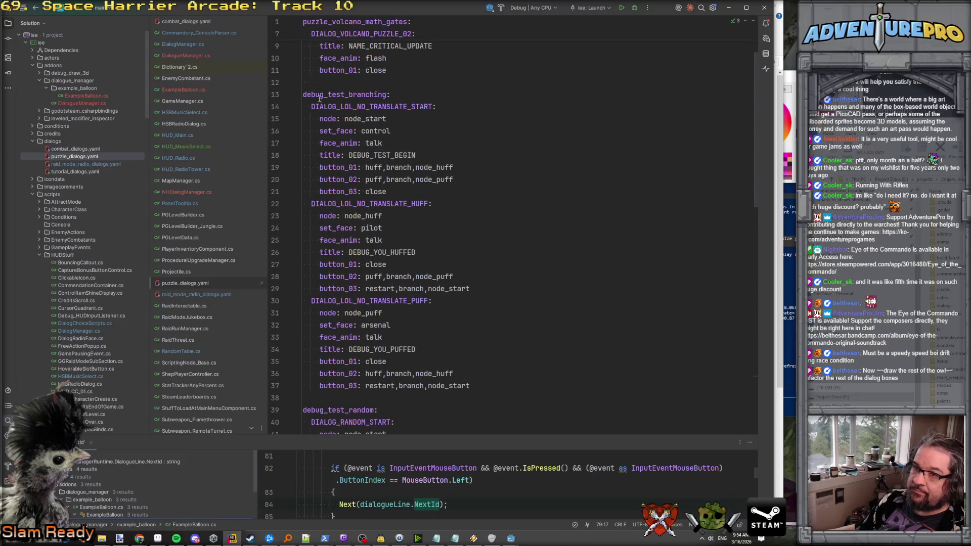
{"action": "mouse_move", "coordinate": [304, 94]}
{"action": "left_mouse_down"}
{"action": "mouse_move", "coordinate": [455, 187]}
{"action": "mouse_move", "coordinate": [542, 401]}
{"action": "left_mouse_up"}
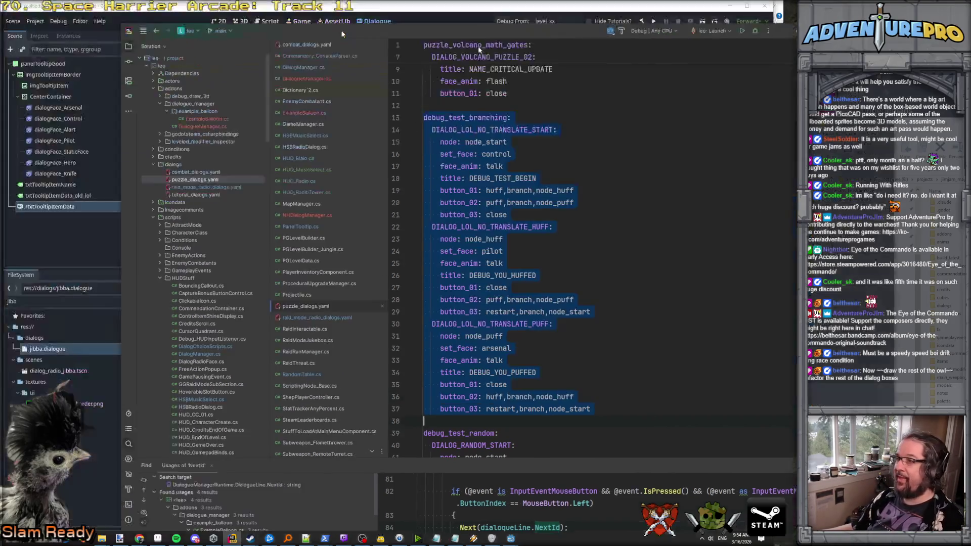
{"action": "mouse_move", "coordinate": [435, 7]}
{"action": "left_mouse_down"}
{"action": "mouse_move", "coordinate": [771, 66]}
{"action": "mouse_move", "coordinate": [968, 4]}
{"action": "left_mouse_up"}
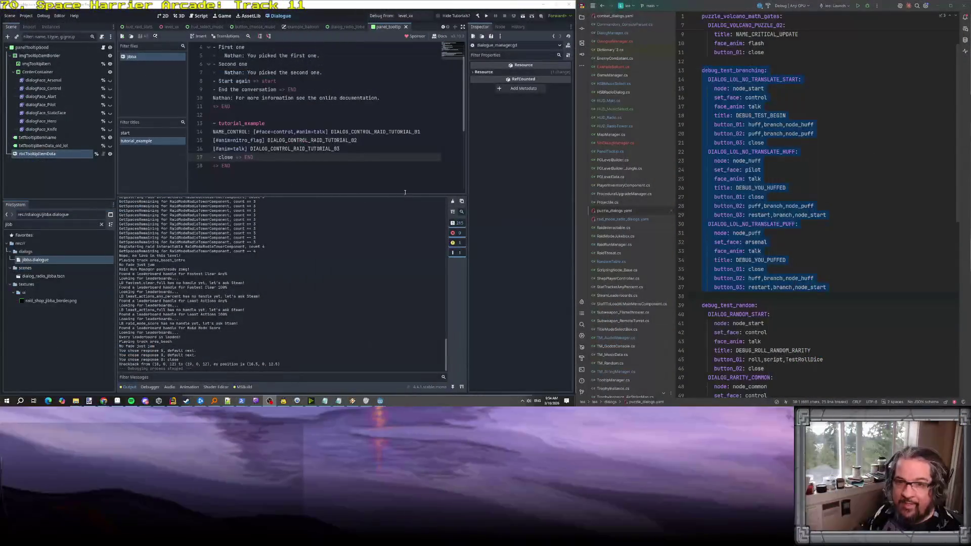
Add a '~ branching_example' title below the tutorial example in jibba.dialogue.
{"action": "left_click", "coordinate": [813, 169]}
{"action": "mouse_move", "coordinate": [847, 287]}
{"action": "left_mouse_down"}
{"action": "mouse_move", "coordinate": [706, 132]}
{"action": "mouse_move", "coordinate": [632, 75]}
{"action": "left_mouse_up"}
{"action": "left_click", "coordinate": [271, 173]}
{"action": "key", "text": "Return"}
{"action": "key", "text": "Return"}
{"action": "type", "text": "~"}
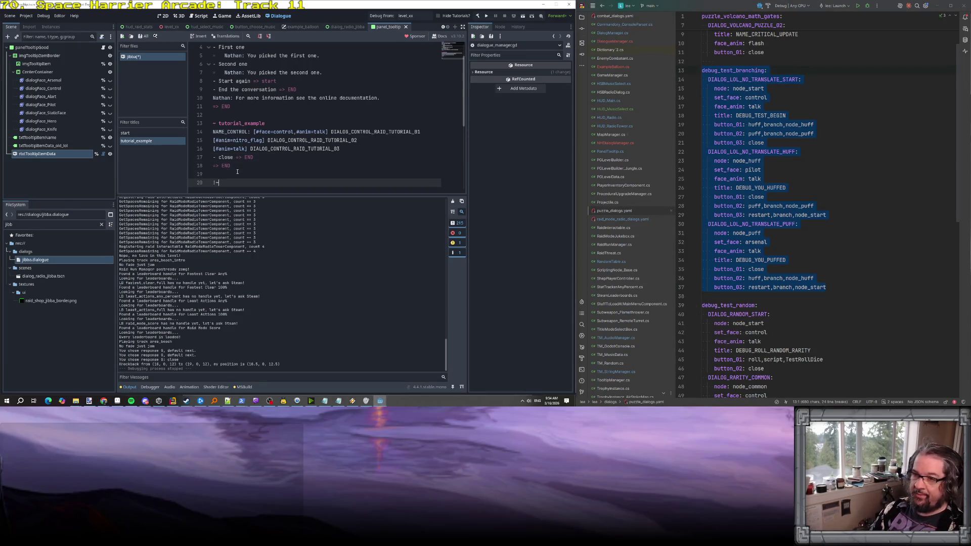
{"action": "type", "text": " bran"}
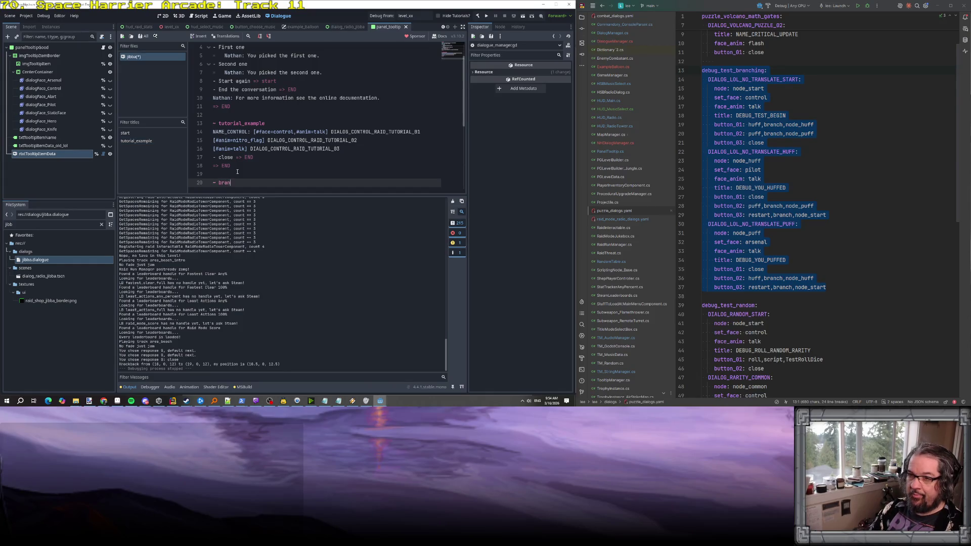
{"action": "type", "text": "ching_example"}
{"action": "key", "text": "Return"}
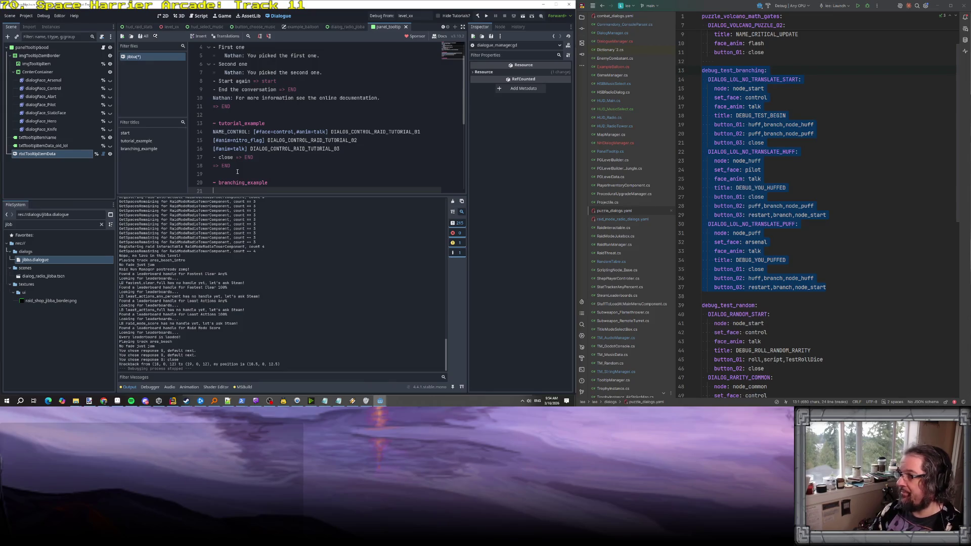
Put the DIALOG_LOL_NO_TRANSLATE_START key from the YAML onto line 21.
{"action": "double_click", "coordinate": [757, 80]}
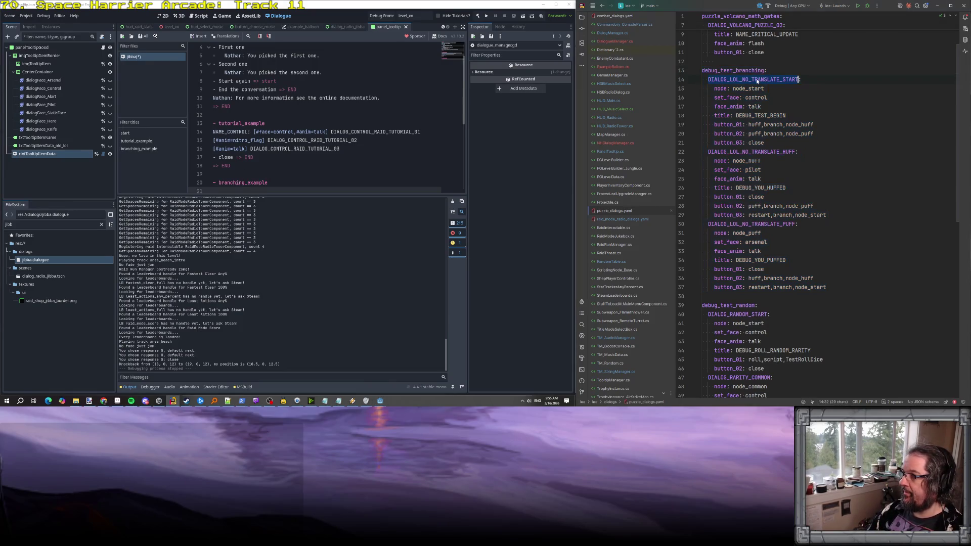
{"action": "scroll", "coordinate": [391, 151], "scroll_direction": "down", "scroll_amount": 3}
{"action": "left_click", "coordinate": [238, 162]}
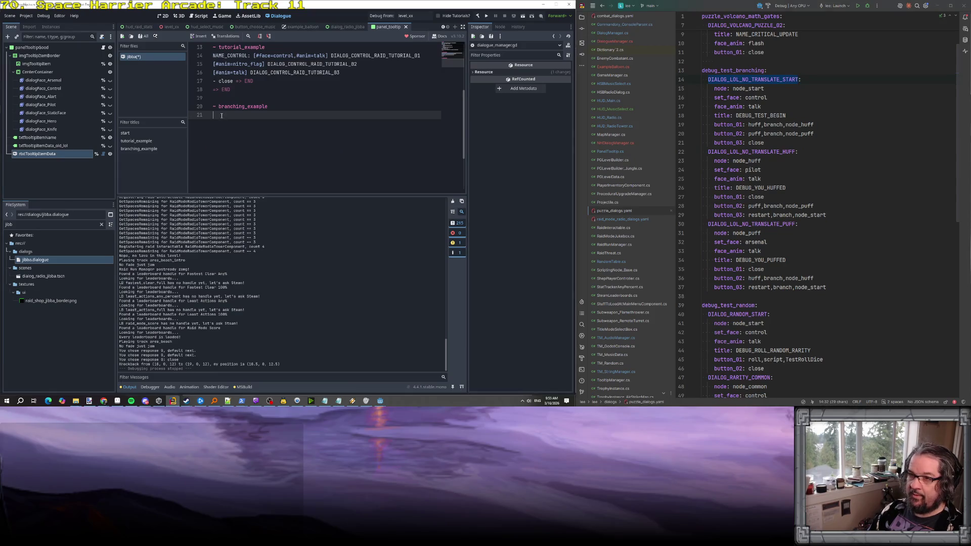
{"action": "type", "text": "DIALOG_LOL_NO_TRANSLATE_START"}
{"action": "scroll", "coordinate": [334, 147], "scroll_direction": "down", "scroll_amount": 1}
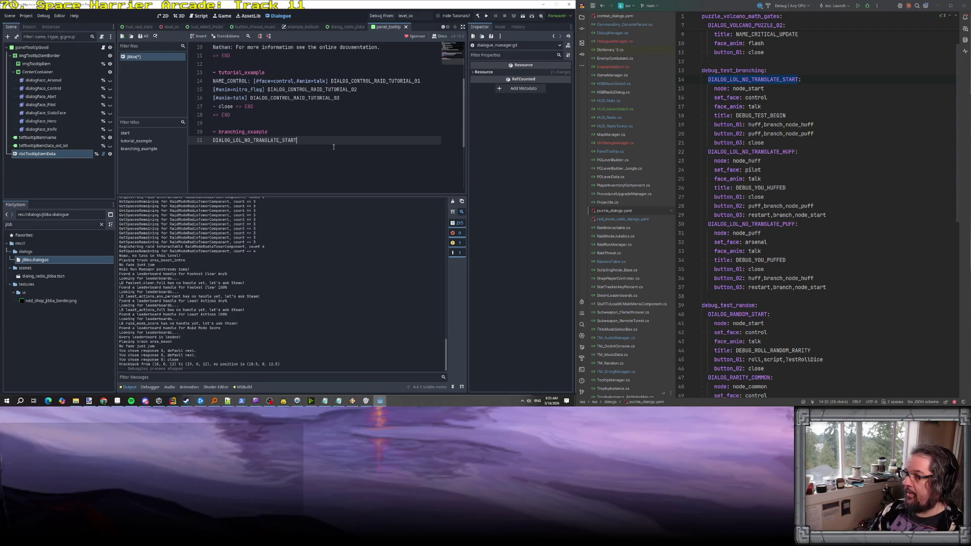
Prefix line 21 with the [#face=control,#anim=talk] tags copied from line 14.
{"action": "left_click_drag", "start_coordinate": [253, 81], "coordinate": [328, 83]}
{"action": "key", "text": "ctrl+c"}
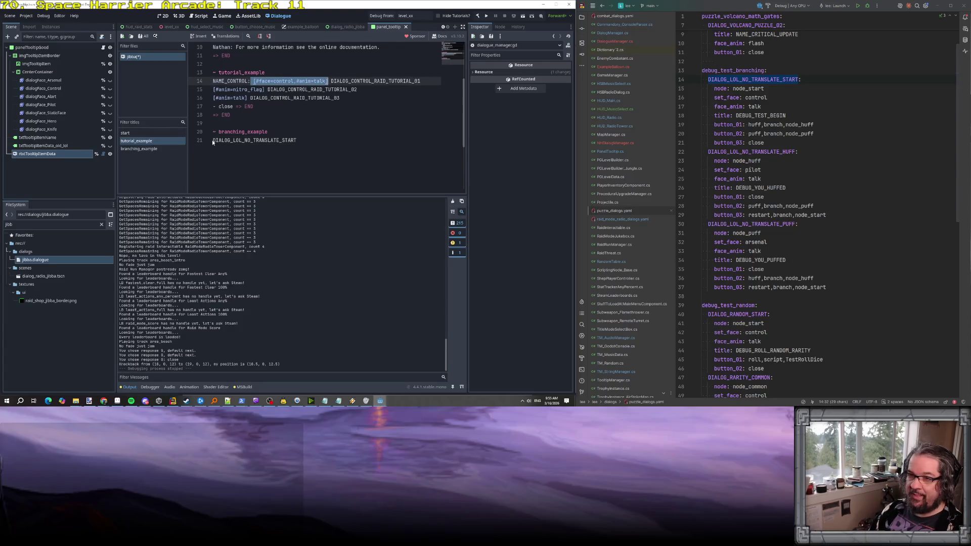
{"action": "left_click", "coordinate": [213, 141]}
{"action": "key", "text": "ctrl+v"}
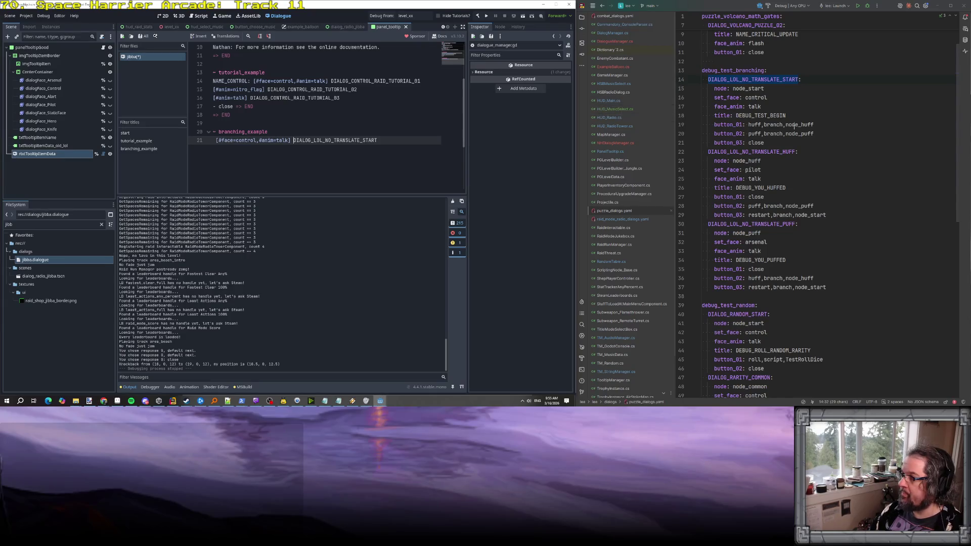
{"action": "double_click", "coordinate": [771, 116]}
{"action": "key", "text": "ctrl+c"}
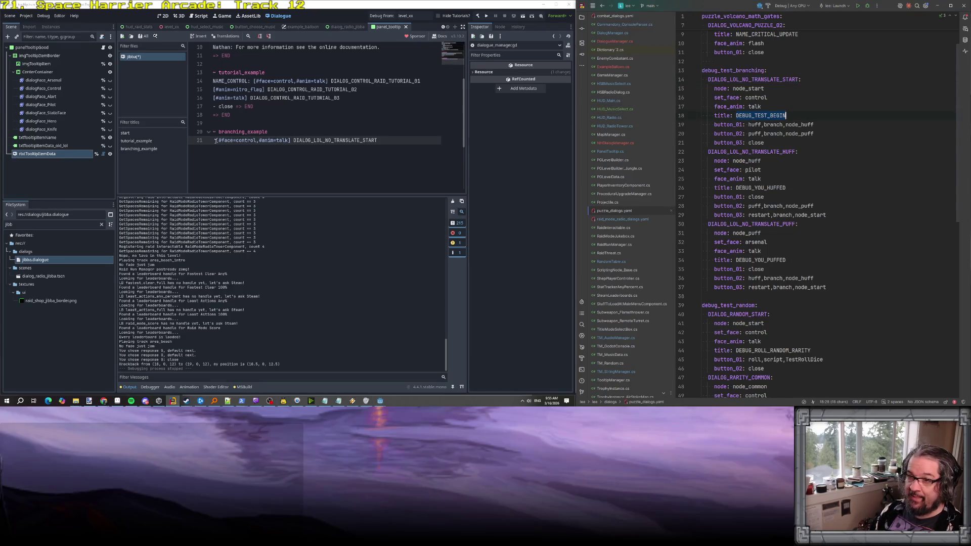
Label line 21 with the 'DEBUG_TEST_BEGIN:' speaker prefix on its own line.
{"action": "left_click", "coordinate": [214, 141]}
{"action": "key", "text": "ctrl+v"}
{"action": "type", "text": ":"}
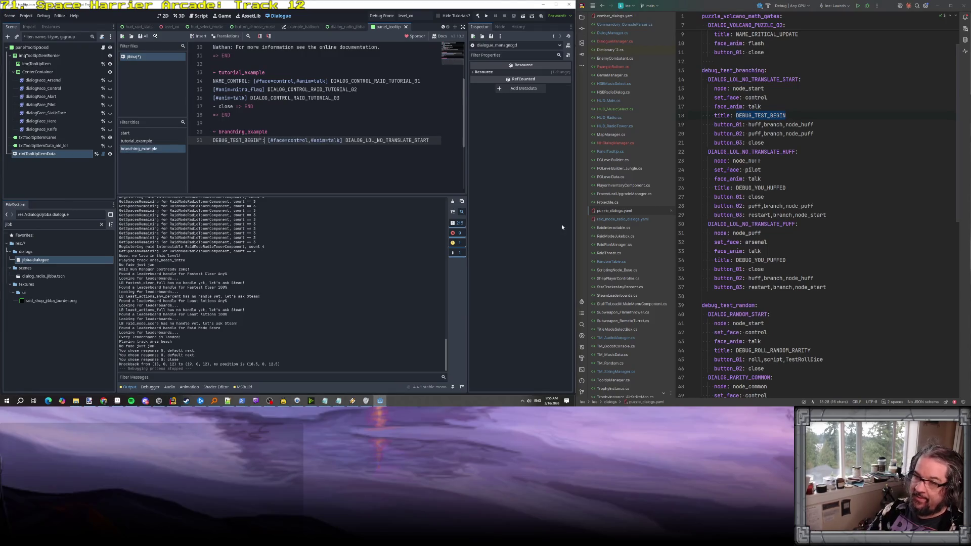
{"action": "key", "text": "Home"}
{"action": "key", "text": "BackSpace"}
{"action": "key", "text": "Return"}
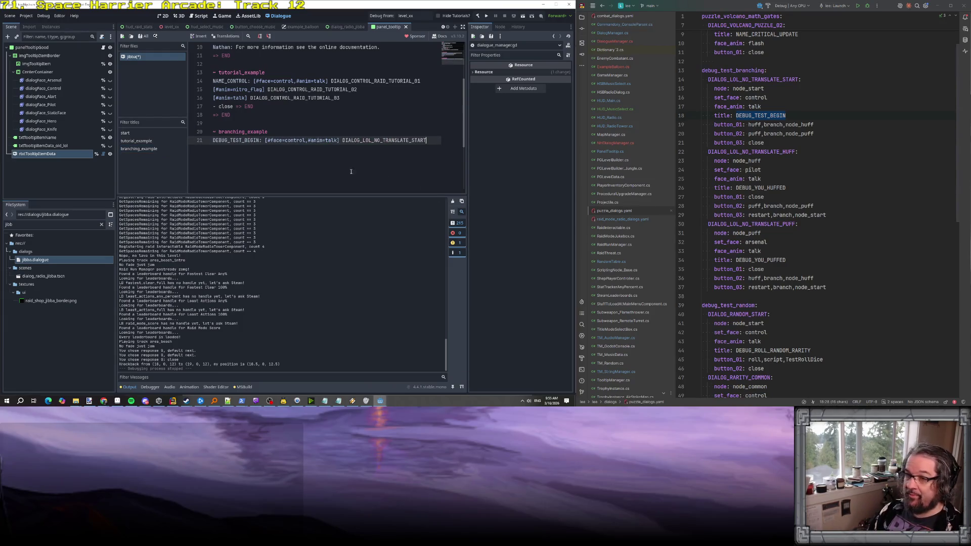
Add huff, puff and close responses under the opening line.
{"action": "key", "text": "Return"}
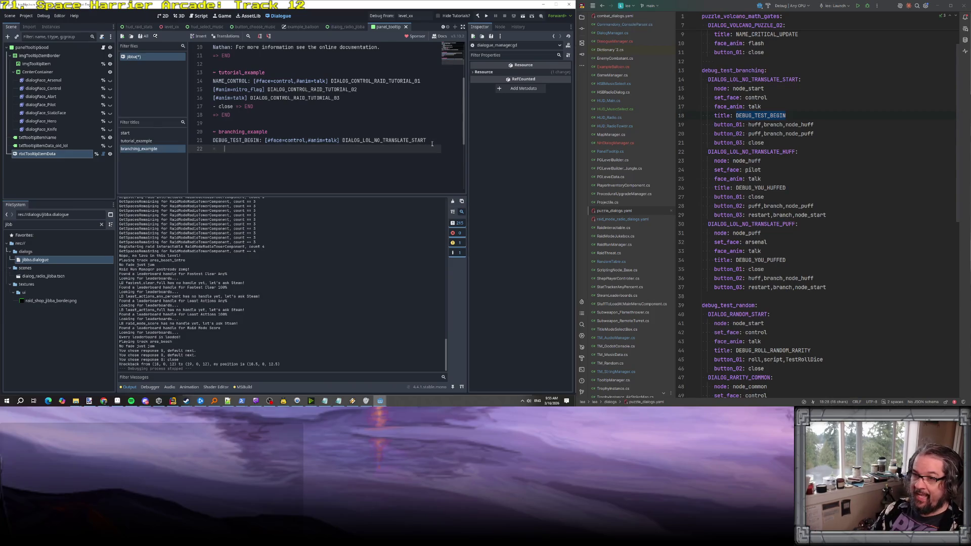
{"action": "type", "text": "-"}
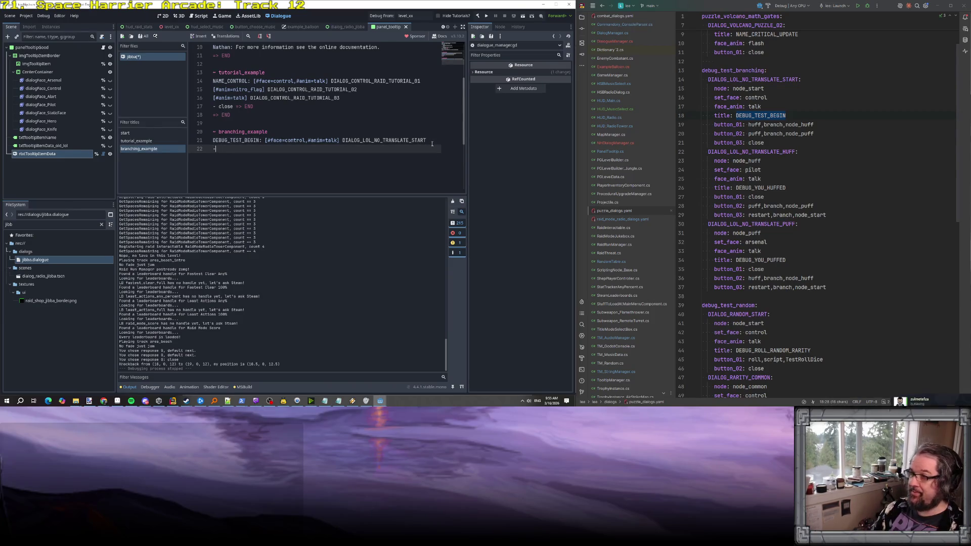
{"action": "type", "text": " huf"}
{"action": "key", "text": "Return"}
{"action": "type", "text": "puff"}
{"action": "key", "text": "Return"}
{"action": "type", "text": "- clo"}
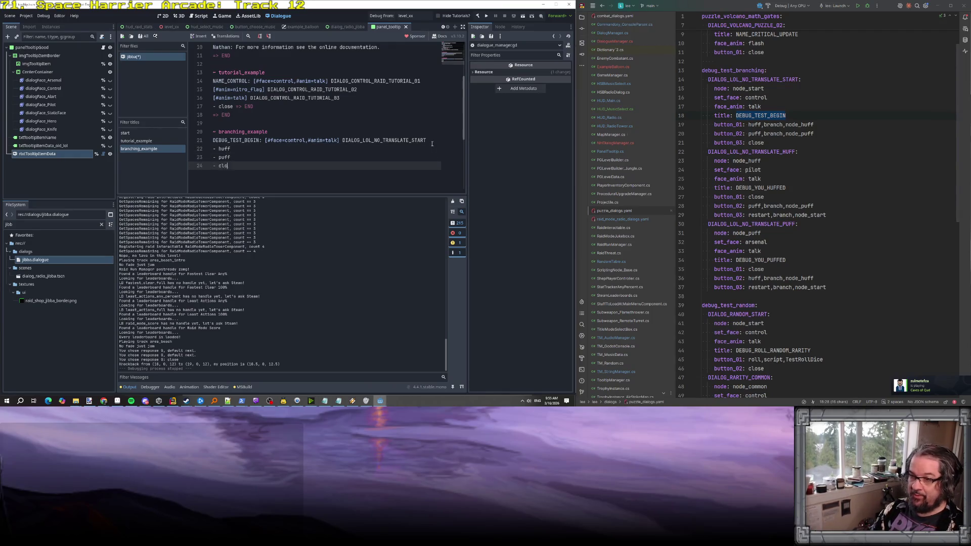
{"action": "type", "text": "se"}
Add an indented '=> END' under close and another '=> END' at the end.
{"action": "key", "text": "Return"}
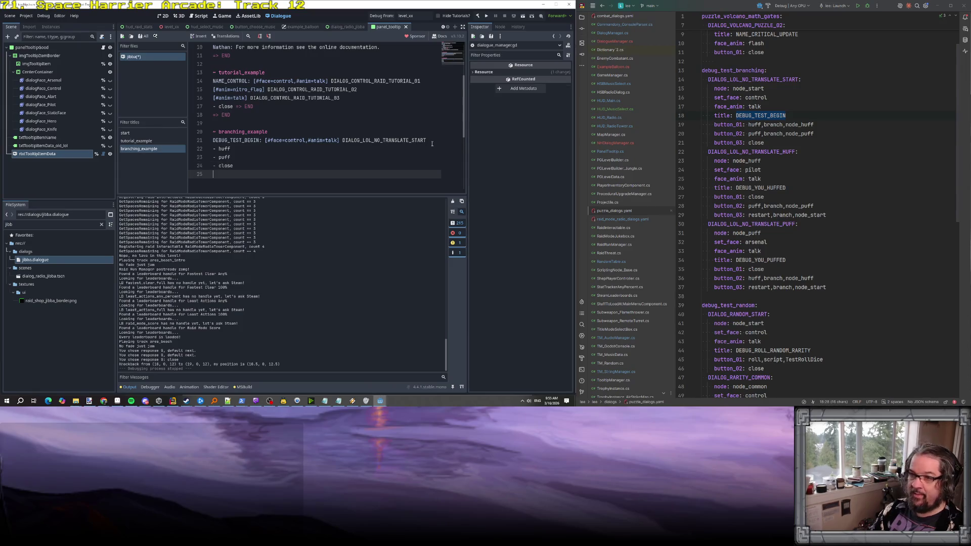
{"action": "key", "text": "Tab"}
{"action": "type", "text": "=> END"}
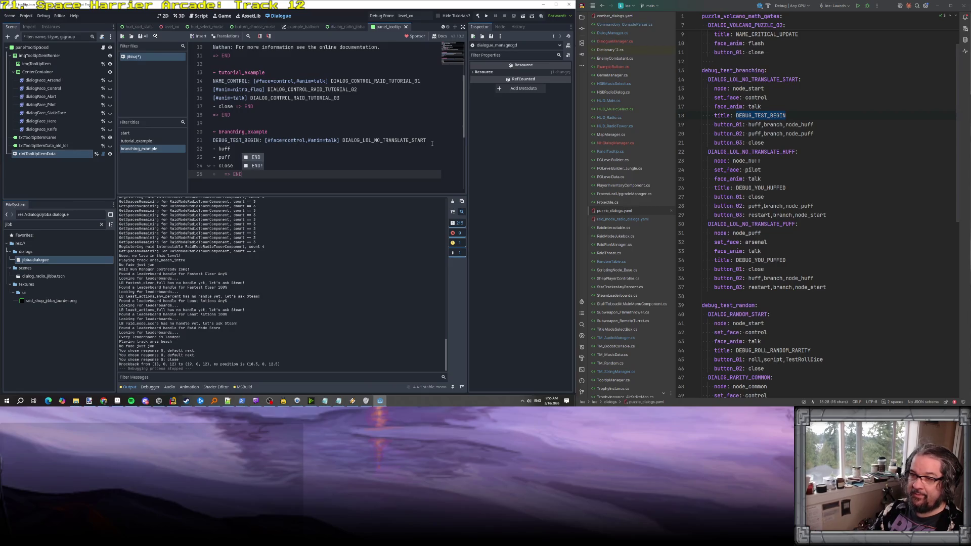
{"action": "key", "text": "Return"}
{"action": "key", "text": "Return"}
{"action": "key", "text": "Return"}
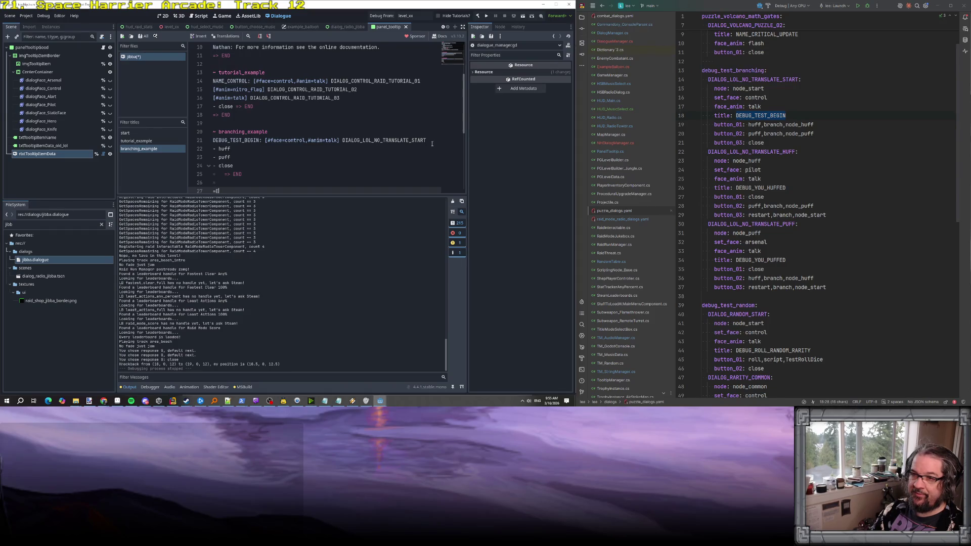
{"action": "type", "text": "=> END"}
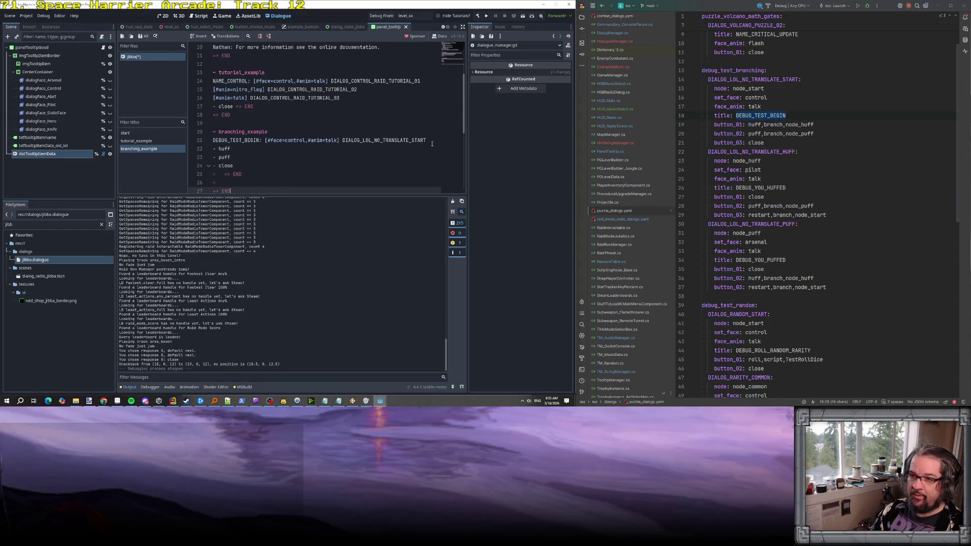
Enlarge the dialogue editor area to show more of the script.
{"action": "key", "text": "Up"}
{"action": "key", "text": "Up"}
{"action": "scroll", "coordinate": [355, 167], "scroll_direction": "down", "scroll_amount": 3}
{"action": "scroll", "coordinate": [333, 182], "scroll_direction": "up", "scroll_amount": 1}
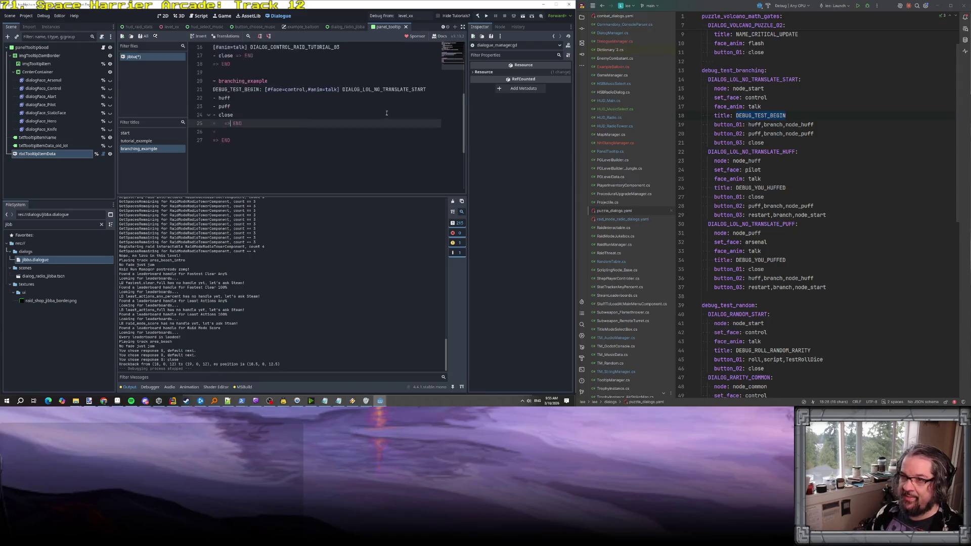
{"action": "left_click_drag", "start_coordinate": [331, 195], "coordinate": [332, 264]}
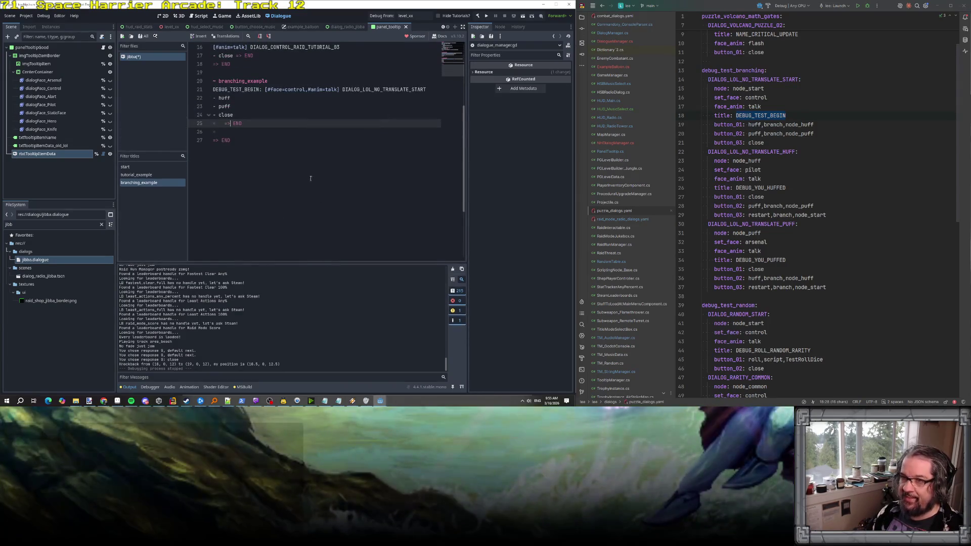
{"action": "key", "text": "Up"}
{"action": "key", "text": "Up"}
{"action": "key", "text": "Up"}
{"action": "scroll", "coordinate": [261, 176], "scroll_direction": "down", "scroll_amount": 1}
Open an empty line under huff and copy the DEBUG_TEST_BEGIN speaker line.
{"action": "left_click", "coordinate": [733, 152]}
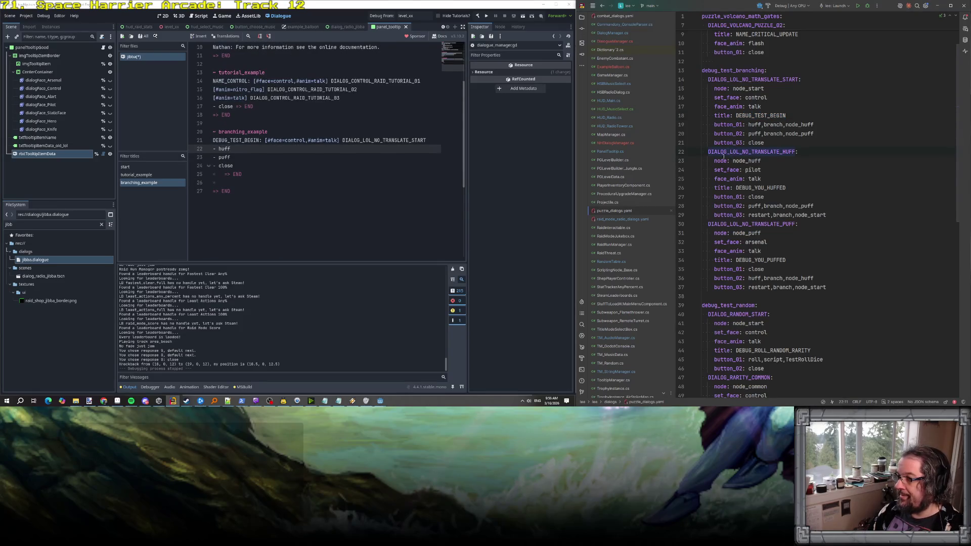
{"action": "key", "text": "Return"}
{"action": "left_click_drag", "start_coordinate": [213, 141], "coordinate": [438, 141]}
{"action": "key", "text": "ctrl+c"}
{"action": "left_click", "coordinate": [269, 160]}
Add a DEBUG_YOU_HUFFED line under huff with key DIALOG_LOL_NO_TRANSLATE_HUFF and face pilot.
{"action": "key", "text": "ctrl+v"}
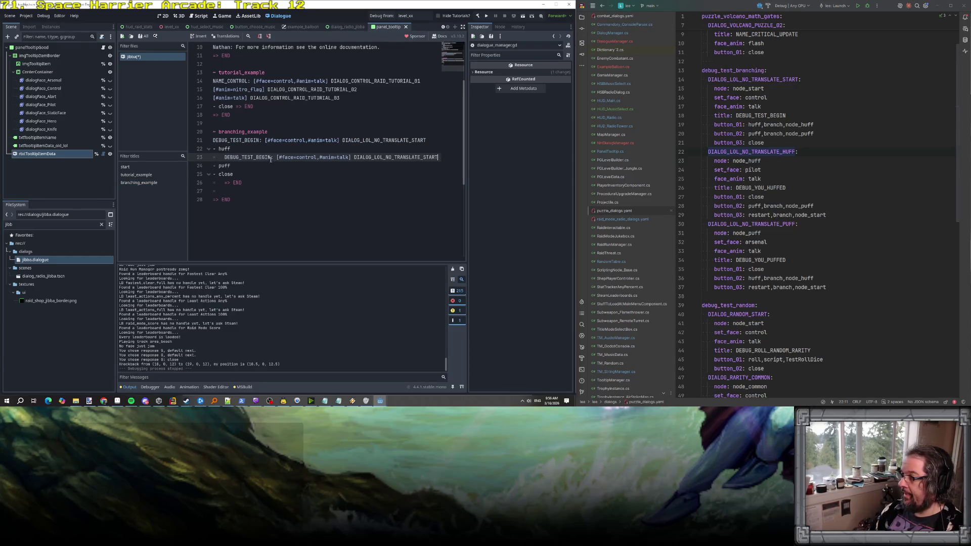
{"action": "double_click", "coordinate": [768, 188]}
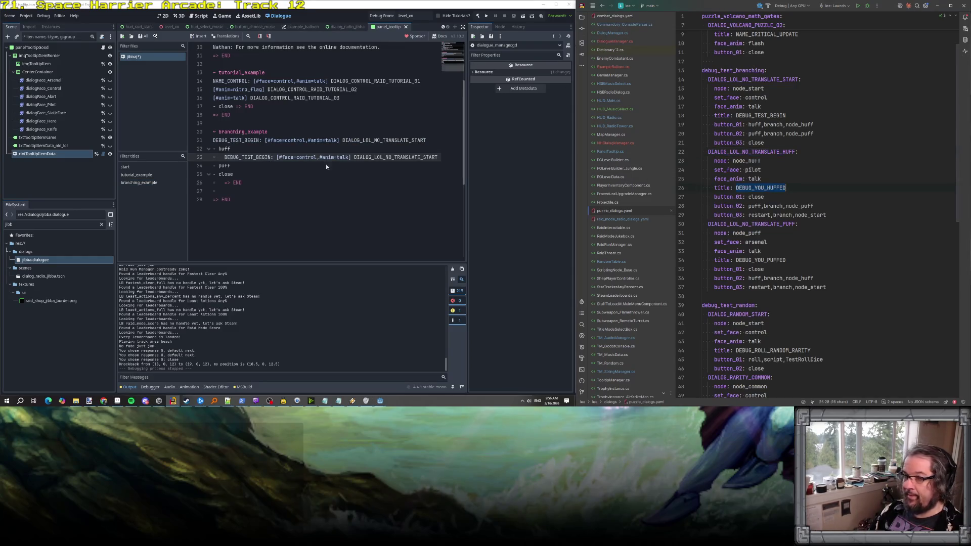
{"action": "double_click", "coordinate": [248, 158]}
{"action": "key", "text": "ctrl+v"}
{"action": "double_click", "coordinate": [753, 152]}
{"action": "key", "text": "ctrl+c"}
{"action": "double_click", "coordinate": [395, 157]}
{"action": "key", "text": "ctrl+v"}
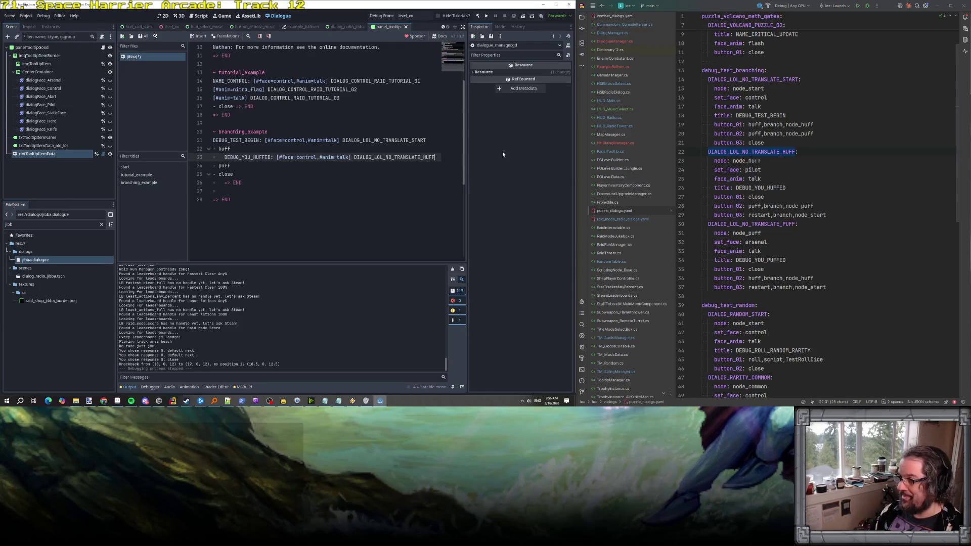
{"action": "double_click", "coordinate": [304, 157]}
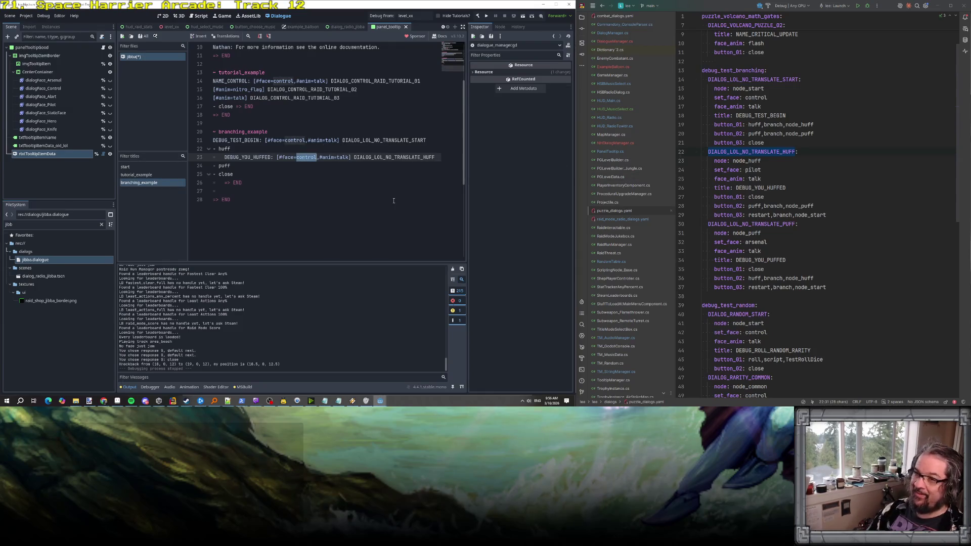
{"action": "type", "text": "pilot"}
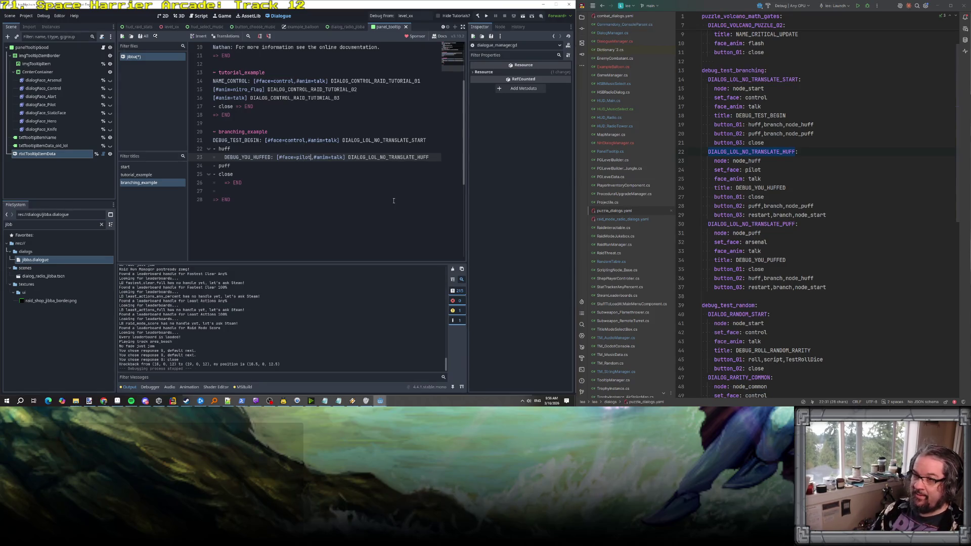
Add a nested '- close' response below the huffed line.
{"action": "left_click", "coordinate": [435, 160]}
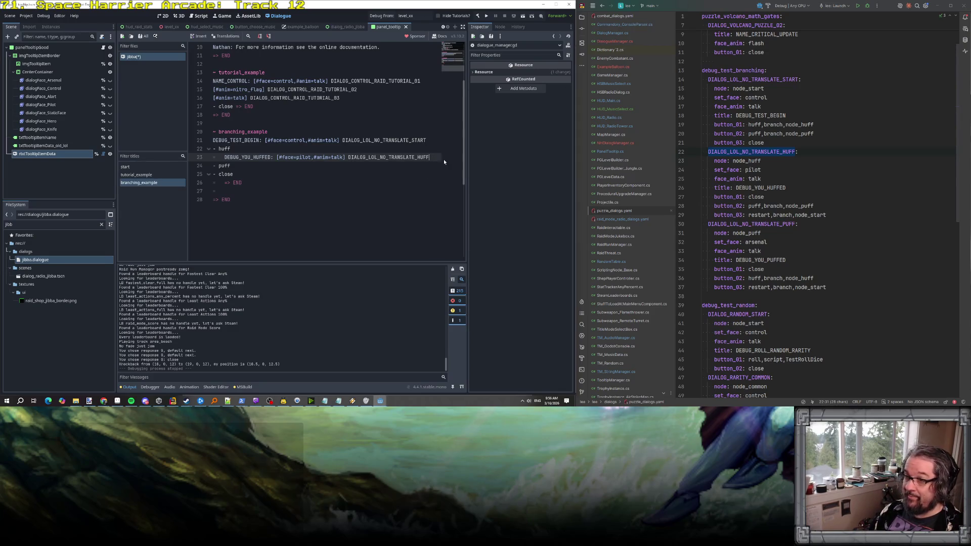
{"action": "key", "text": "Return"}
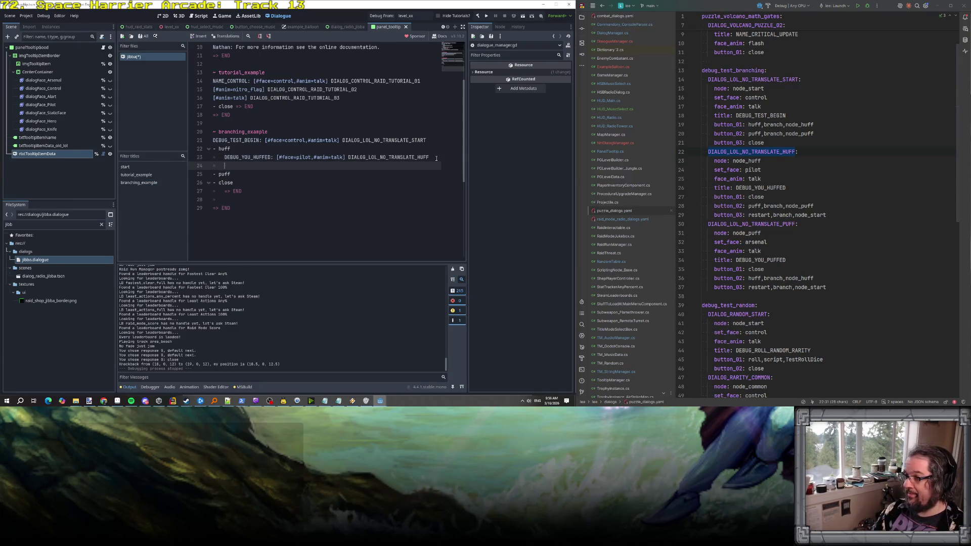
{"action": "type", "text": "close"}
{"action": "key", "text": "Return"}
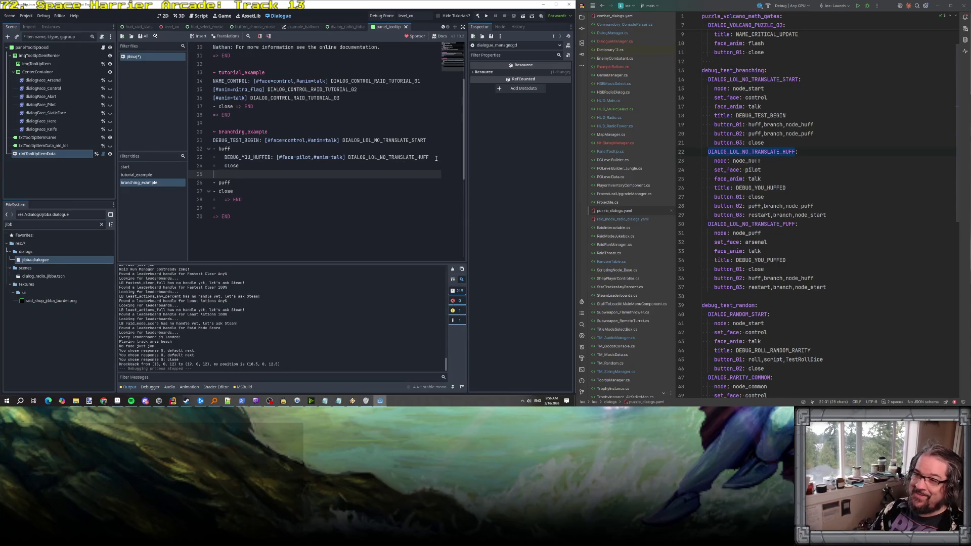
{"action": "key", "text": "BackSpace"}
{"action": "key", "text": "Home"}
{"action": "type", "text": "-"}
Give the nested close response an END jump.
{"action": "key", "text": "Down"}
{"action": "key", "text": "Up"}
{"action": "key", "text": "End"}
{"action": "key", "text": "Return"}
{"action": "key", "text": "BackSpace"}
{"action": "key", "text": "BackSpace"}
{"action": "key", "text": "BackSpace"}
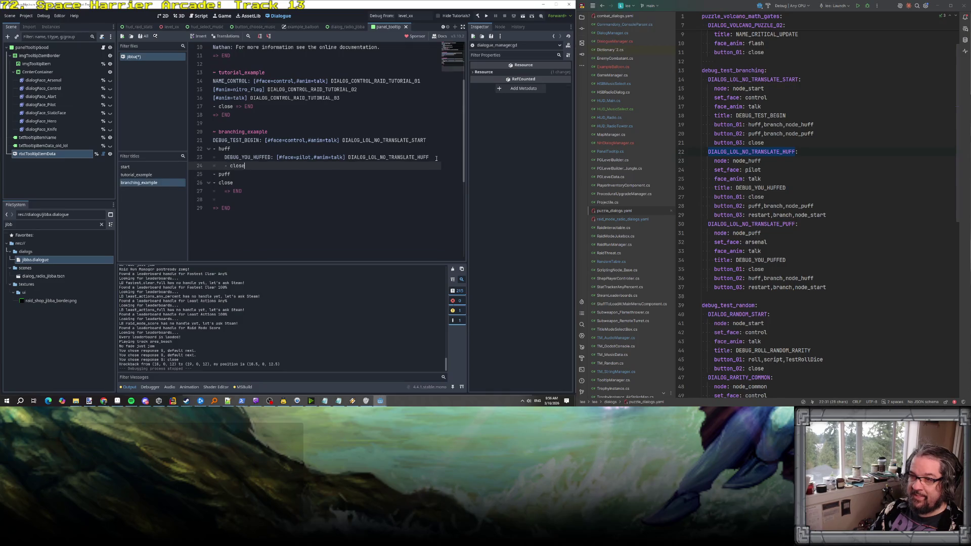
{"action": "type", "text": " => END"}
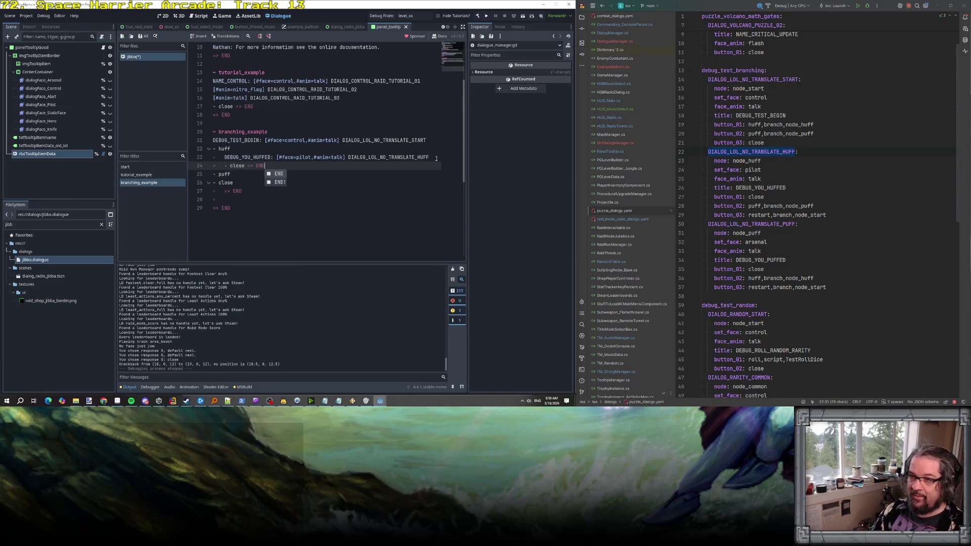
{"action": "key", "text": "Down"}
{"action": "key", "text": "Down"}
{"action": "key", "text": "Delete"}
Add a '- puff' response after the nested close.
{"action": "key", "text": "Up"}
{"action": "key", "text": "Up"}
{"action": "key", "text": "Up"}
{"action": "key", "text": "Down"}
{"action": "key", "text": "Down"}
{"action": "key", "text": "Down"}
{"action": "key", "text": "Left"}
{"action": "key", "text": "Return"}
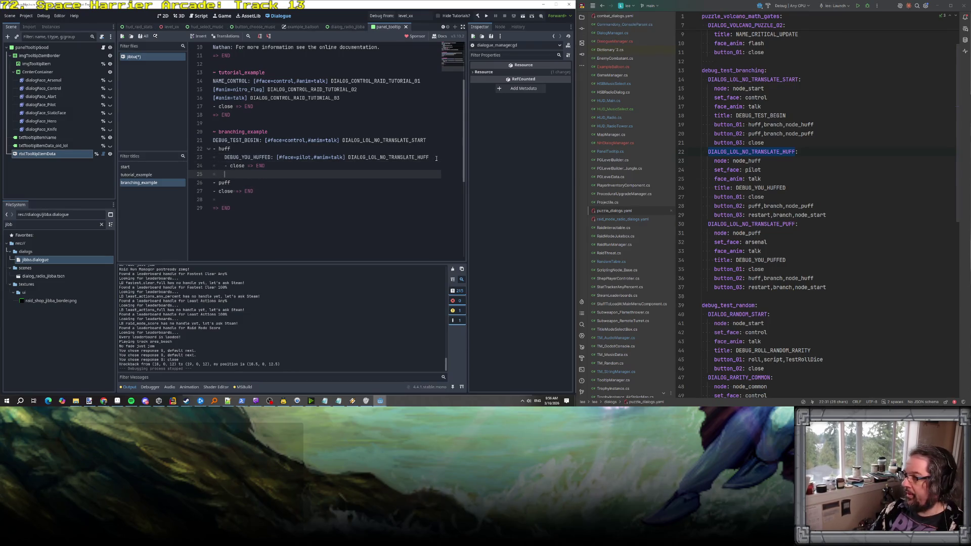
{"action": "type", "text": "- puff"}
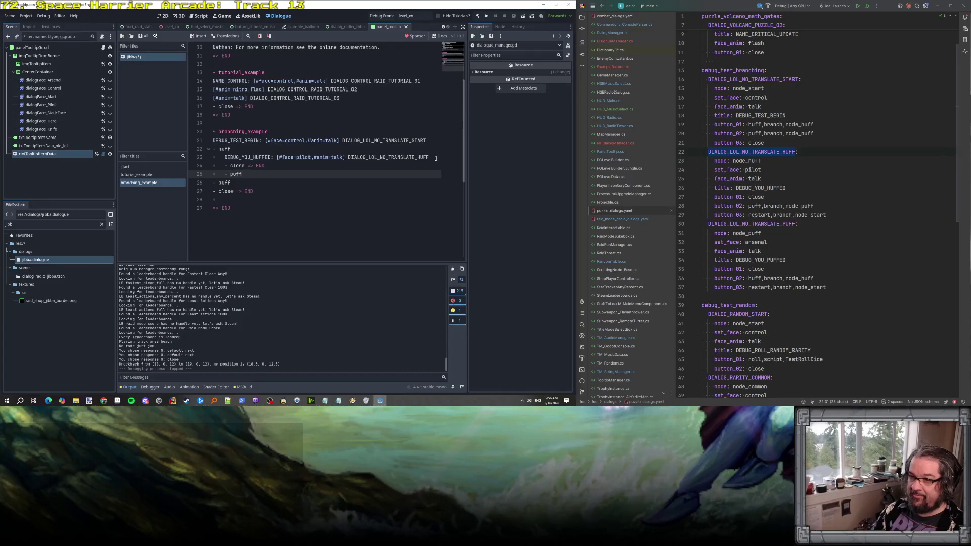
{"action": "key", "text": "Return"}
Add a restart response jumping to branching_example, and a puff jump under puff.
{"action": "type", "text": "- "}
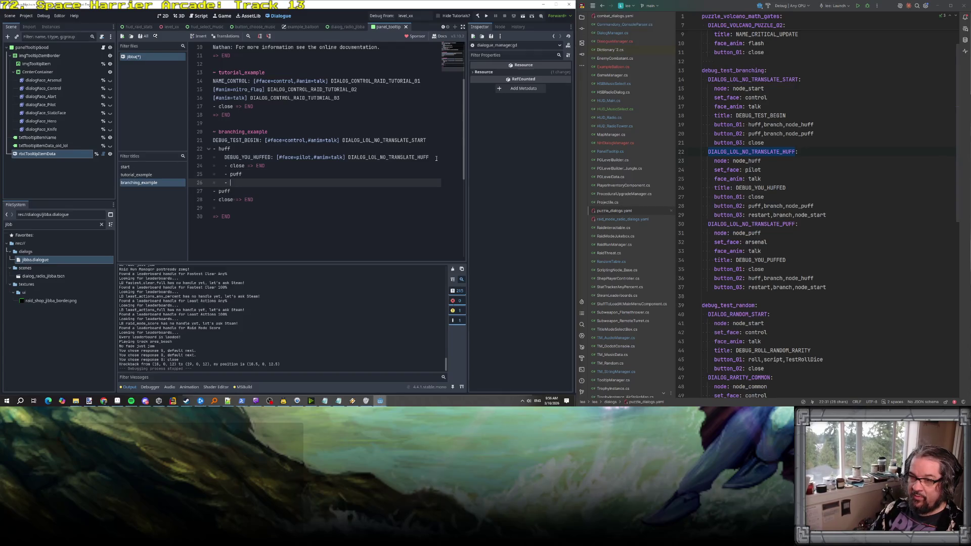
{"action": "type", "text": "restart"}
{"action": "key", "text": "Return"}
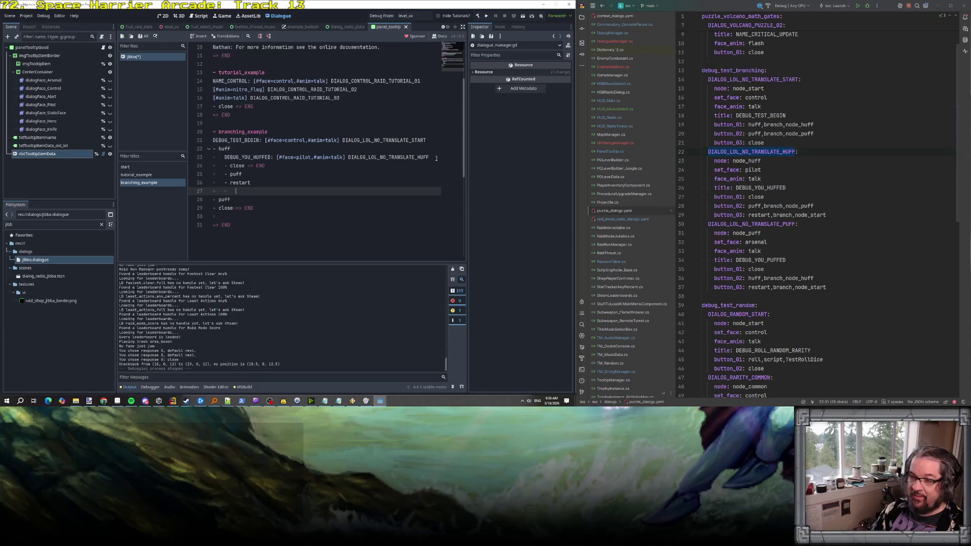
{"action": "type", "text": "> "}
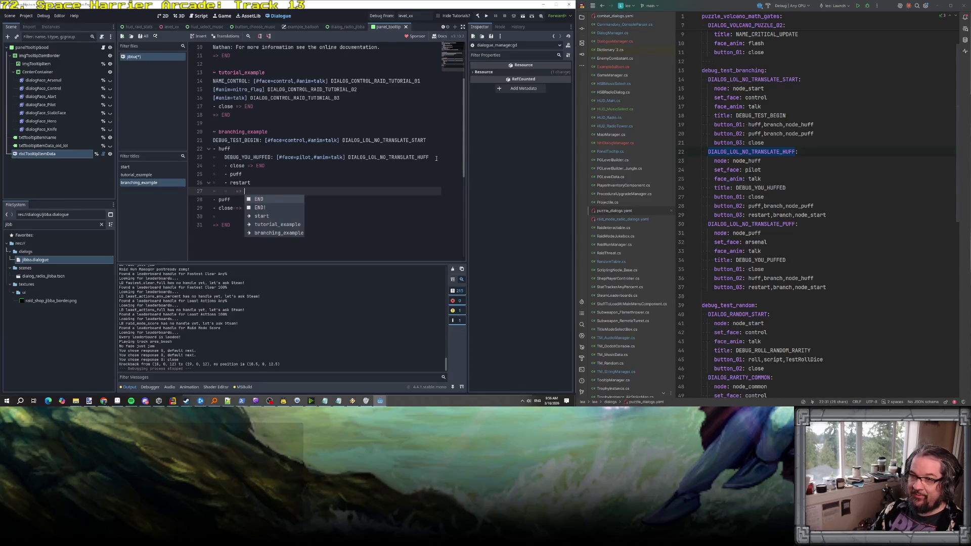
{"action": "type", "text": "br"}
{"action": "key", "text": "Return"}
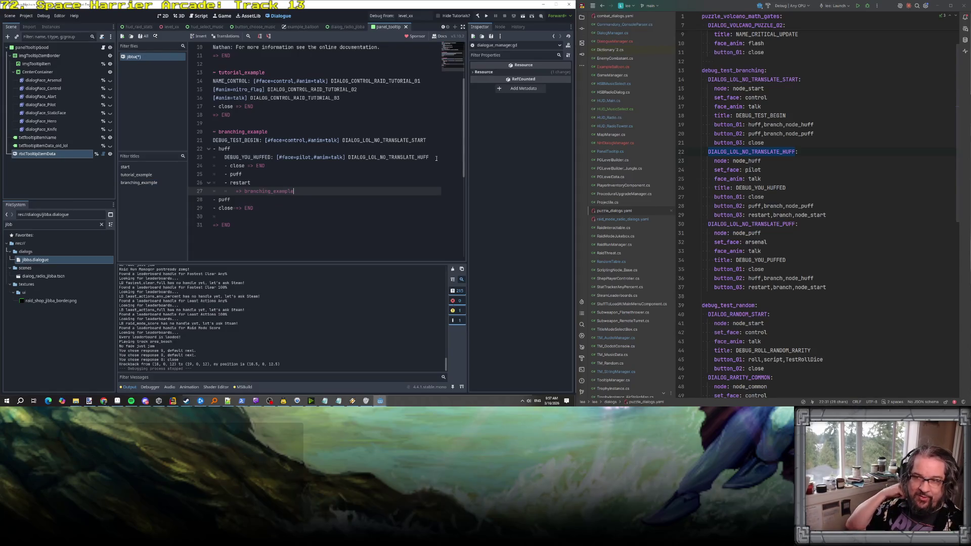
{"action": "key", "text": "Up"}
{"action": "key", "text": "Up"}
{"action": "key", "text": "Return"}
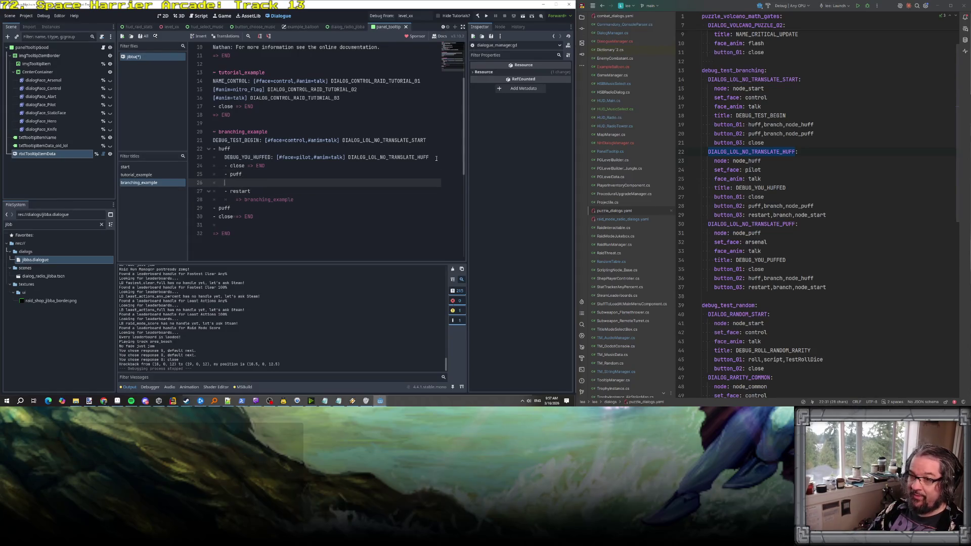
{"action": "type", "text": "puf"}
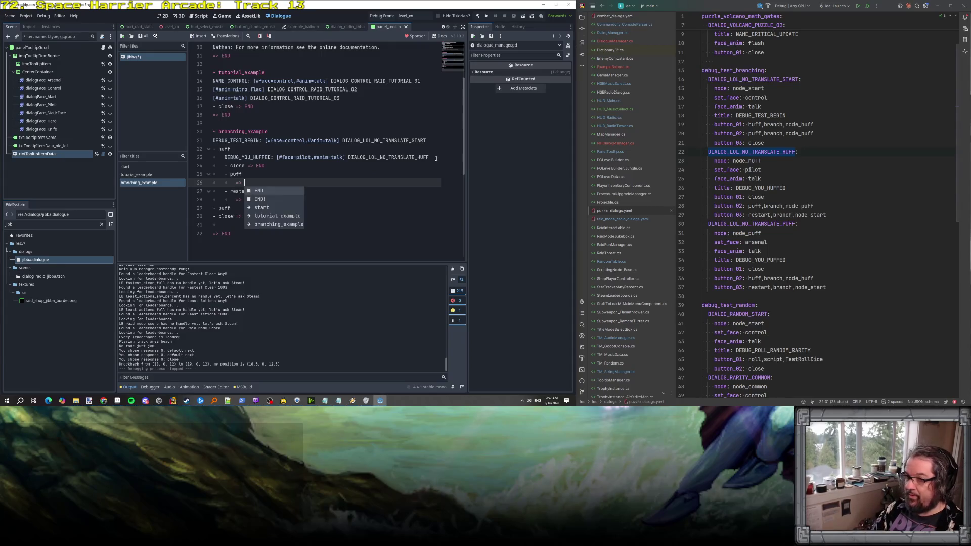
{"action": "type", "text": "f"}
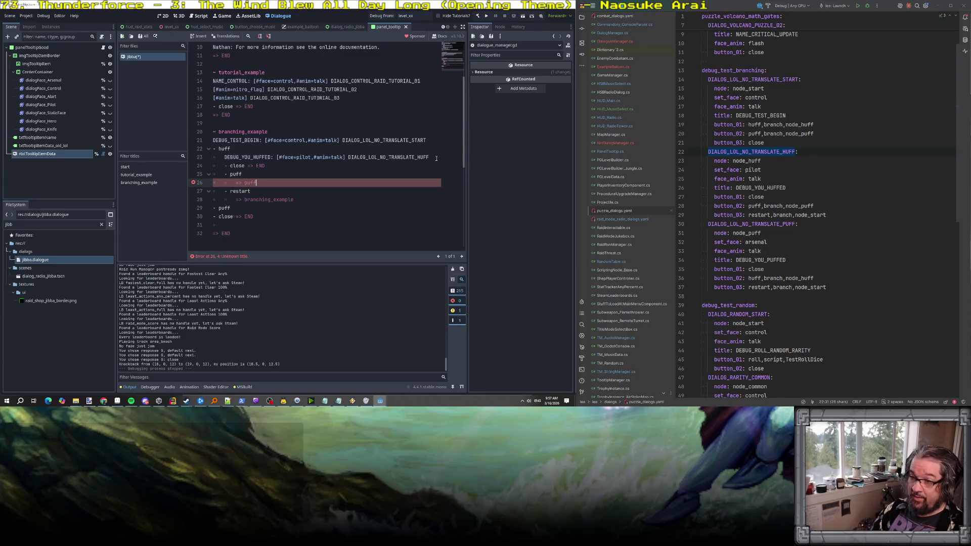
Add a '-huff' line under the huff response and duplicate the huff block beneath it.
{"action": "key", "text": "Up"}
{"action": "key", "text": "Up"}
{"action": "key", "text": "Up"}
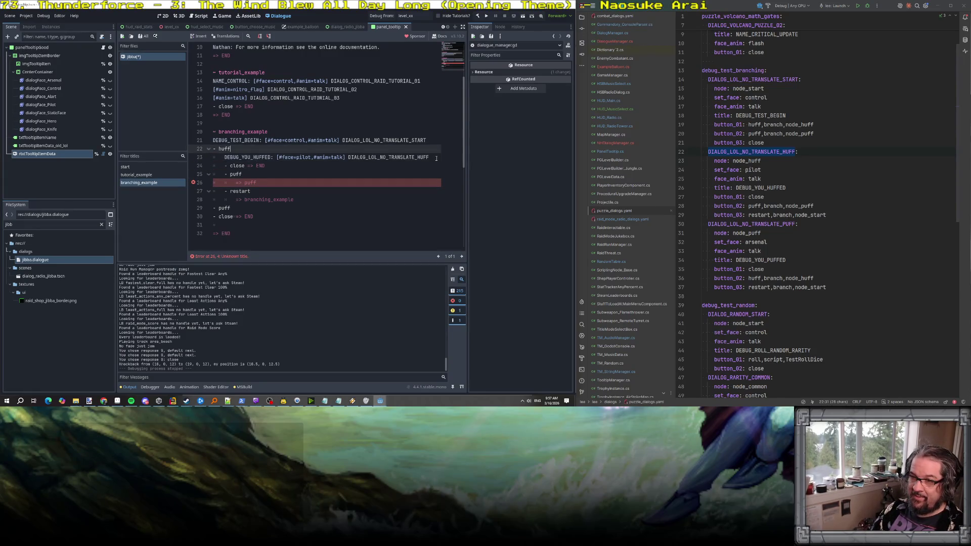
{"action": "key", "text": "Return"}
{"action": "type", "text": "-"}
{"action": "type", "text": "huff"}
{"action": "key", "text": "Home"}
{"action": "key", "text": "shift+Down"}
{"action": "key", "text": "shift+Down"}
{"action": "key", "text": "shift+Down"}
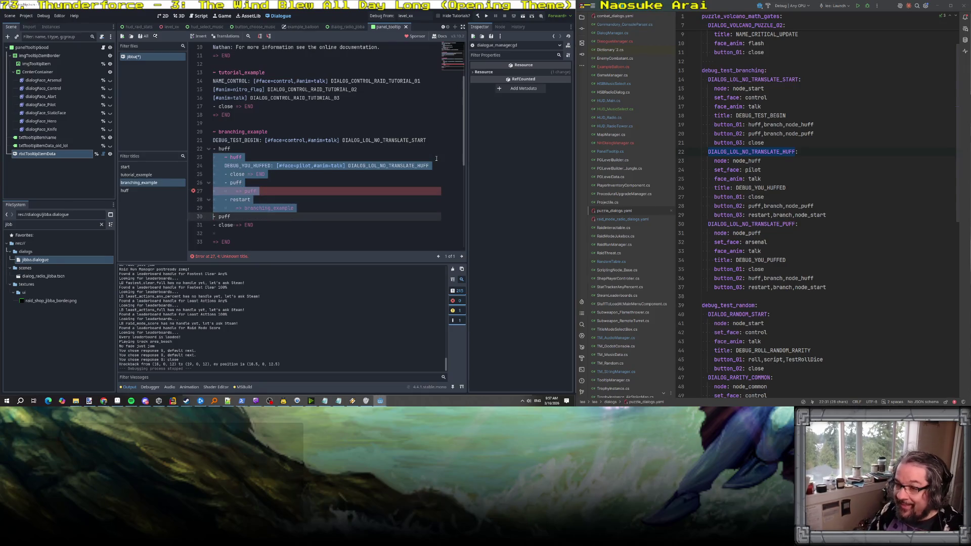
{"action": "key", "text": "ctrl+c"}
{"action": "key", "text": "End"}
{"action": "key", "text": "Return"}
{"action": "key", "text": "ctrl+v"}
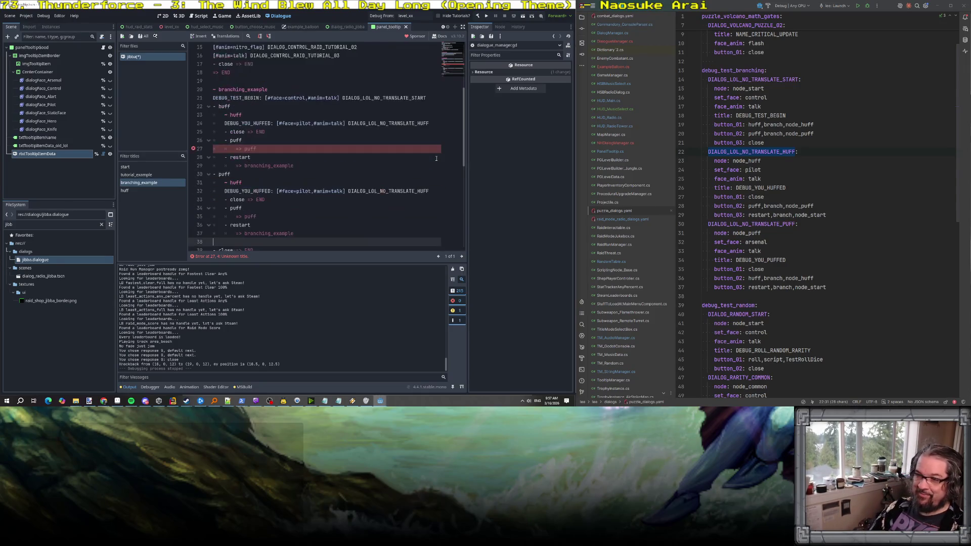
Turn the copy into puff with PUFFED text, the arsenal face and the DIALOG_LOL_NO_TRANSLATE_PUFF key.
{"action": "left_click", "coordinate": [230, 183]}
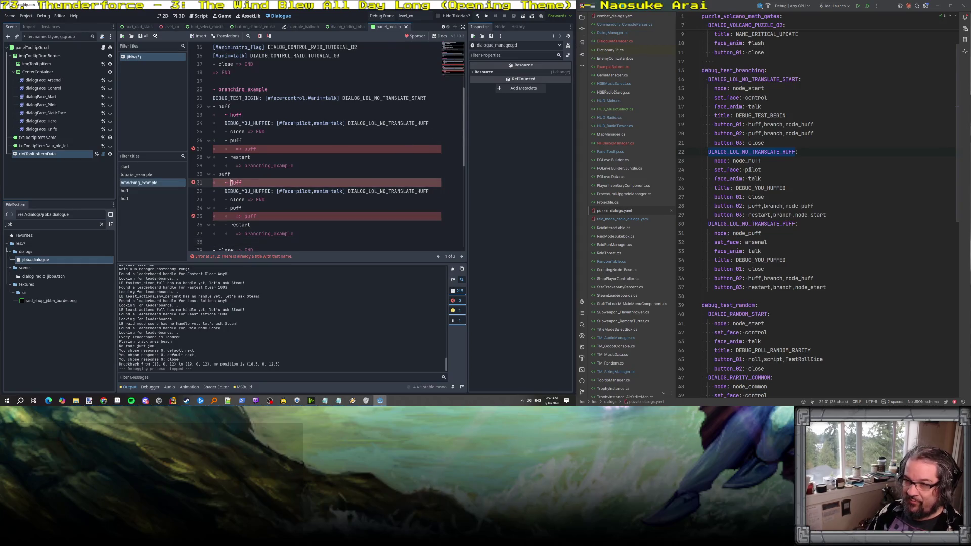
{"action": "type", "text": "puf"}
{"action": "key", "text": "Delete"}
{"action": "key", "text": "Delete"}
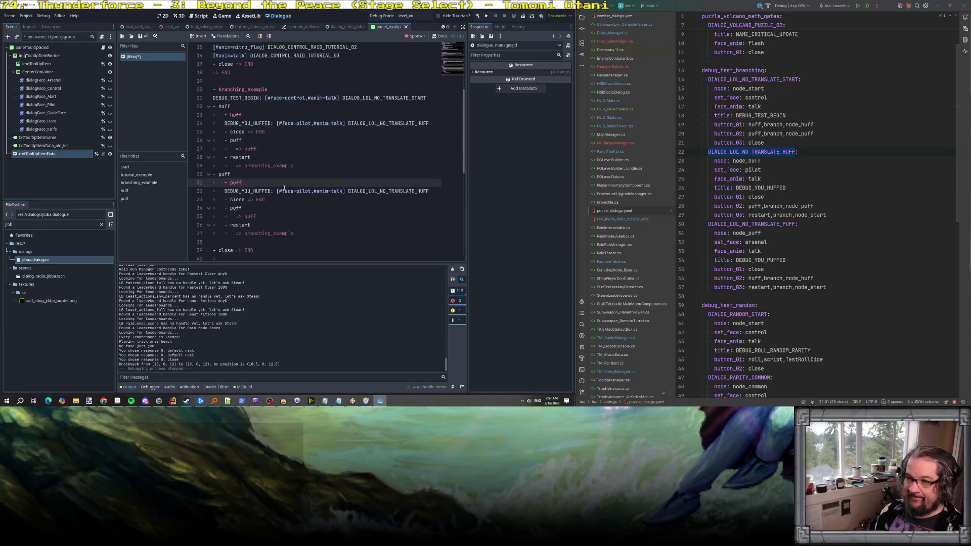
{"action": "scroll", "coordinate": [240, 163], "scroll_direction": "down", "scroll_amount": 1}
{"action": "left_click_drag", "start_coordinate": [255, 166], "coordinate": [271, 165]}
{"action": "type", "text": "PUFFED"}
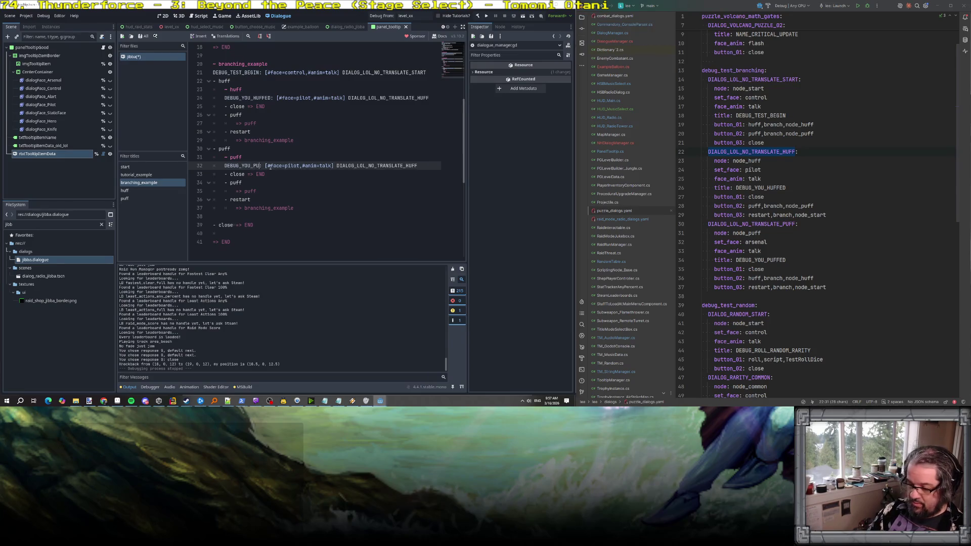
{"action": "double_click", "coordinate": [756, 242]}
{"action": "double_click", "coordinate": [298, 166]}
{"action": "key", "text": "ctrl+v"}
{"action": "double_click", "coordinate": [752, 224]}
{"action": "double_click", "coordinate": [385, 166]}
{"action": "key", "text": "ctrl+v"}
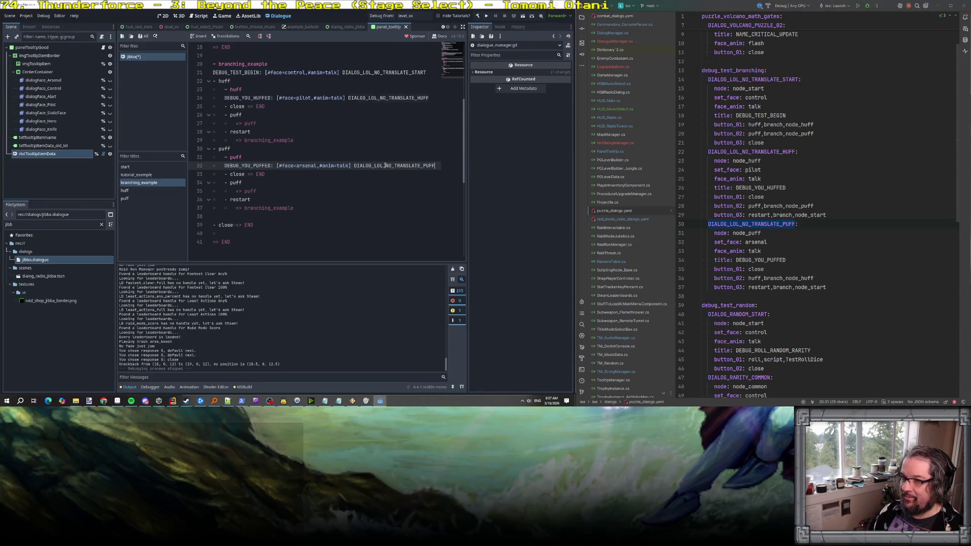
Change the nested puff jump to '=> huff', remove the stray empty line, and save.
{"action": "left_click", "coordinate": [230, 182]}
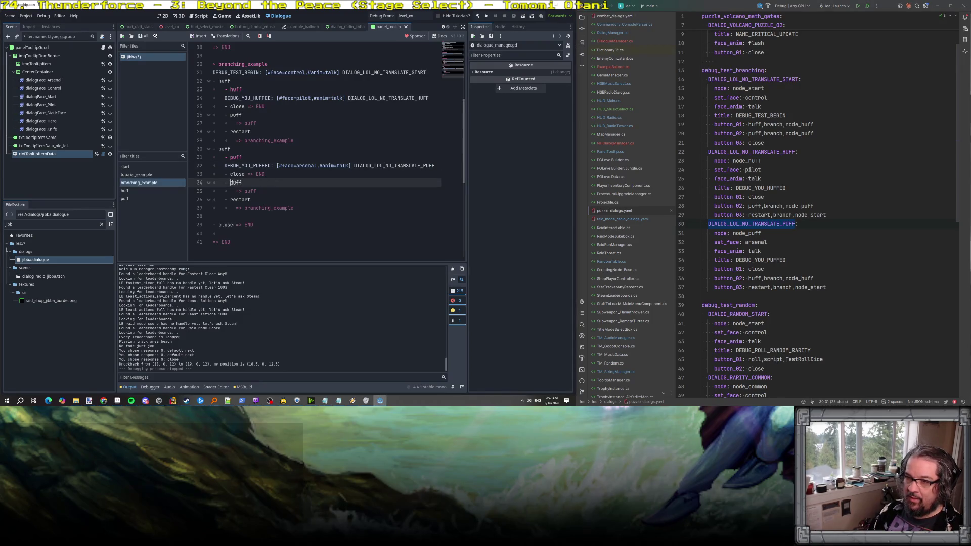
{"action": "type", "text": "h"}
{"action": "key", "text": "Down"}
{"action": "key", "text": "ctrl+shift+Right"}
{"action": "type", "text": "huff"}
{"action": "key", "text": "Down"}
{"action": "key", "text": "Down"}
{"action": "key", "text": "Down"}
{"action": "key", "text": "Up"}
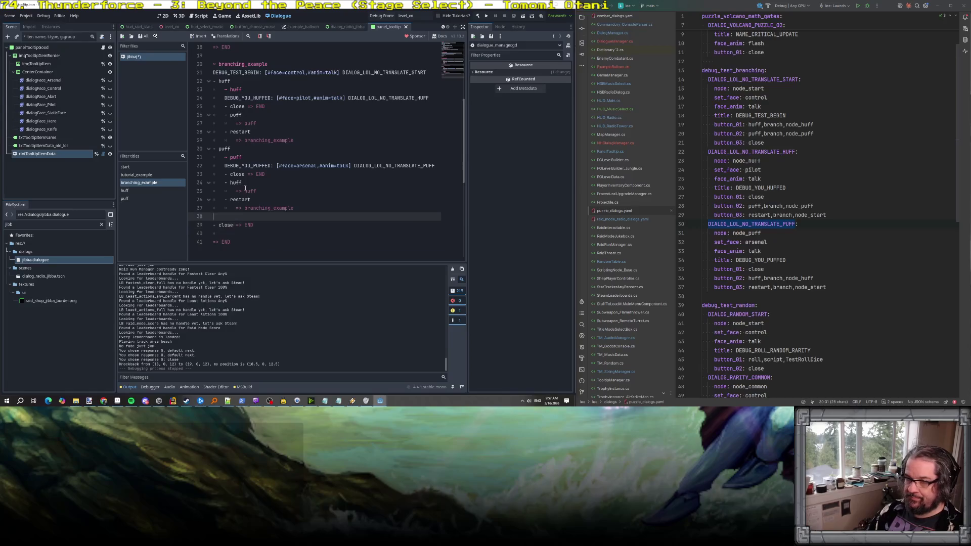
{"action": "key", "text": "Delete"}
{"action": "key", "text": "ctrl+End"}
{"action": "key", "text": "ctrl+s"}
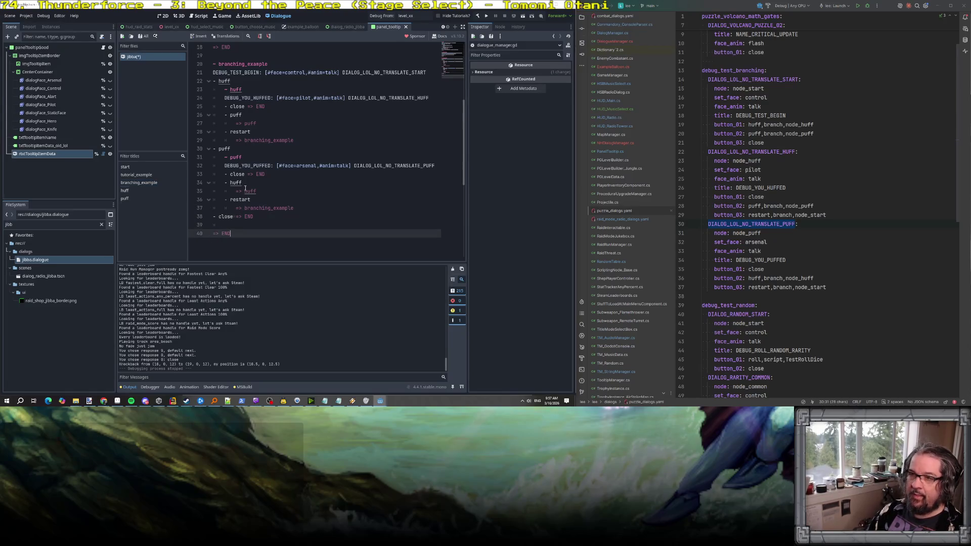
Review the huff and puff sections and select the branching_example title name.
{"action": "left_click", "coordinate": [264, 107]}
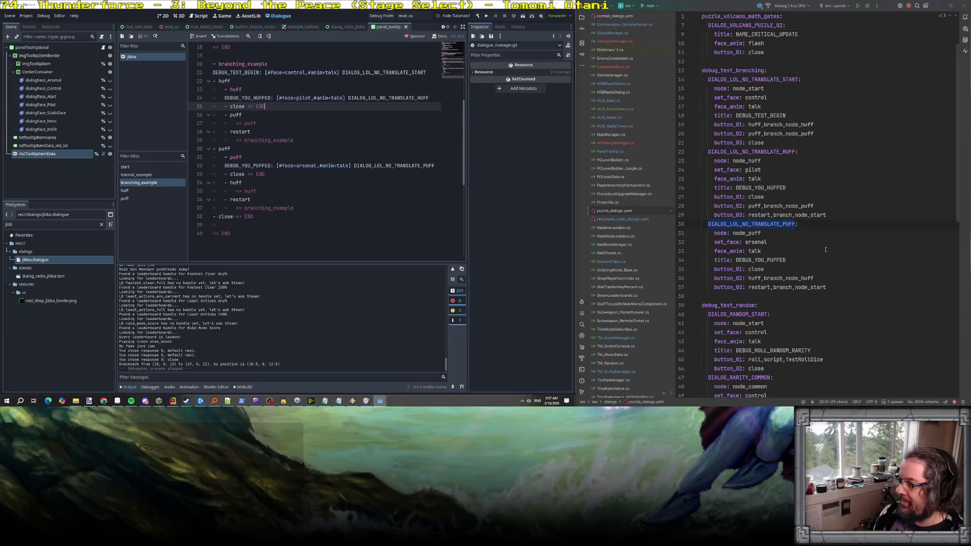
{"action": "scroll", "coordinate": [269, 144], "scroll_direction": "up", "scroll_amount": 2}
{"action": "left_click", "coordinate": [241, 124]}
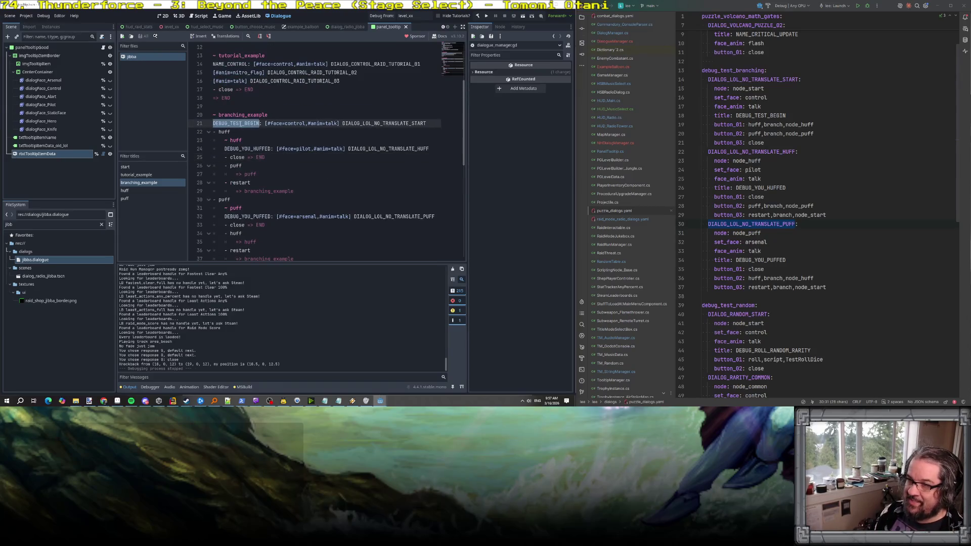
{"action": "left_click", "coordinate": [241, 140]}
{"action": "left_click", "coordinate": [240, 203]}
{"action": "scroll", "coordinate": [258, 218], "scroll_direction": "down", "scroll_amount": 2}
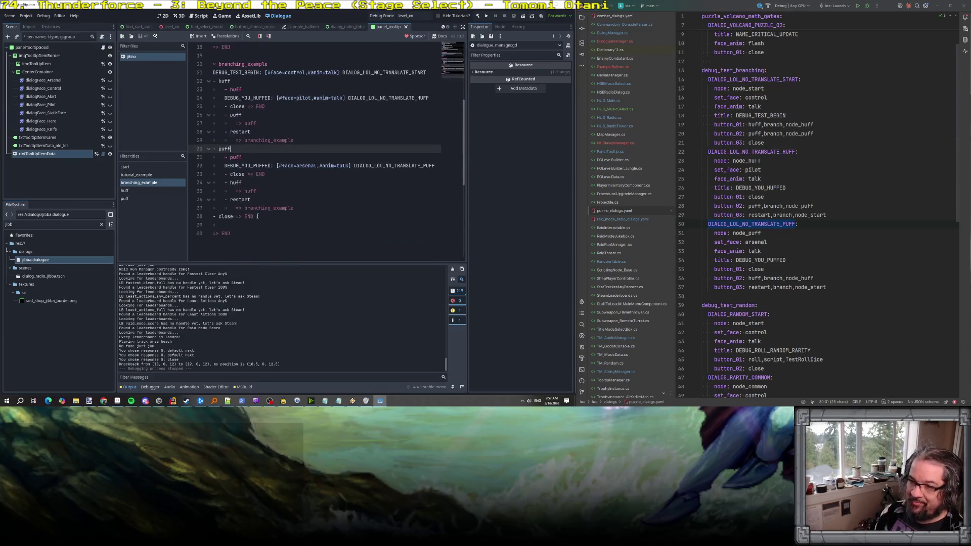
{"action": "scroll", "coordinate": [284, 196], "scroll_direction": "up", "scroll_amount": 2}
{"action": "scroll", "coordinate": [284, 196], "scroll_direction": "down", "scroll_amount": 2}
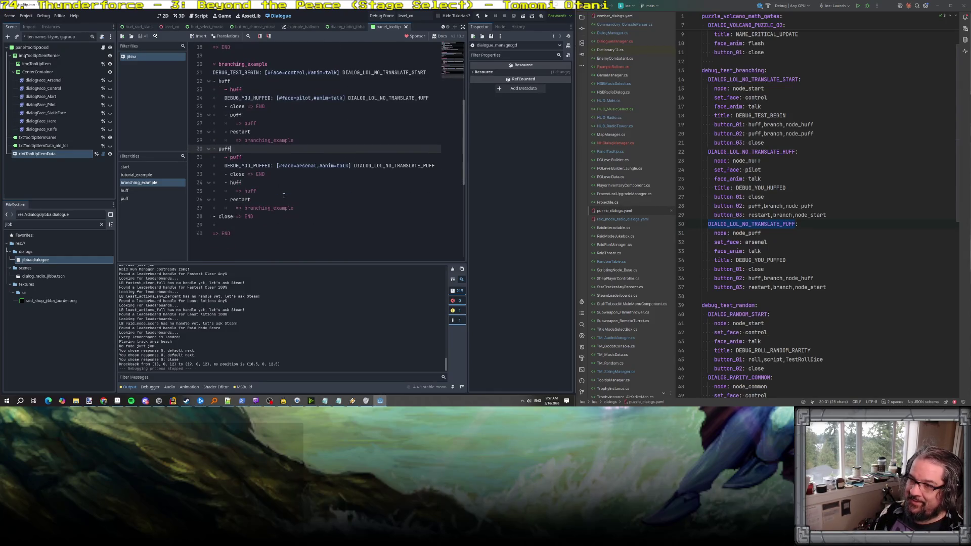
{"action": "scroll", "coordinate": [284, 195], "scroll_direction": "up", "scroll_amount": 2}
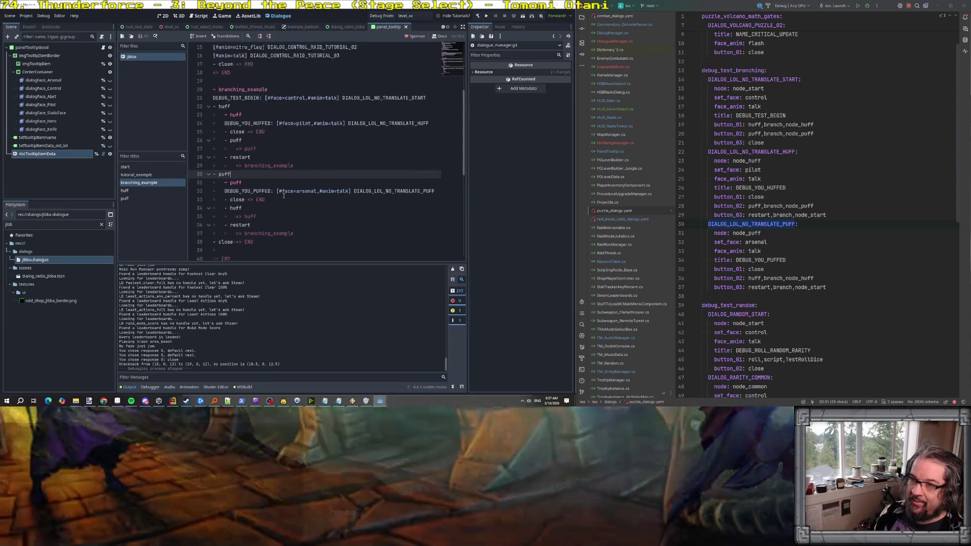
{"action": "scroll", "coordinate": [284, 196], "scroll_direction": "up", "scroll_amount": 1}
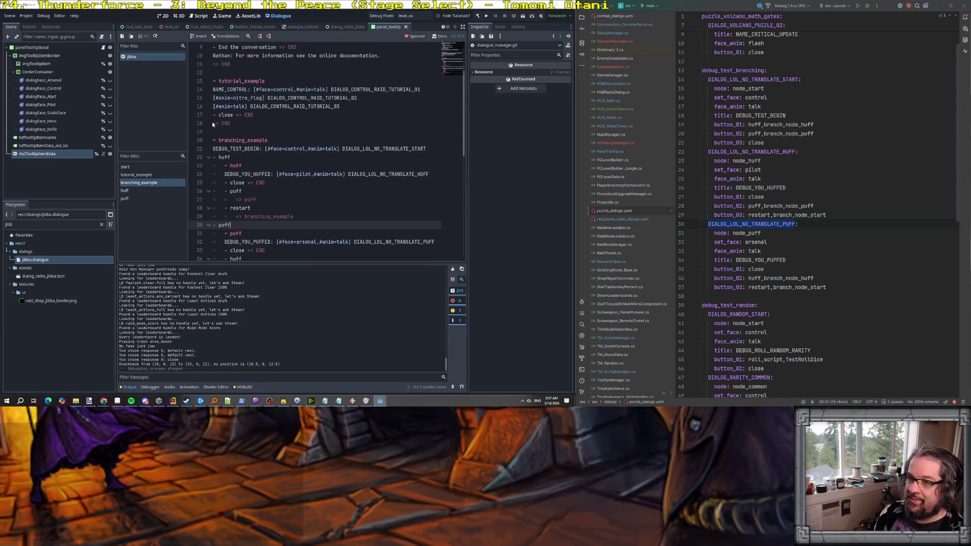
{"action": "double_click", "coordinate": [236, 142]}
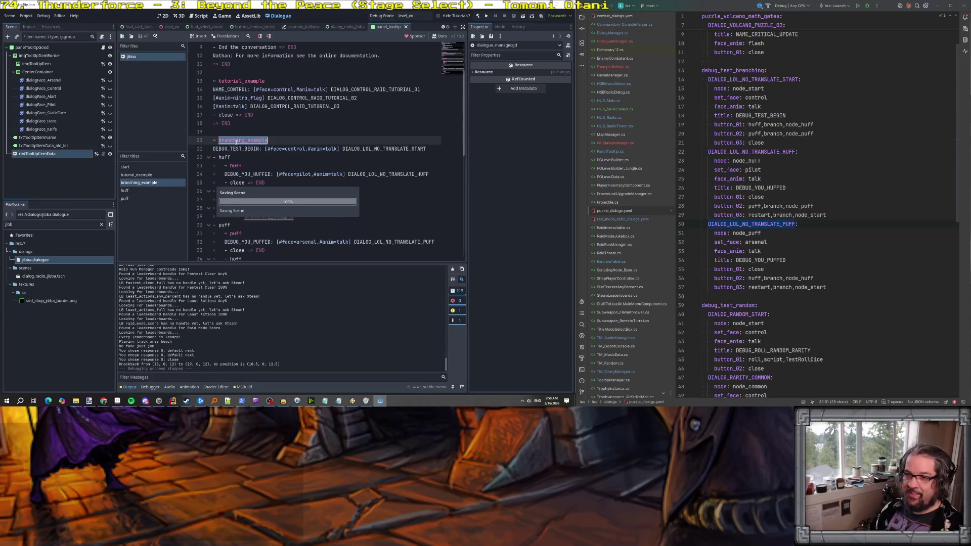
{"action": "left_click", "coordinate": [173, 402]}
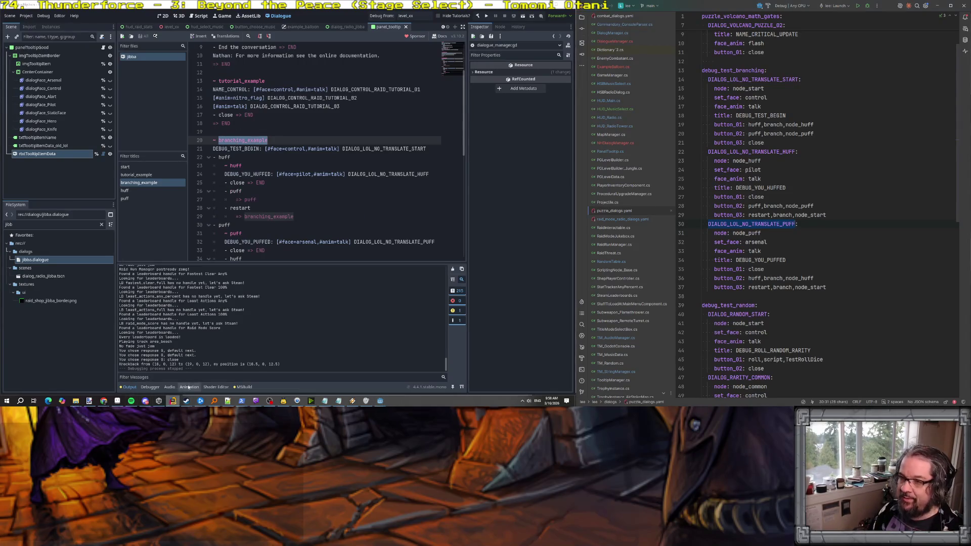
{"action": "left_click", "coordinate": [175, 405]}
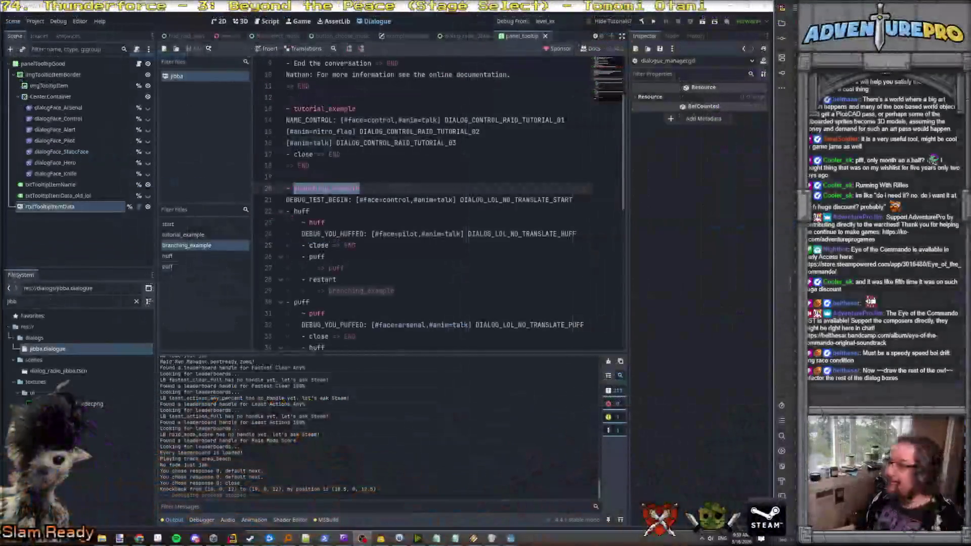
In NHDialogManager.cs, change TestDialog's dialogue name from tutorial_example to branching_example.
{"action": "left_click_drag", "start_coordinate": [708, 21], "coordinate": [276, 91]}
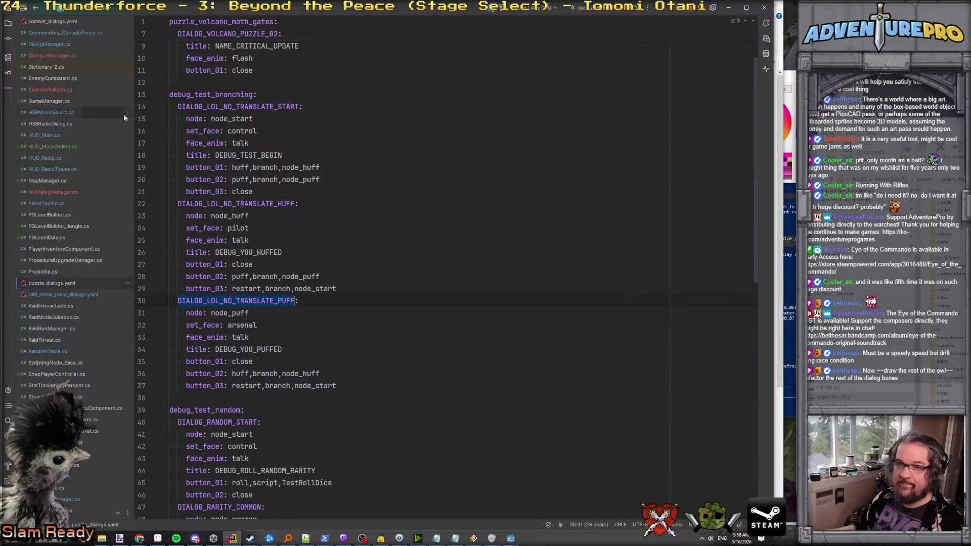
{"action": "left_click", "coordinate": [59, 193]}
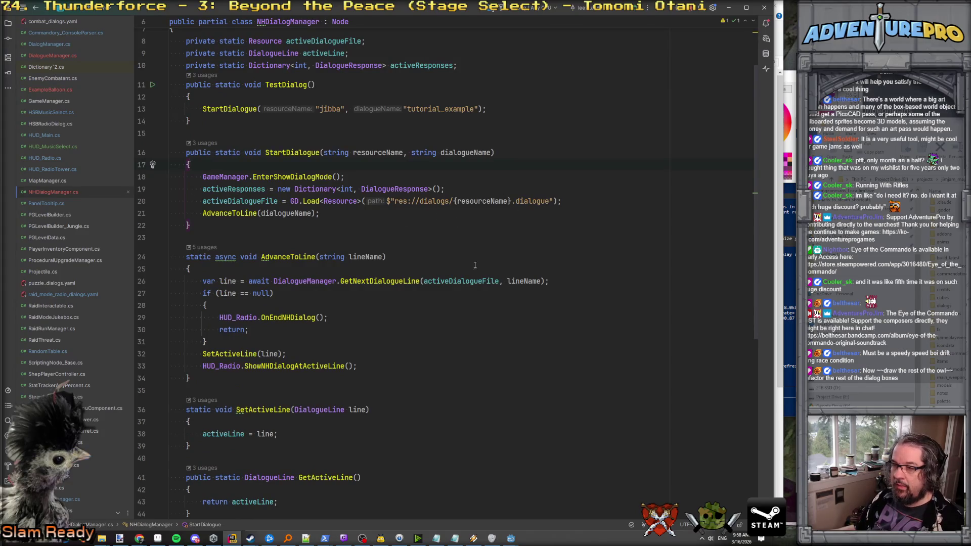
{"action": "double_click", "coordinate": [449, 113]}
{"action": "key", "text": "ctrl+v"}
{"action": "left_click", "coordinate": [446, 98]}
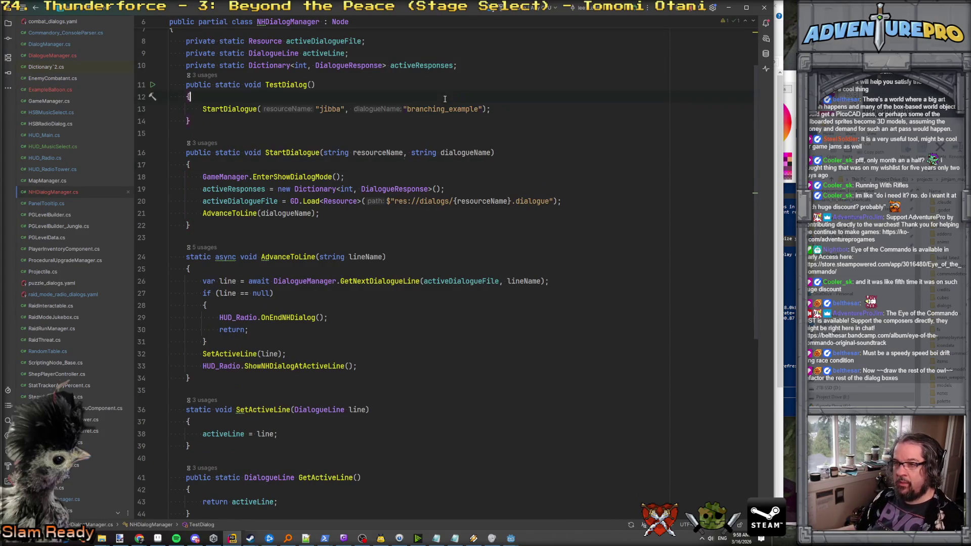
Return to Godot and launch a debug run of the game.
{"action": "mouse_move", "coordinate": [511, 538]}
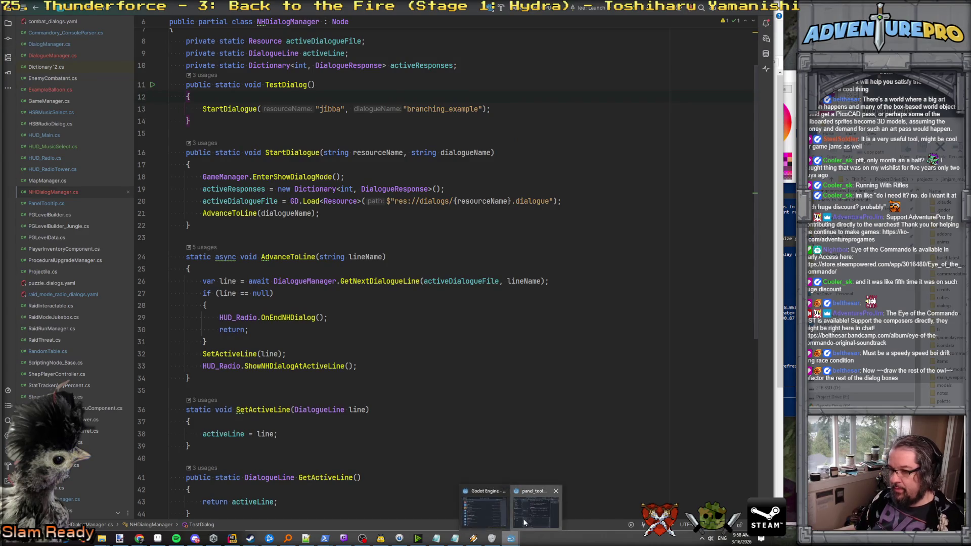
{"action": "left_click", "coordinate": [485, 511]}
{"action": "left_click", "coordinate": [507, 24]}
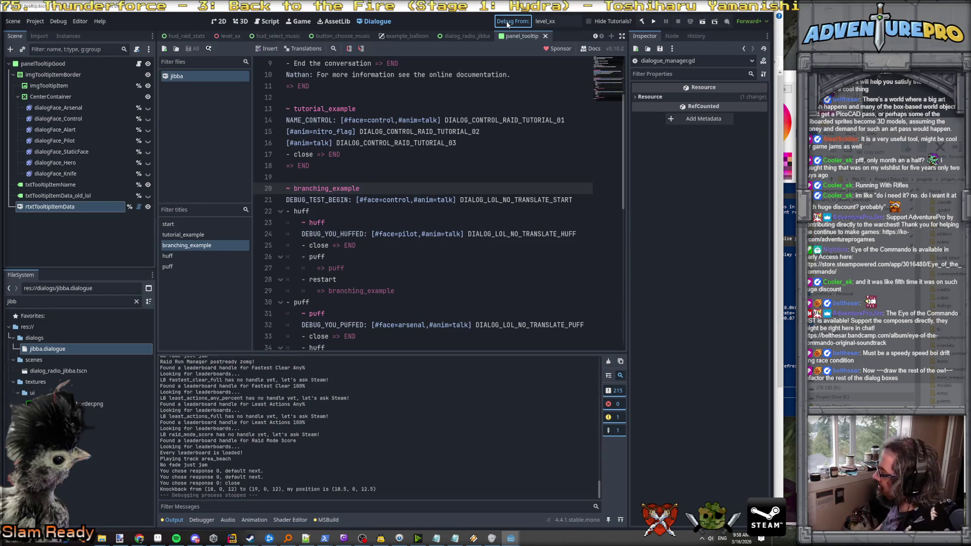
{"action": "left_click", "coordinate": [508, 23]}
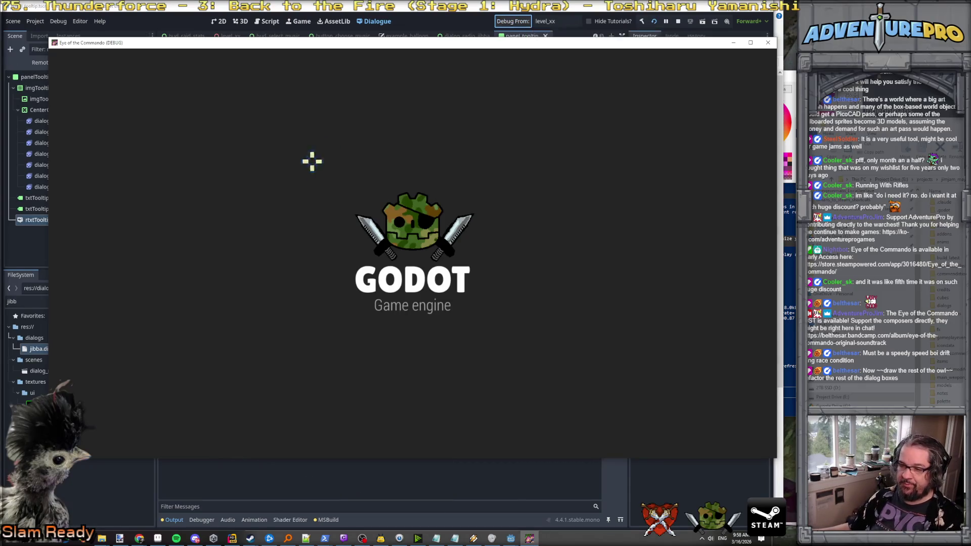
Run TESTNHDIALOG from the in-game console and choose Close to end it.
{"action": "key", "text": "grave"}
{"action": "type", "text": "TESTNHDIALOG"}
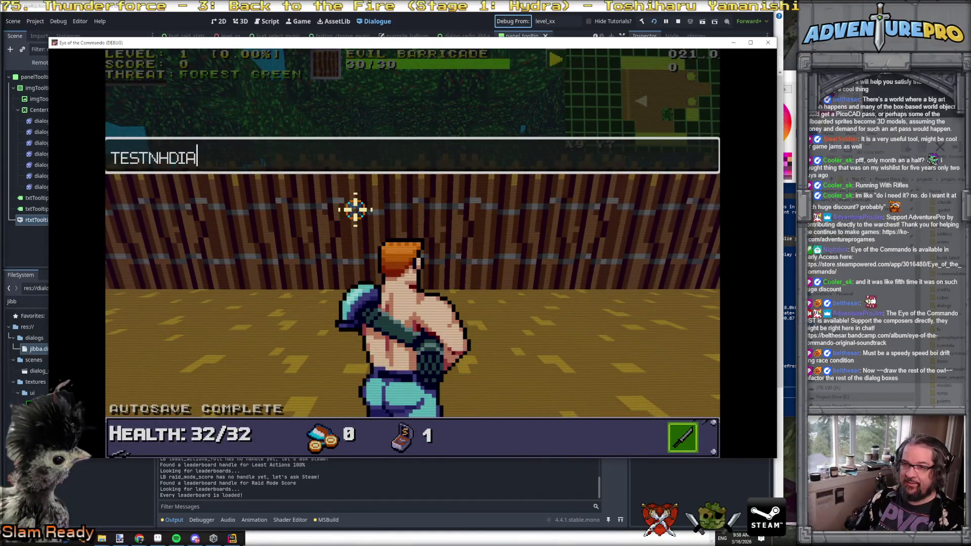
{"action": "key", "text": "Return"}
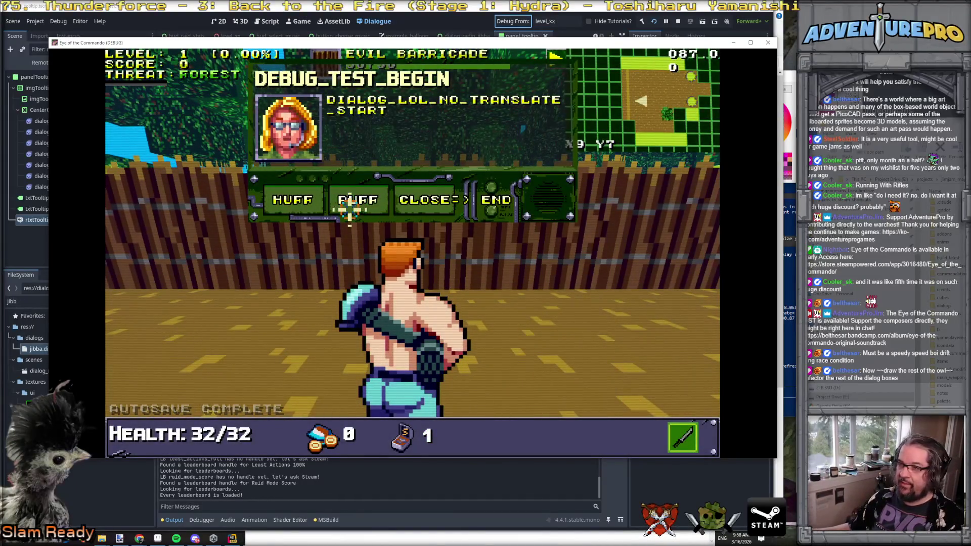
{"action": "left_click", "coordinate": [424, 200]}
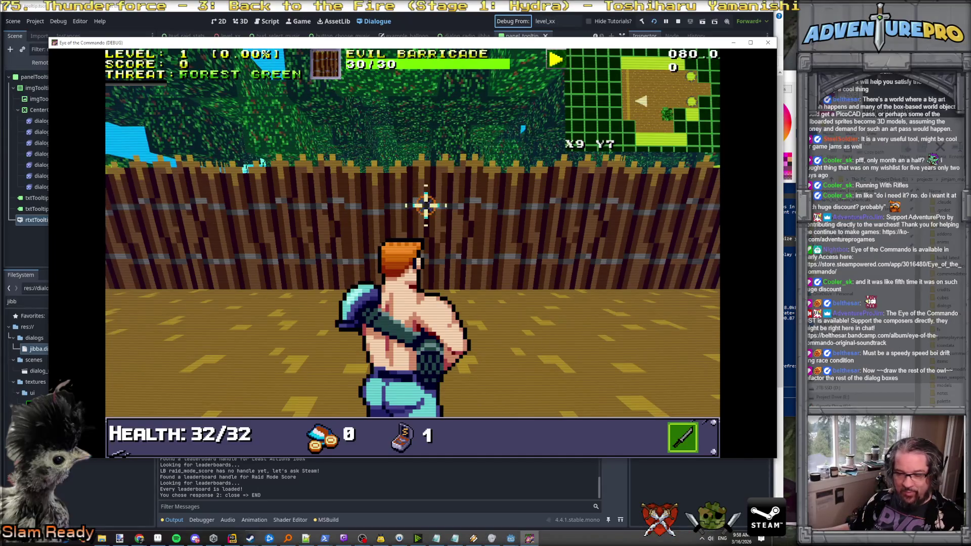
Rerun the test dialog and cycle through huff, puff and restart before choosing close.
{"action": "key", "text": "grave"}
{"action": "key", "text": "Up"}
{"action": "key", "text": "Return"}
{"action": "key", "text": "grave"}
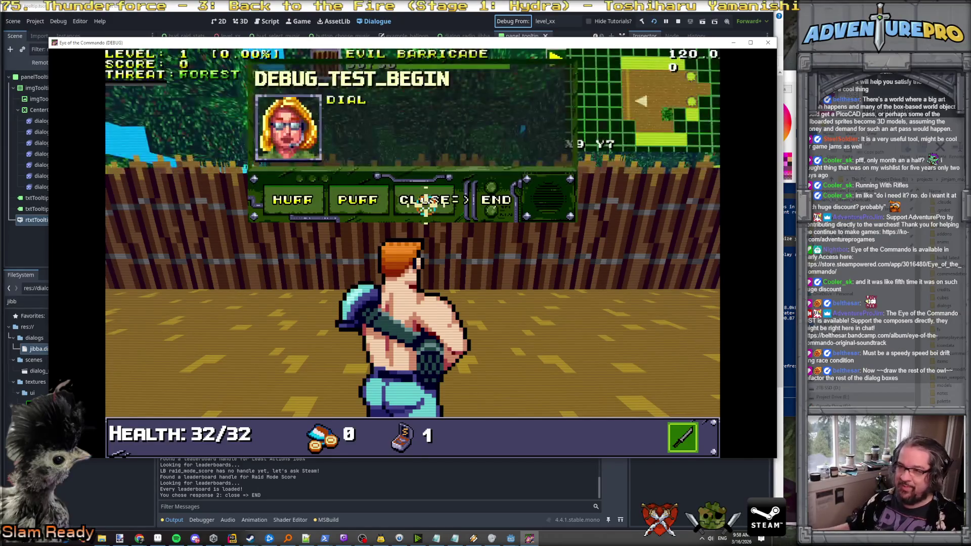
{"action": "left_click", "coordinate": [299, 200]}
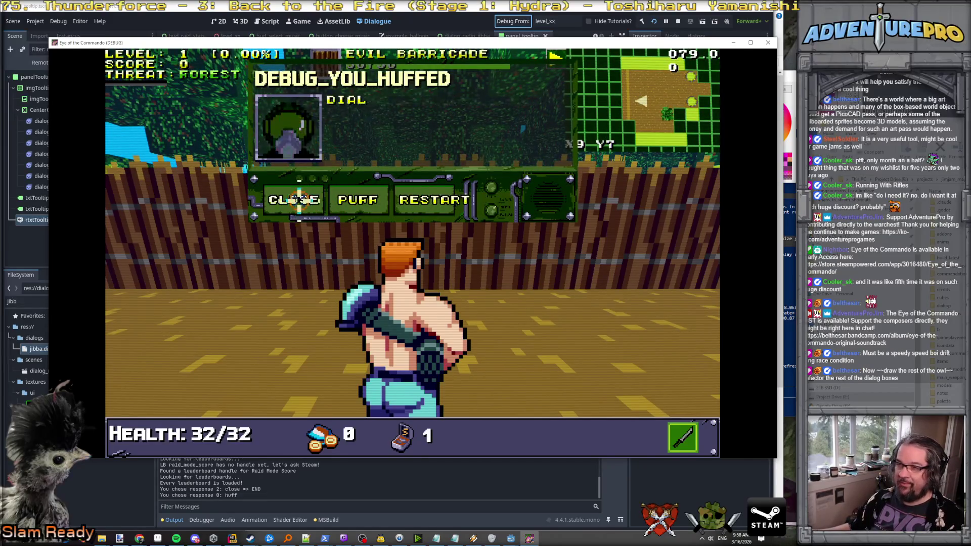
{"action": "left_click", "coordinate": [357, 200]}
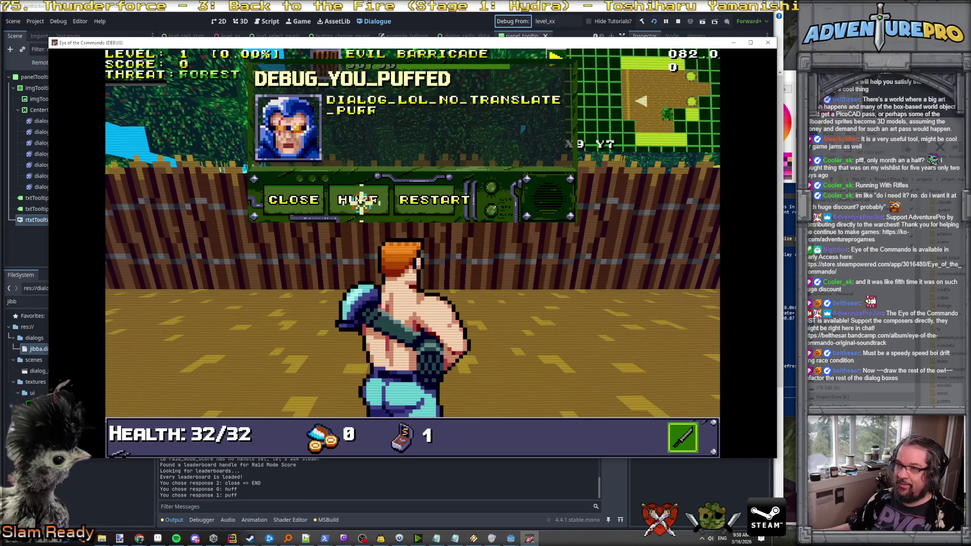
{"action": "left_click", "coordinate": [357, 200]}
{"action": "left_click", "coordinate": [357, 202]}
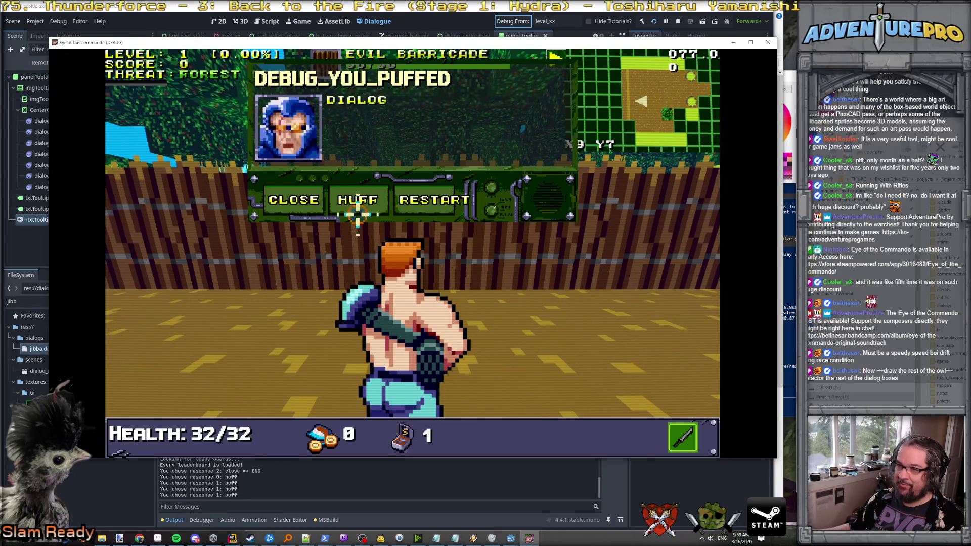
{"action": "left_click", "coordinate": [419, 200]}
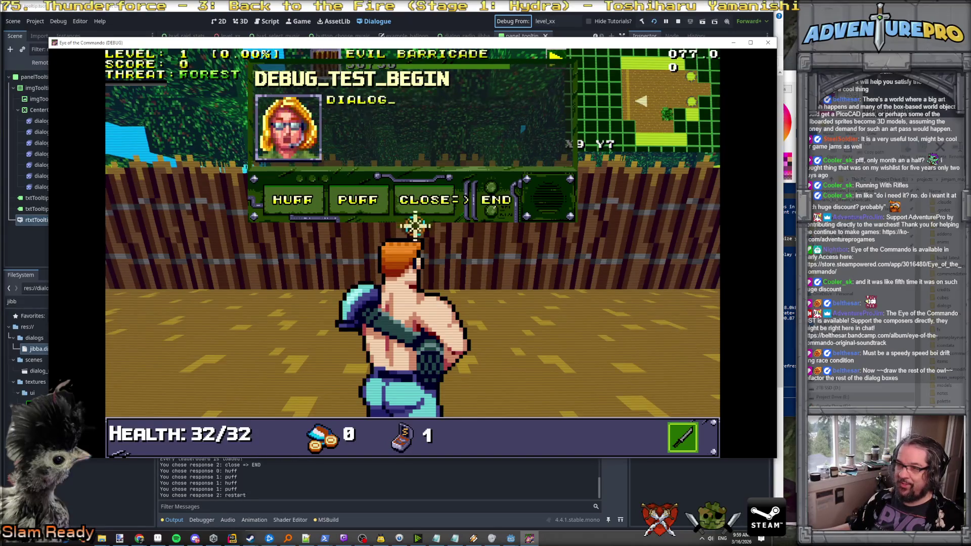
{"action": "left_click", "coordinate": [358, 200]}
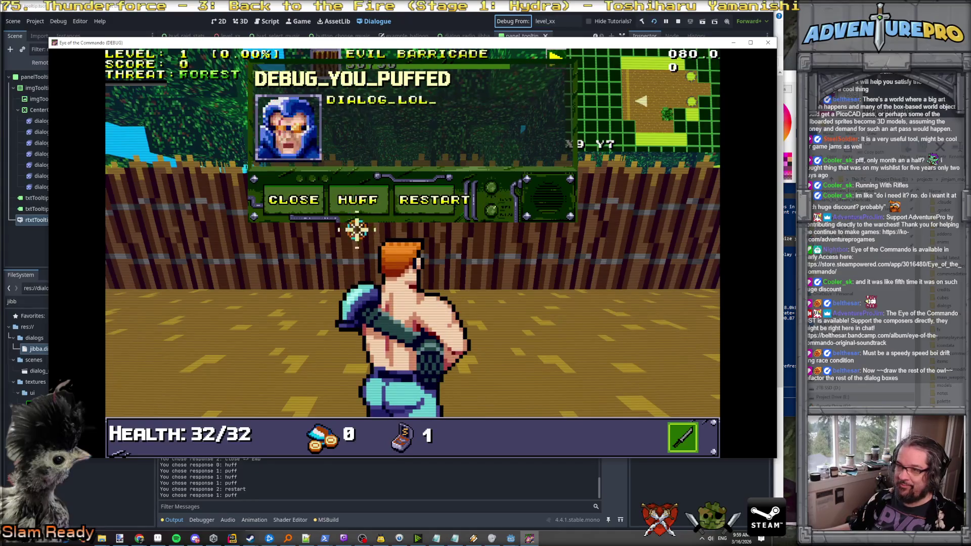
{"action": "left_click", "coordinate": [358, 199]}
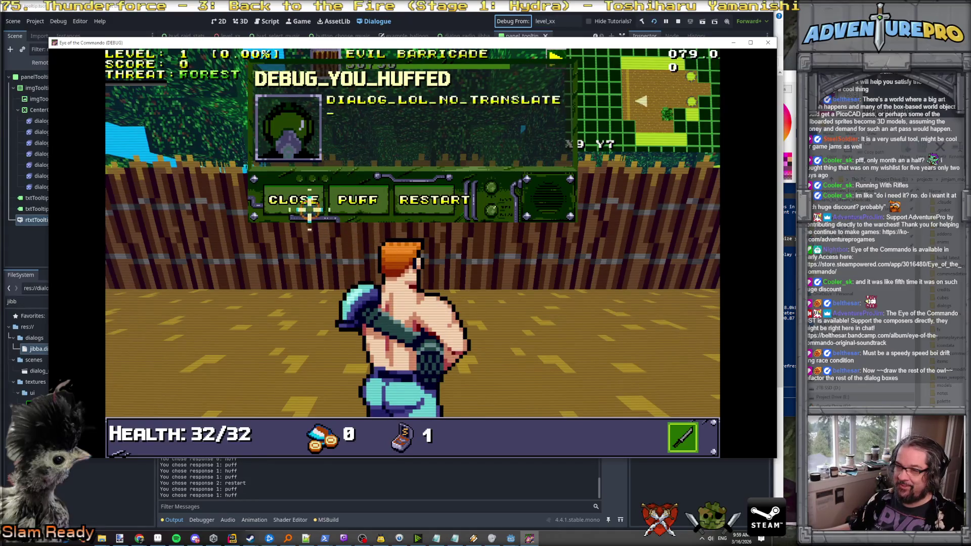
{"action": "left_click", "coordinate": [294, 200]}
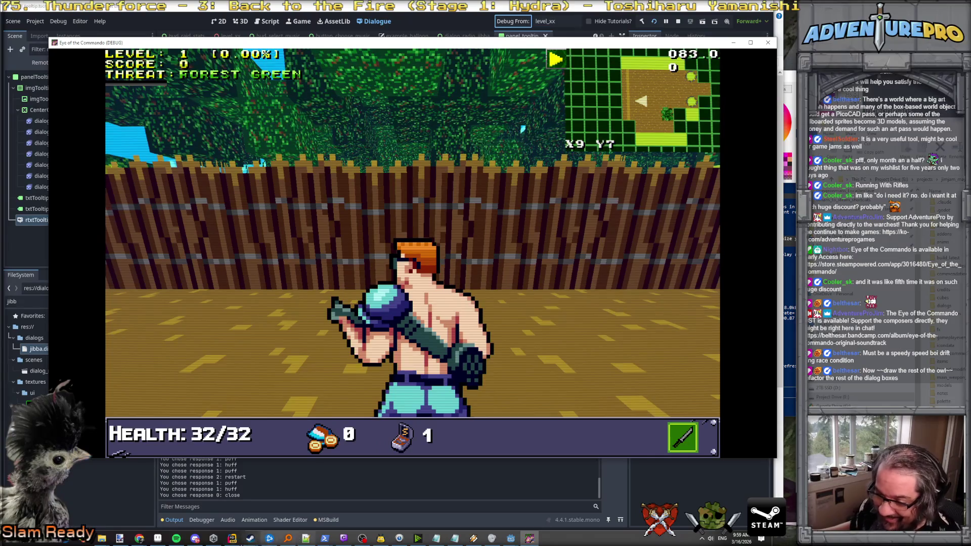
Bring Godot forward and inspect the DEBUG_TEST_BEGIN line and tutorial_example close response.
{"action": "mouse_move", "coordinate": [511, 540]}
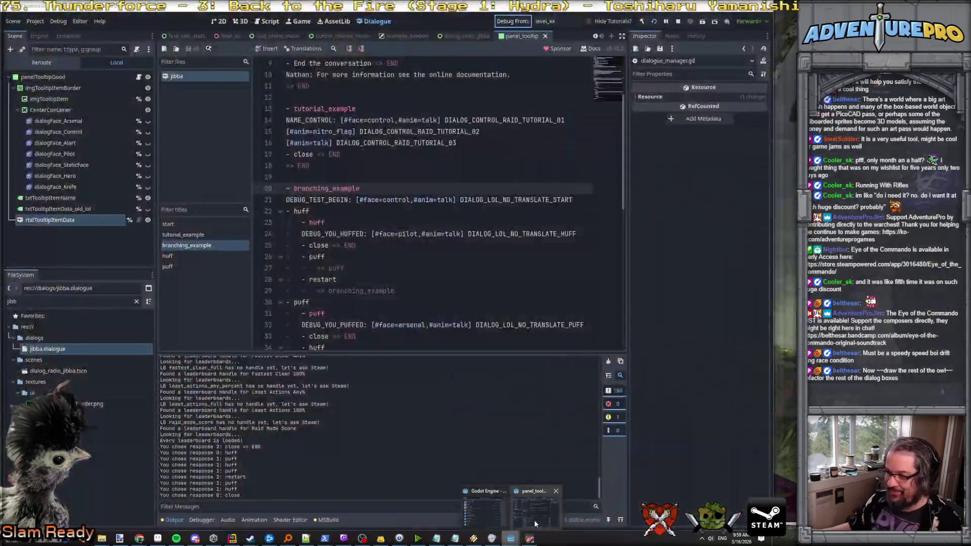
{"action": "left_click", "coordinate": [536, 523]}
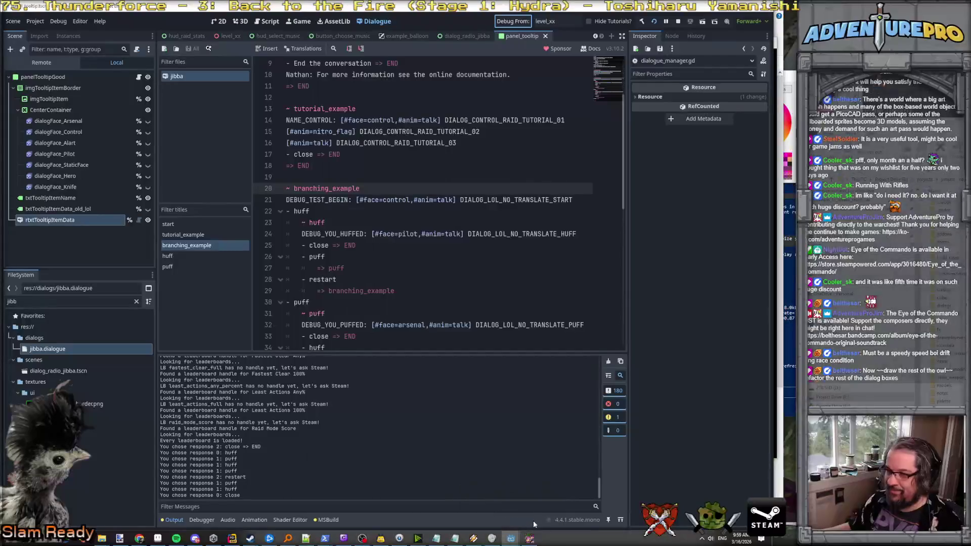
{"action": "left_click", "coordinate": [406, 201]}
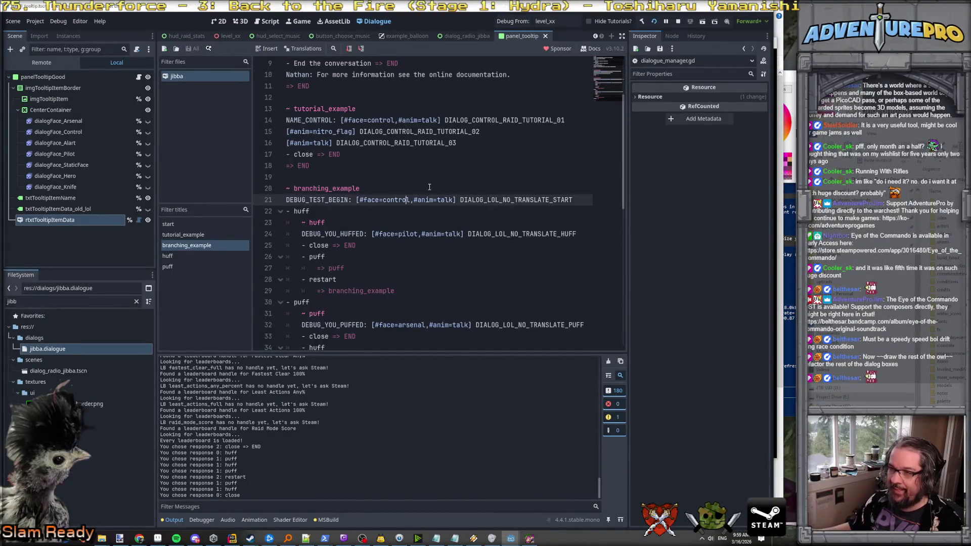
{"action": "left_click", "coordinate": [315, 154]}
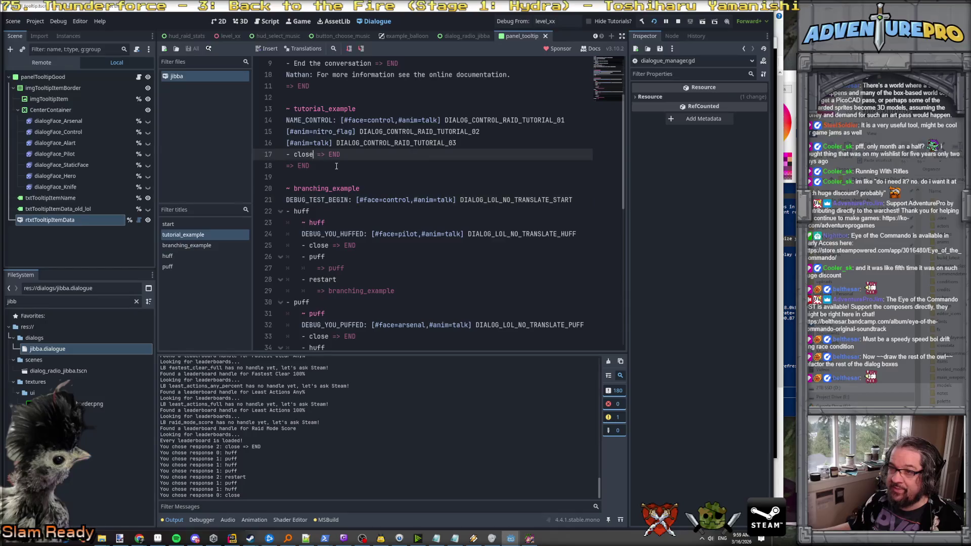
Move the huff branch's close '=> END' onto its own indented line and save.
{"action": "left_click_drag", "start_coordinate": [330, 245], "coordinate": [367, 245]}
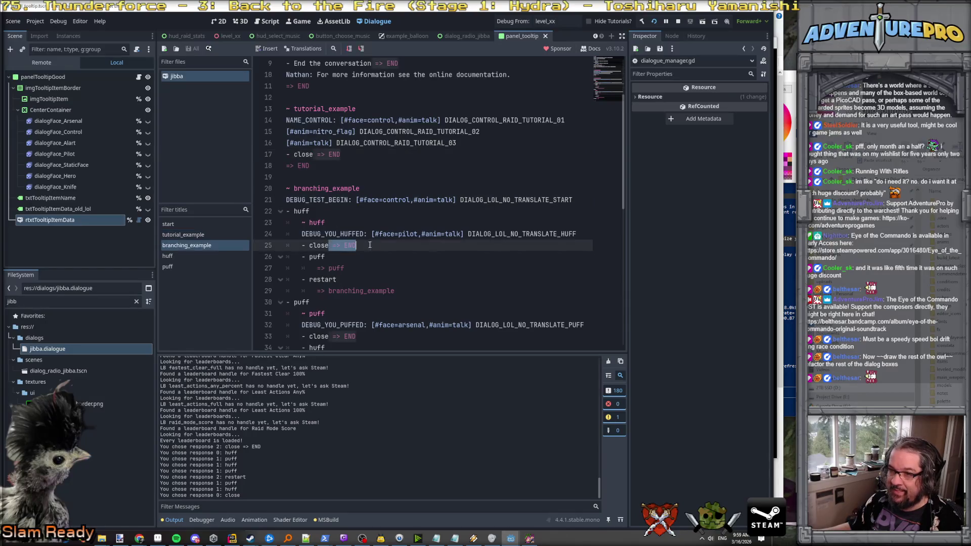
{"action": "key", "text": "Return"}
{"action": "type", "text": "=> END"}
{"action": "key", "text": "Escape"}
{"action": "key", "text": "Up"}
{"action": "key", "text": "Tab"}
{"action": "key", "text": "Right"}
{"action": "key", "text": "Delete"}
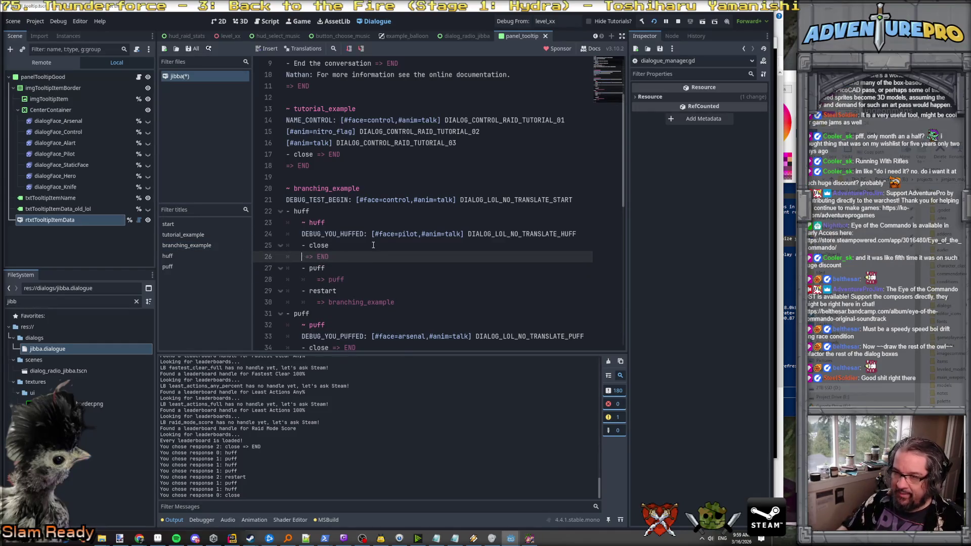
{"action": "left_click", "coordinate": [406, 262]}
{"action": "key", "text": "ctrl+s"}
Put the puff branch's and final close's '=> END' jumps on their own lines and save.
{"action": "scroll", "coordinate": [496, 280], "scroll_direction": "down", "scroll_amount": 3}
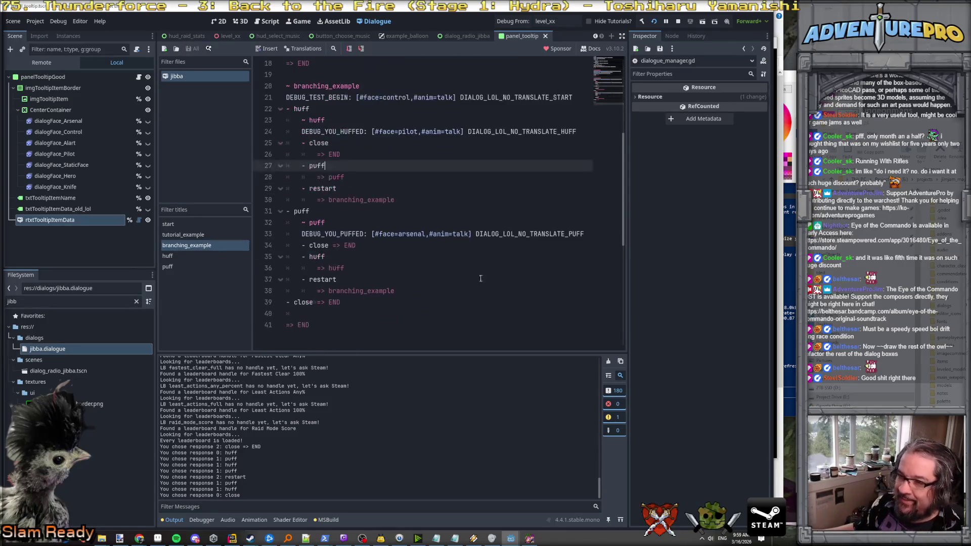
{"action": "left_click", "coordinate": [333, 246]}
{"action": "scroll", "coordinate": [384, 277], "scroll_direction": "up", "scroll_amount": 3}
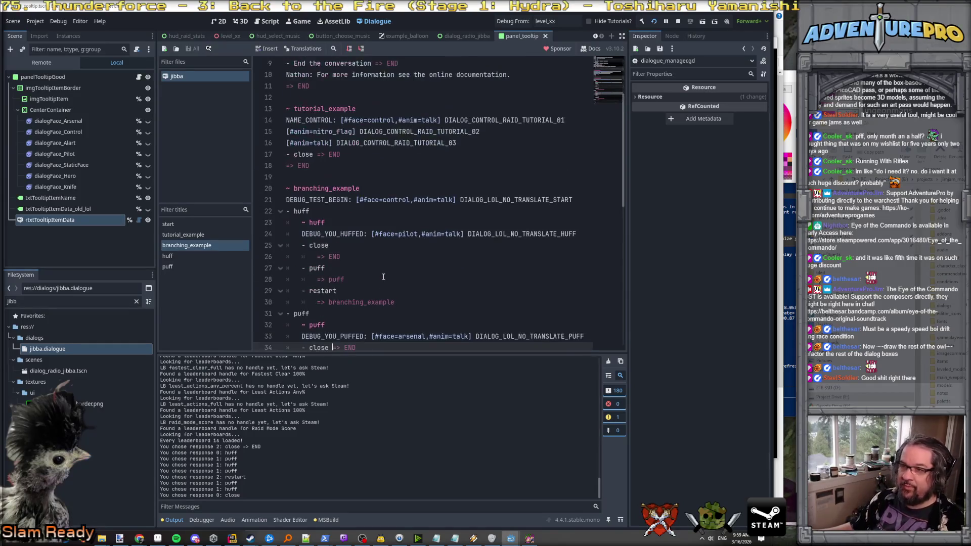
{"action": "scroll", "coordinate": [384, 277], "scroll_direction": "down", "scroll_amount": 4}
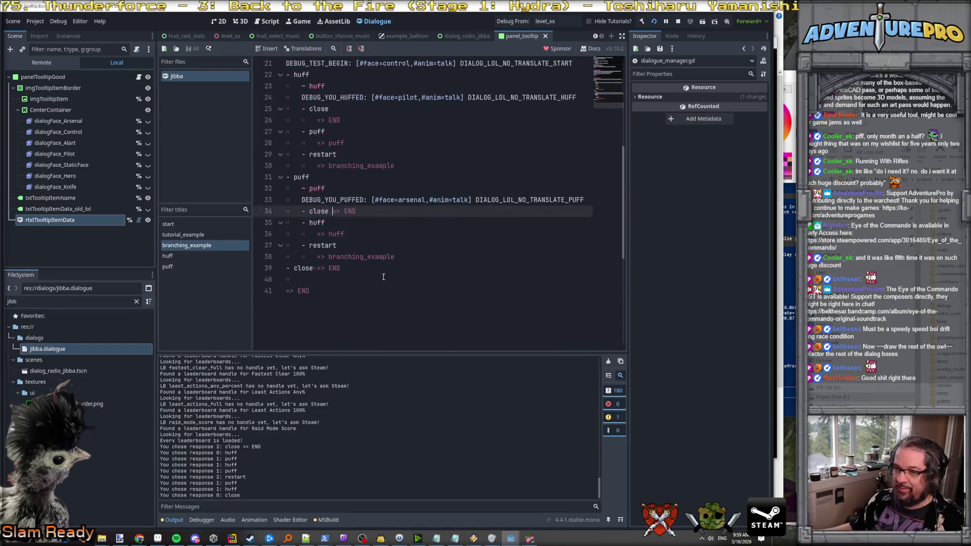
{"action": "key", "text": "Return"}
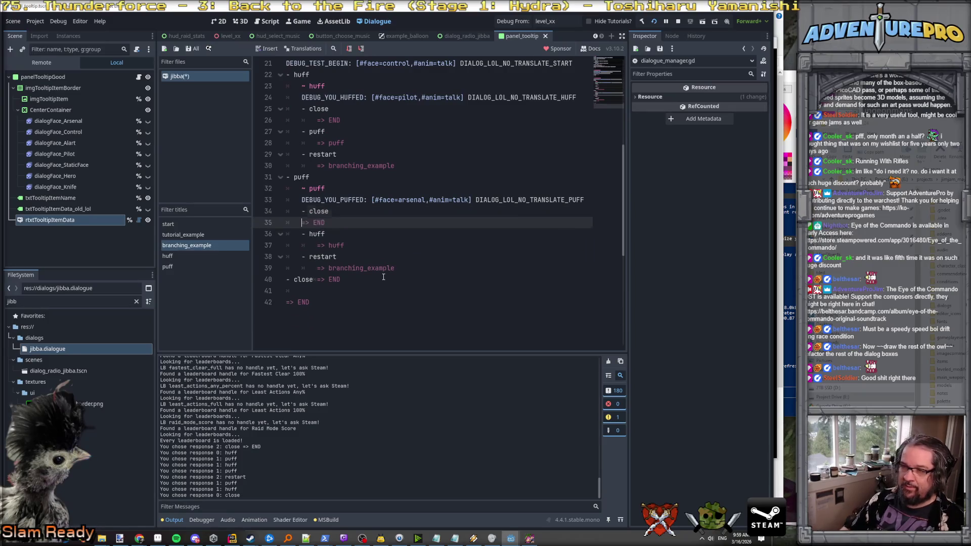
{"action": "key", "text": "Down"}
{"action": "key", "text": "Down"}
{"action": "key", "text": "Down"}
{"action": "key", "text": "Return"}
{"action": "key", "text": "ctrl+s"}
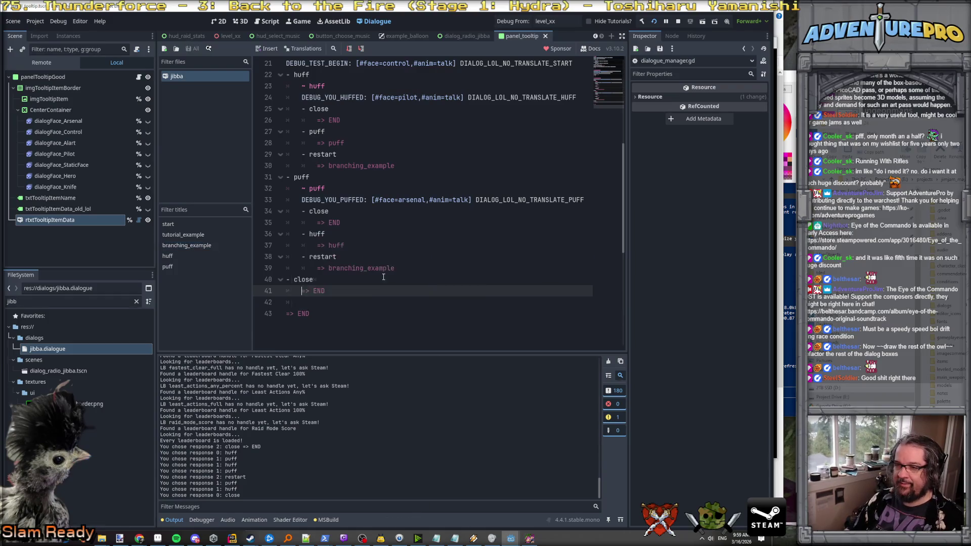
Indent the final '=> END' one level under close and save.
{"action": "left_click", "coordinate": [383, 276]}
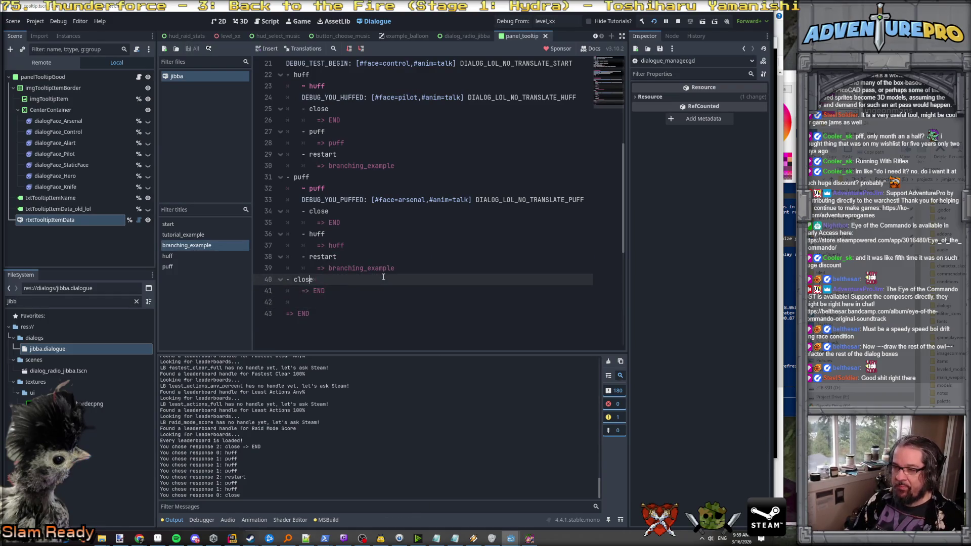
{"action": "key", "text": "Delete"}
{"action": "key", "text": "Delete"}
{"action": "key", "text": "Return"}
{"action": "key", "text": "Tab"}
{"action": "key", "text": "ctrl+s"}
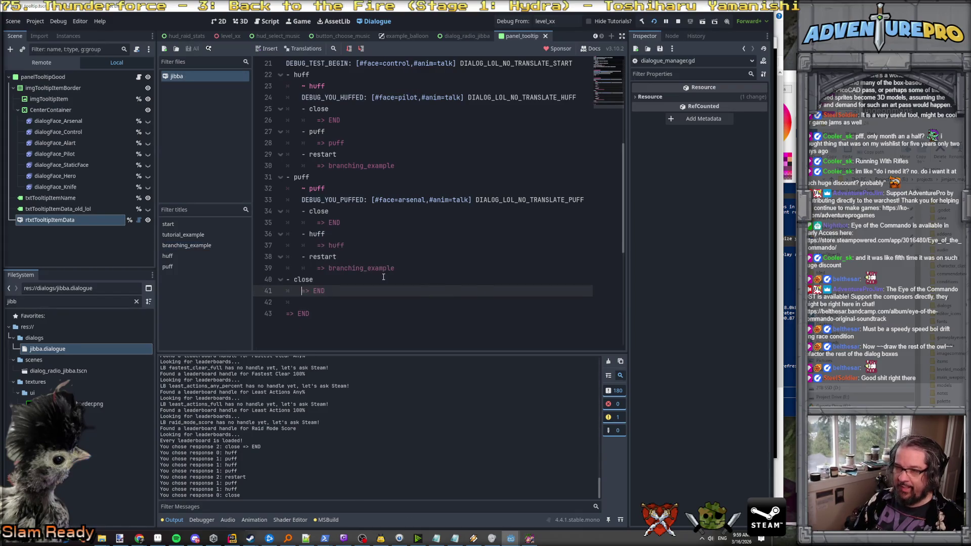
{"action": "key", "text": "Down"}
{"action": "key", "text": "Down"}
{"action": "scroll", "coordinate": [383, 276], "scroll_direction": "up", "scroll_amount": 3}
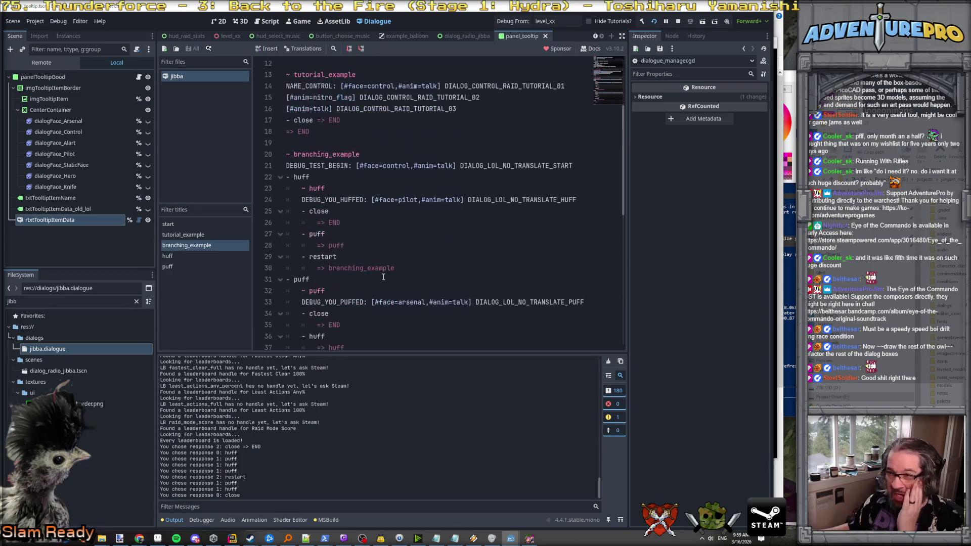
{"action": "scroll", "coordinate": [384, 277], "scroll_direction": "down", "scroll_amount": 4}
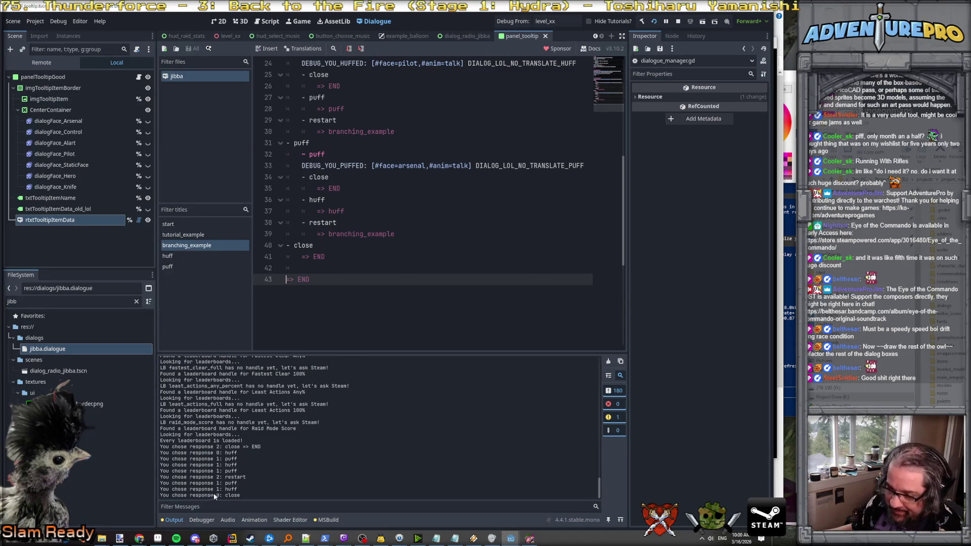
{"action": "left_click", "coordinate": [232, 538]}
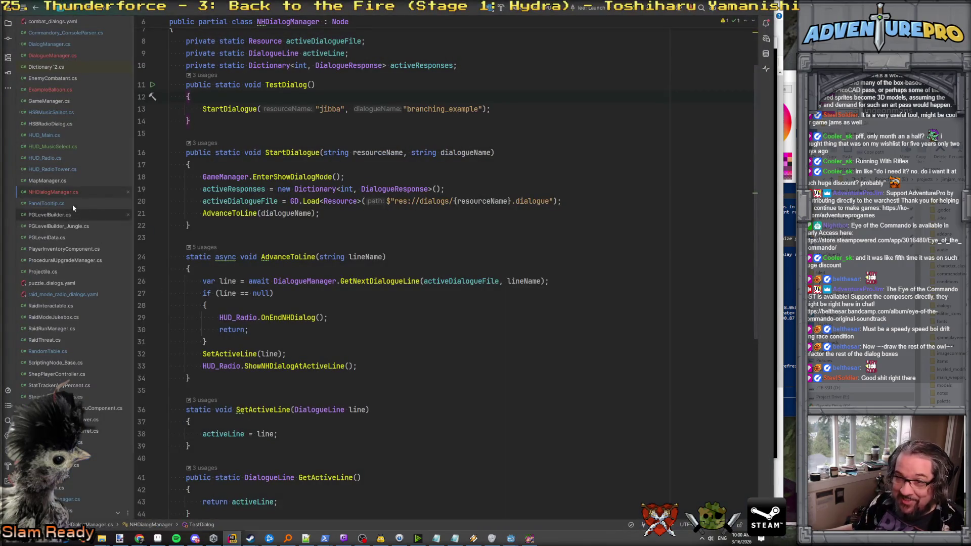
Open raid_mode_radio_dialogs.yaml from Rider's project file tree.
{"action": "left_click", "coordinate": [7, 22]}
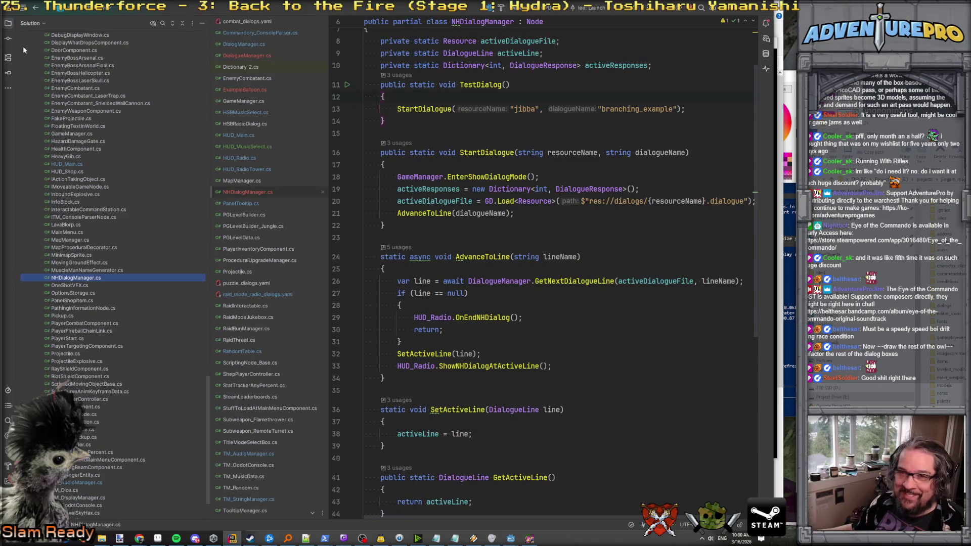
{"action": "scroll", "coordinate": [84, 158], "scroll_direction": "up", "scroll_amount": 15}
{"action": "scroll", "coordinate": [84, 158], "scroll_direction": "up", "scroll_amount": 15}
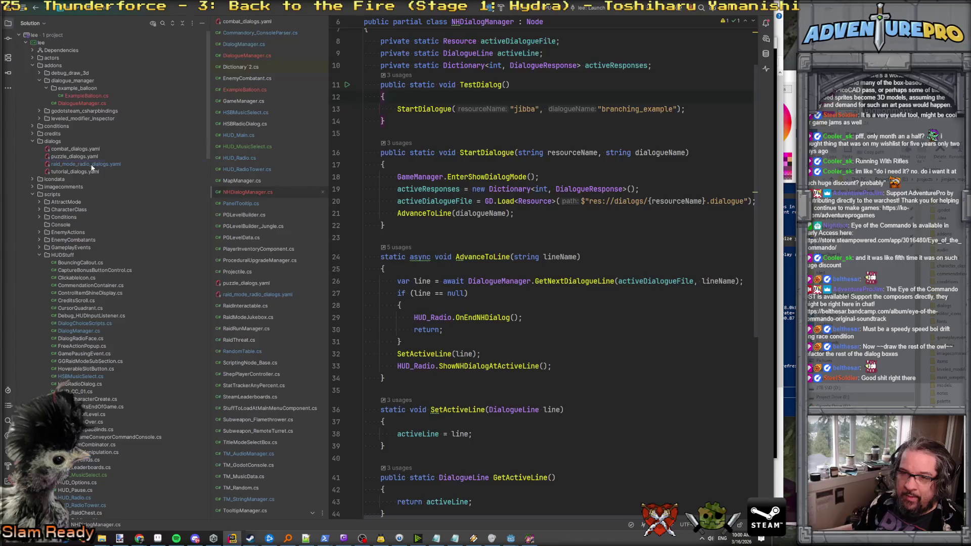
{"action": "double_click", "coordinate": [92, 165]}
{"action": "scroll", "coordinate": [444, 282], "scroll_direction": "down", "scroll_amount": 5}
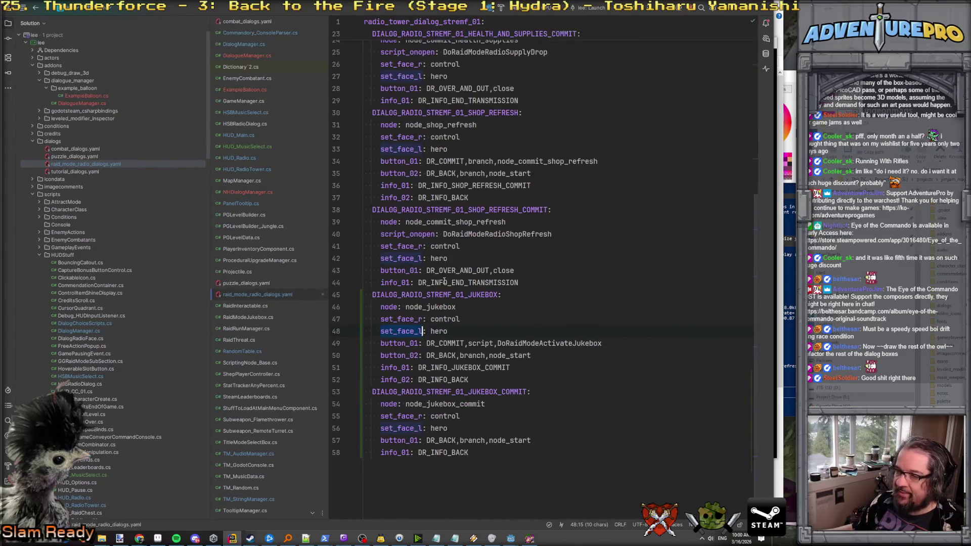
{"action": "left_click", "coordinate": [552, 453]}
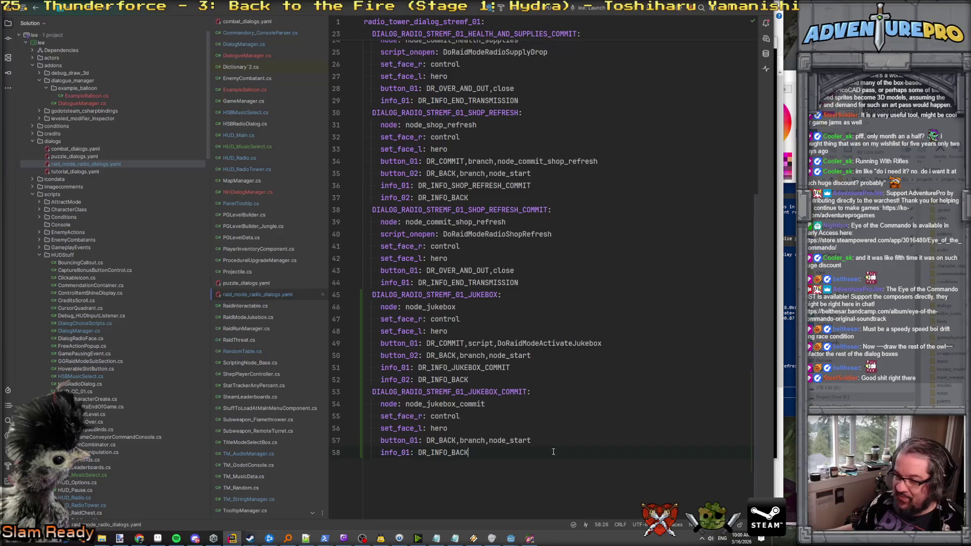
Read through the YAML entries, checking the button_02 line and the info on line 21.
{"action": "scroll", "coordinate": [553, 452], "scroll_direction": "up", "scroll_amount": 5}
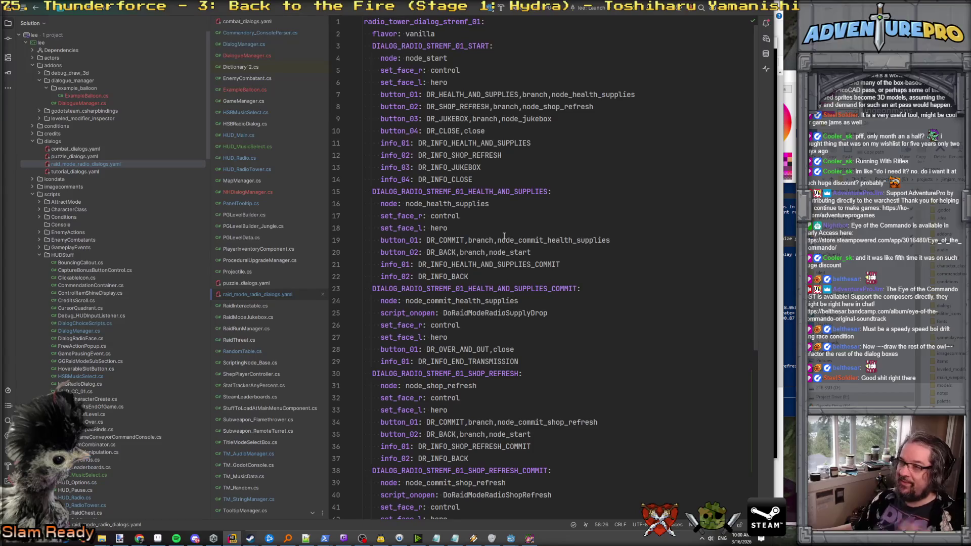
{"action": "scroll", "coordinate": [504, 237], "scroll_direction": "down", "scroll_amount": 3}
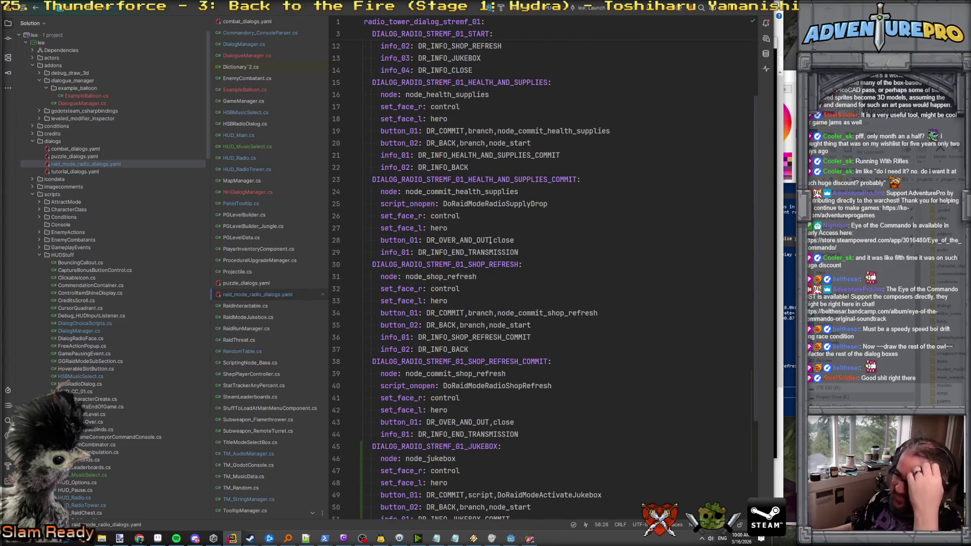
{"action": "scroll", "coordinate": [490, 241], "scroll_direction": "down", "scroll_amount": 5}
{"action": "scroll", "coordinate": [490, 240], "scroll_direction": "up", "scroll_amount": 7}
{"action": "scroll", "coordinate": [490, 240], "scroll_direction": "up", "scroll_amount": 2}
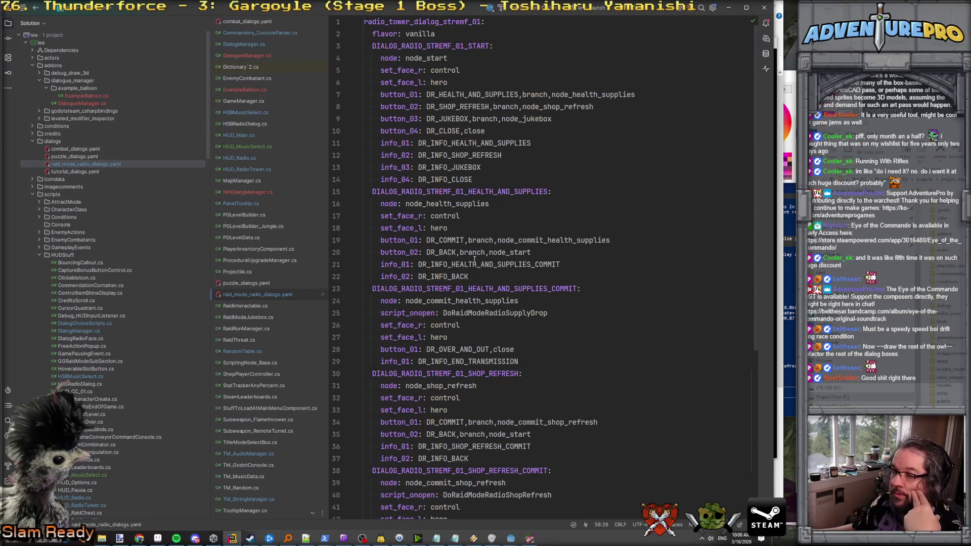
{"action": "left_click", "coordinate": [405, 252]}
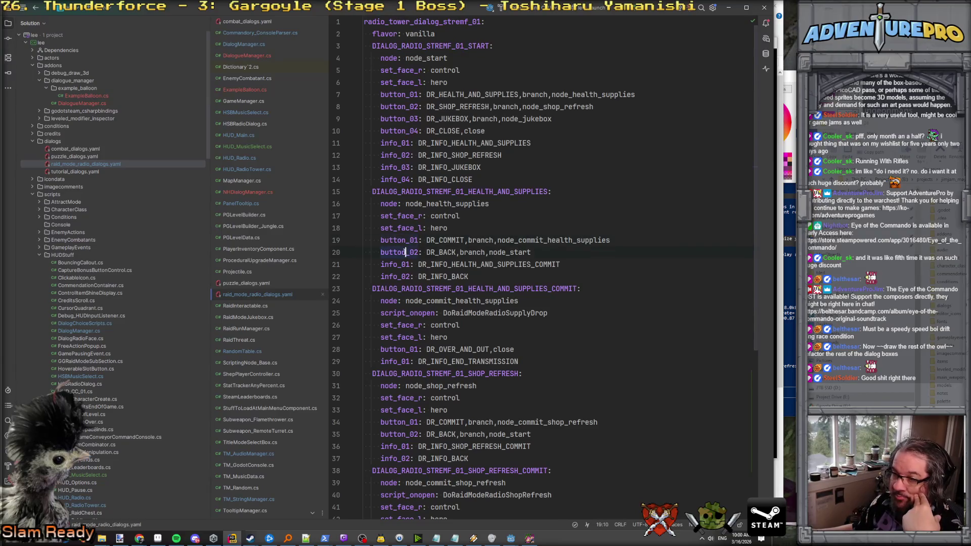
{"action": "left_click", "coordinate": [398, 268]}
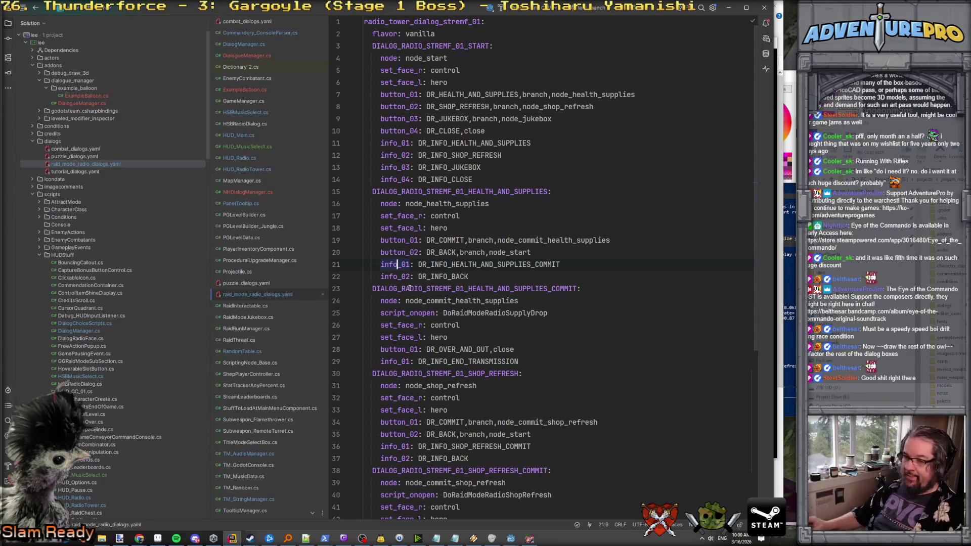
{"action": "left_click", "coordinate": [531, 540]}
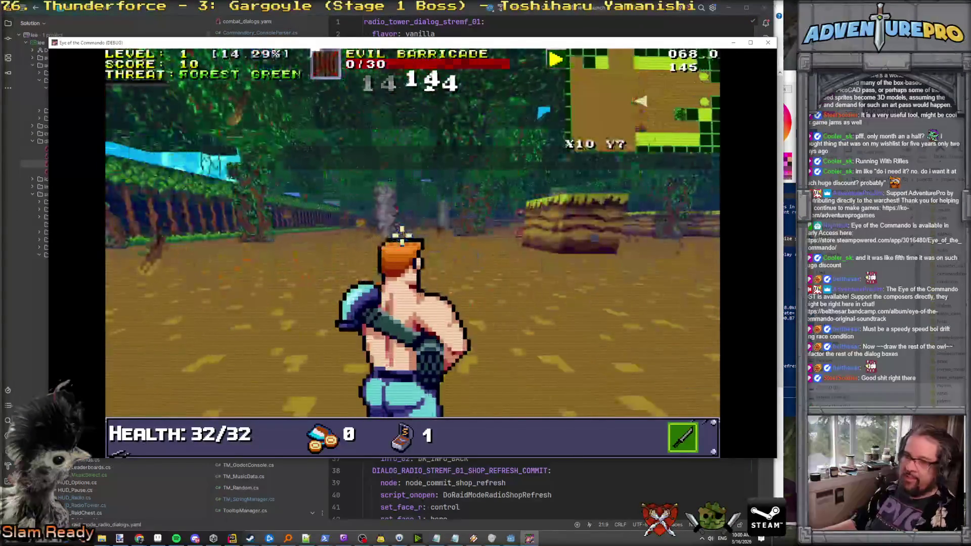
Reveal the whole map and teleport to position 20 10 via the debug console.
{"action": "key", "text": "grave"}
{"action": "key", "text": "grave"}
{"action": "key", "text": "grave"}
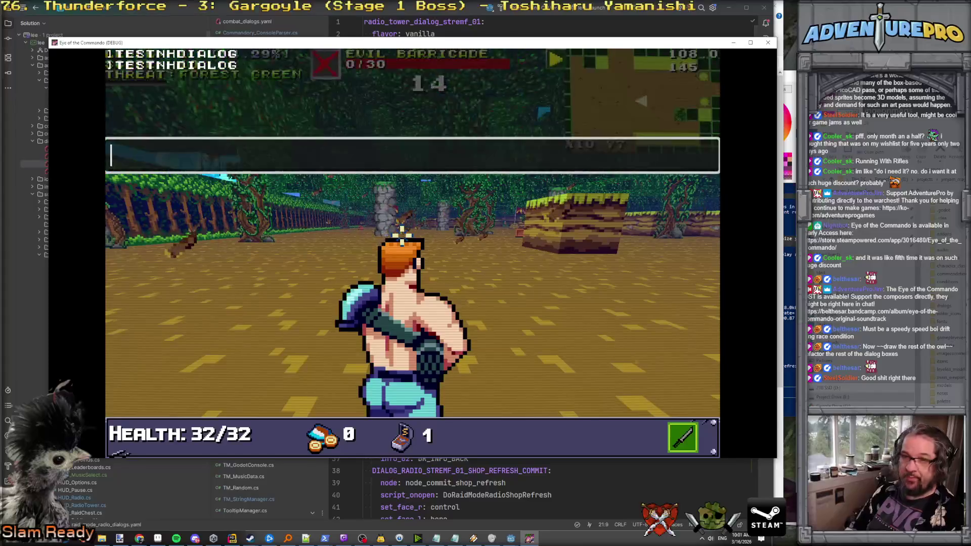
{"action": "type", "text": "REVEAL"}
{"action": "key", "text": "Return"}
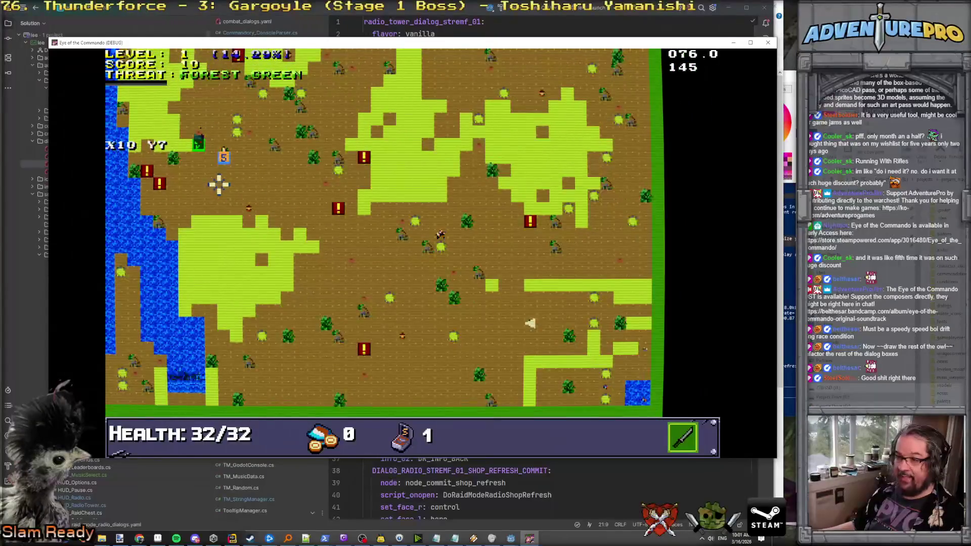
{"action": "key", "text": "grave"}
{"action": "key", "text": "Up"}
{"action": "key", "text": "Up"}
{"action": "key", "text": "Return"}
{"action": "key", "text": "grave"}
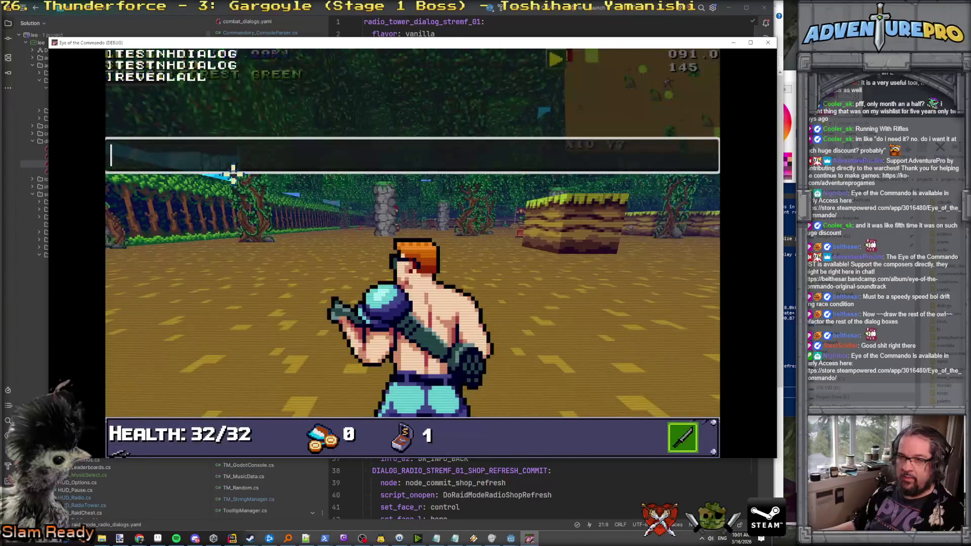
{"action": "type", "text": "TP 20 10"}
{"action": "key", "text": "Return"}
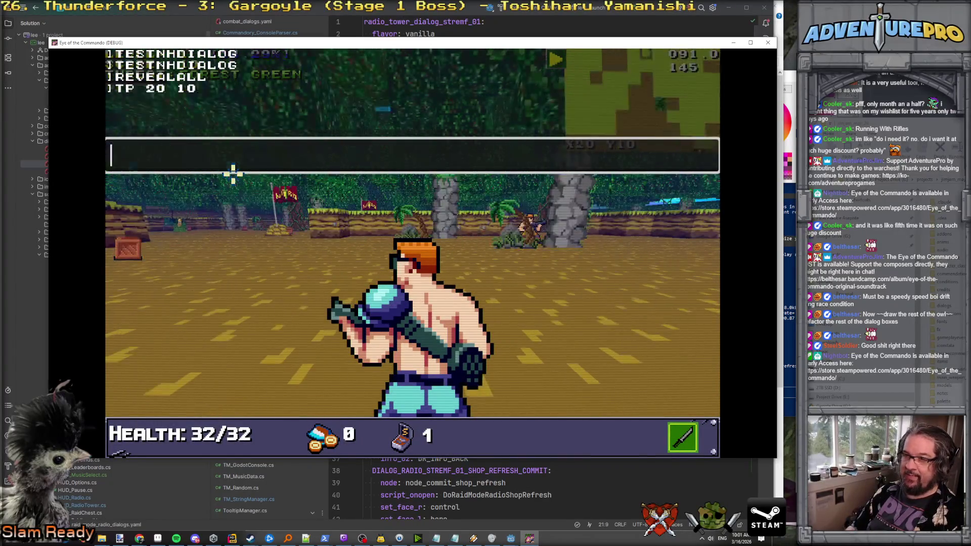
{"action": "key", "text": "grave"}
Check the overhead map, teleport with 'TP 34 20', and walk up to the radio tower.
{"action": "key", "text": "Tab"}
{"action": "key", "text": "Tab"}
{"action": "key", "text": "m"}
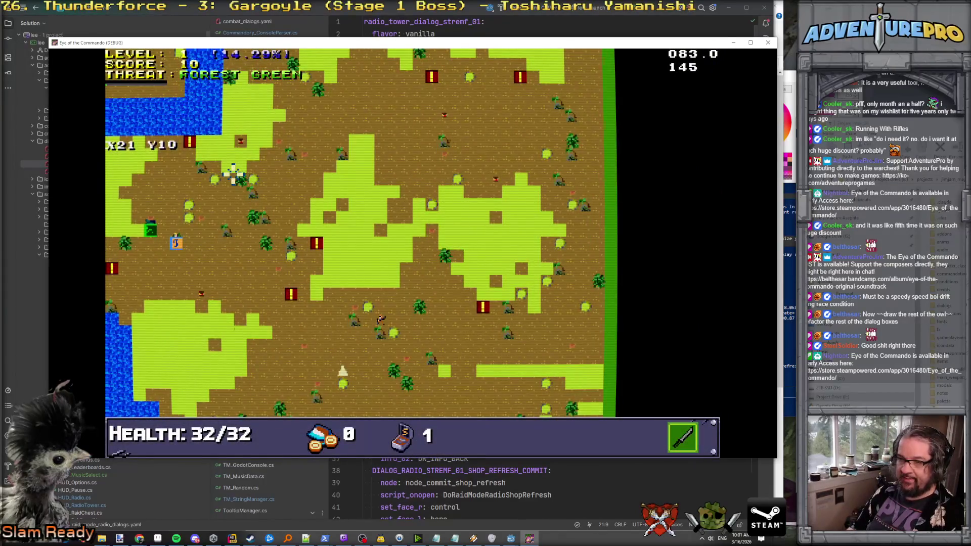
{"action": "key", "text": "m"}
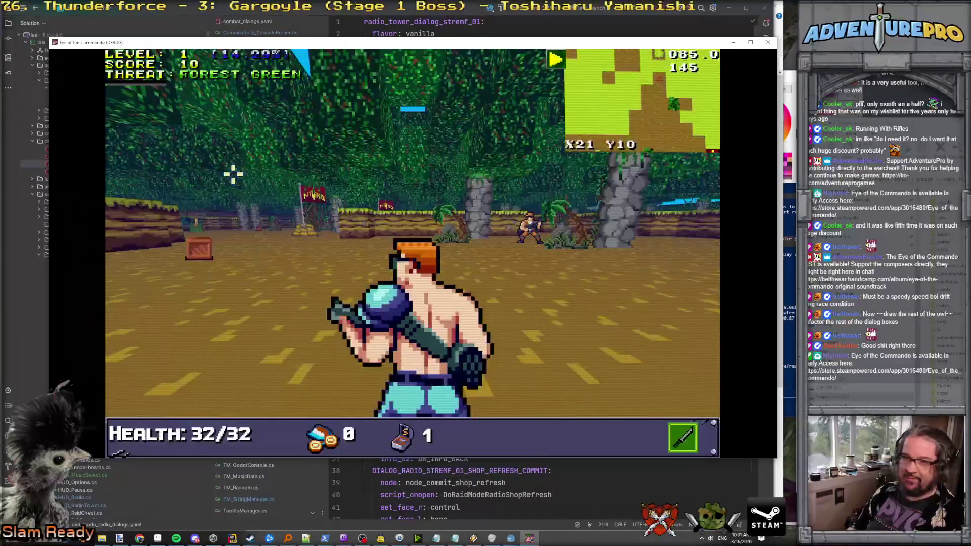
{"action": "key", "text": "grave"}
{"action": "type", "text": "TP 34 20"}
{"action": "key", "text": "Return"}
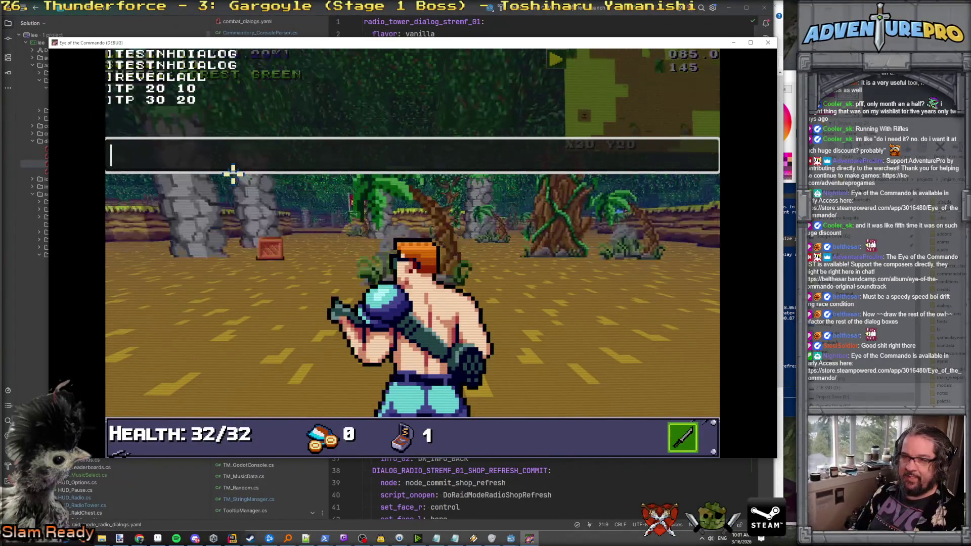
{"action": "key", "text": "grave"}
{"action": "key", "text": "Left"}
{"action": "key", "text": "Up"}
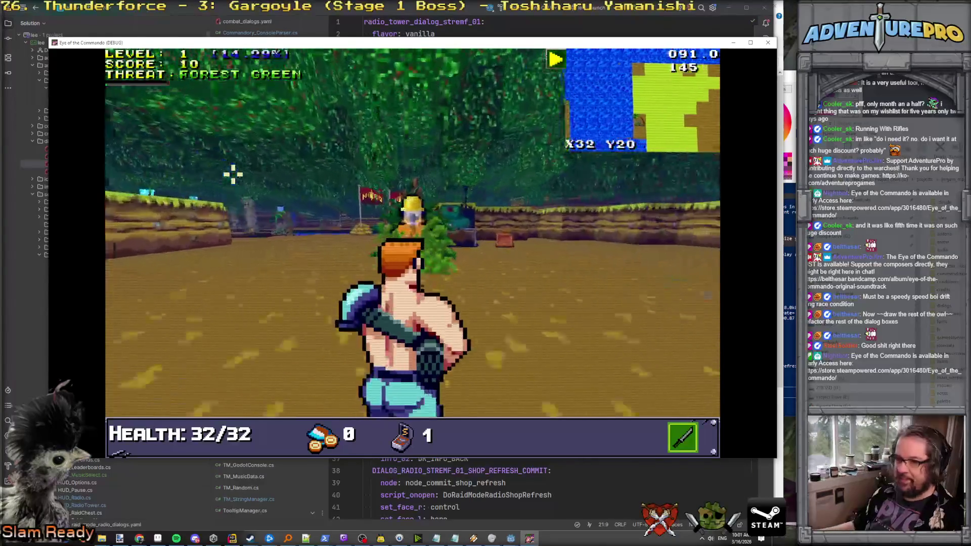
{"action": "key", "text": "Up"}
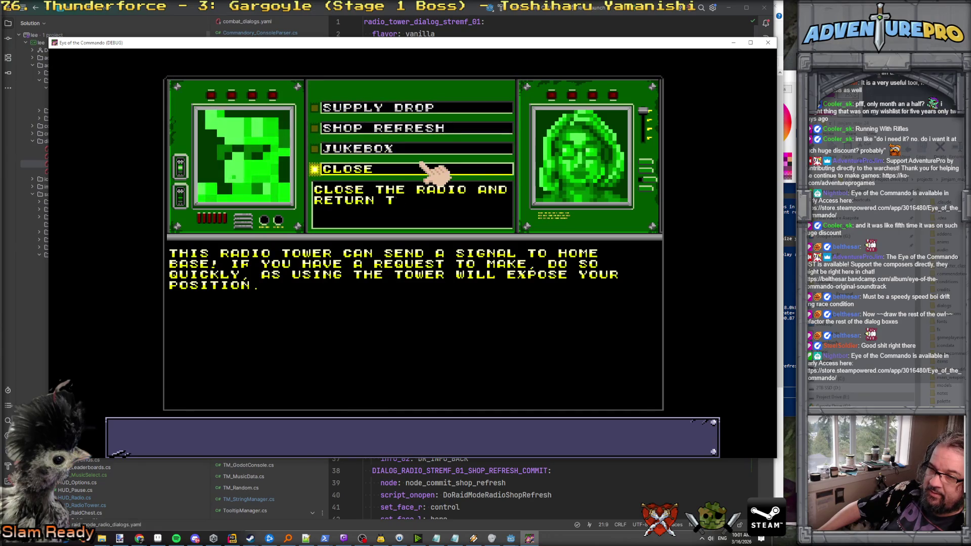
Open and back out of Supply Drop, Shop Refresh and Jukebox, then choose Close.
{"action": "left_click", "coordinate": [427, 113]}
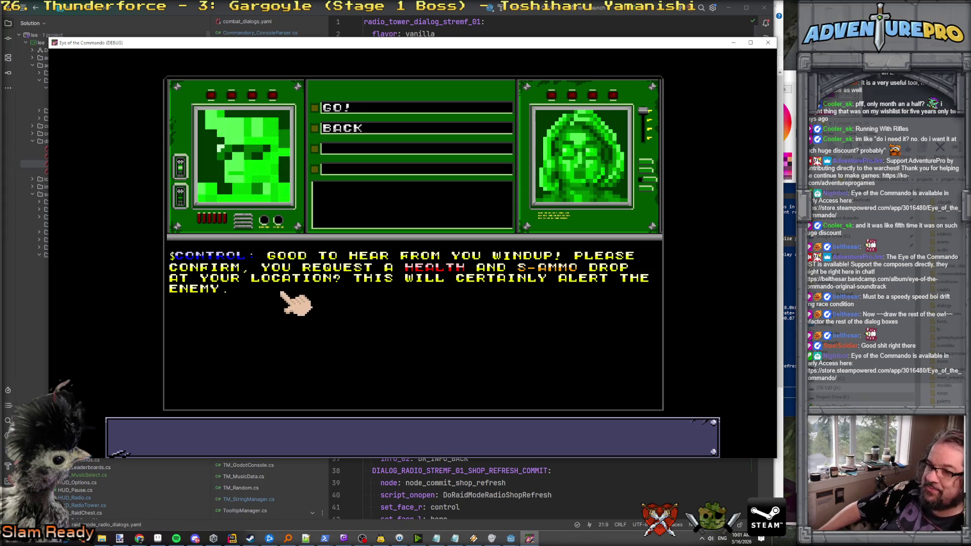
{"action": "left_click", "coordinate": [382, 128]}
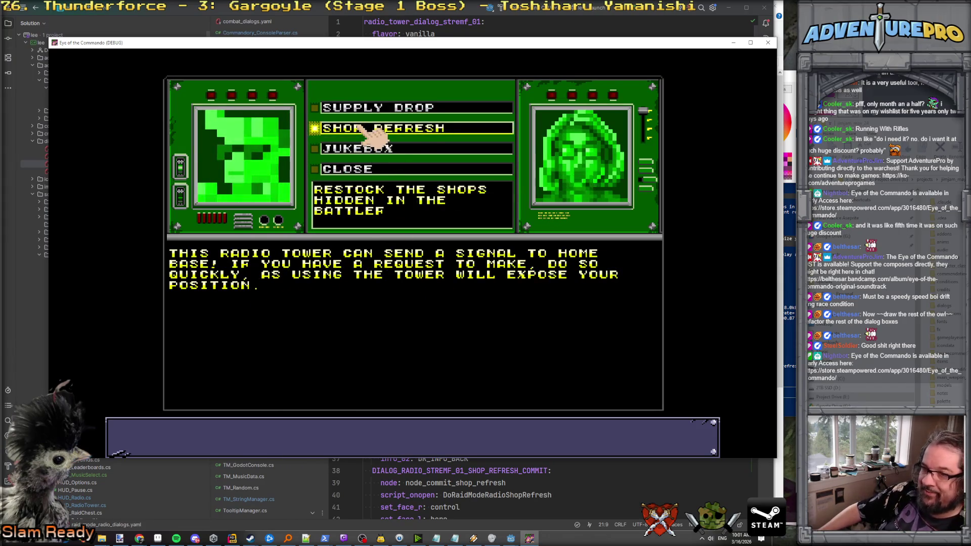
{"action": "left_click", "coordinate": [412, 129]}
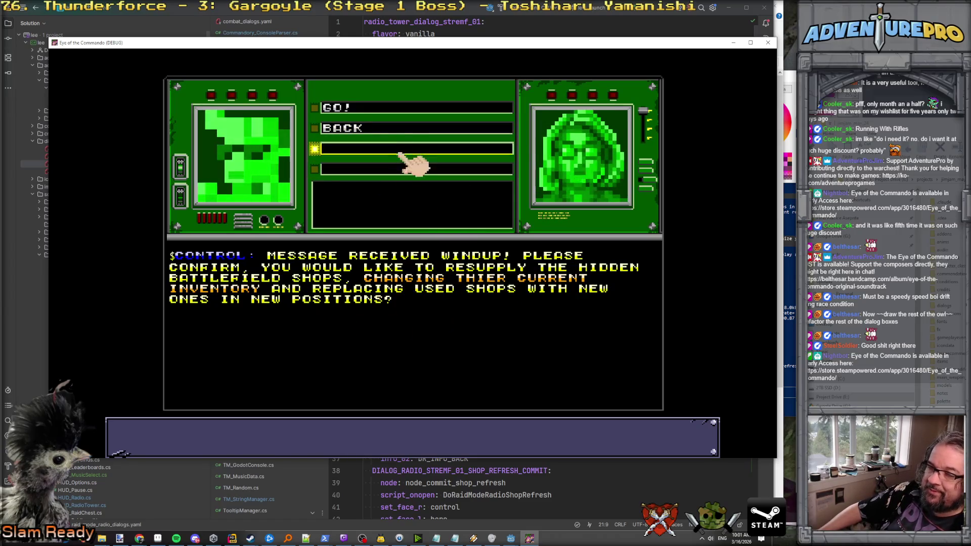
{"action": "left_click", "coordinate": [397, 130]}
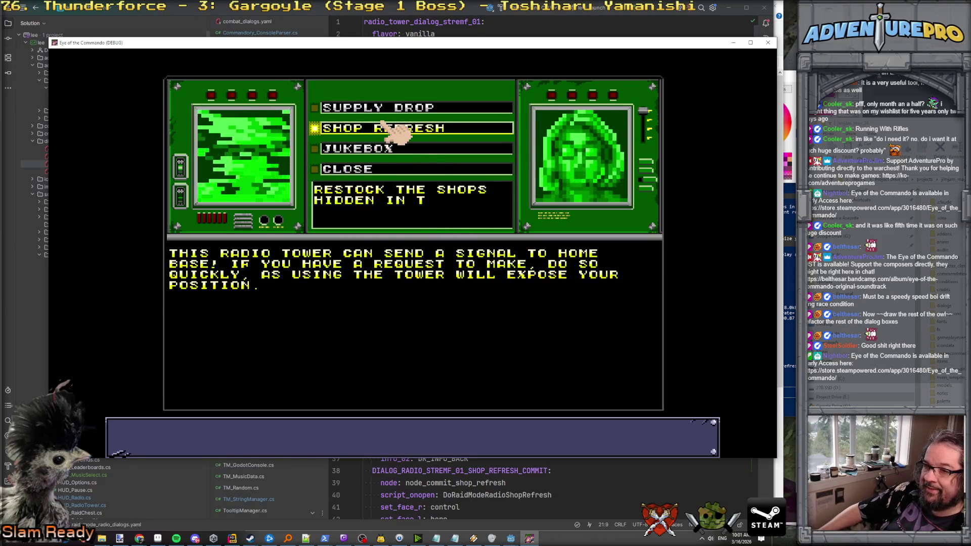
{"action": "left_click", "coordinate": [409, 150]}
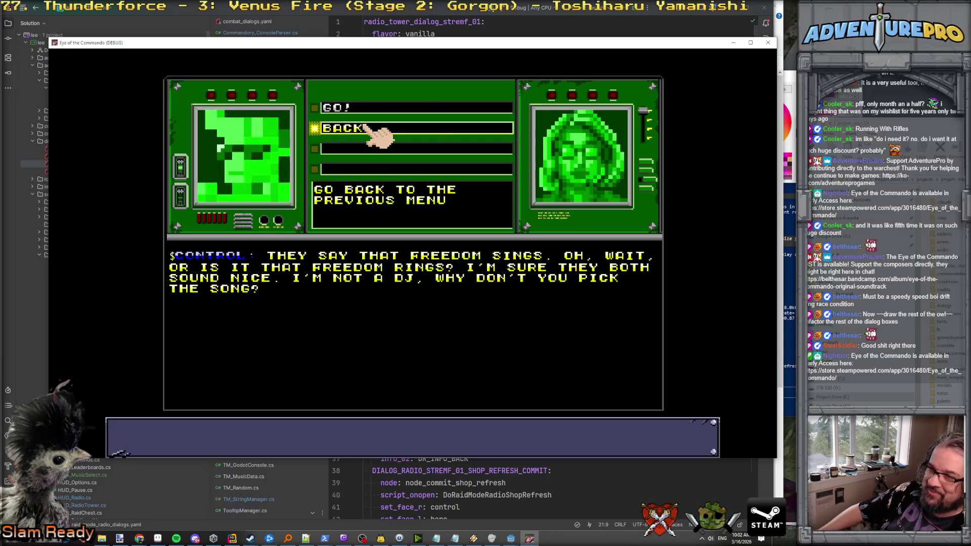
{"action": "left_click", "coordinate": [365, 128]}
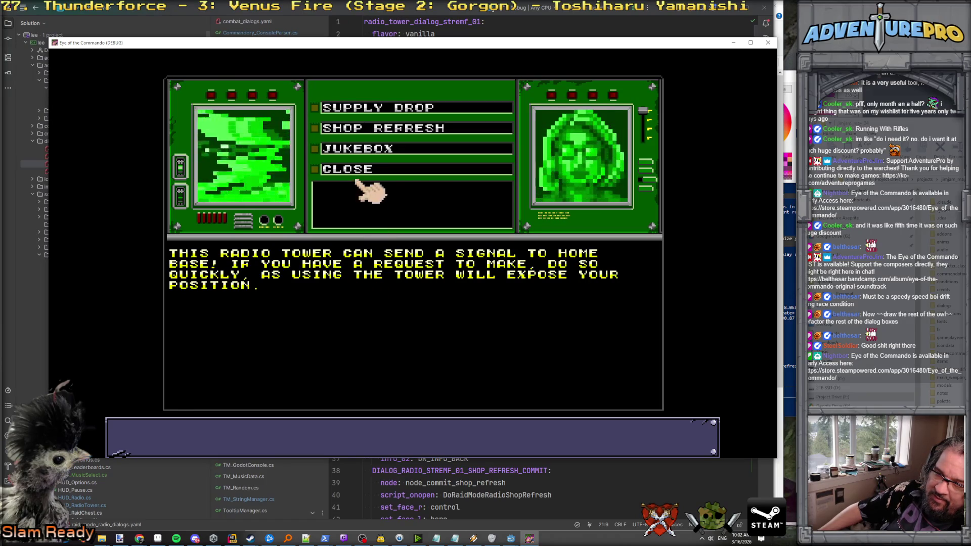
{"action": "left_click", "coordinate": [358, 169]}
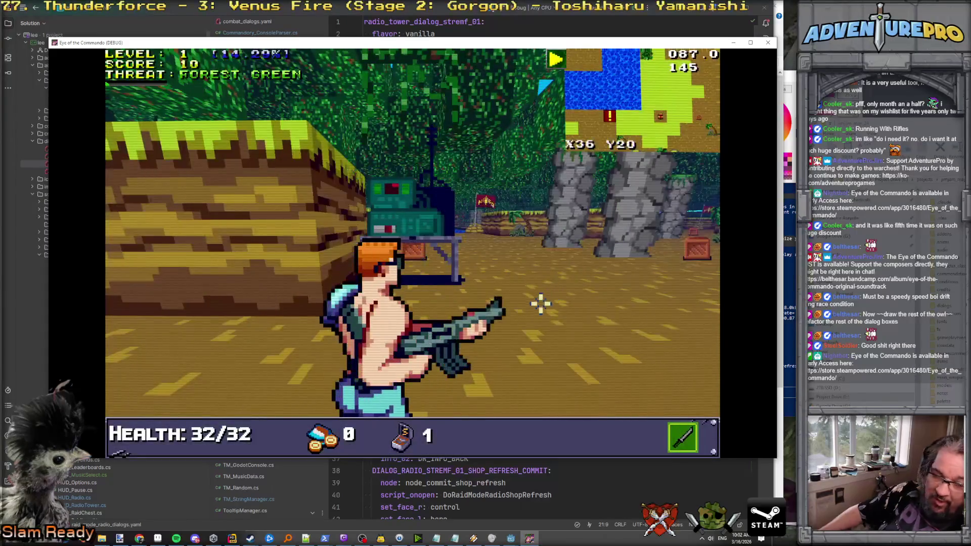
Close the running Eye of the Commando game window to get back to the code.
{"action": "scroll", "coordinate": [533, 219], "scroll_direction": "down", "scroll_amount": 1}
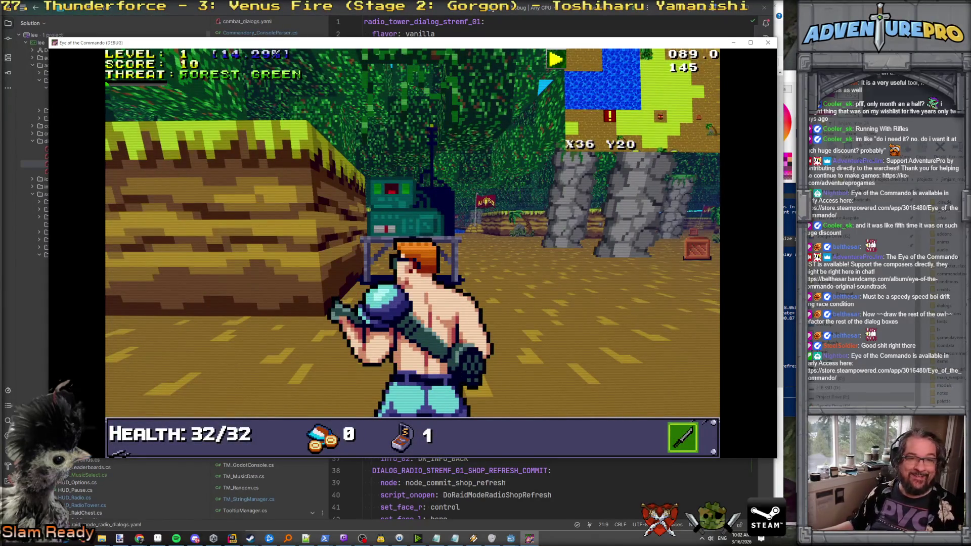
{"action": "scroll", "coordinate": [642, 206], "scroll_direction": "up", "scroll_amount": 1}
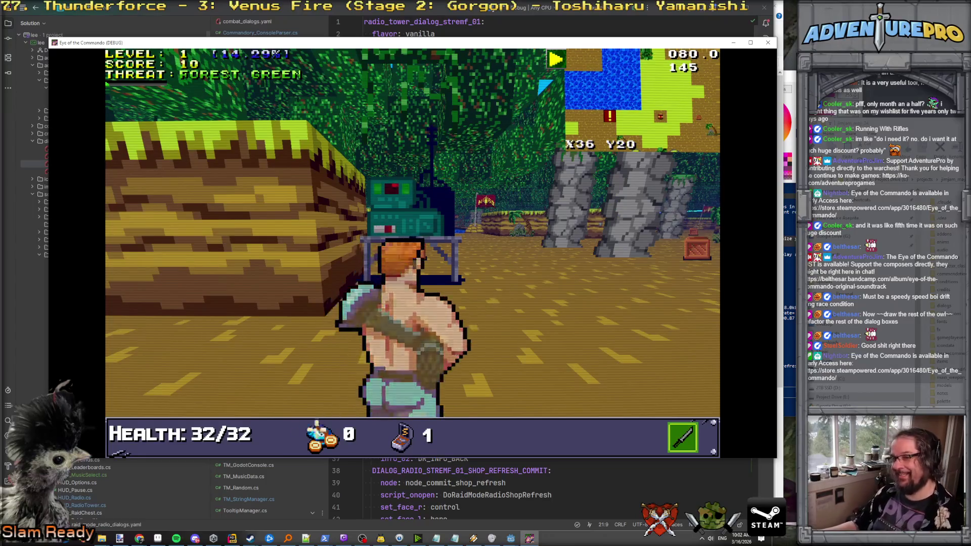
{"action": "key", "text": "alt+F4"}
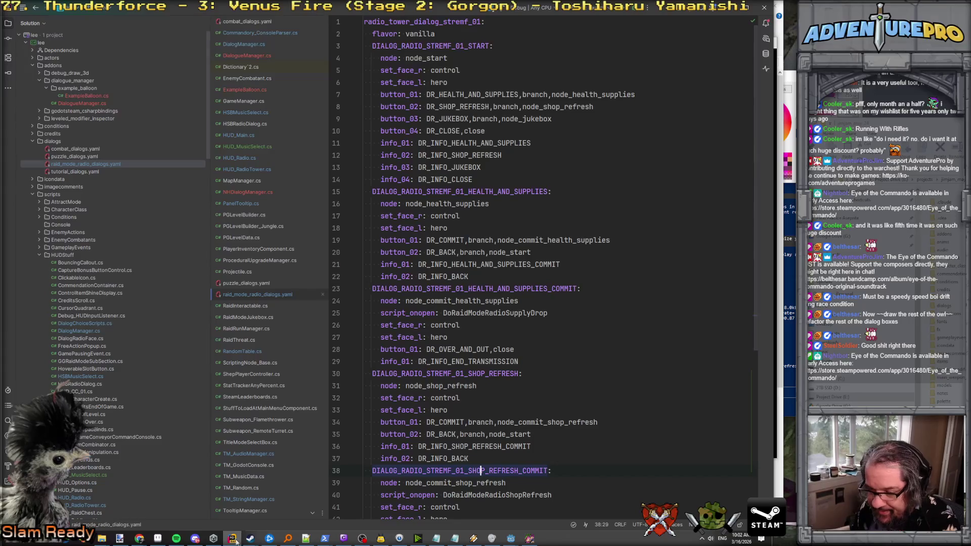
{"action": "mouse_move", "coordinate": [139, 538]}
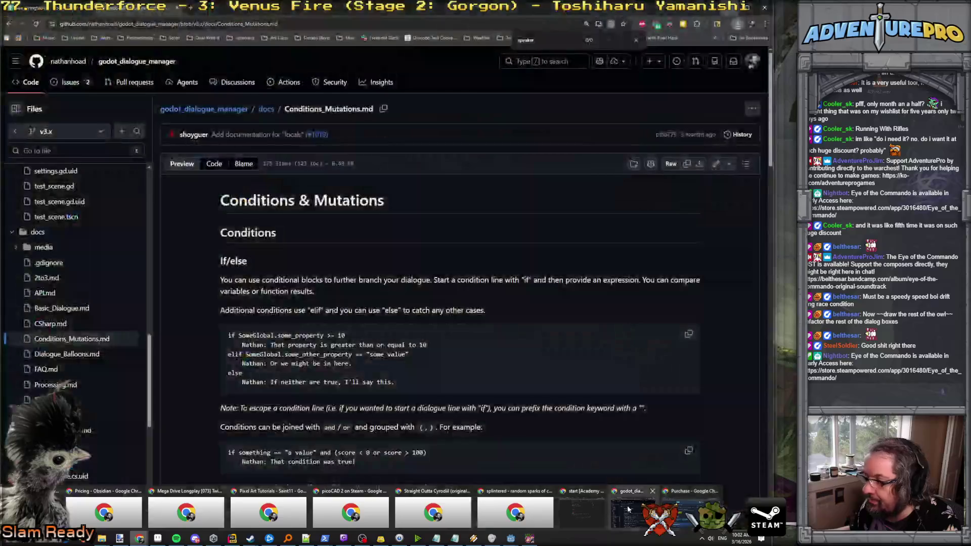
Open the dialogue manager's API.md page on GitHub.
{"action": "left_click", "coordinate": [632, 514]}
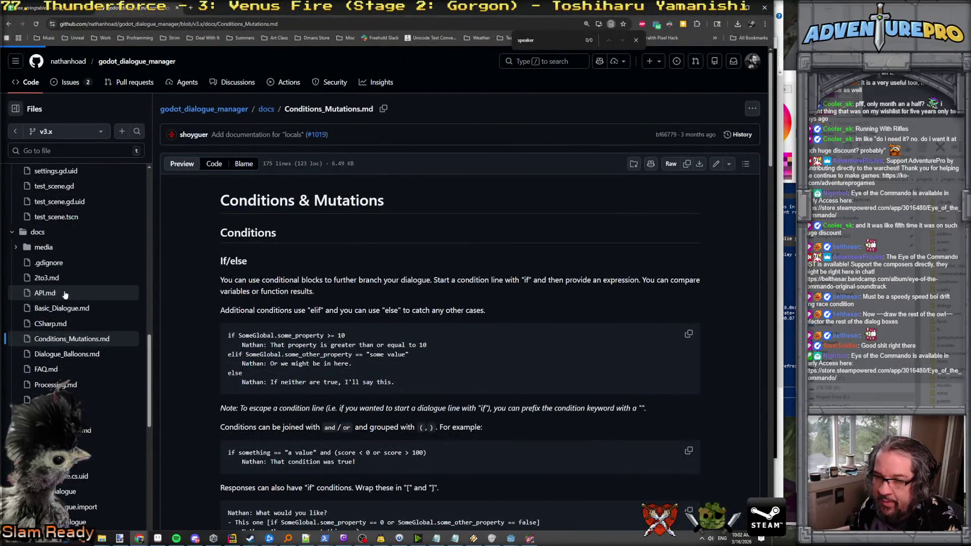
{"action": "left_click", "coordinate": [55, 293]}
{"action": "scroll", "coordinate": [362, 348], "scroll_direction": "down", "scroll_amount": 10}
{"action": "scroll", "coordinate": [362, 349], "scroll_direction": "down", "scroll_amount": 1}
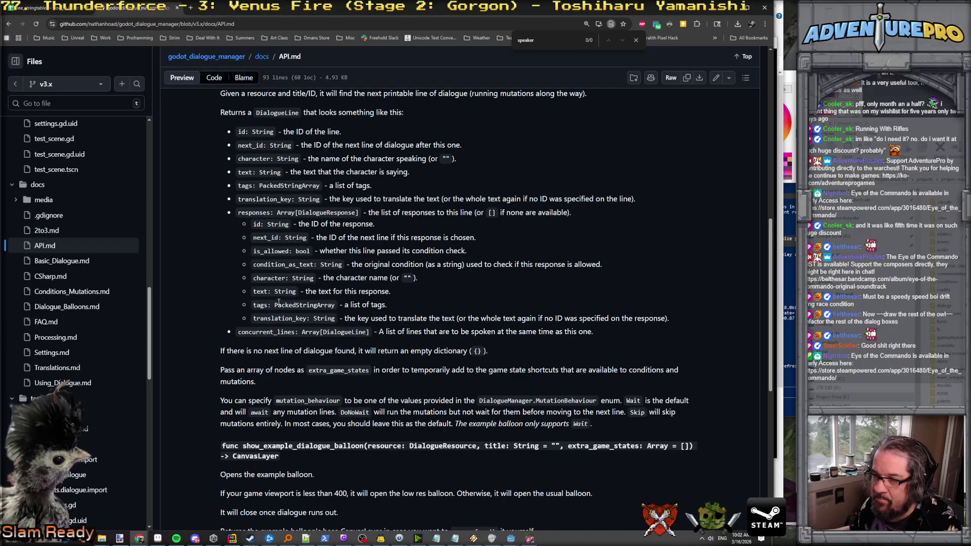
Highlight the DialogueLine responses and tags fields, then return to the YAML file in Rider.
{"action": "double_click", "coordinate": [248, 211]}
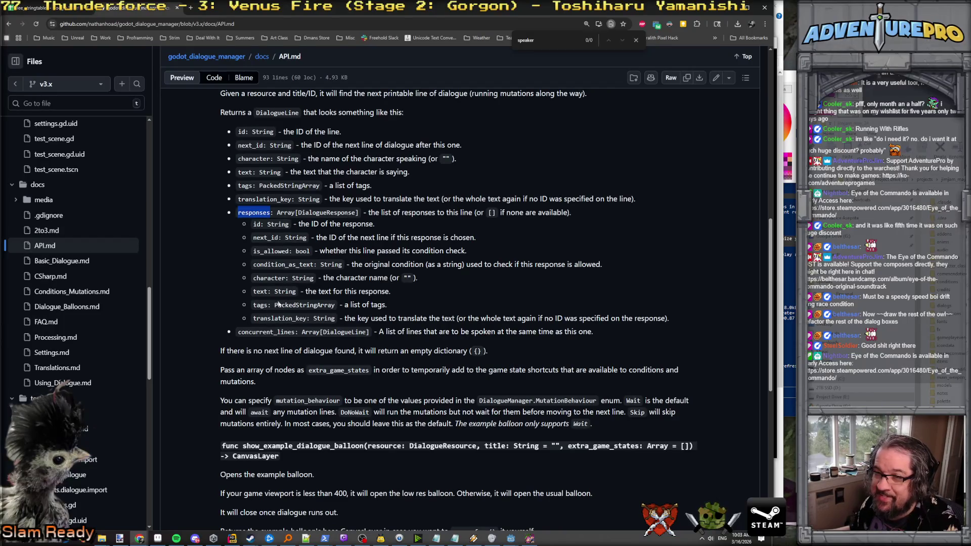
{"action": "double_click", "coordinate": [261, 304]}
{"action": "left_click", "coordinate": [263, 305]}
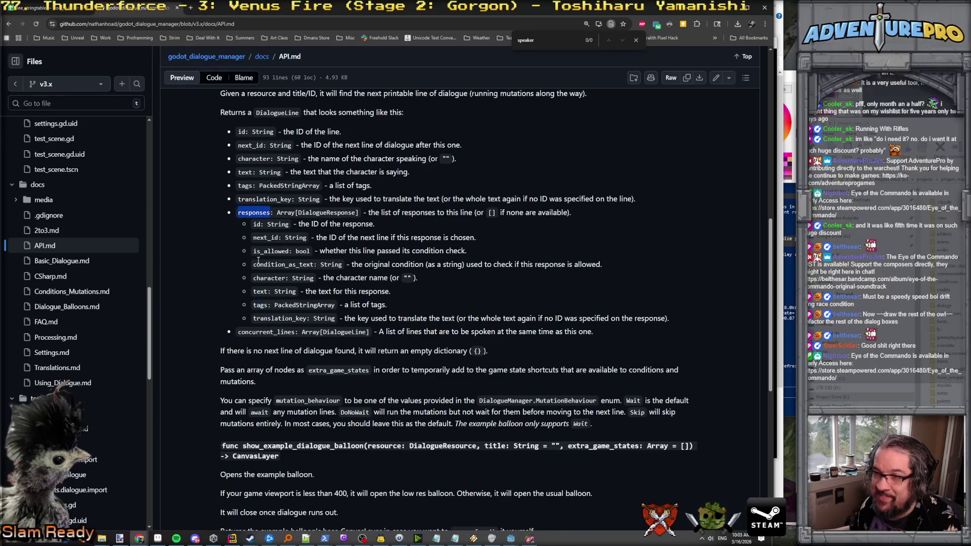
{"action": "double_click", "coordinate": [253, 214]}
{"action": "double_click", "coordinate": [262, 305]}
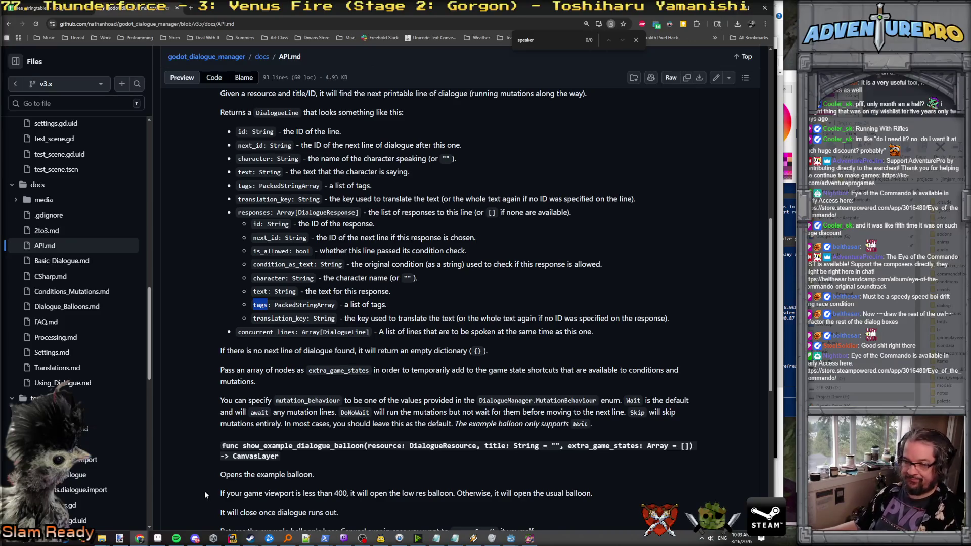
{"action": "mouse_move", "coordinate": [176, 538]}
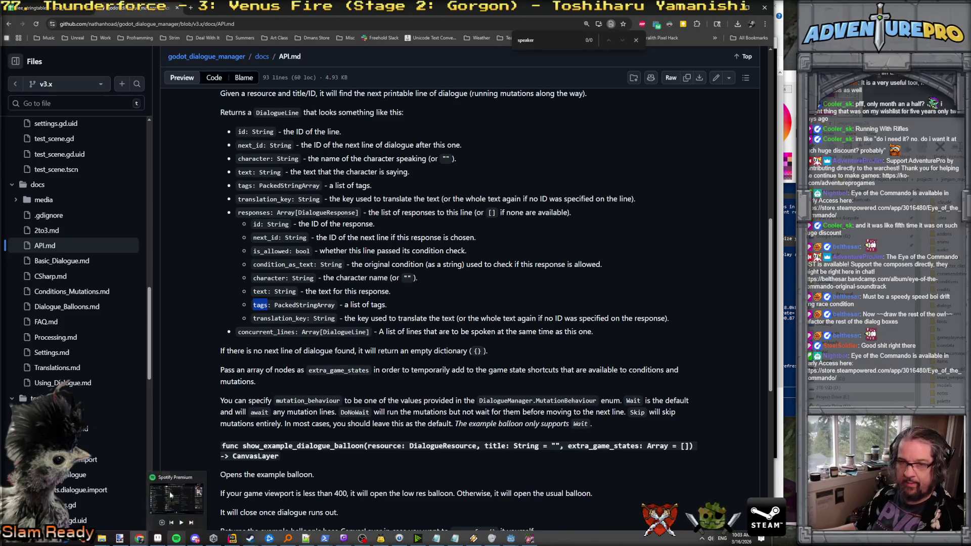
{"action": "left_click", "coordinate": [232, 538]}
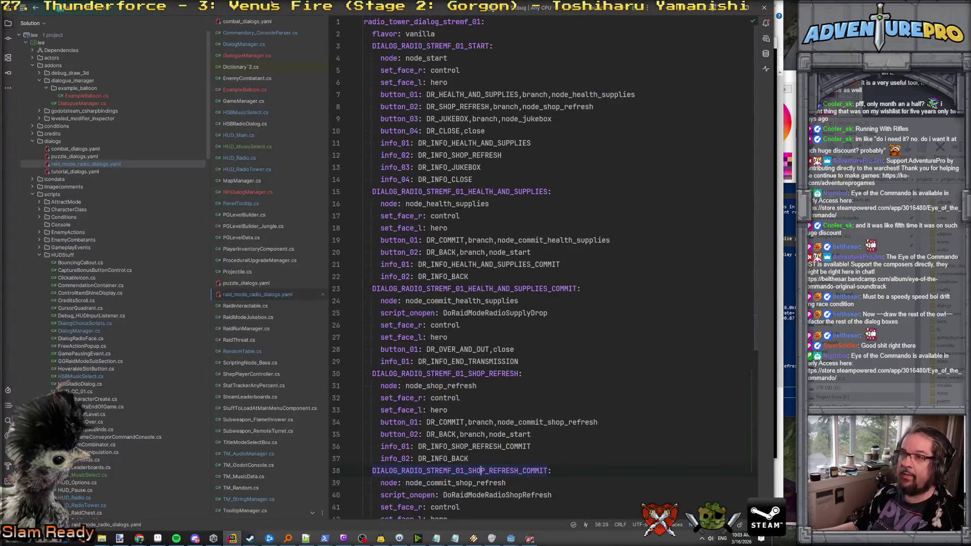
Bring the Godot editor with jibba.dialogue up beside the YAML dialog file.
{"action": "key", "text": "alt+Tab"}
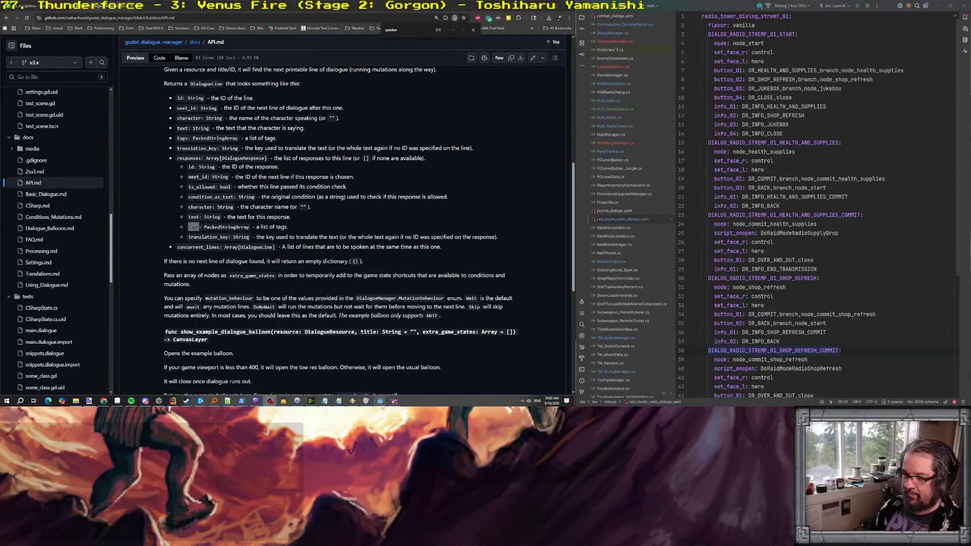
{"action": "mouse_move", "coordinate": [379, 407]}
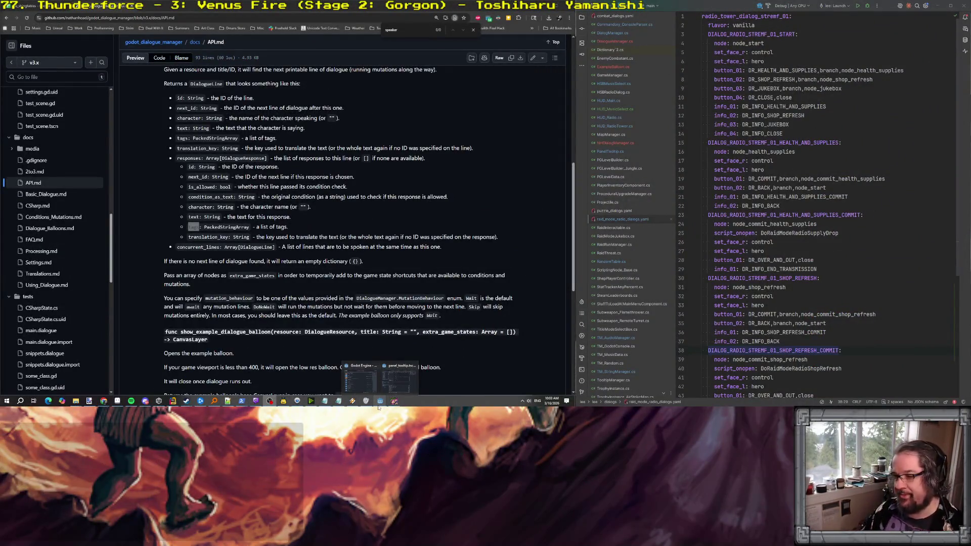
{"action": "left_click", "coordinate": [385, 389]}
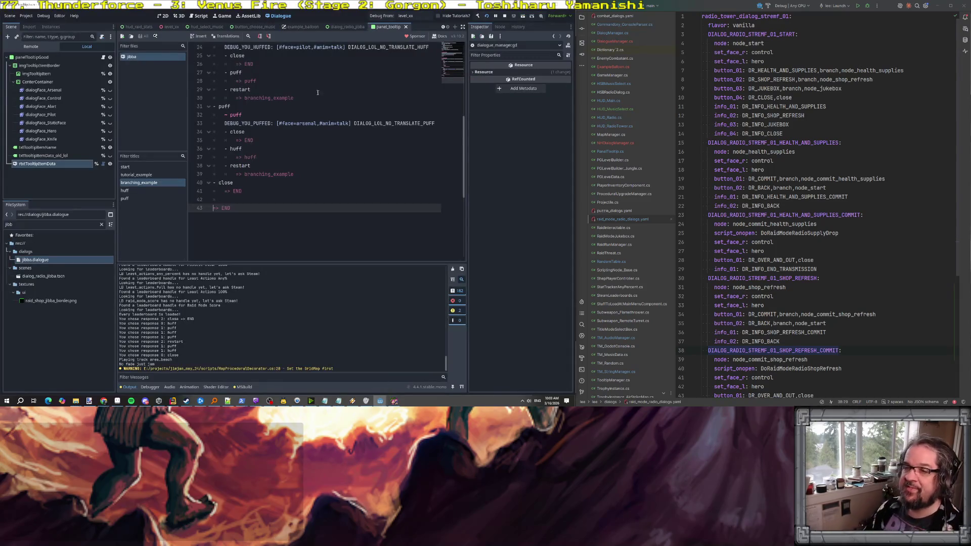
Join the branching_example, puff and END jumps onto their restart, puff and close response lines.
{"action": "scroll", "coordinate": [324, 175], "scroll_direction": "down", "scroll_amount": 3}
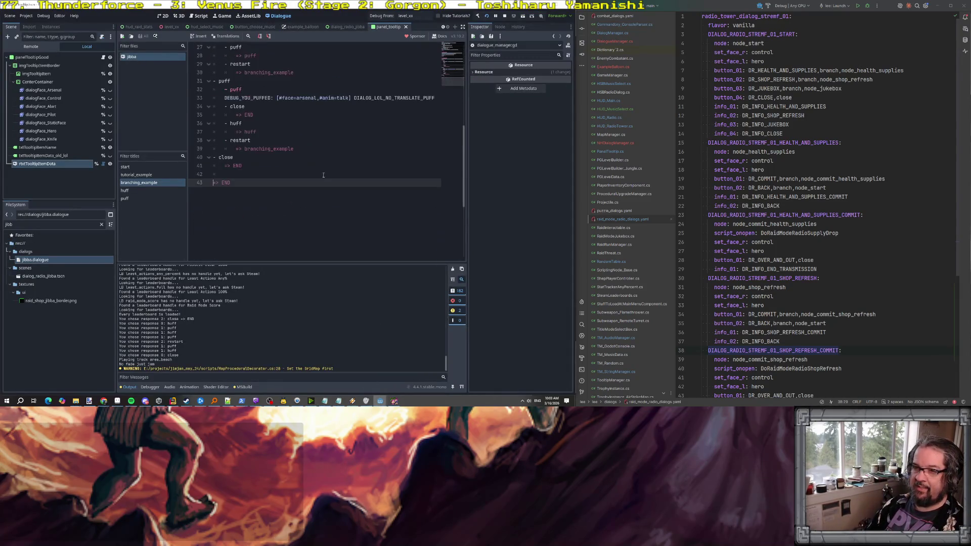
{"action": "scroll", "coordinate": [326, 170], "scroll_direction": "up", "scroll_amount": 3}
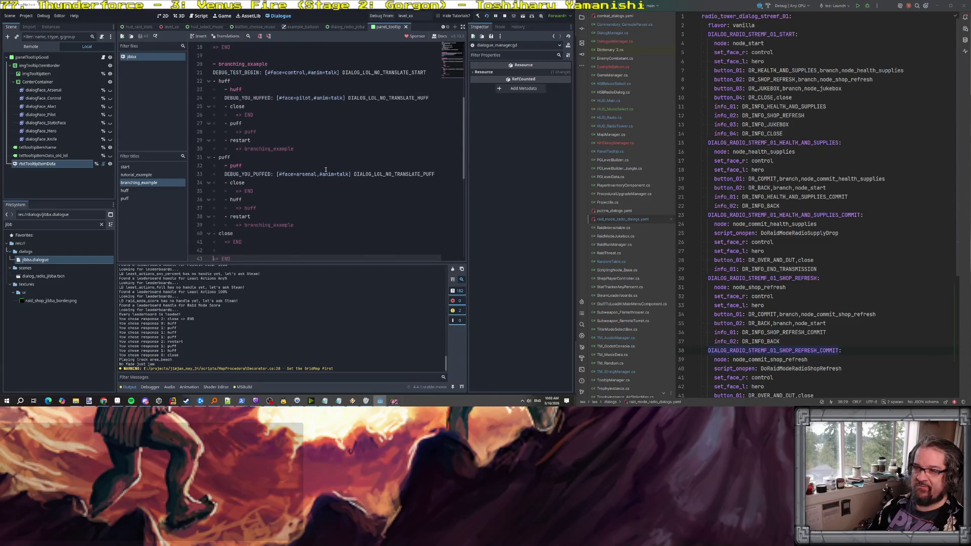
{"action": "left_click", "coordinate": [236, 149]}
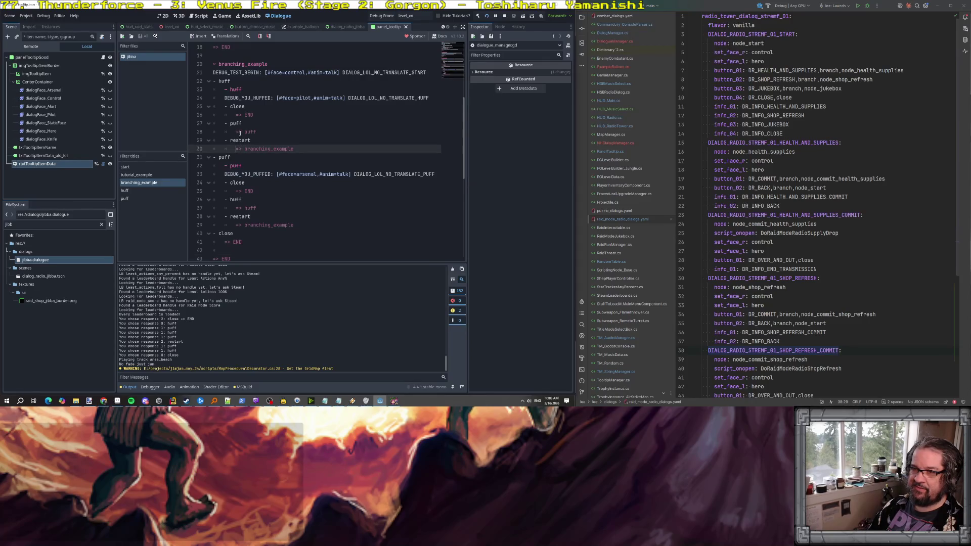
{"action": "scroll", "coordinate": [240, 133], "scroll_direction": "up", "scroll_amount": 6}
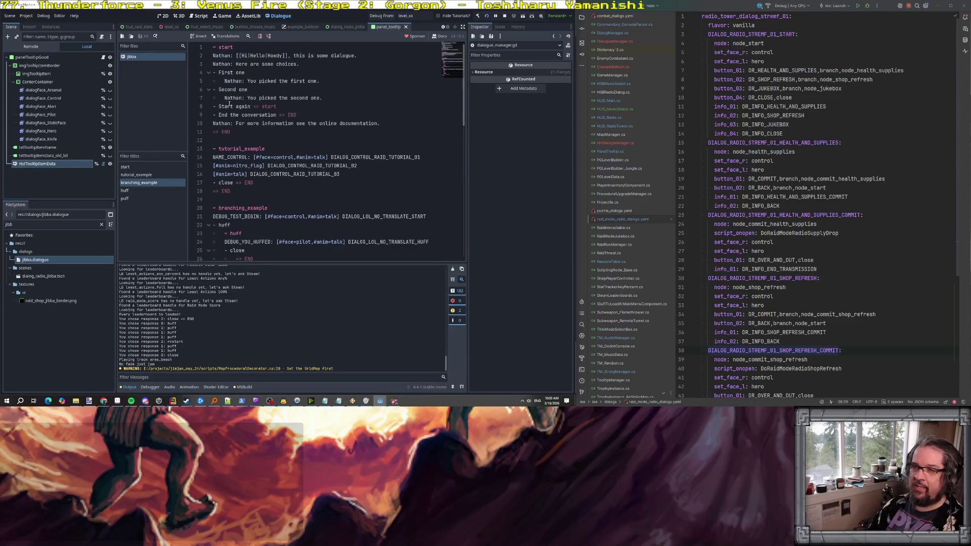
{"action": "left_click", "coordinate": [260, 106]}
{"action": "scroll", "coordinate": [262, 131], "scroll_direction": "down", "scroll_amount": 5}
{"action": "left_click", "coordinate": [265, 157]}
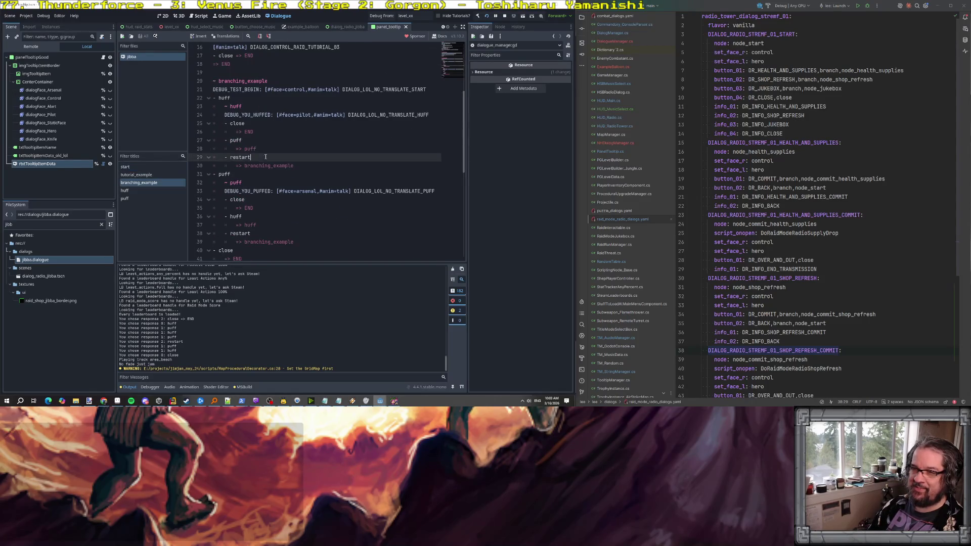
{"action": "key", "text": "Delete"}
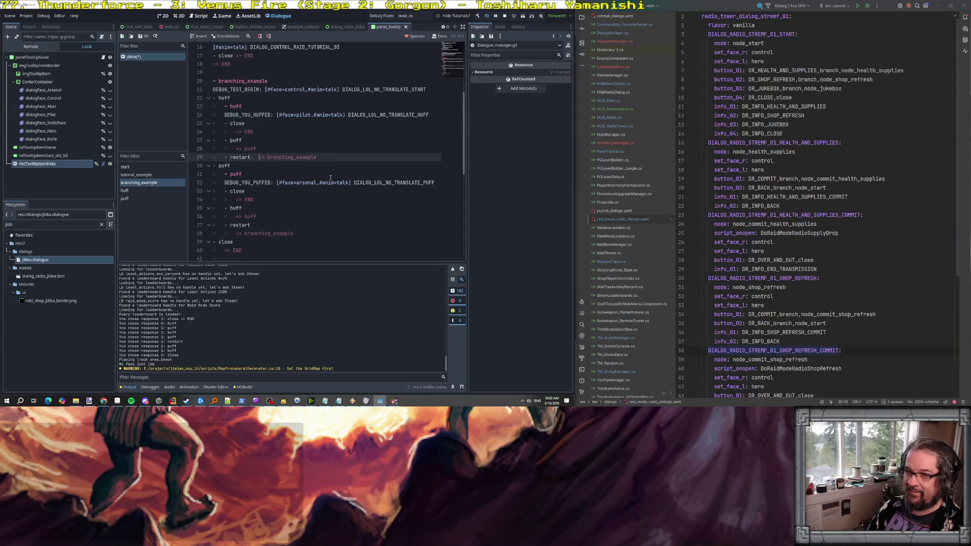
{"action": "key", "text": "Up"}
{"action": "key", "text": "Up"}
{"action": "key", "text": "Delete"}
{"action": "key", "text": "Up"}
{"action": "key", "text": "Up"}
{"action": "key", "text": "Delete"}
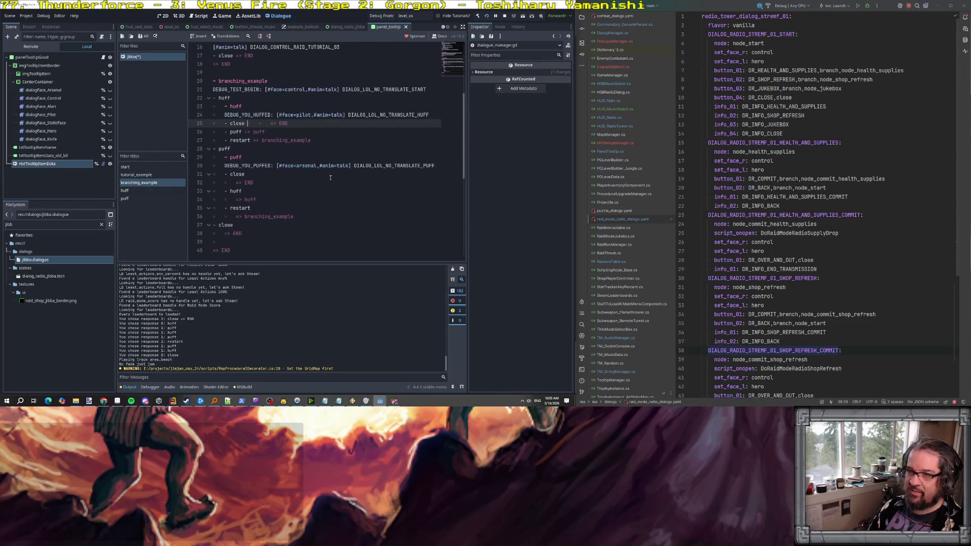
Inline the END, huff and branching_example jumps on the puff branch's responses, then save.
{"action": "scroll", "coordinate": [330, 177], "scroll_direction": "up", "scroll_amount": 5}
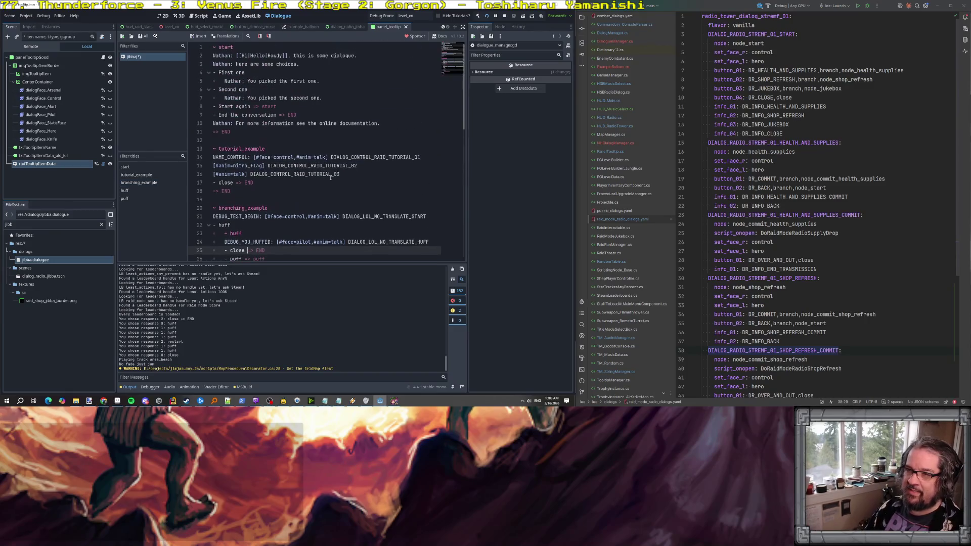
{"action": "left_click", "coordinate": [263, 106]}
{"action": "scroll", "coordinate": [268, 111], "scroll_direction": "down", "scroll_amount": 2}
{"action": "scroll", "coordinate": [278, 117], "scroll_direction": "up", "scroll_amount": 2}
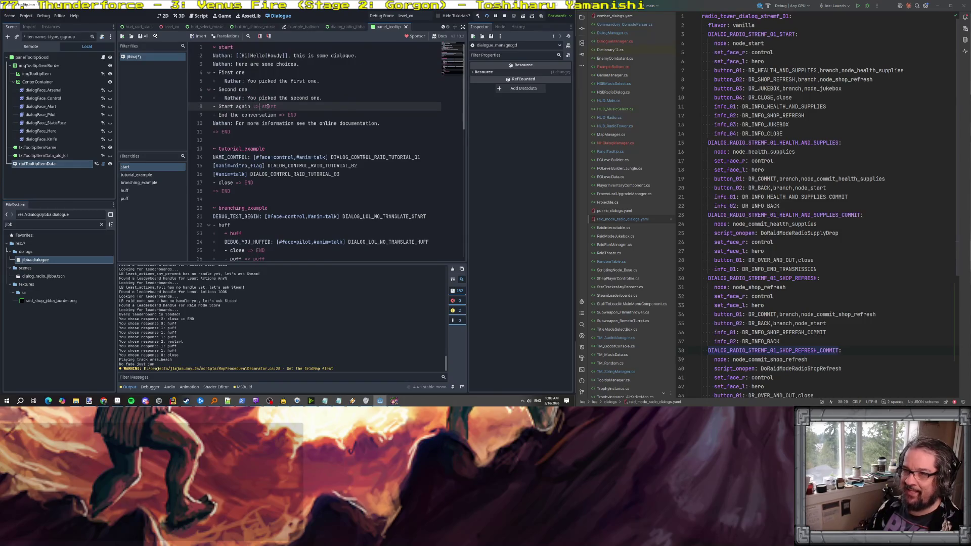
{"action": "left_click", "coordinate": [287, 115]}
{"action": "scroll", "coordinate": [275, 160], "scroll_direction": "down", "scroll_amount": 4}
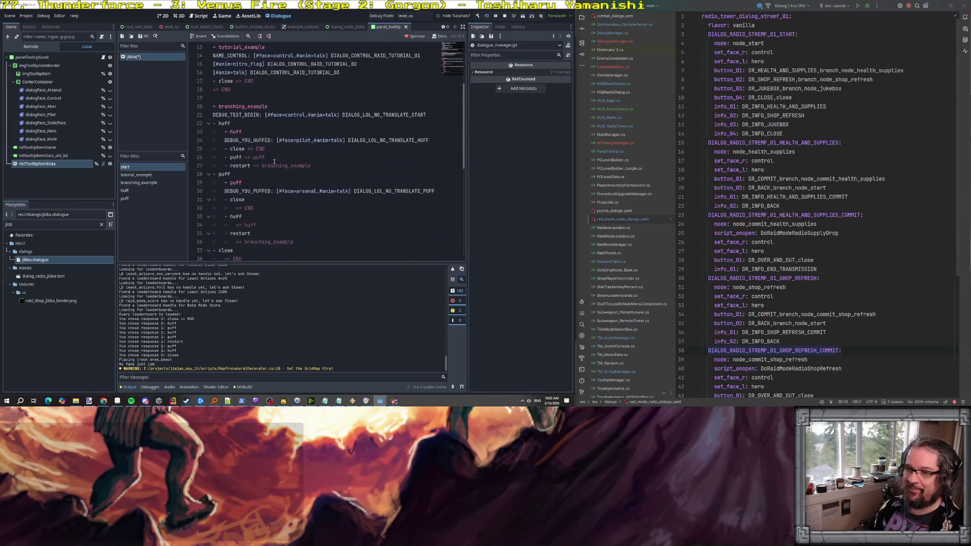
{"action": "scroll", "coordinate": [252, 158], "scroll_direction": "down", "scroll_amount": 2}
{"action": "left_click", "coordinate": [253, 149]}
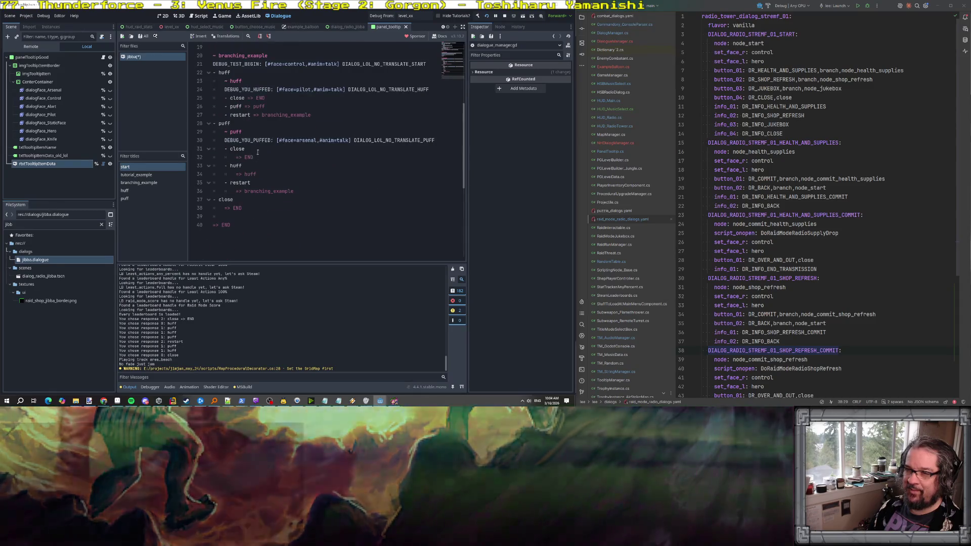
{"action": "key", "text": "Delete"}
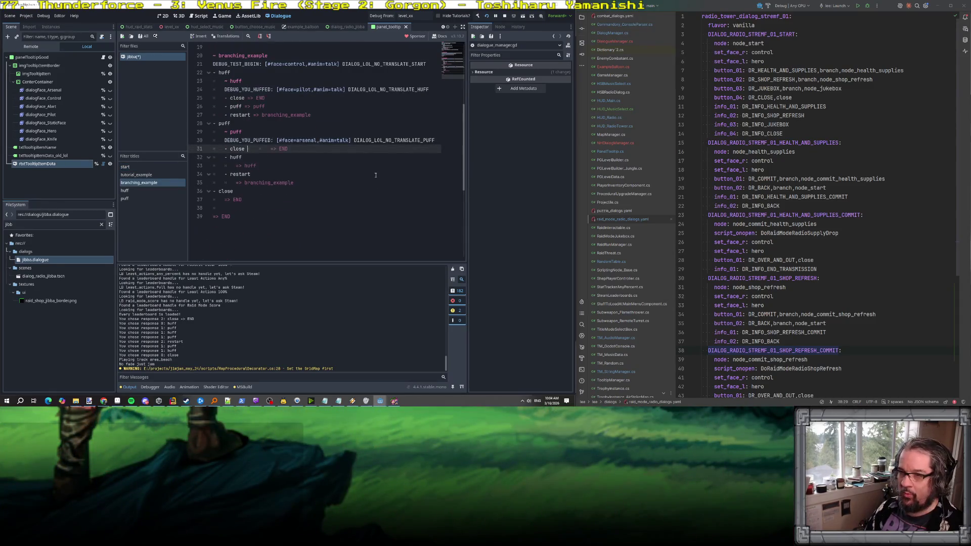
{"action": "key", "text": "Down"}
{"action": "key", "text": "Delete"}
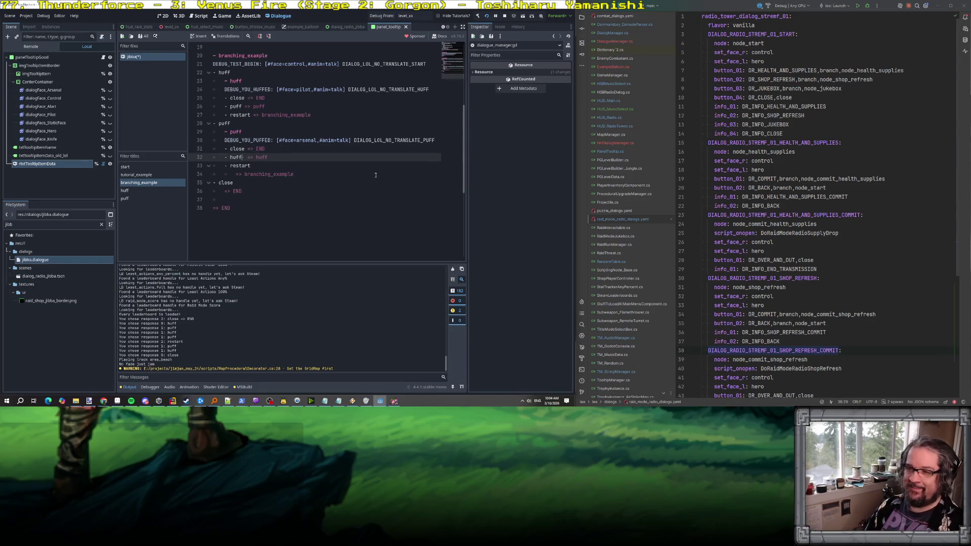
{"action": "key", "text": "Down"}
{"action": "key", "text": "Delete"}
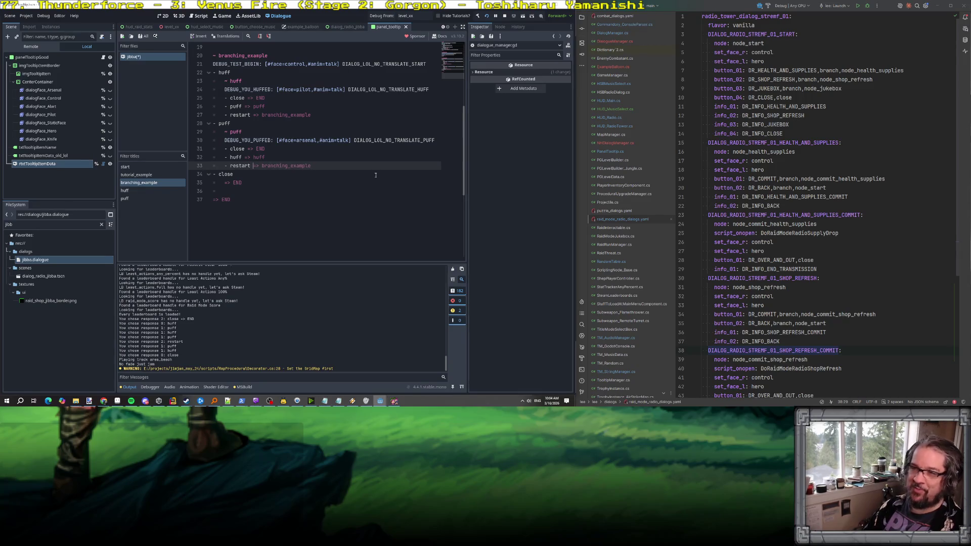
{"action": "scroll", "coordinate": [375, 175], "scroll_direction": "up", "scroll_amount": 2}
{"action": "key", "text": "ctrl+s"}
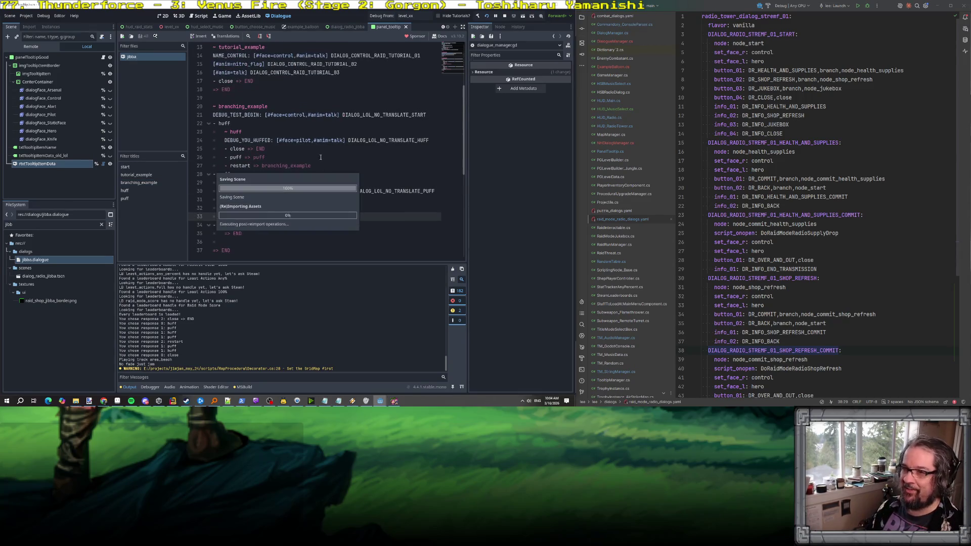
Join '=> END' onto the '- close' line, remove the extra space, and save.
{"action": "scroll", "coordinate": [321, 158], "scroll_direction": "up", "scroll_amount": 2}
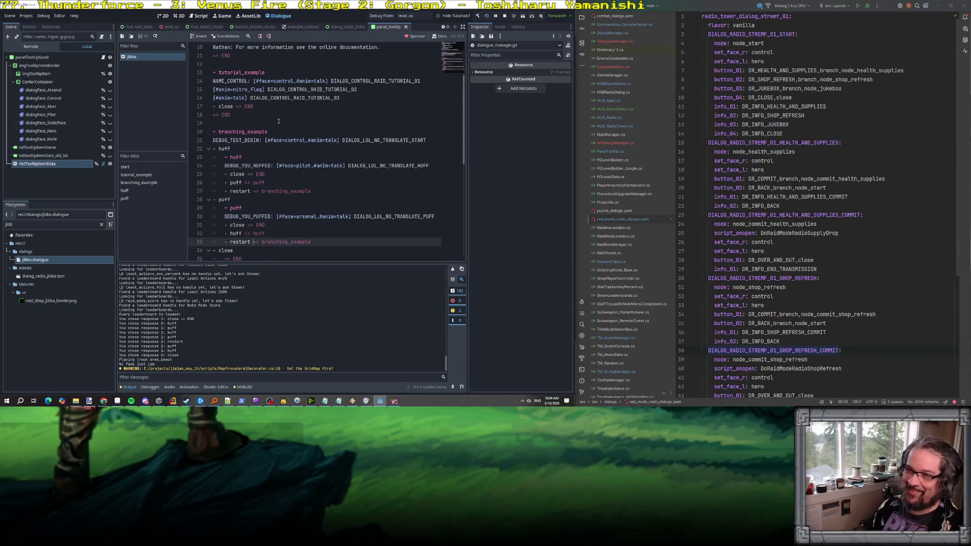
{"action": "scroll", "coordinate": [286, 123], "scroll_direction": "down", "scroll_amount": 2}
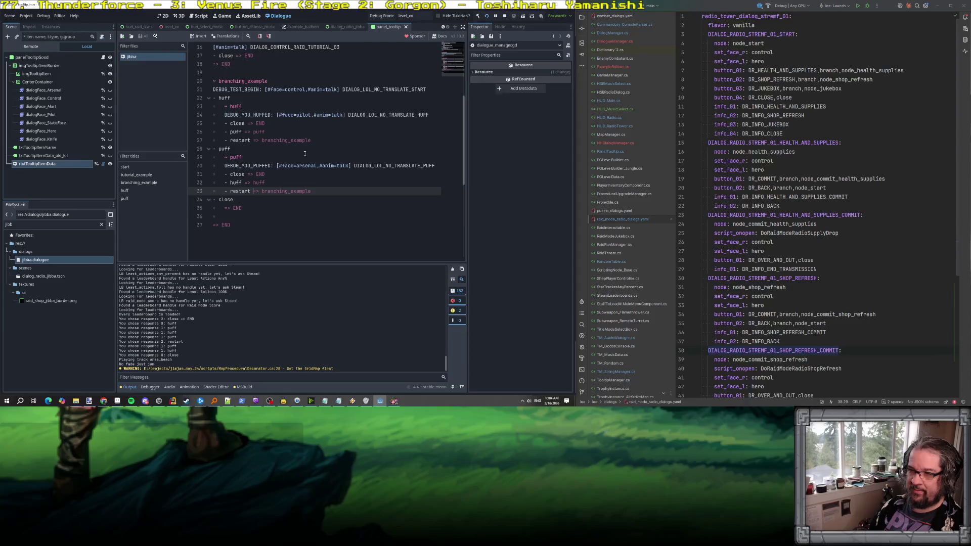
{"action": "left_click", "coordinate": [251, 209]}
{"action": "key", "text": "Up"}
{"action": "key", "text": "End"}
{"action": "key", "text": "Delete"}
{"action": "key", "text": "Right"}
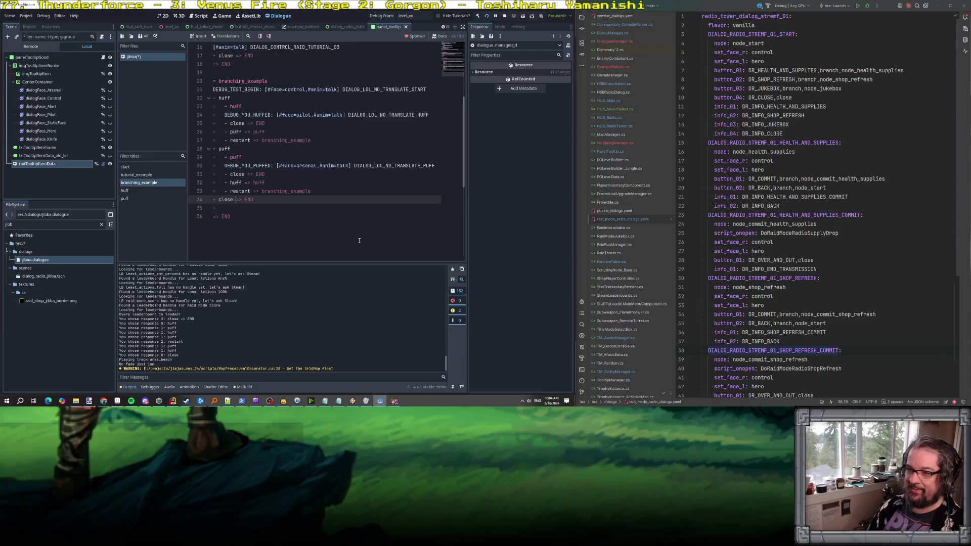
{"action": "key", "text": "BackSpace"}
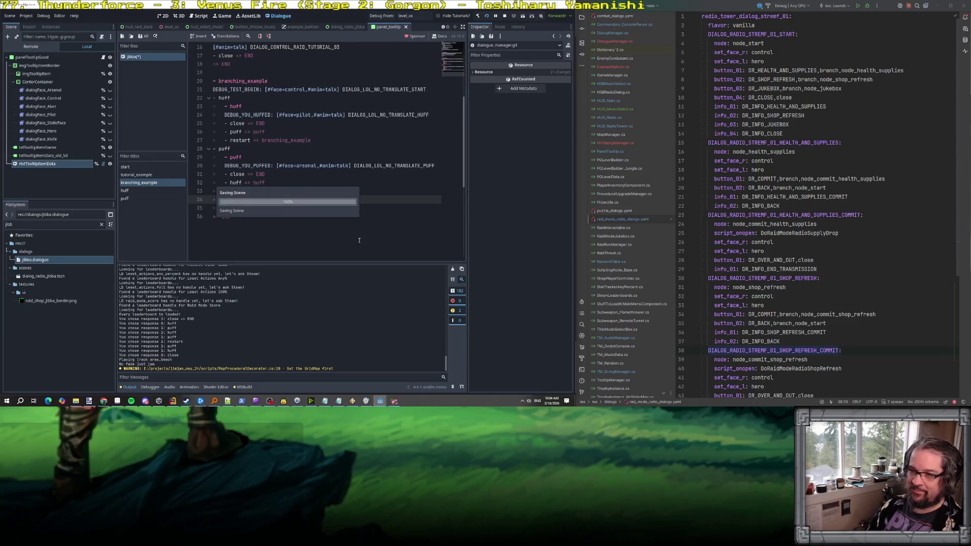
{"action": "key", "text": "ctrl+s"}
{"action": "key", "text": "Home"}
Copy the '~ branching_example' title line and jump to the end of the file.
{"action": "key", "text": "Down"}
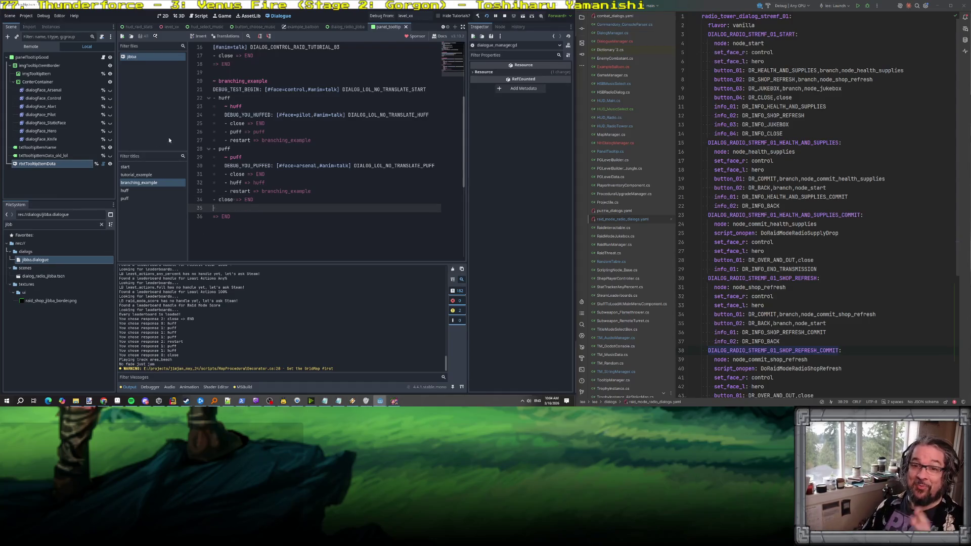
{"action": "left_click", "coordinate": [235, 200]}
{"action": "key", "text": "Down"}
{"action": "key", "text": "Down"}
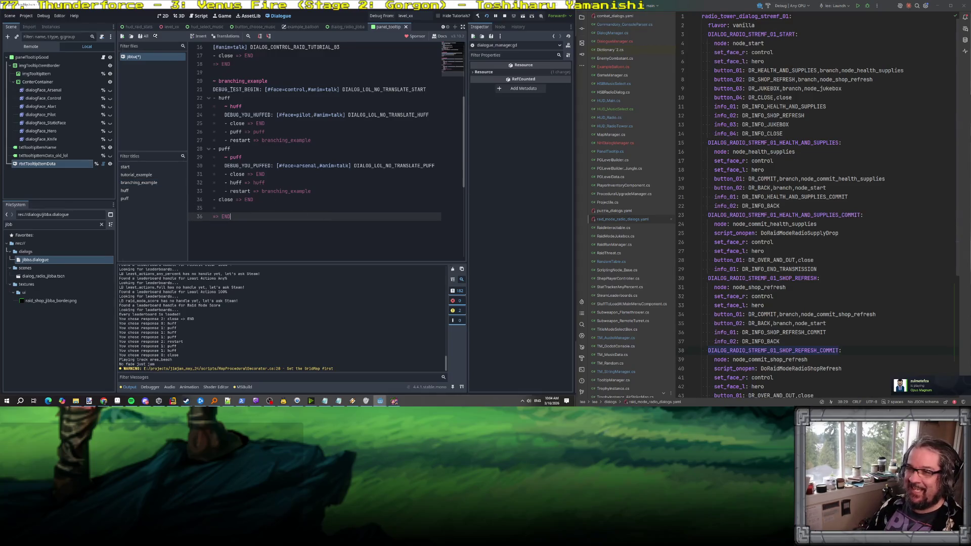
{"action": "left_click_drag", "start_coordinate": [278, 82], "coordinate": [168, 78]}
{"action": "key", "text": "ctrl+c"}
{"action": "key", "text": "ctrl+End"}
Paste the copied title at the file end and rename it '~ radio_stremf'.
{"action": "key", "text": "Return"}
{"action": "key", "text": "Return"}
{"action": "key", "text": "ctrl+v"}
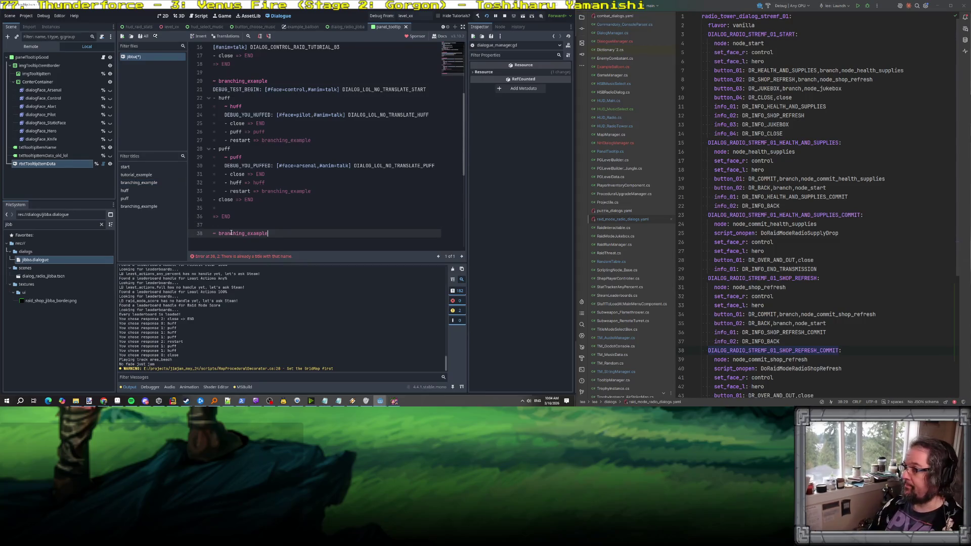
{"action": "double_click", "coordinate": [232, 233]}
{"action": "type", "text": "strom"}
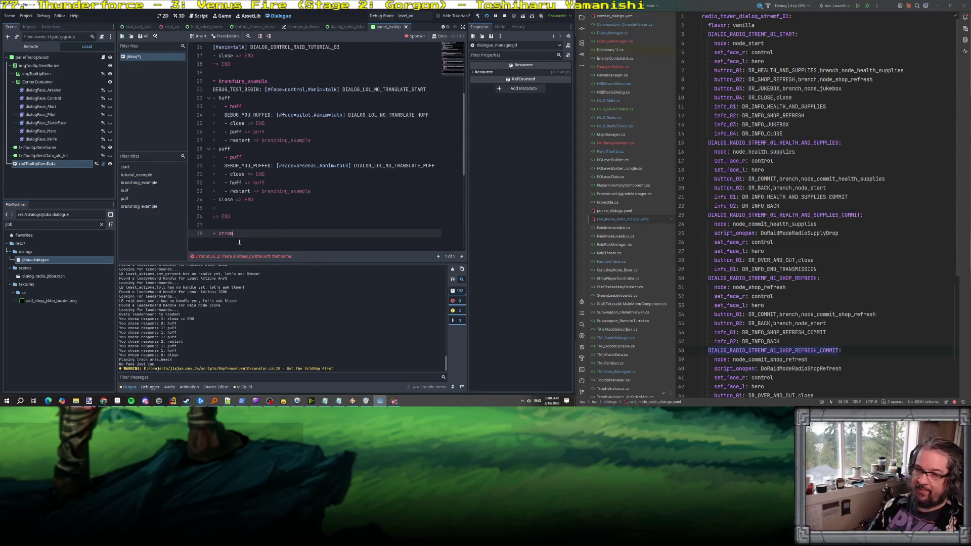
{"action": "key", "text": "BackSpace"}
{"action": "key", "text": "BackSpace"}
{"action": "key", "text": "BackSpace"}
{"action": "type", "text": "raido"}
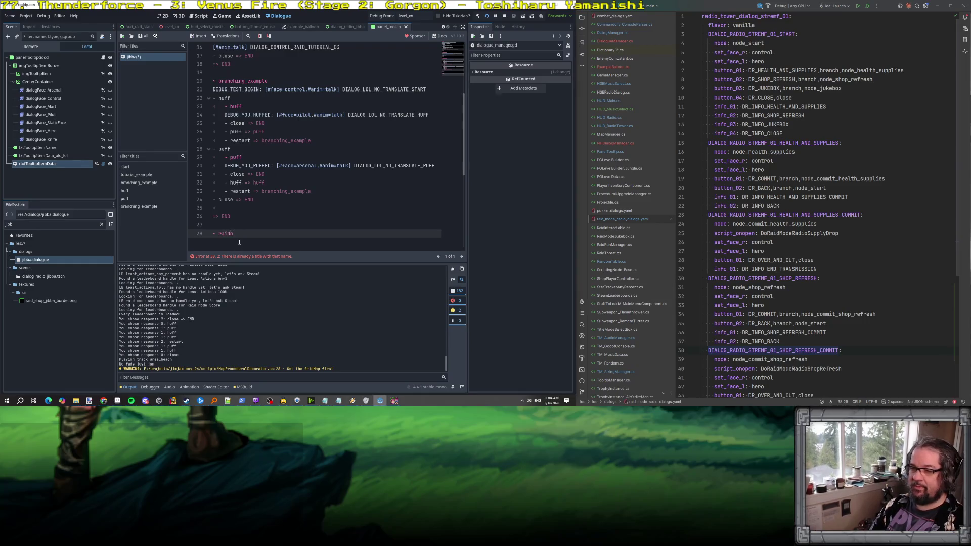
{"action": "key", "text": "BackSpace"}
{"action": "key", "text": "BackSpace"}
{"action": "key", "text": "BackSpace"}
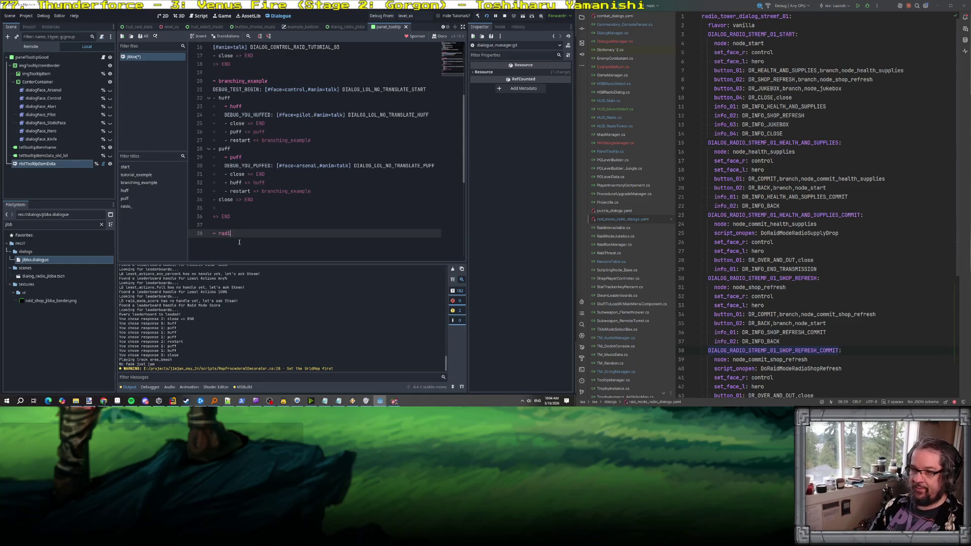
{"action": "type", "text": "adio_stremf"}
{"action": "key", "text": "Return"}
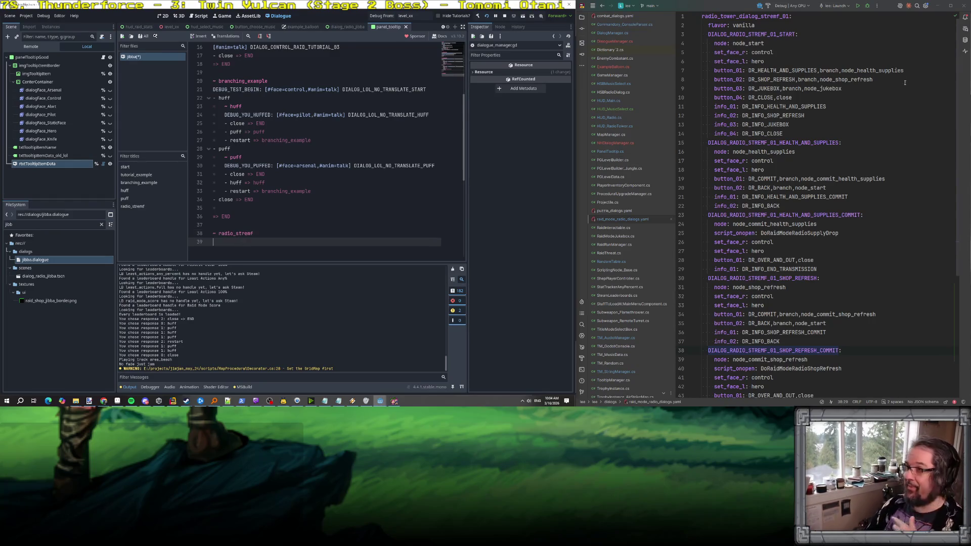
Add the DIALOG_RADIO_STREMF_01_START key from the YAML, prefixed with [#face_l=hero,#face_r=control].
{"action": "double_click", "coordinate": [738, 34]}
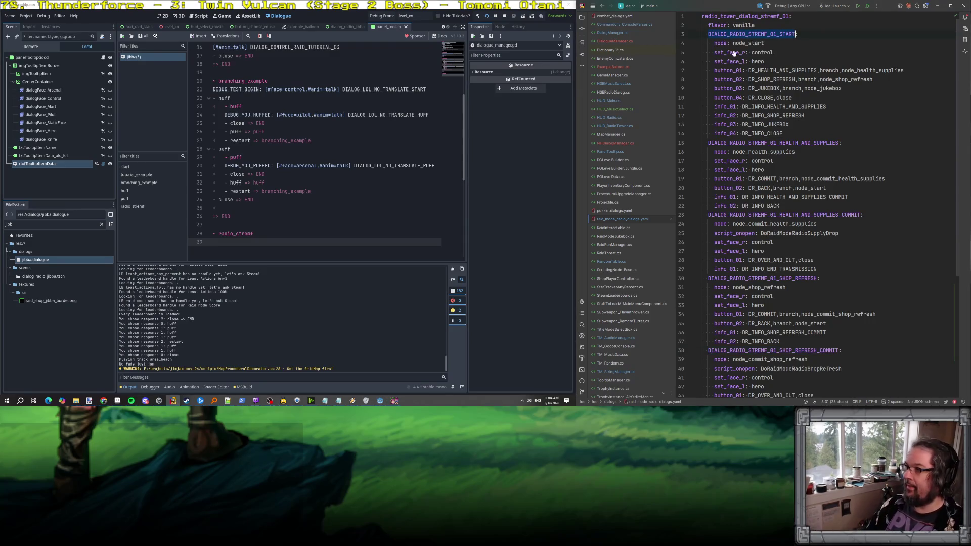
{"action": "left_click", "coordinate": [249, 241]}
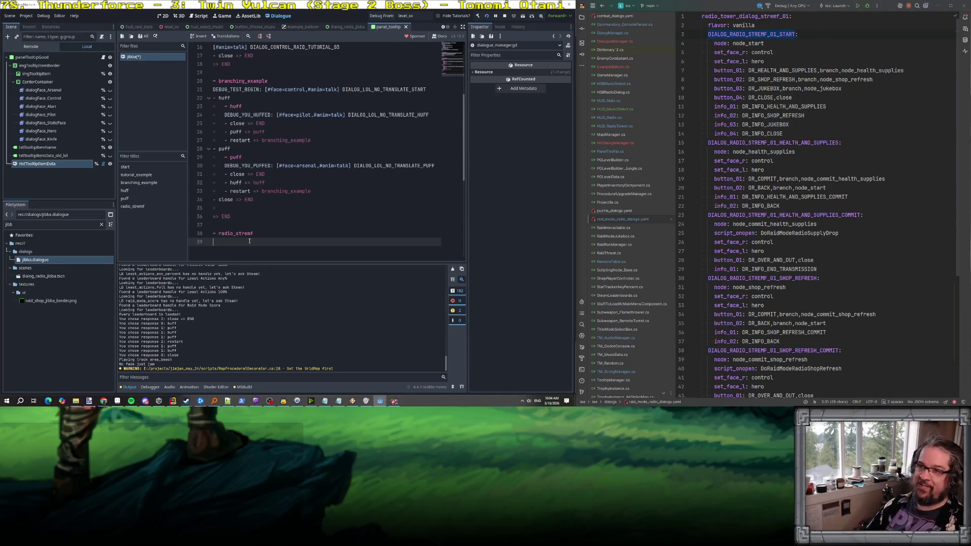
{"action": "key", "text": "ctrl+v"}
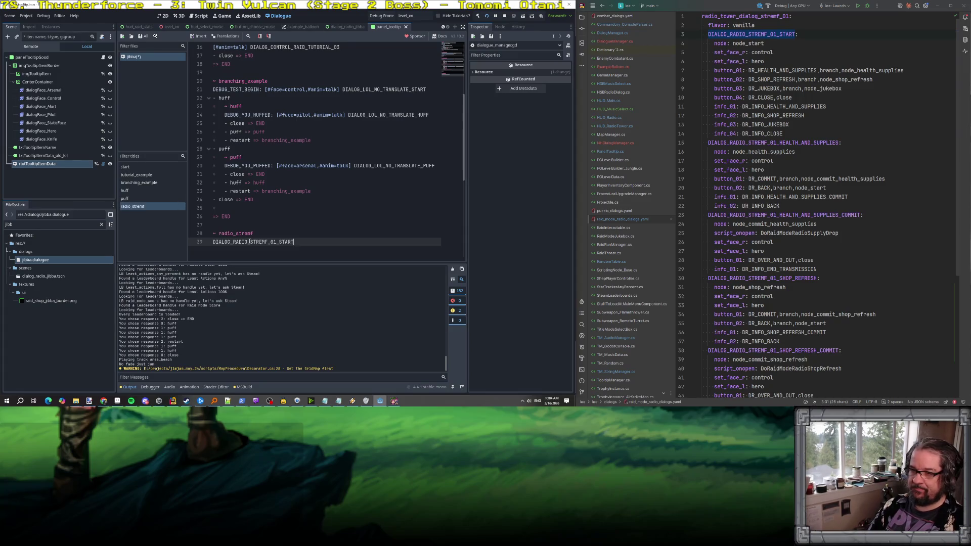
{"action": "type", "text": ":"}
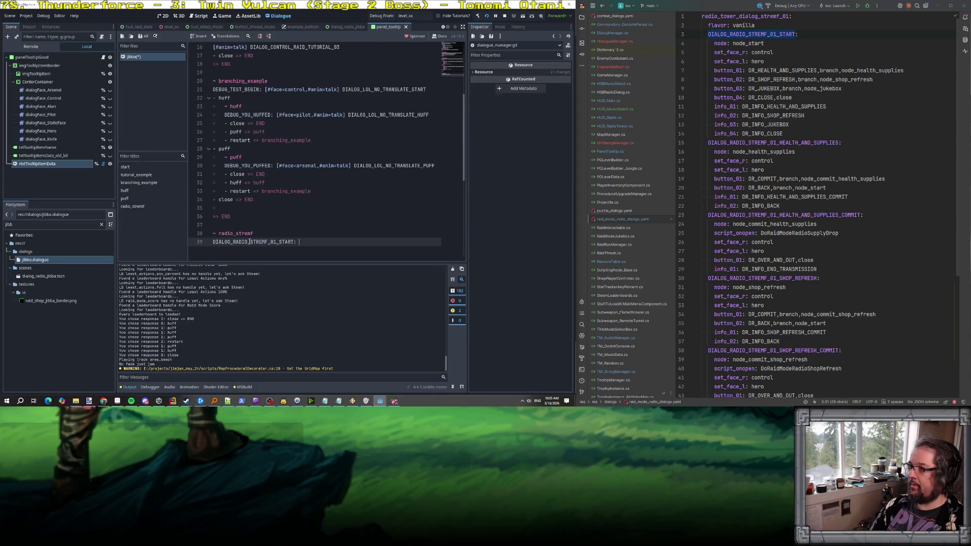
{"action": "key", "text": "BackSpace"}
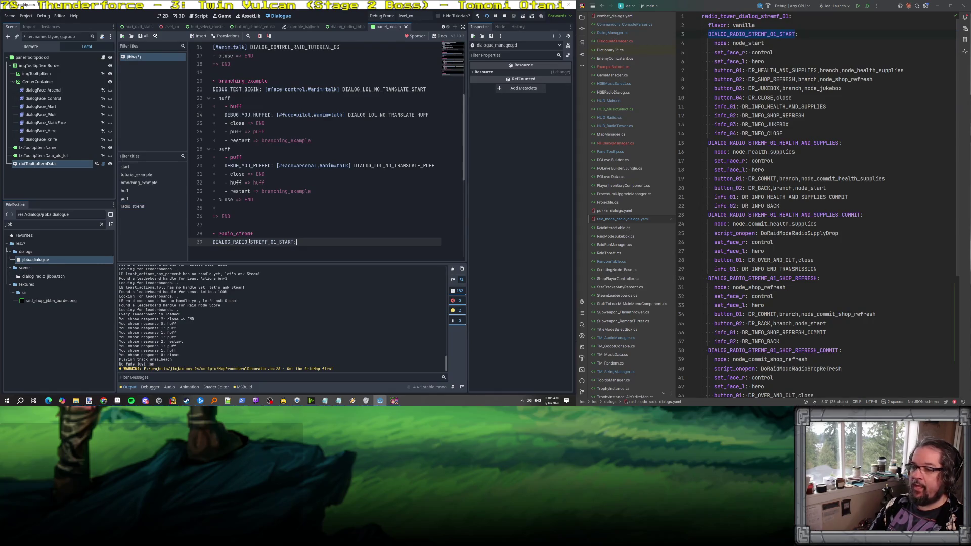
{"action": "key", "text": "BackSpace"}
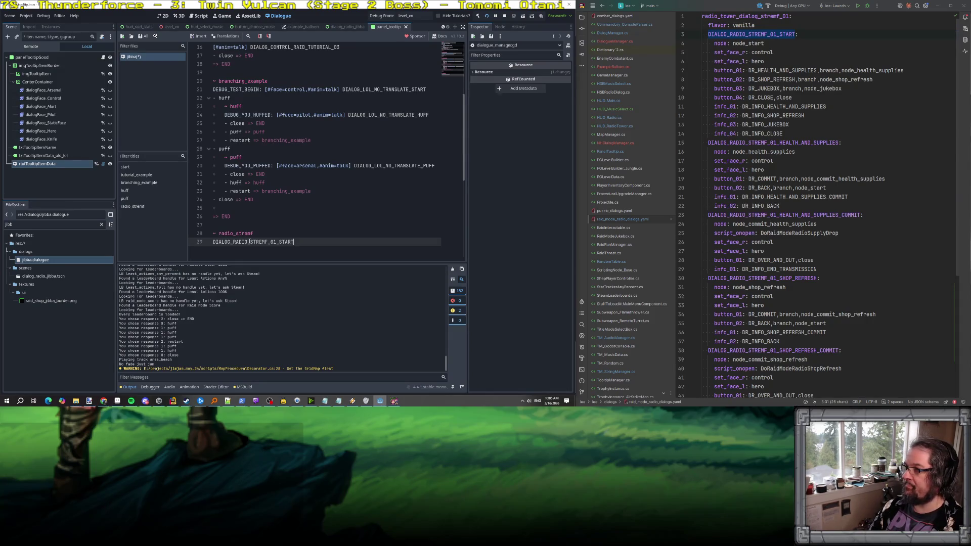
{"action": "key", "text": "Home"}
{"action": "type", "text": "[#face_l=hero,#face_r=control]"}
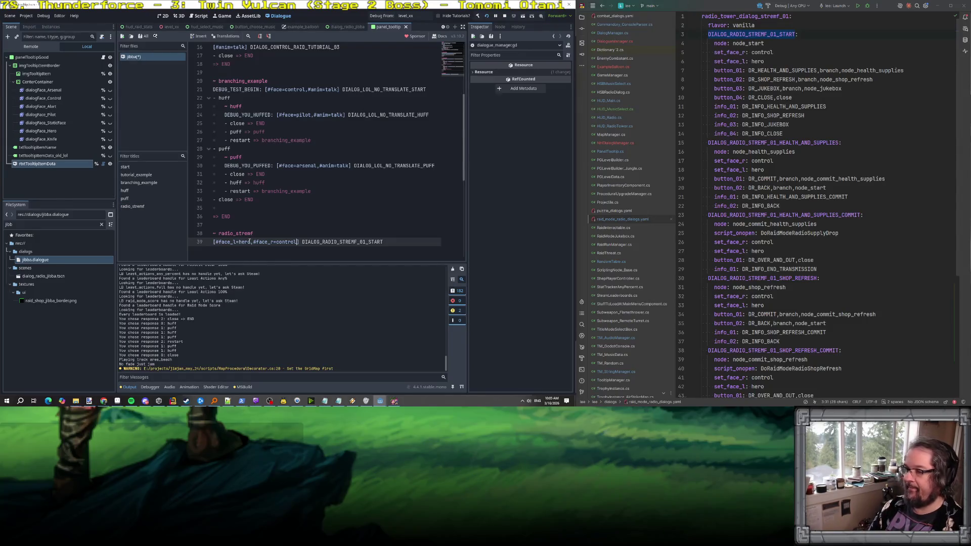
Insert a '~ start' title line above the START line.
{"action": "key", "text": "Home"}
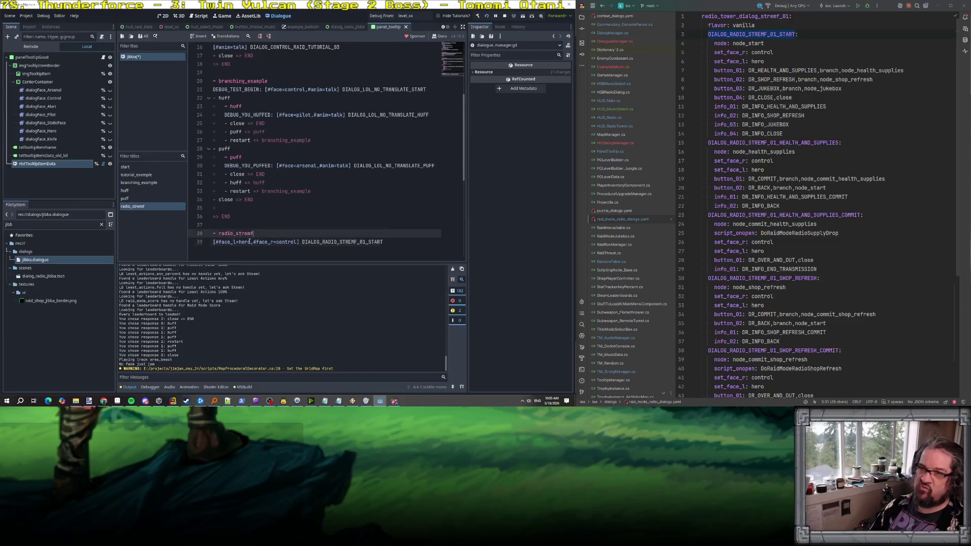
{"action": "key", "text": "Return"}
{"action": "key", "text": "Up"}
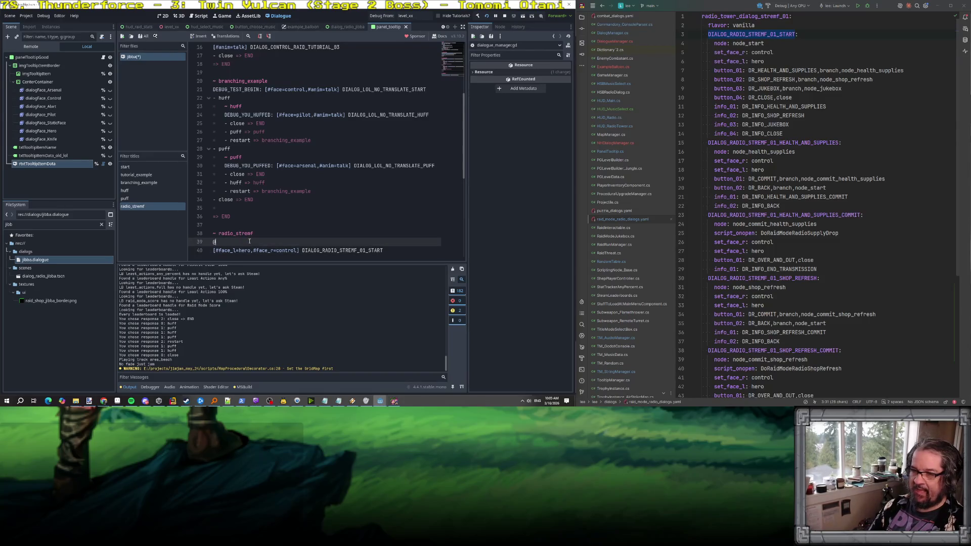
{"action": "type", "text": "~ start"}
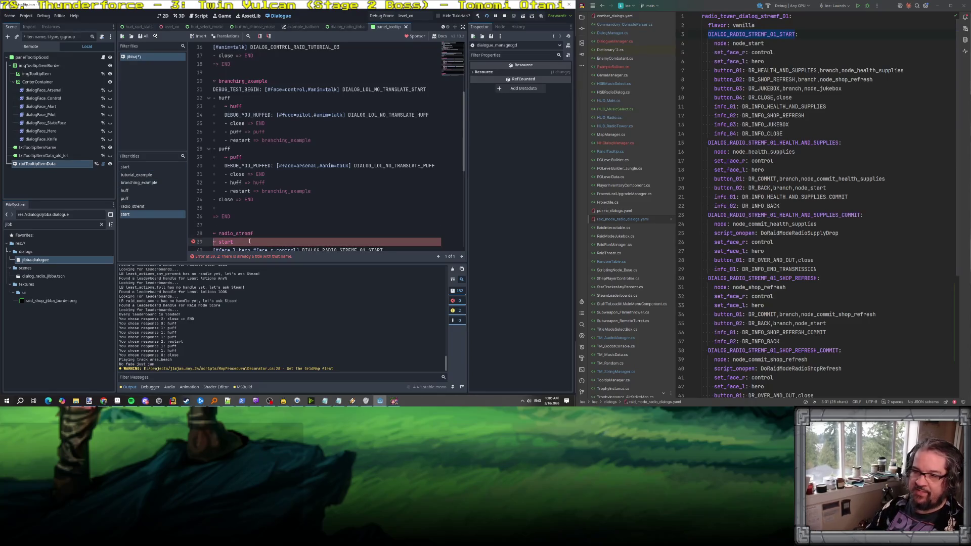
Rename the new '~ start' title under radio_stremf to '~ puff'.
{"action": "scroll", "coordinate": [246, 221], "scroll_direction": "up", "scroll_amount": 4}
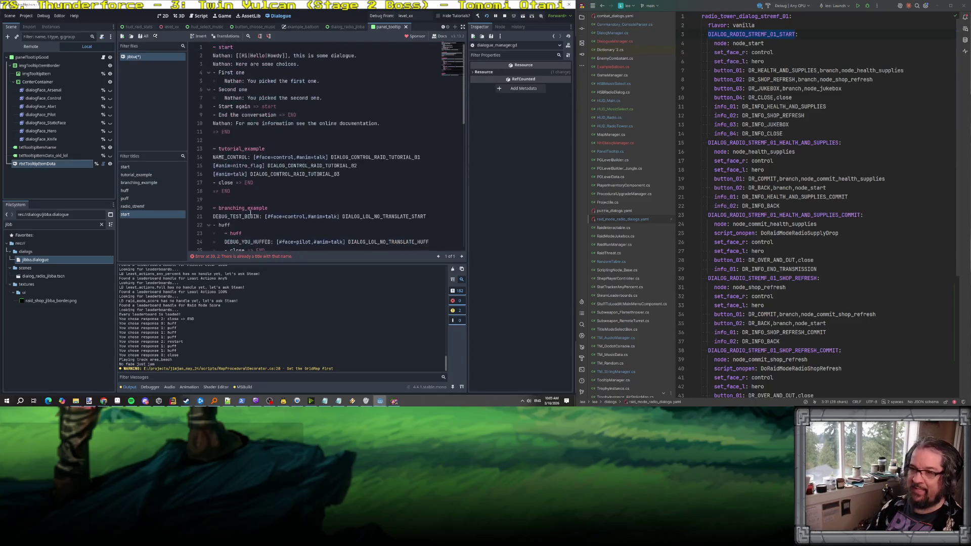
{"action": "scroll", "coordinate": [236, 227], "scroll_direction": "down", "scroll_amount": 4}
{"action": "double_click", "coordinate": [224, 242]}
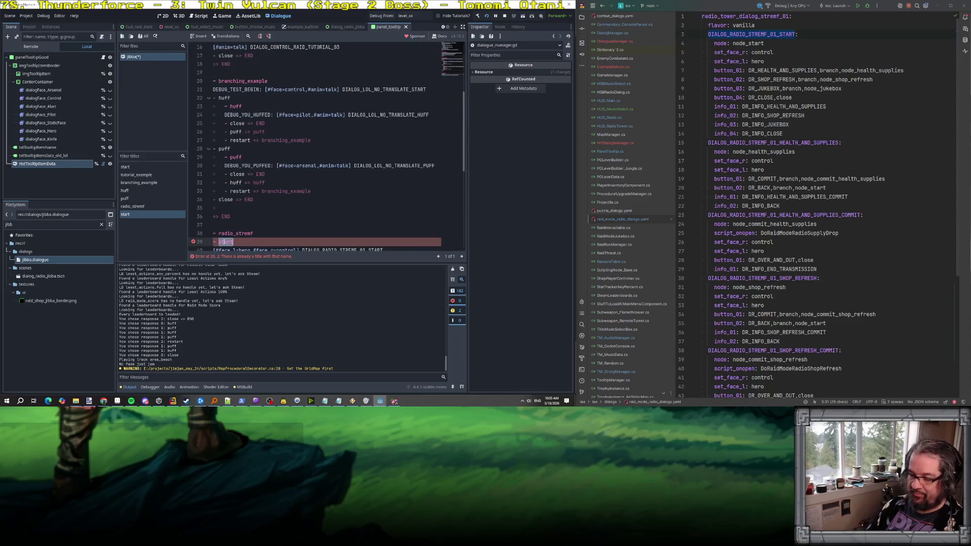
{"action": "type", "text": "puff"}
{"action": "left_click", "coordinate": [249, 227]}
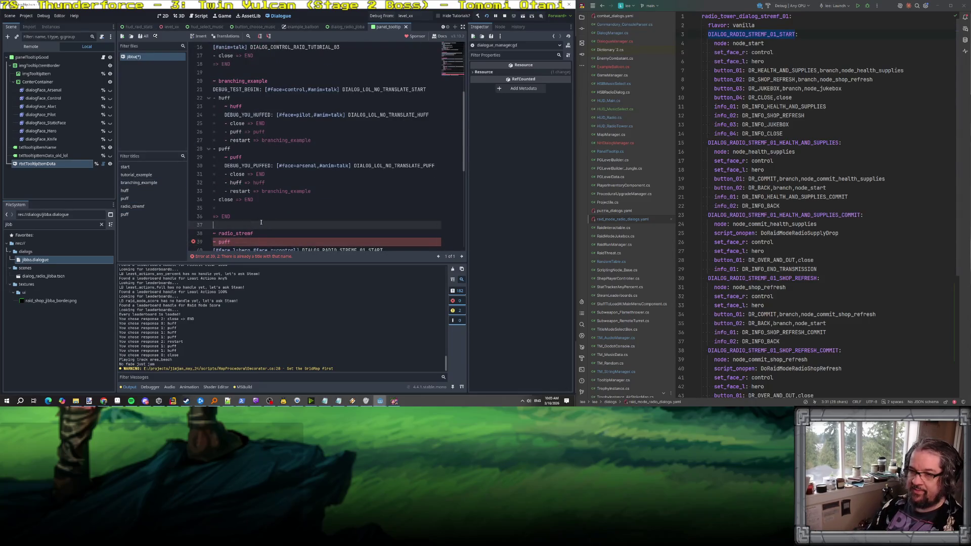
Scroll through jibba.dialogue to check the titles and the duplicate-title warning.
{"action": "scroll", "coordinate": [260, 222], "scroll_direction": "down", "scroll_amount": 2}
{"action": "scroll", "coordinate": [256, 202], "scroll_direction": "up", "scroll_amount": 2}
{"action": "scroll", "coordinate": [246, 230], "scroll_direction": "down", "scroll_amount": 2}
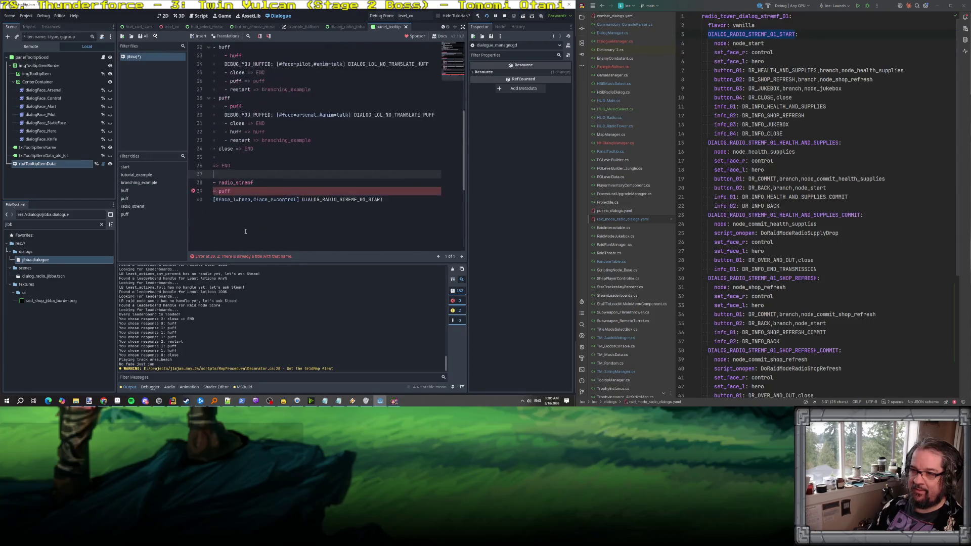
{"action": "scroll", "coordinate": [232, 193], "scroll_direction": "up", "scroll_amount": 7}
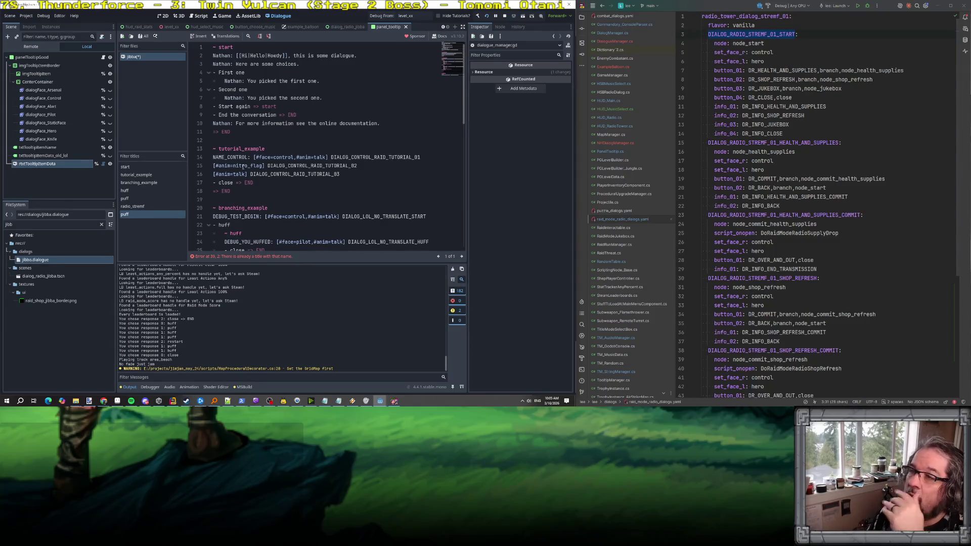
{"action": "scroll", "coordinate": [243, 167], "scroll_direction": "down", "scroll_amount": 13}
{"action": "scroll", "coordinate": [243, 167], "scroll_direction": "up", "scroll_amount": 5}
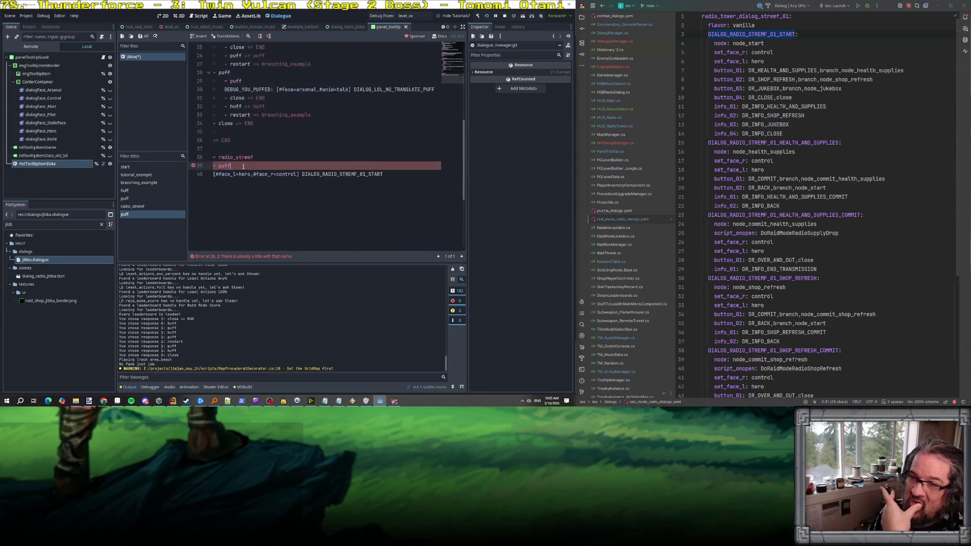
{"action": "scroll", "coordinate": [243, 167], "scroll_direction": "up", "scroll_amount": 3}
{"action": "scroll", "coordinate": [243, 167], "scroll_direction": "down", "scroll_amount": 4}
{"action": "scroll", "coordinate": [244, 167], "scroll_direction": "up", "scroll_amount": 6}
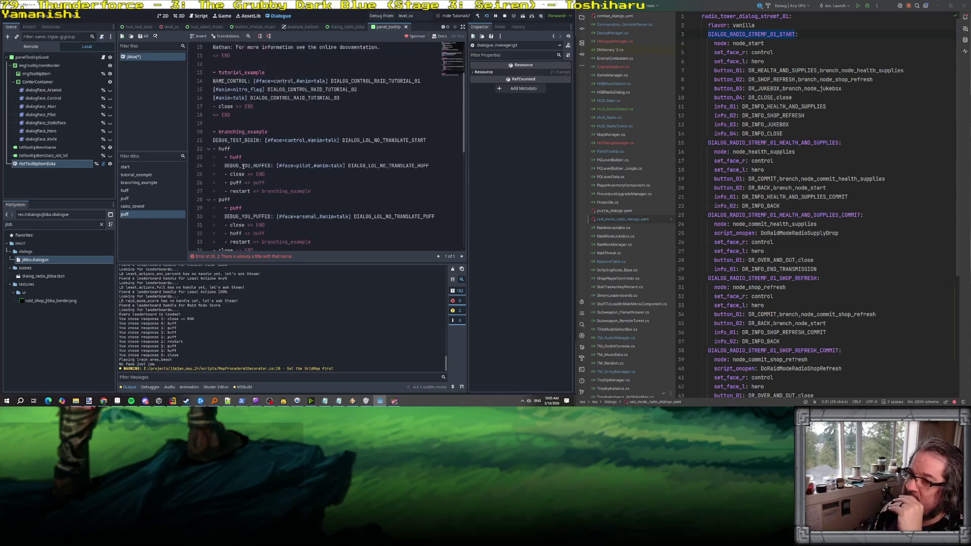
{"action": "scroll", "coordinate": [204, 151], "scroll_direction": "down", "scroll_amount": 1}
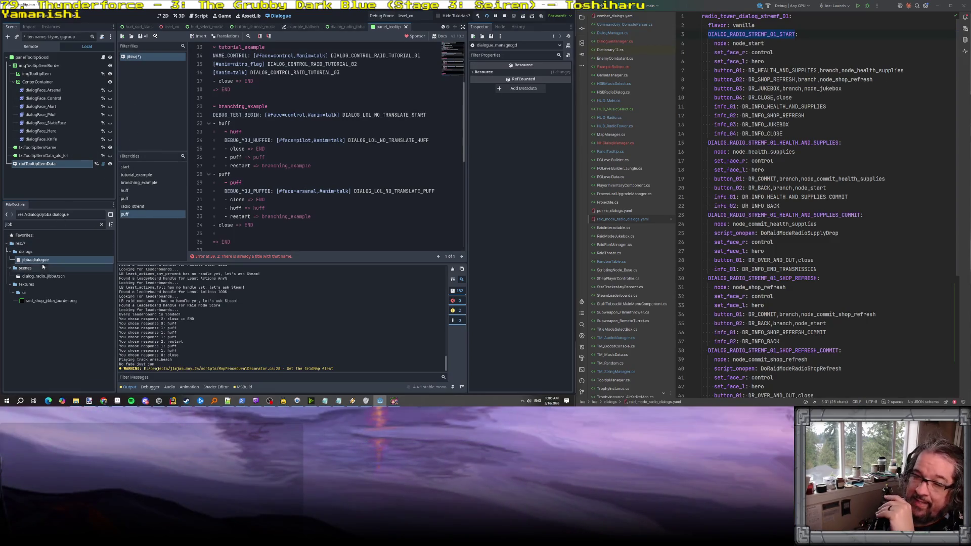
{"action": "left_click", "coordinate": [25, 251]}
Create a new dialogue file named radio_tower_raid_mode inside res://dialogs.
{"action": "right_click", "coordinate": [31, 251]}
{"action": "mouse_move", "coordinate": [62, 256]}
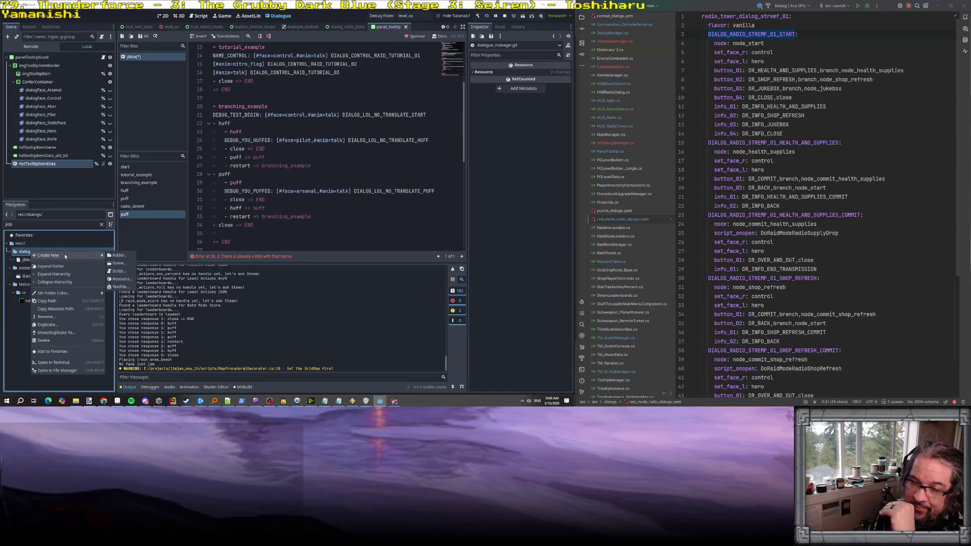
{"action": "left_click", "coordinate": [24, 260]}
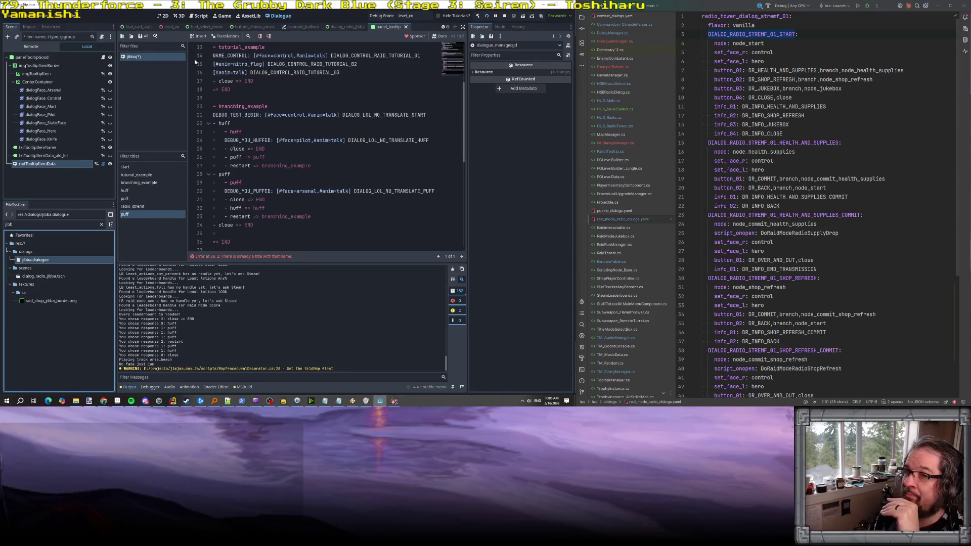
{"action": "left_click", "coordinate": [122, 36]}
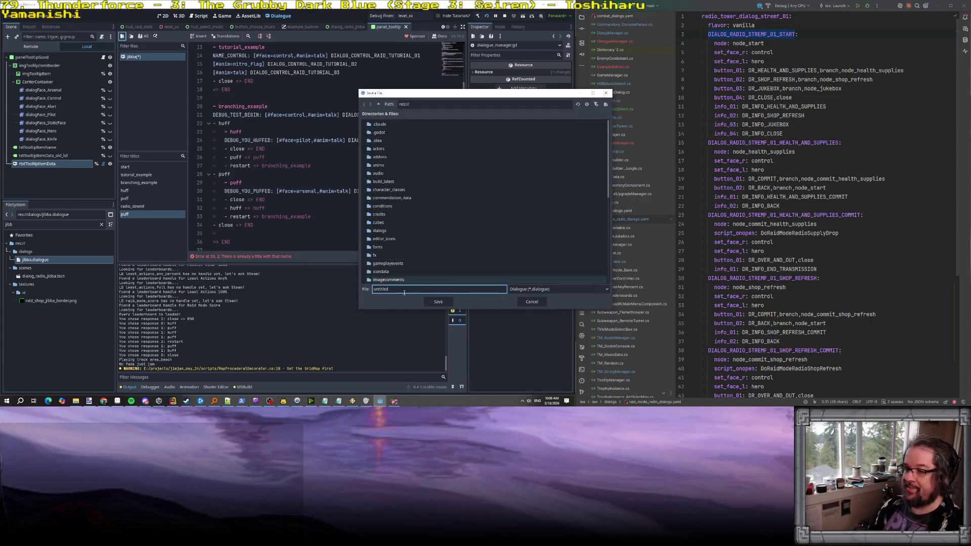
{"action": "left_click", "coordinate": [385, 231]}
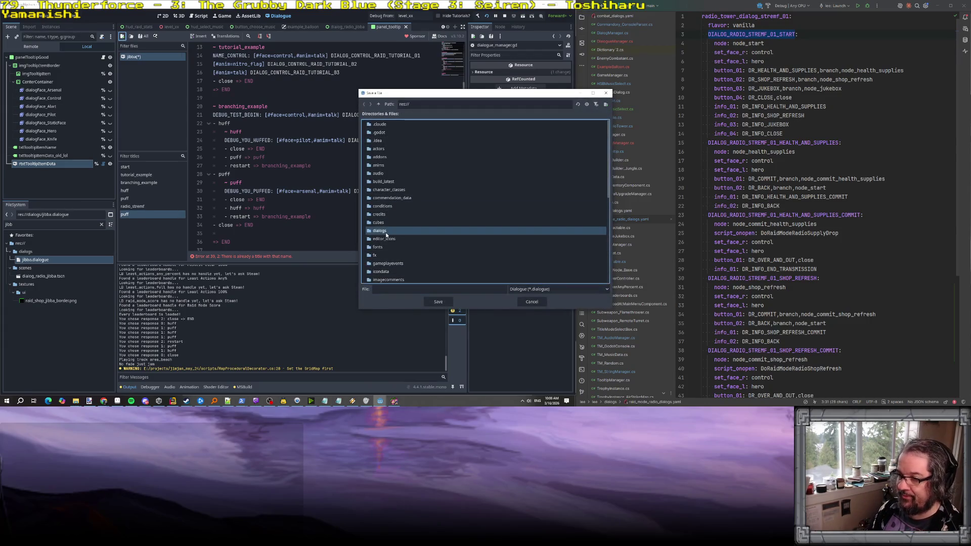
{"action": "key", "text": "Return"}
{"action": "left_click", "coordinate": [391, 290]}
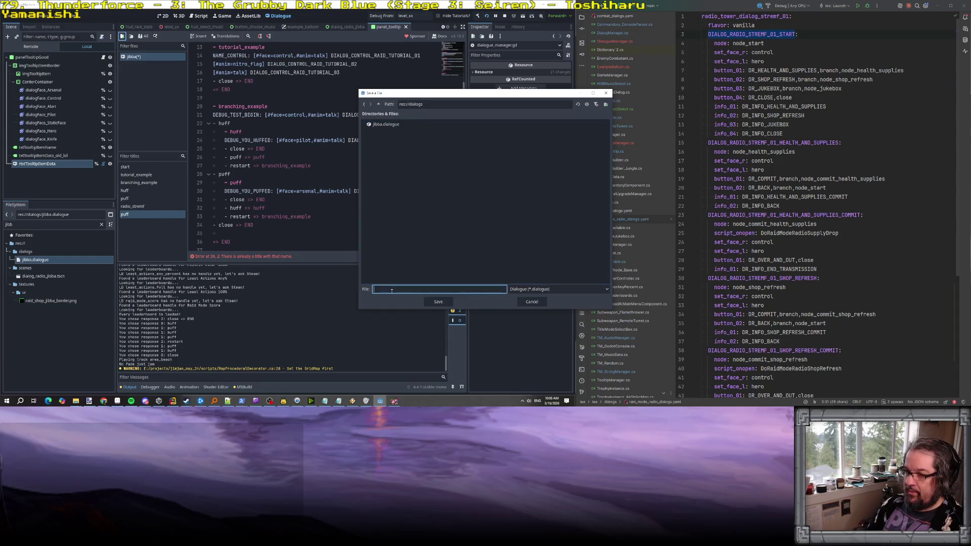
{"action": "type", "text": "adio_tower_raid_mode"}
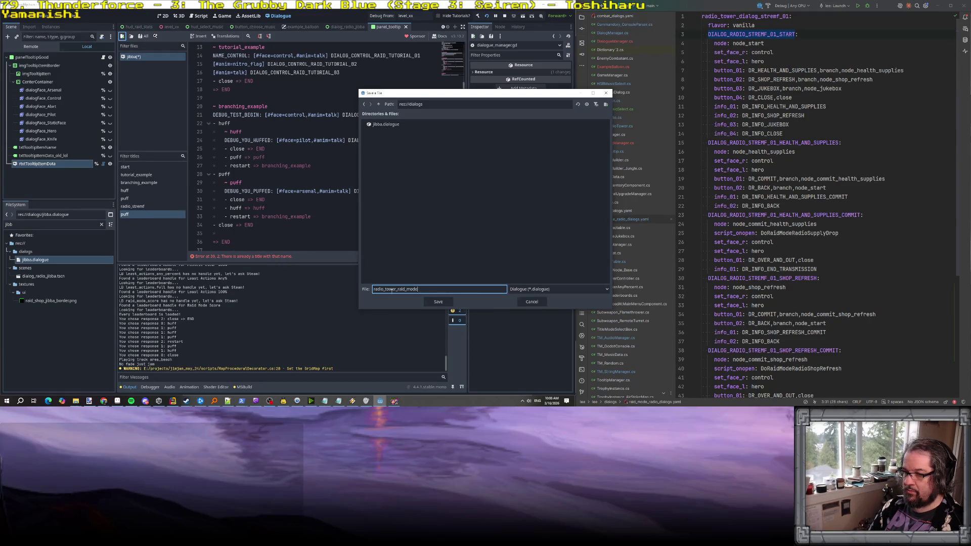
{"action": "key", "text": "Return"}
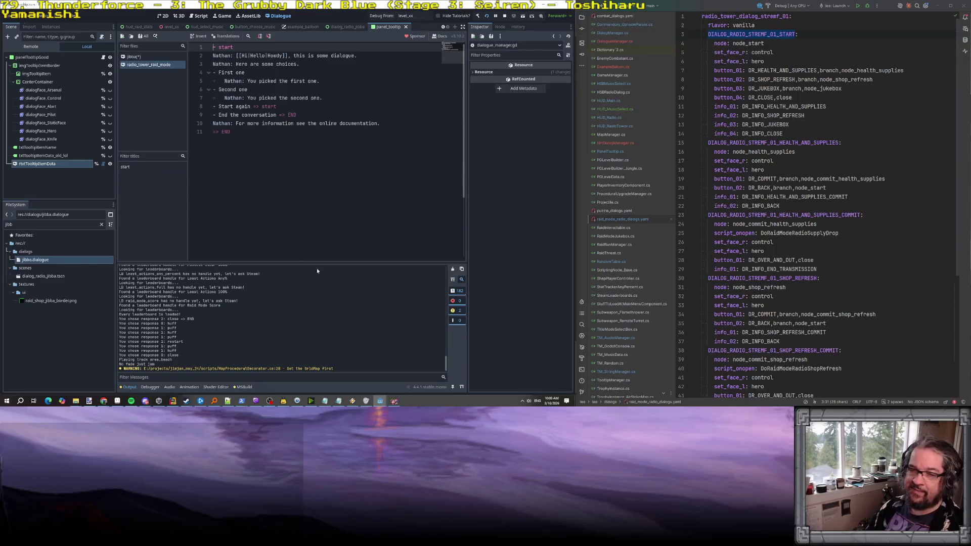
{"action": "left_click", "coordinate": [137, 57]}
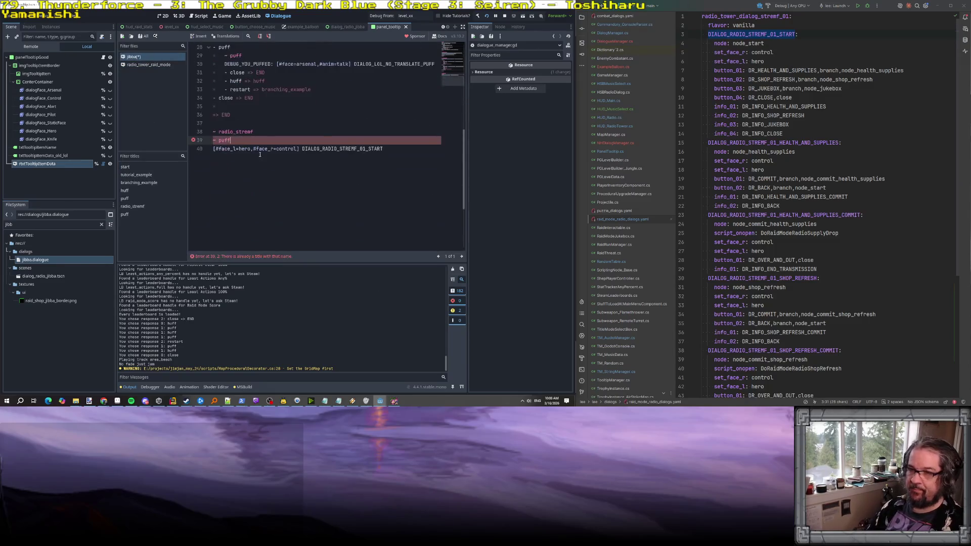
Cut the radio_stremf block from jibba into radio_tower_raid_mode, replacing the template and dropping the puff line.
{"action": "left_click_drag", "start_coordinate": [394, 158], "coordinate": [194, 123]}
{"action": "key", "text": "ctrl+x"}
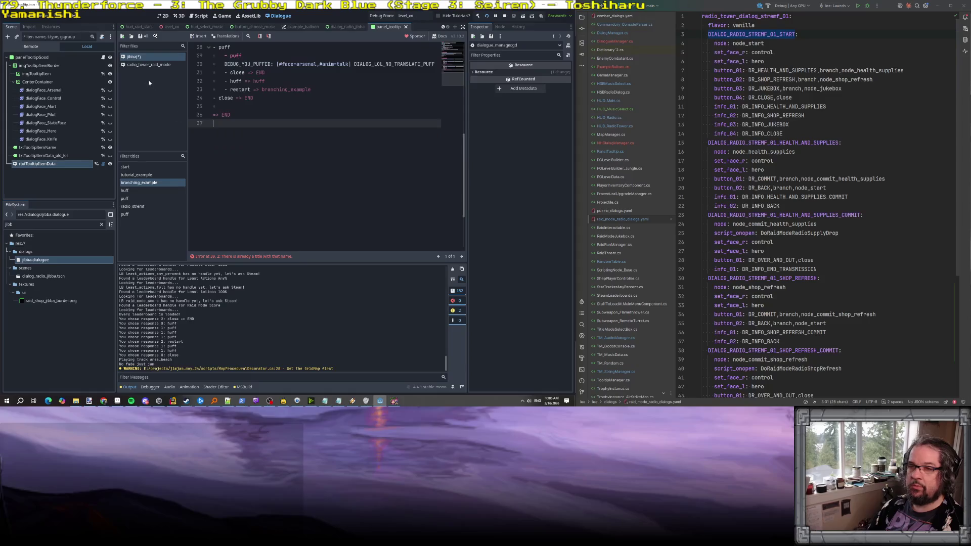
{"action": "left_click", "coordinate": [137, 65]}
{"action": "key", "text": "ctrl+a"}
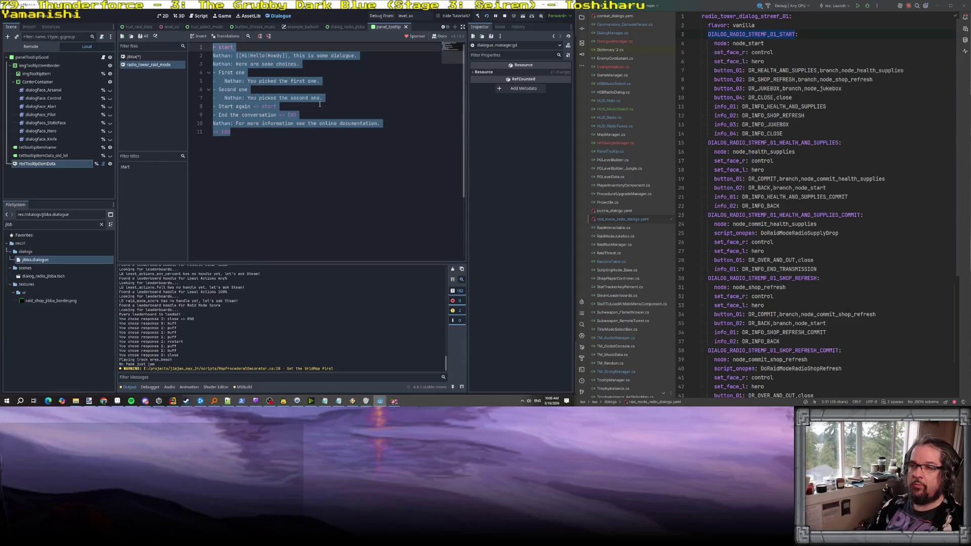
{"action": "key", "text": "ctrl+v"}
{"action": "left_click", "coordinate": [241, 47]}
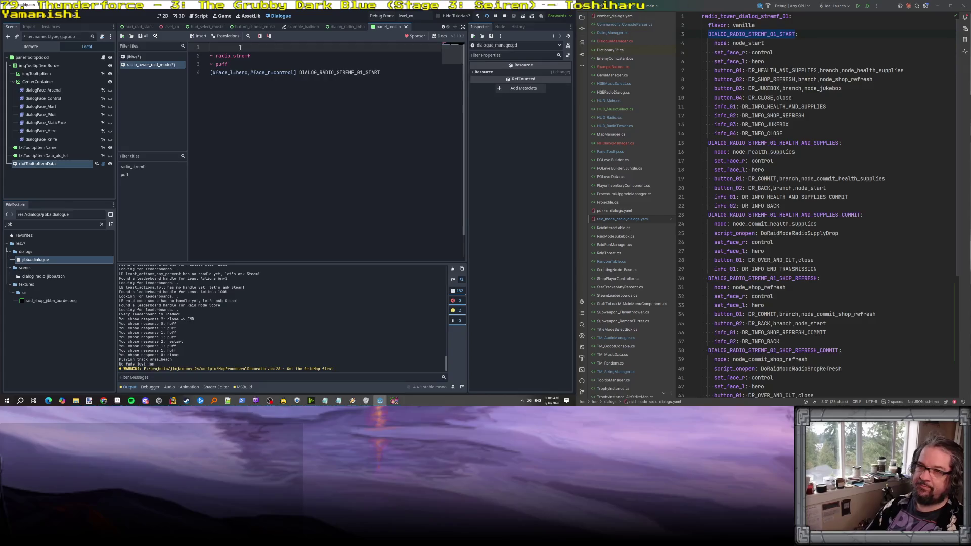
{"action": "key", "text": "Delete"}
{"action": "key", "text": "Down"}
{"action": "key", "text": "ctrl+x"}
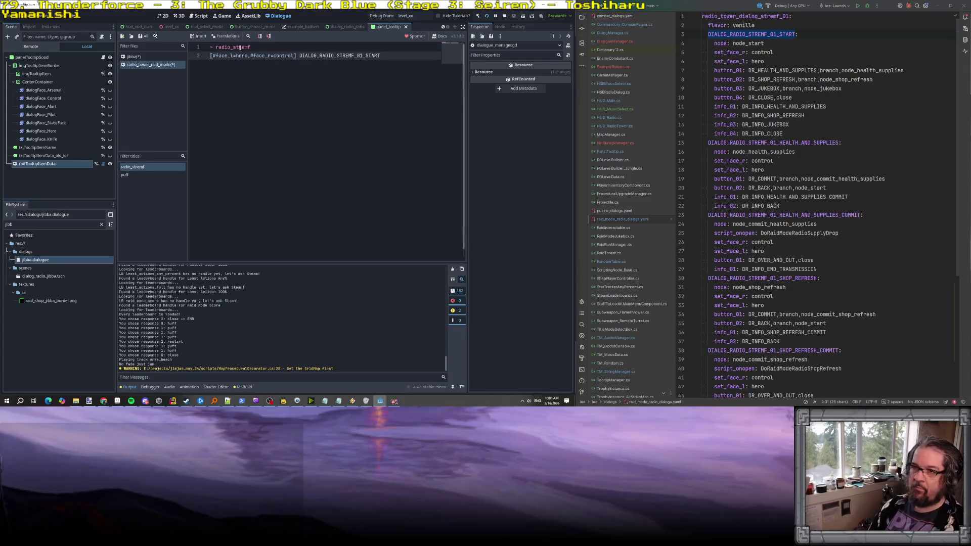
Add a '- DR_HEALTH_AND_SUPPLIES' response under the START line.
{"action": "key", "text": "End"}
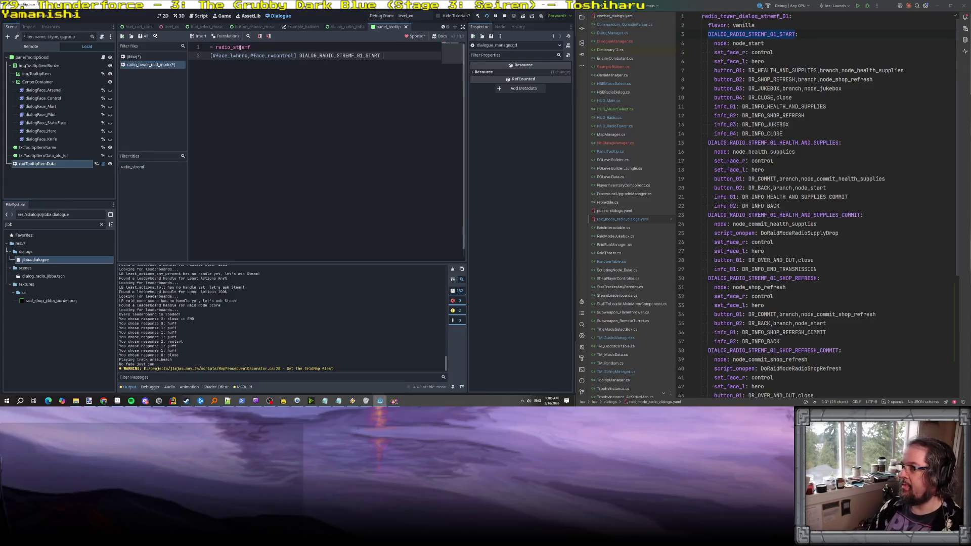
{"action": "key", "text": "BackSpace"}
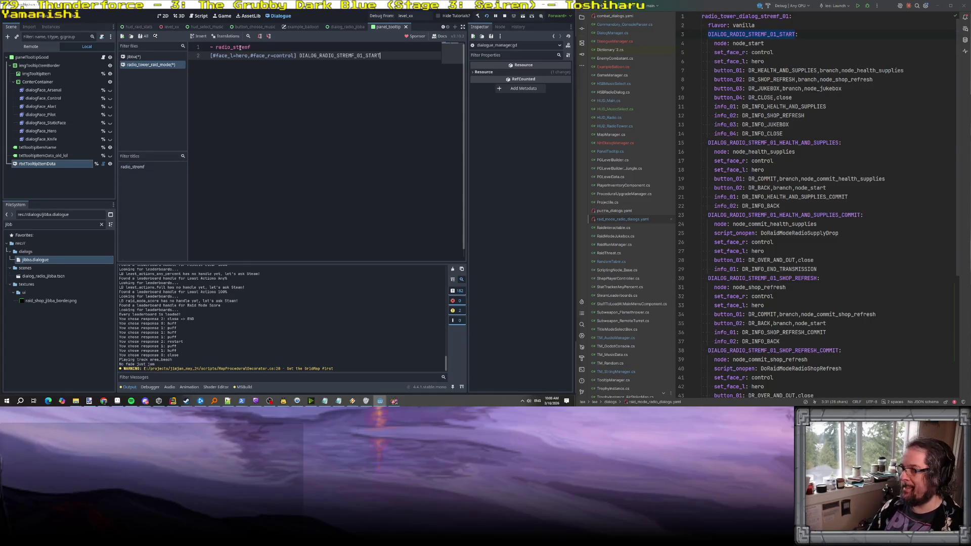
{"action": "key", "text": "Return"}
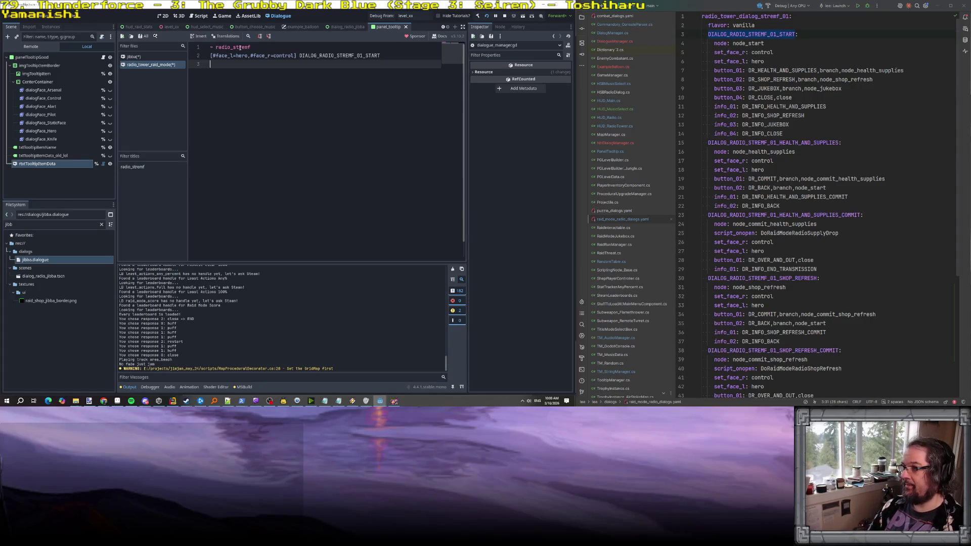
{"action": "type", "text": "- D"}
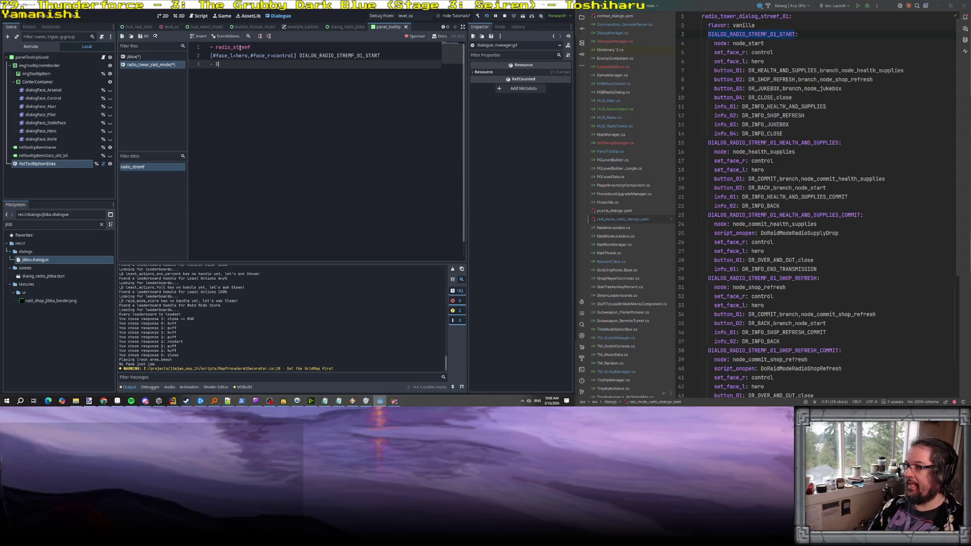
{"action": "type", "text": "R_HEALTH_AND_SUPPLI"}
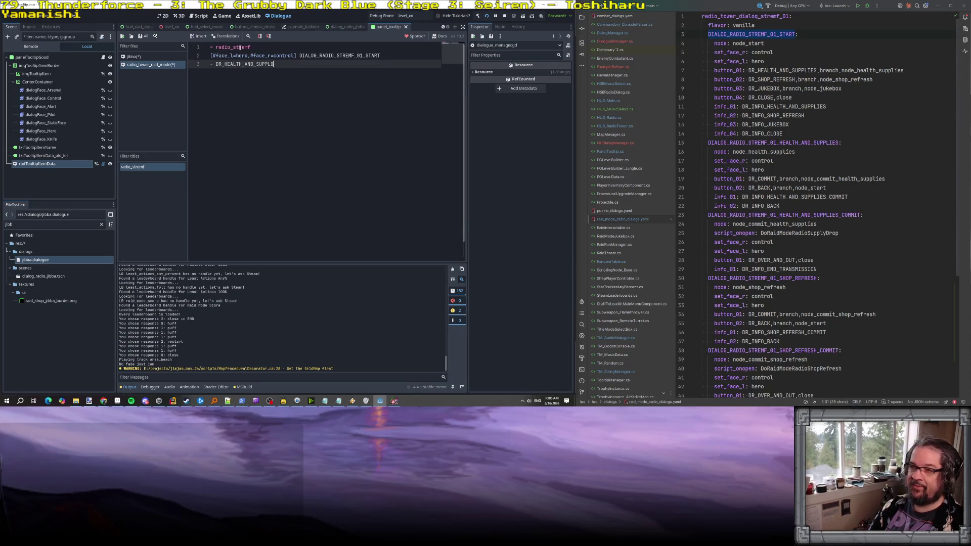
{"action": "type", "text": "ES"}
{"action": "key", "text": "Return"}
Add '- DR_SHOP_REFRESH' and '- DR_JUKEBOX' response lines.
{"action": "type", "text": "="}
{"action": "key", "text": "BackSpace"}
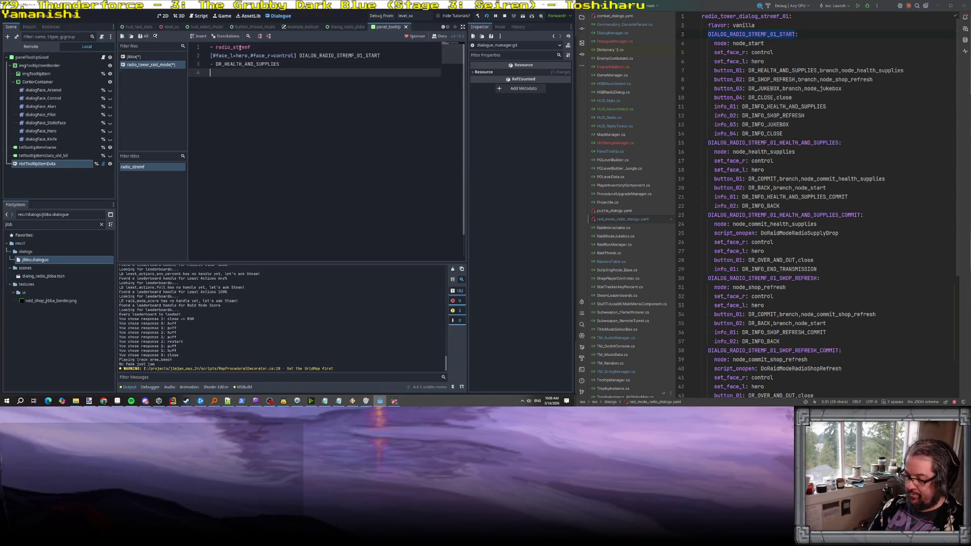
{"action": "type", "text": "_SHIO"}
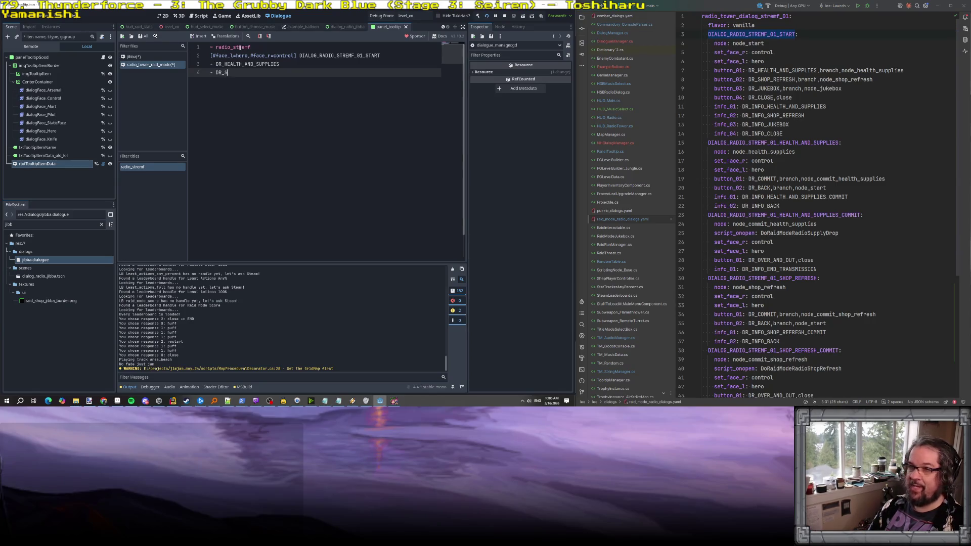
{"action": "key", "text": "BackSpace"}
{"action": "type", "text": "REFRESH"}
{"action": "key", "text": "Return"}
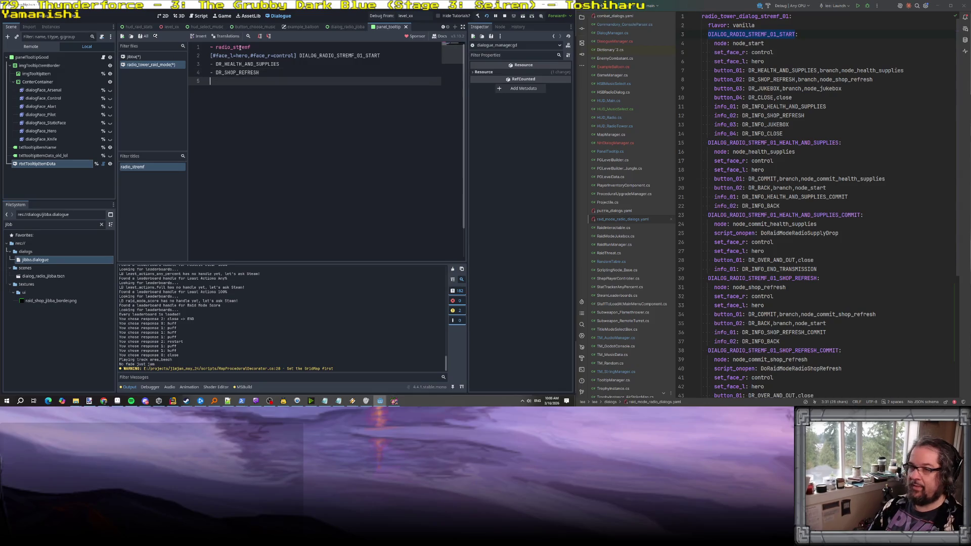
{"action": "type", "text": "- "}
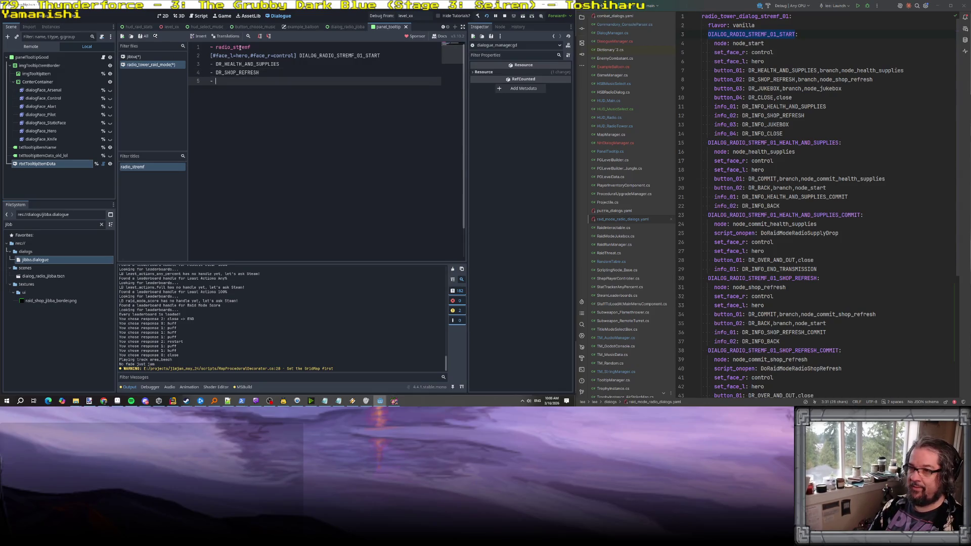
{"action": "type", "text": "DR_JU"}
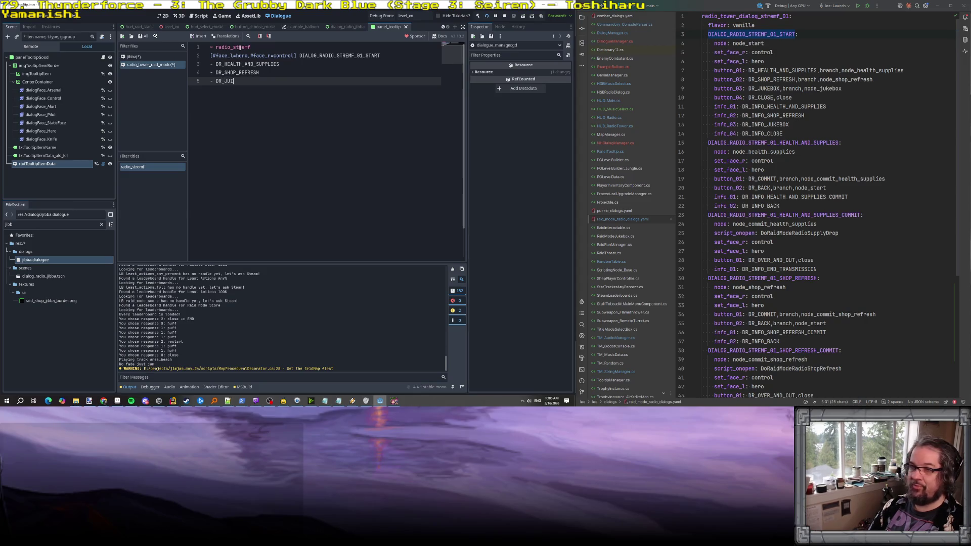
{"action": "type", "text": "KEBOX"}
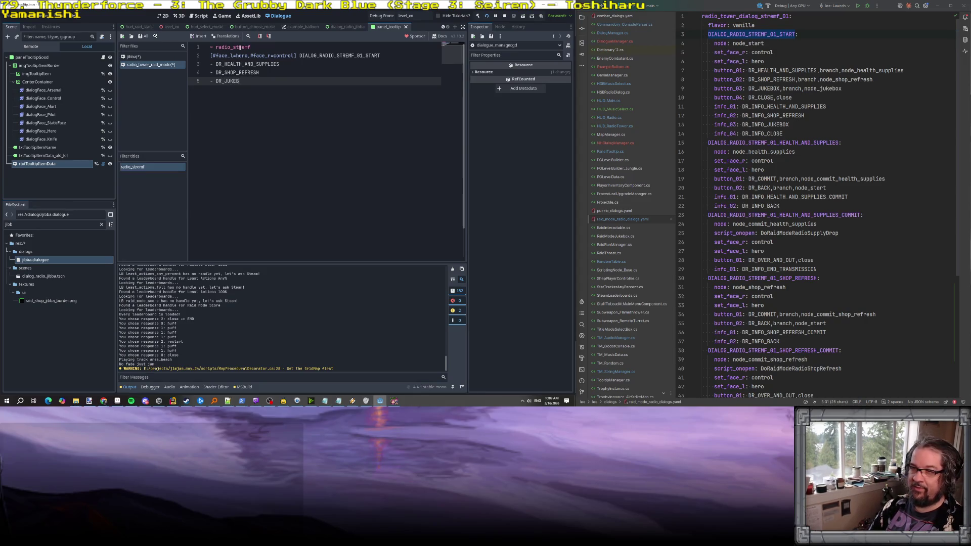
{"action": "key", "text": "Return"}
{"action": "key", "text": "BackSpace"}
{"action": "key", "text": "BackSpace"}
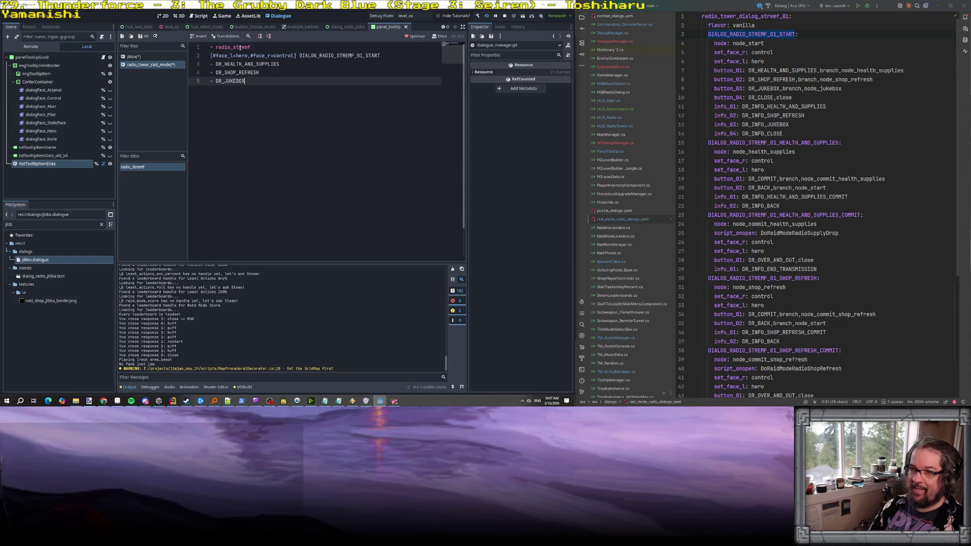
Add a '- DR_CLOSE => END' response and a closing '=> END' line.
{"action": "key", "text": "Return"}
{"action": "type", "text": "- DR_"}
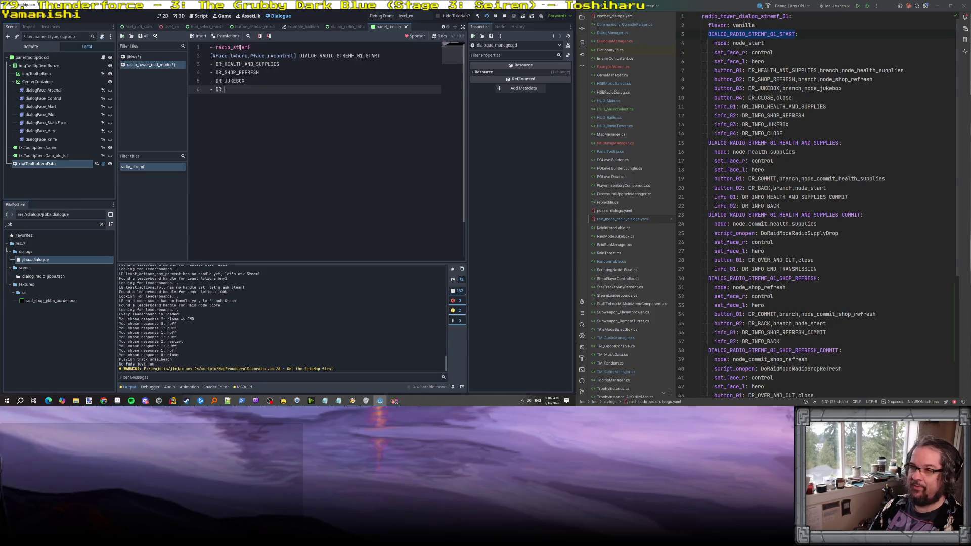
{"action": "type", "text": "CLOSE"}
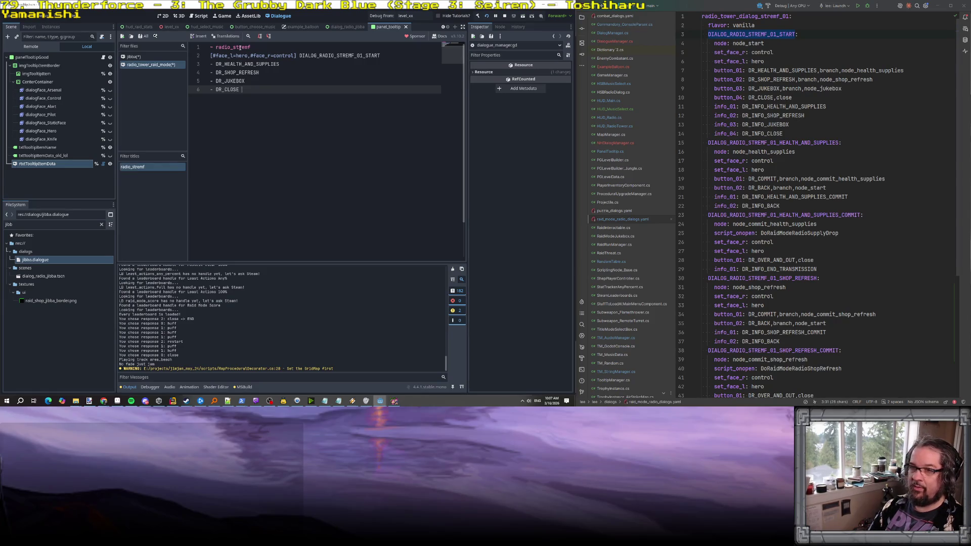
{"action": "type", "text": " => end"}
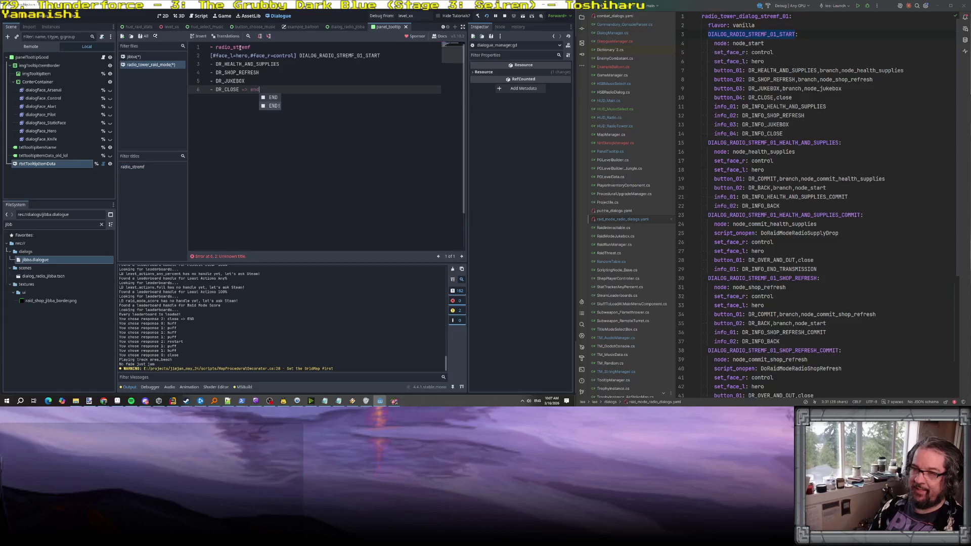
{"action": "key", "text": "Return"}
{"action": "key", "text": "Return"}
{"action": "key", "text": "Return"}
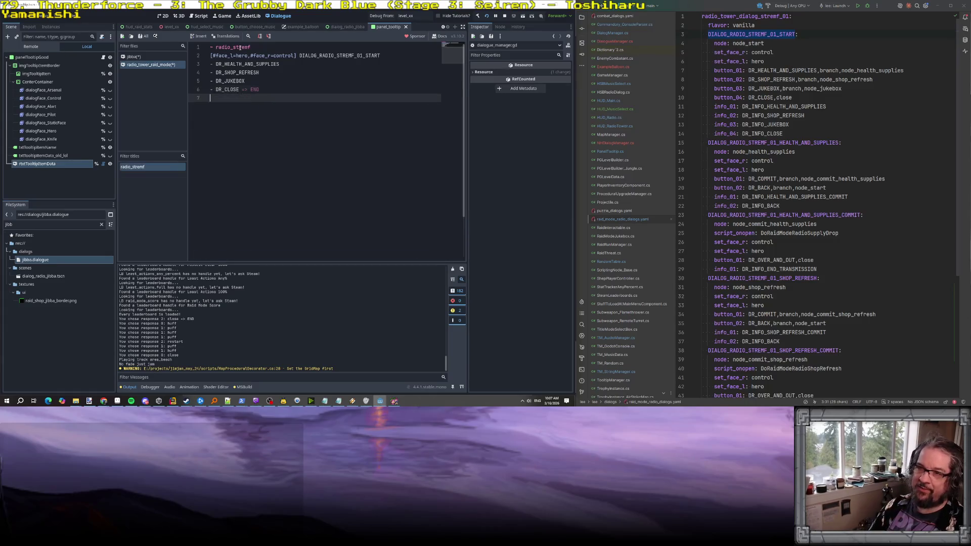
{"action": "type", "text": "=> end"}
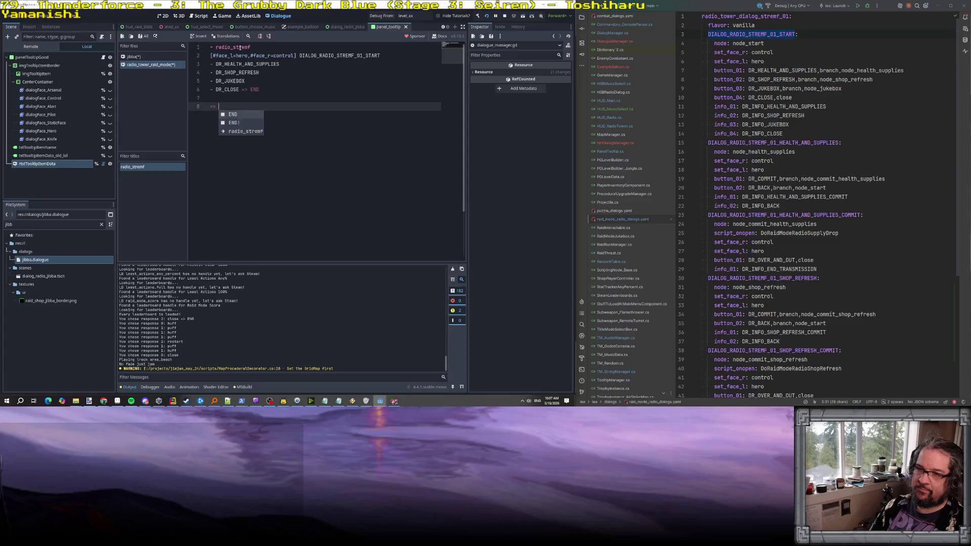
{"action": "key", "text": "Return"}
{"action": "key", "text": "Up"}
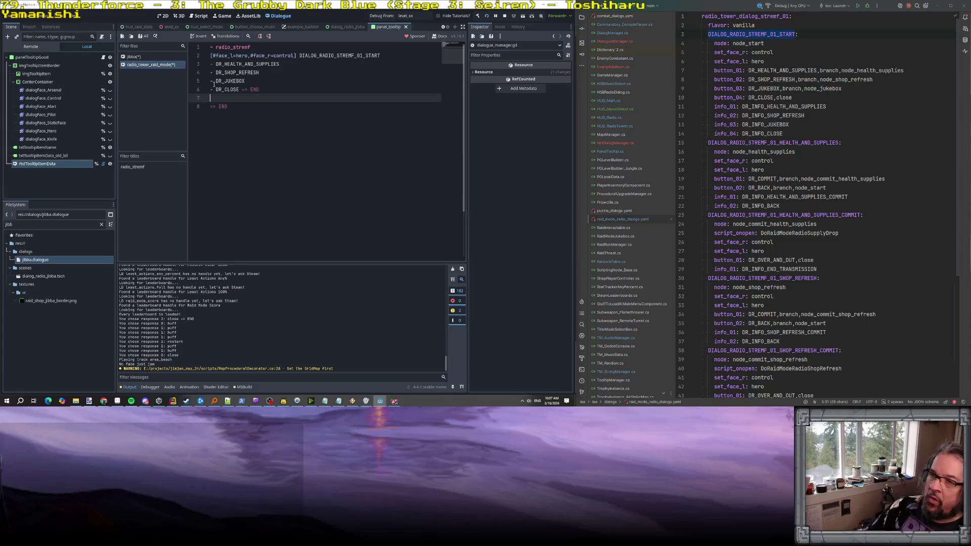
{"action": "left_click", "coordinate": [240, 73]}
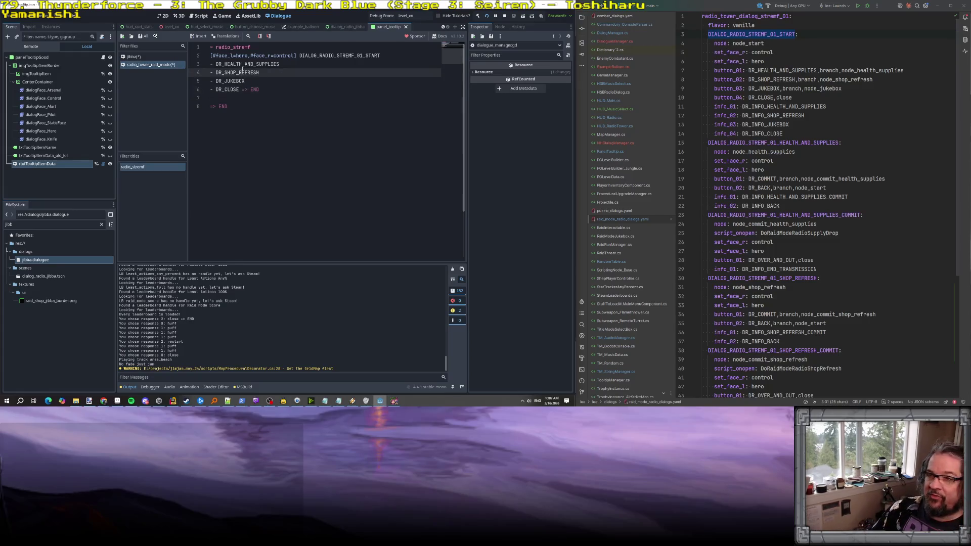
Check node_health_supplies in the Rider YAML, then add an empty indented line under DR_HEALTH_AND_SUPPLIES.
{"action": "scroll", "coordinate": [811, 126], "scroll_direction": "down", "scroll_amount": 2}
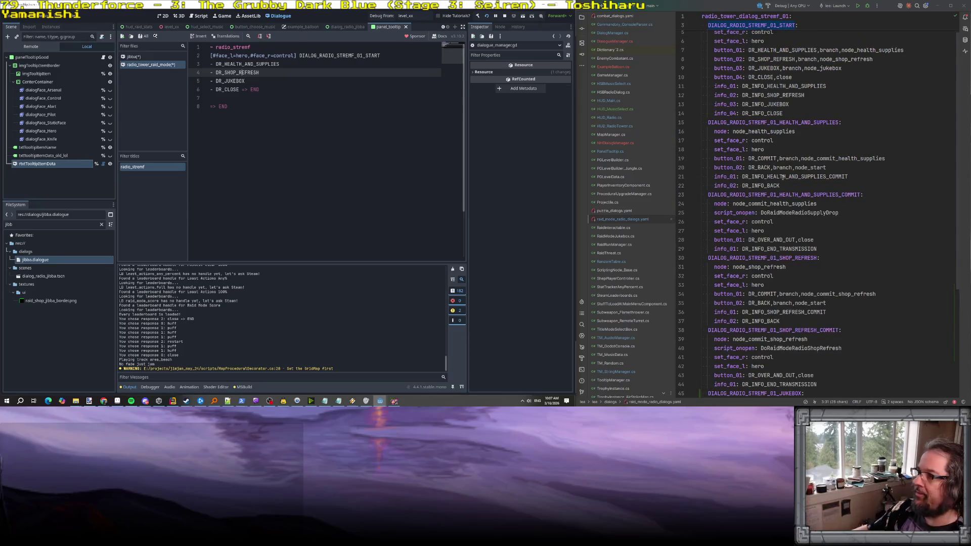
{"action": "scroll", "coordinate": [792, 82], "scroll_direction": "up", "scroll_amount": 2}
{"action": "double_click", "coordinate": [863, 70]}
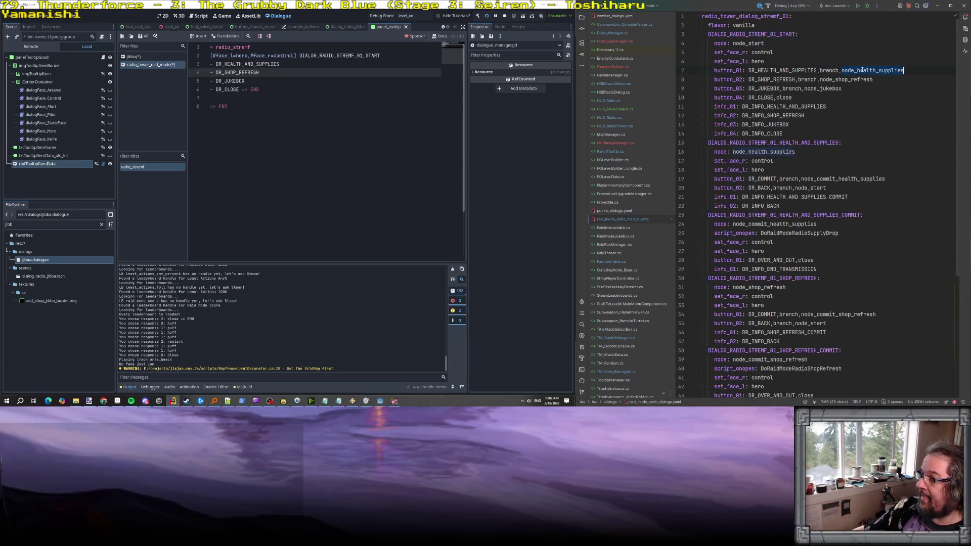
{"action": "left_click", "coordinate": [812, 70]}
{"action": "double_click", "coordinate": [774, 70]}
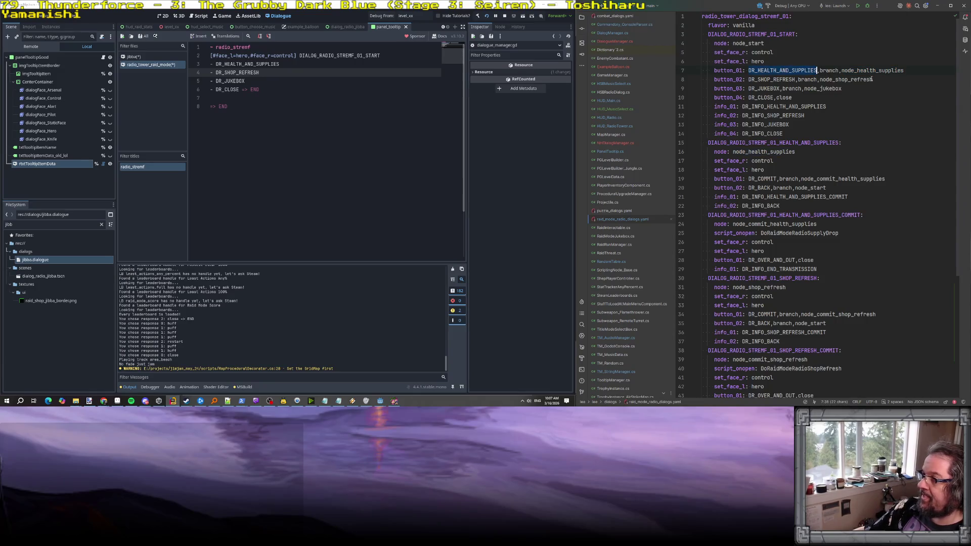
{"action": "double_click", "coordinate": [855, 70]}
{"action": "left_click", "coordinate": [768, 142]}
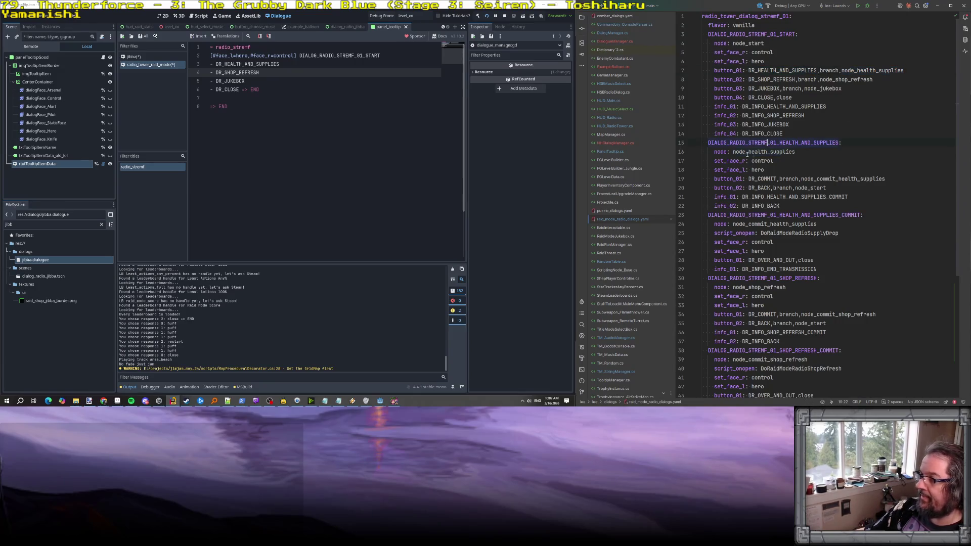
{"action": "left_click", "coordinate": [300, 63]}
{"action": "key", "text": "Return"}
{"action": "type", "text": "="}
{"action": "key", "text": "BackSpace"}
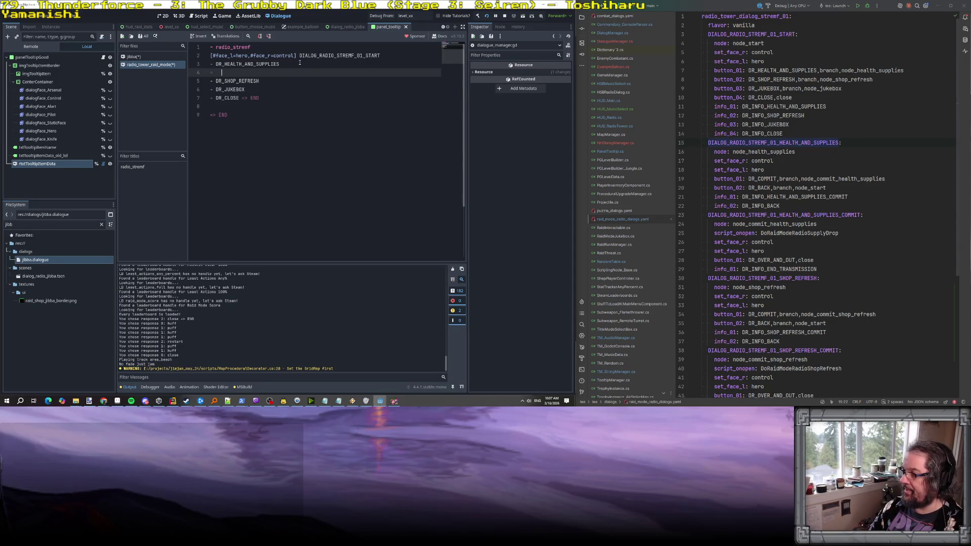
Nest DIALOG_RADIO_STREMF_01_HEALTH_AND_SUPPLIES with responses '- DR_COMMIT' and 'DR_BACK => radio_stremf' under DR_HEALTH_AND_SUPPLIES.
{"action": "double_click", "coordinate": [791, 145]}
{"action": "key", "text": "ctrl+c"}
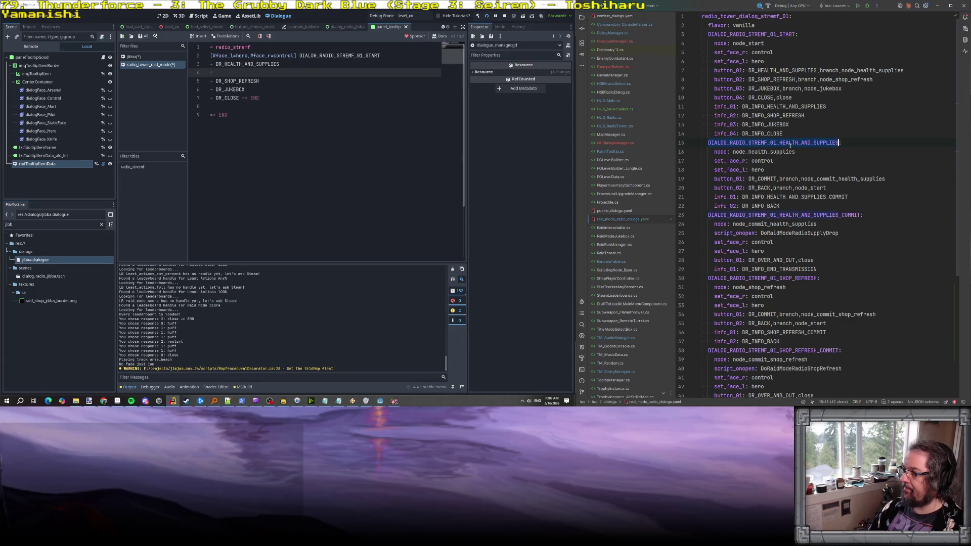
{"action": "left_click", "coordinate": [244, 73]}
{"action": "key", "text": "ctrl+v"}
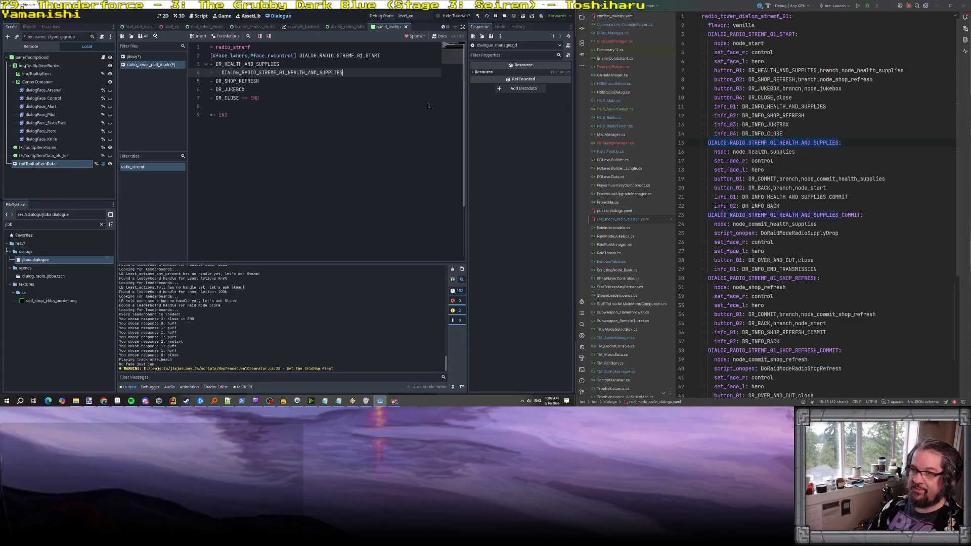
{"action": "key", "text": "Return"}
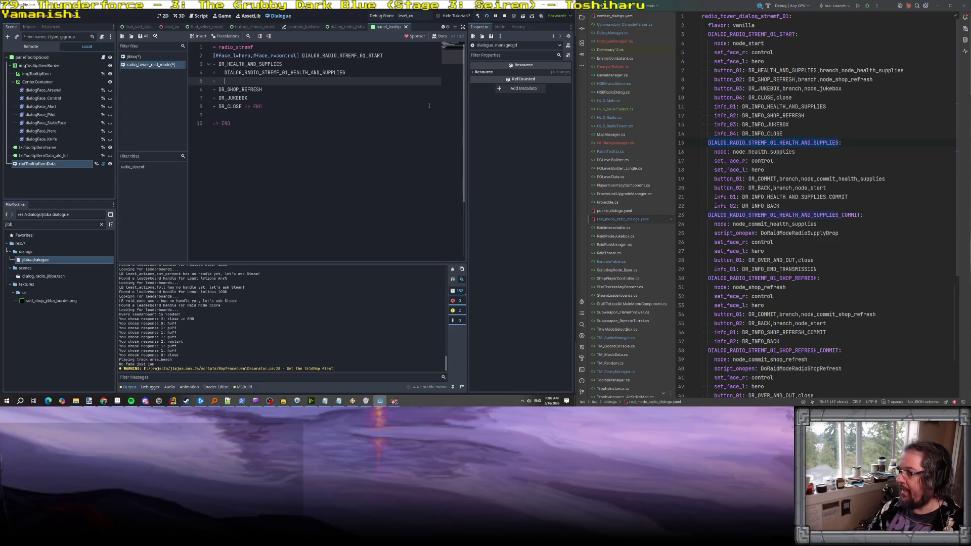
{"action": "type", "text": "- DR_C"}
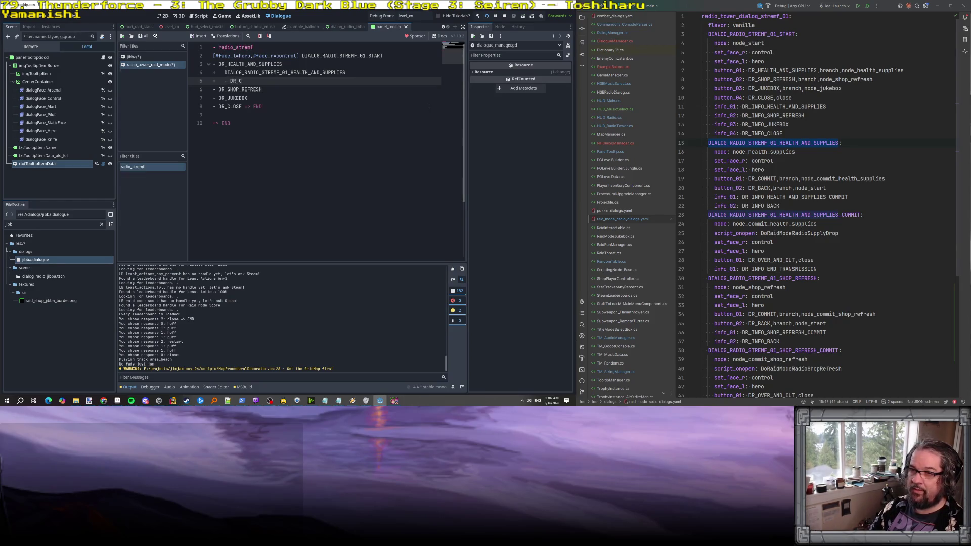
{"action": "type", "text": "OMMIT"}
{"action": "key", "text": "Return"}
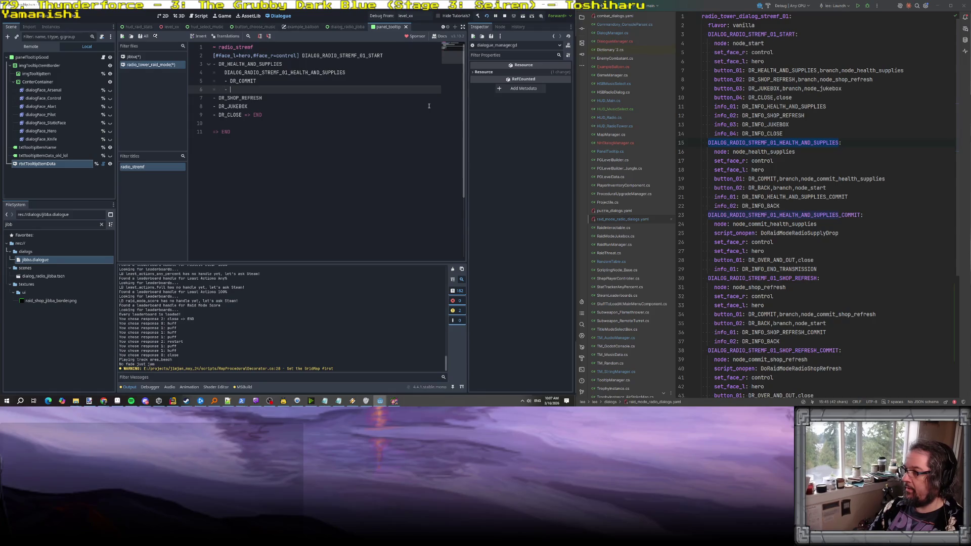
{"action": "type", "text": "DR_"}
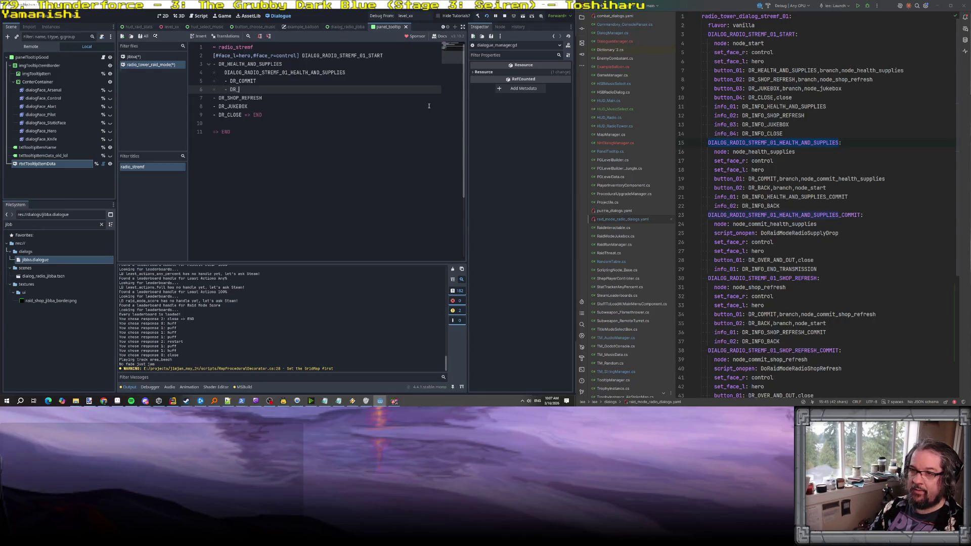
{"action": "type", "text": "BACK ="}
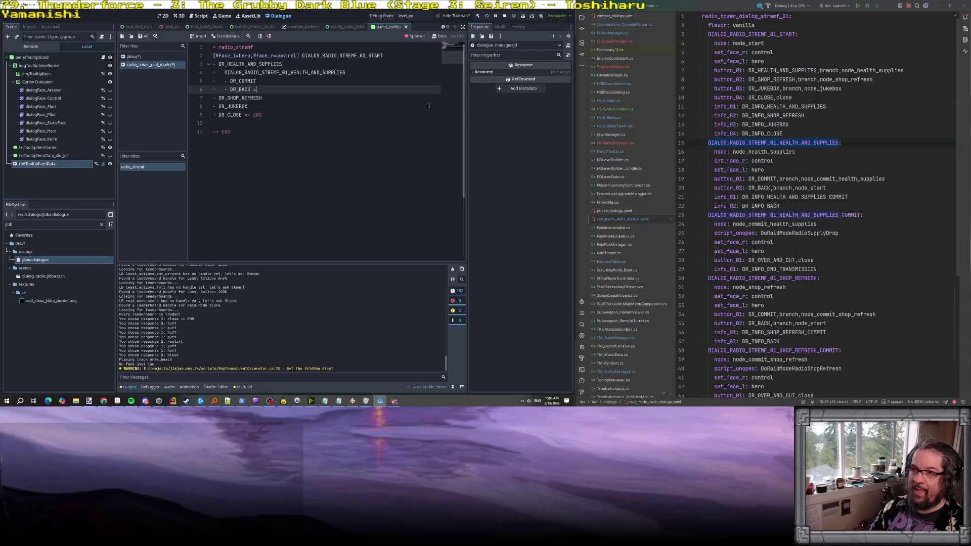
{"action": "type", "text": "> r"}
{"action": "key", "text": "Return"}
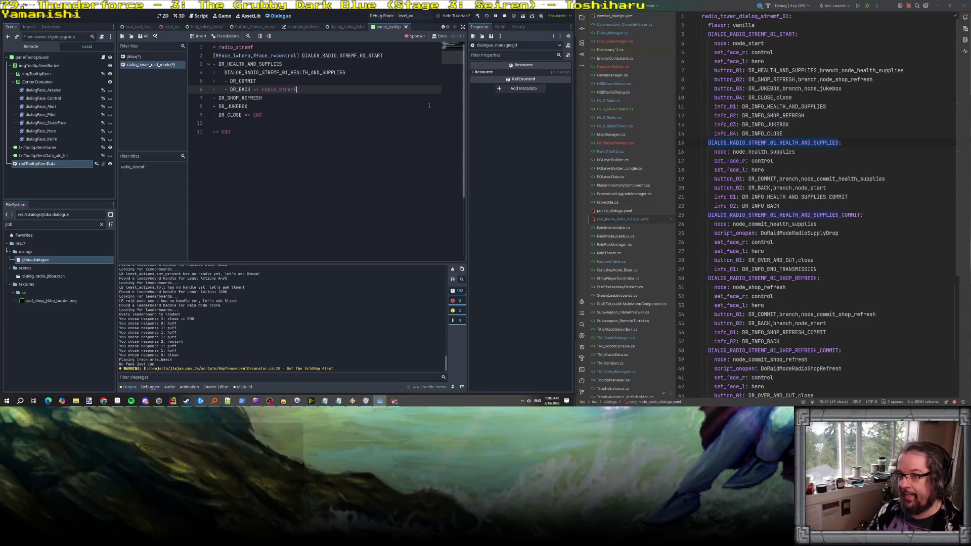
Copy the nested health response block and paste it under DR_SHOP_REFRESH.
{"action": "key", "text": "Down"}
{"action": "key", "text": "Down"}
{"action": "key", "text": "Up"}
{"action": "key", "text": "Up"}
{"action": "key", "text": "Home"}
{"action": "key", "text": "Home"}
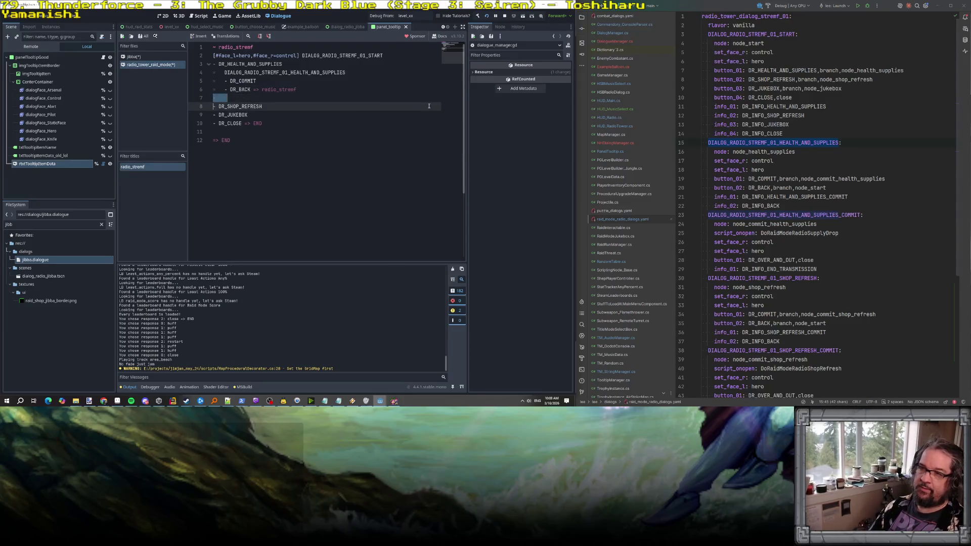
{"action": "key", "text": "Up"}
{"action": "key", "text": "Up"}
{"action": "key", "text": "shift+Down"}
{"action": "key", "text": "shift+Down"}
{"action": "key", "text": "shift+Down"}
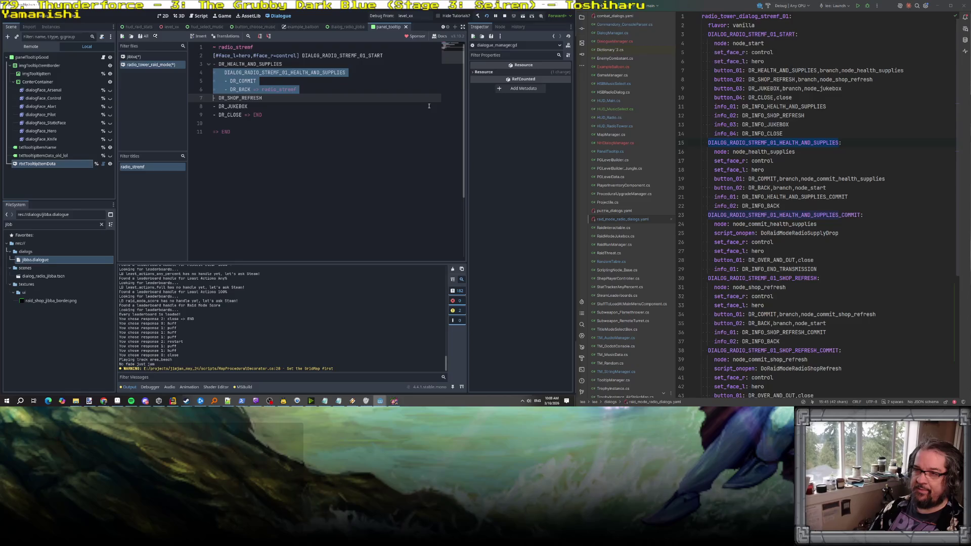
{"action": "key", "text": "ctrl+c"}
{"action": "key", "text": "Down"}
{"action": "key", "text": "ctrl+v"}
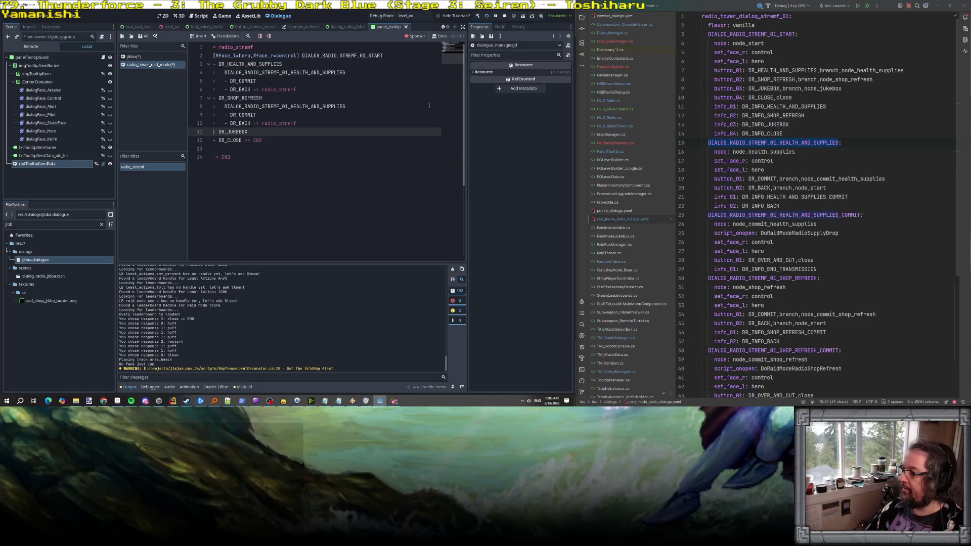
Replace the copied key under DR_SHOP_REFRESH with DIALOG_RADIO_STREMF_01_SHOP_REFRESH from the YAML.
{"action": "double_click", "coordinate": [764, 279]}
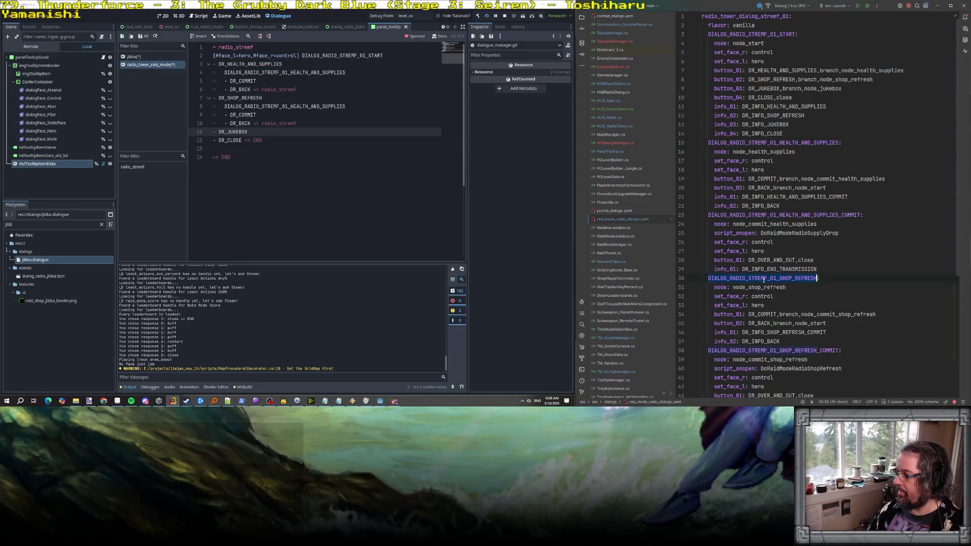
{"action": "double_click", "coordinate": [276, 107]}
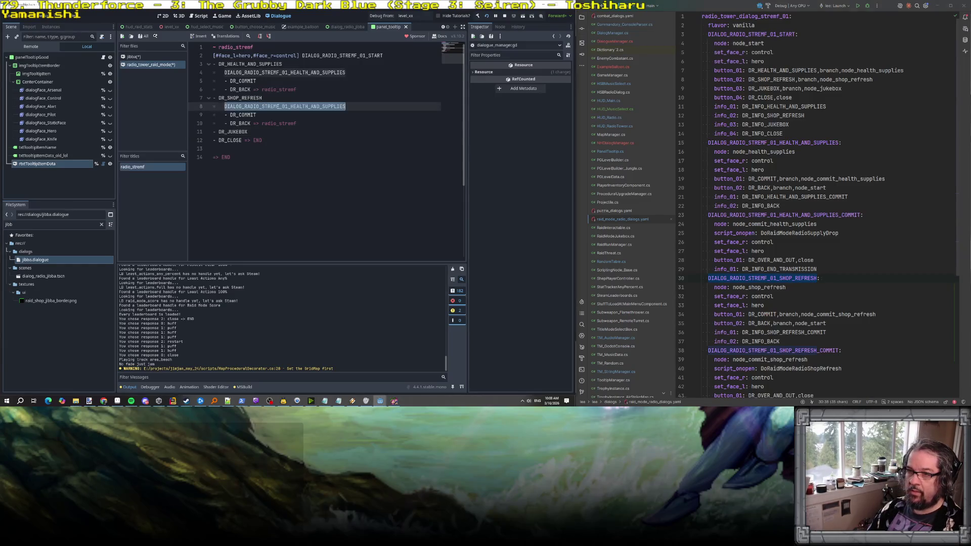
{"action": "key", "text": "ctrl+v"}
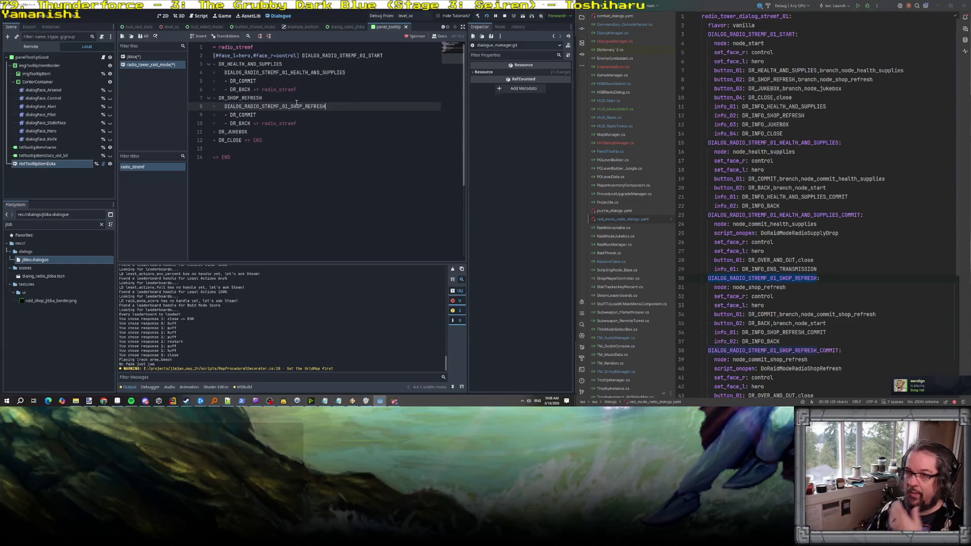
{"action": "left_click", "coordinate": [250, 115]}
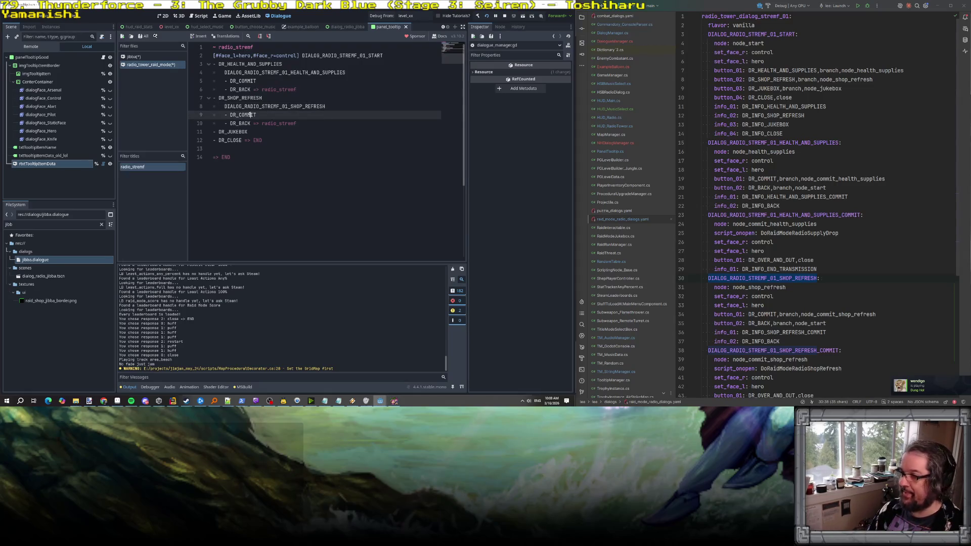
{"action": "left_click", "coordinate": [269, 123]}
Add DIALOG_RADIO_STREMF_01_HEALTH_AND_SUPPLIES_COMMIT on a new indented line under the health DR_COMMIT.
{"action": "left_click", "coordinate": [269, 82]}
{"action": "key", "text": "Return"}
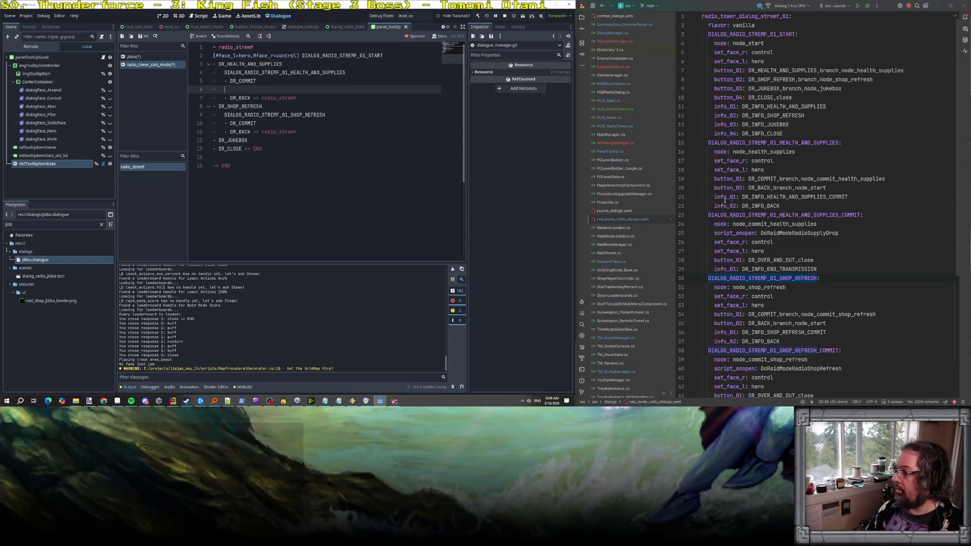
{"action": "left_click", "coordinate": [780, 142]}
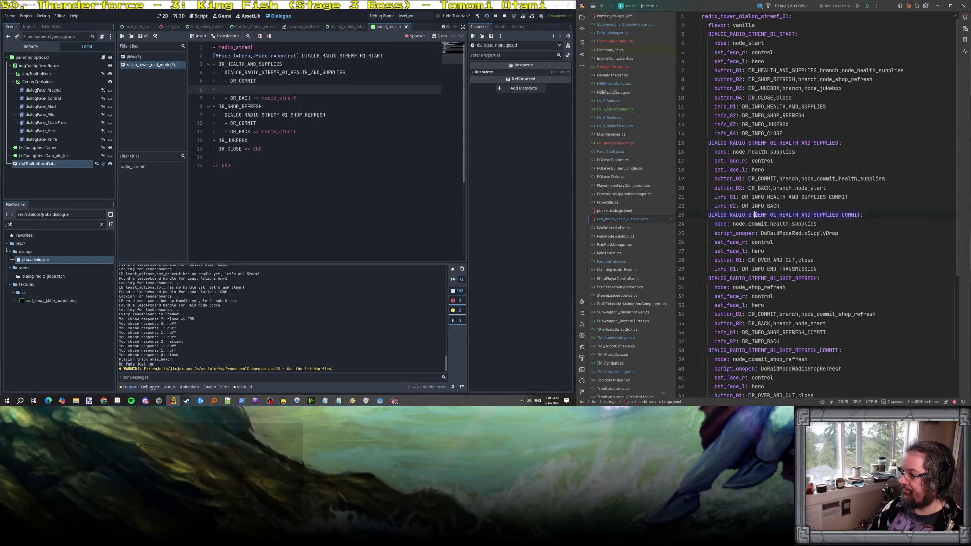
{"action": "double_click", "coordinate": [764, 215]}
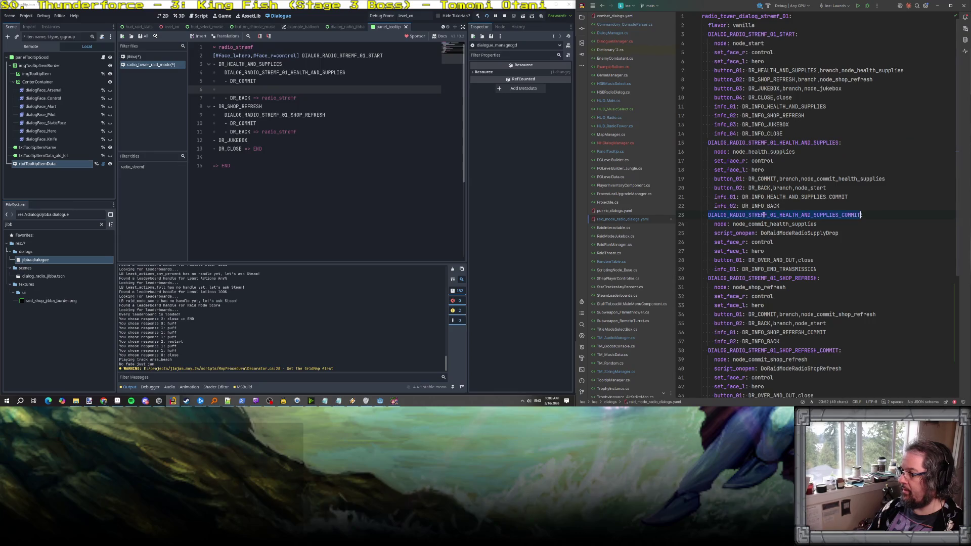
{"action": "left_click", "coordinate": [246, 90]}
{"action": "key", "text": "ctrl+v"}
{"action": "key", "text": "Return"}
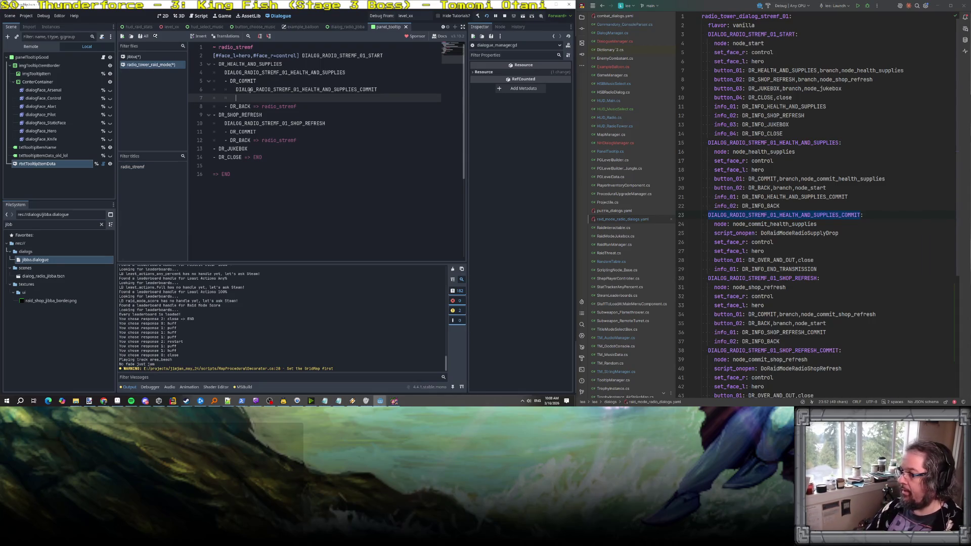
Add the response DR_OVER_AND_OUT => END beneath the commit dialogue line.
{"action": "double_click", "coordinate": [771, 260]}
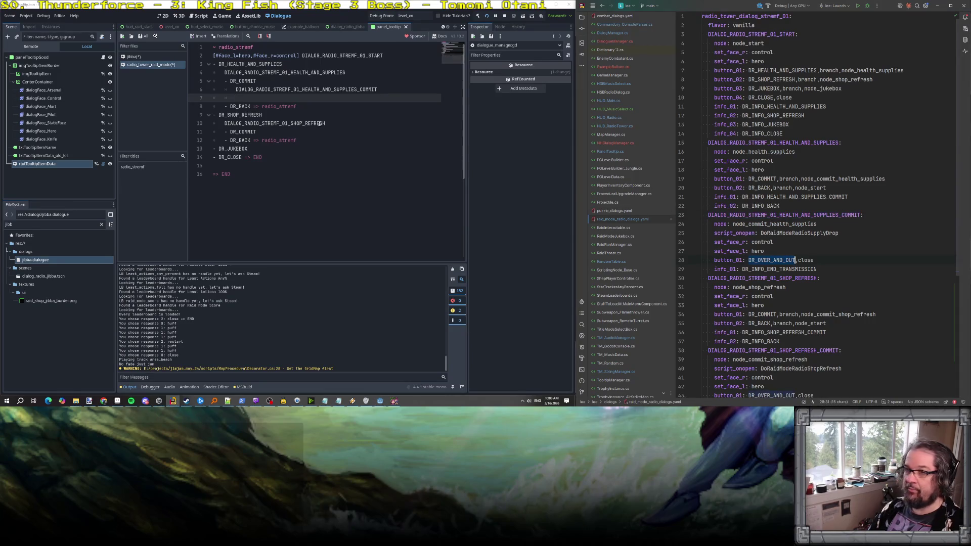
{"action": "left_click", "coordinate": [256, 98]}
{"action": "key", "text": "ctrl+v"}
{"action": "type", "text": "> END"}
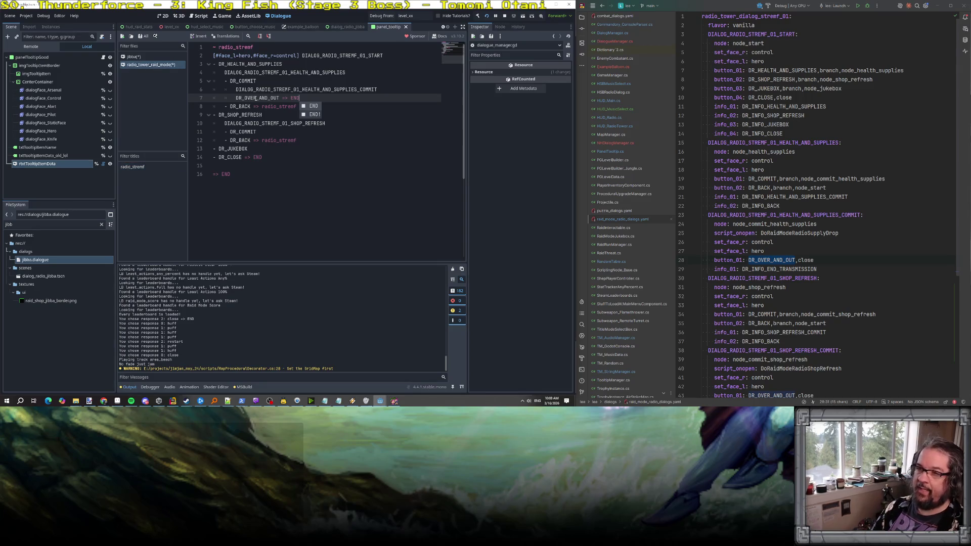
{"action": "left_click", "coordinate": [337, 91]}
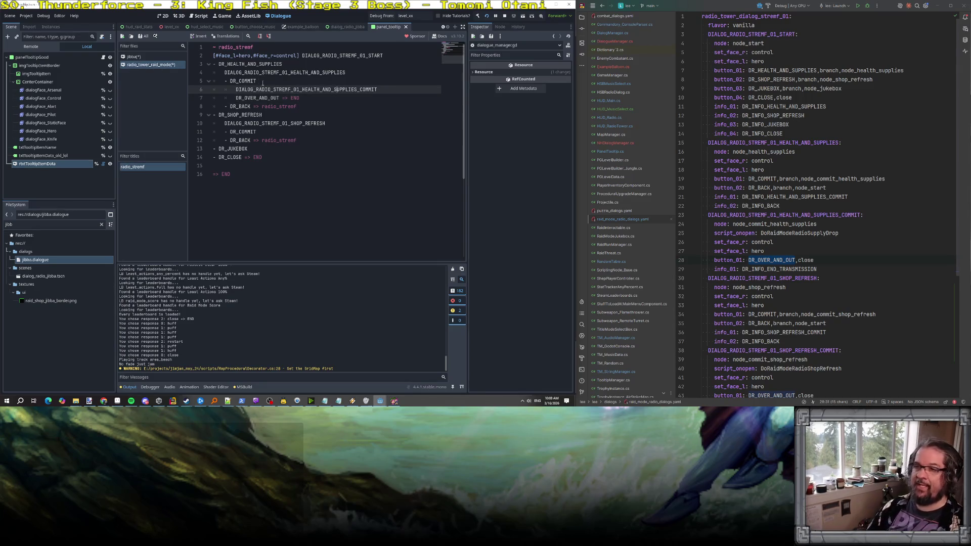
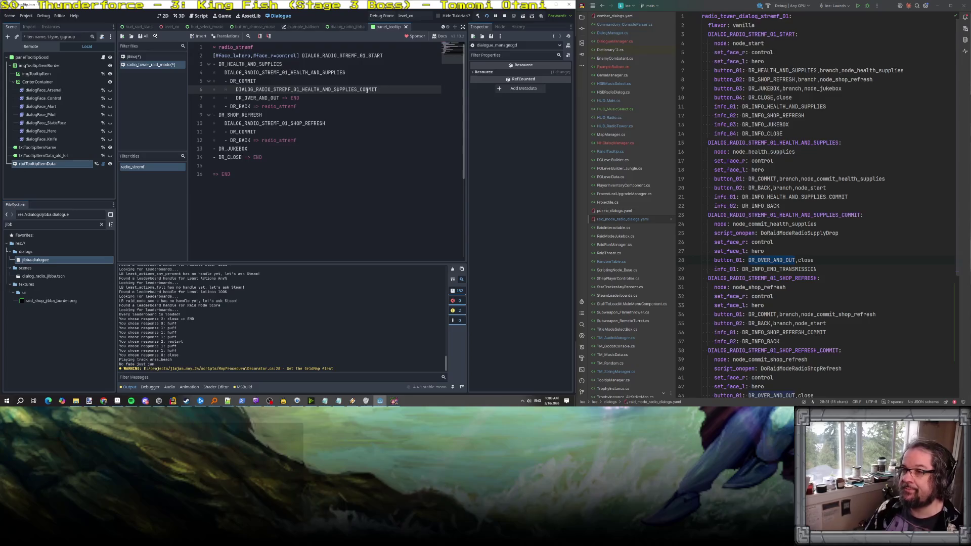
Copy the HEALTH_AND_SUPPLIES_COMMIT line and the DR_OVER_AND_OUT line below it.
{"action": "left_click", "coordinate": [282, 62]}
{"action": "left_click", "coordinate": [369, 74]}
{"action": "left_click", "coordinate": [271, 83]}
{"action": "left_click", "coordinate": [361, 101]}
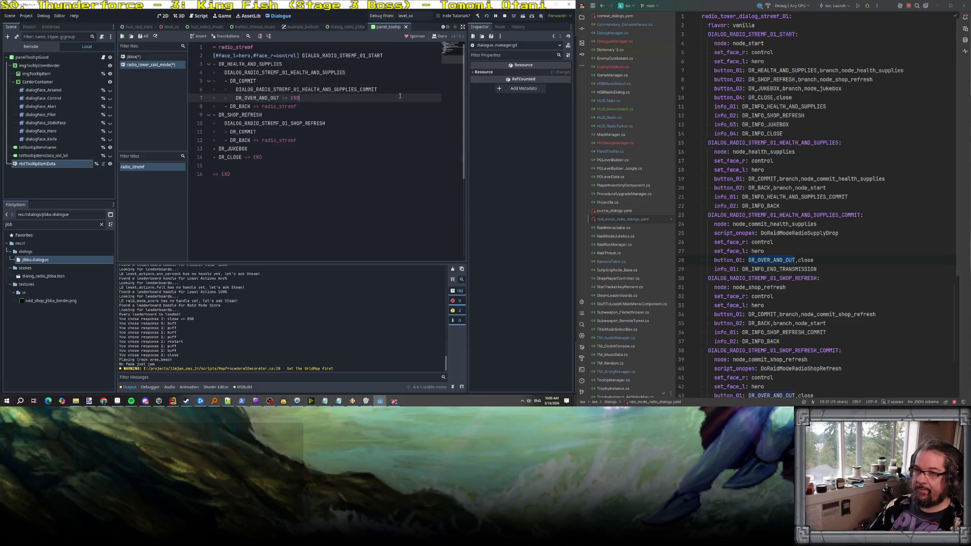
{"action": "double_click", "coordinate": [297, 89]}
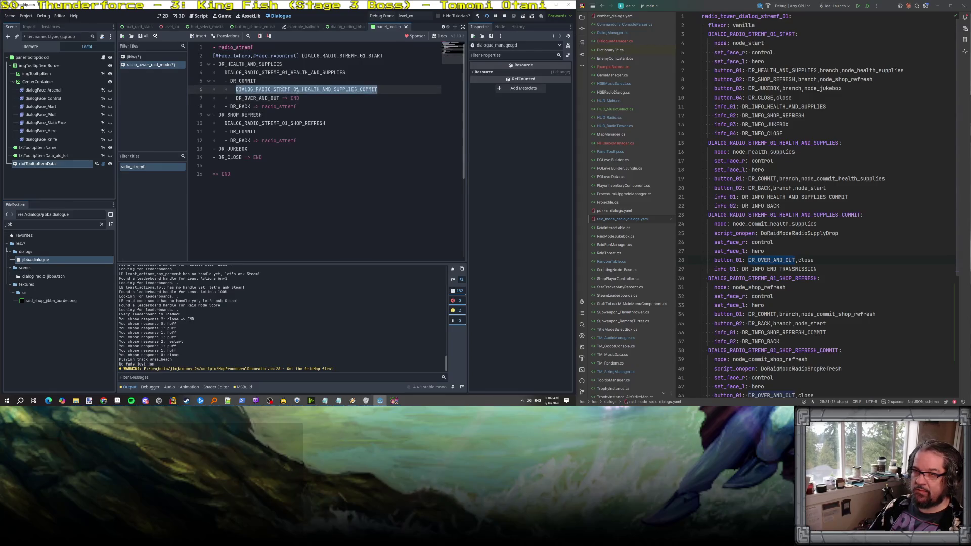
{"action": "left_click", "coordinate": [289, 98]}
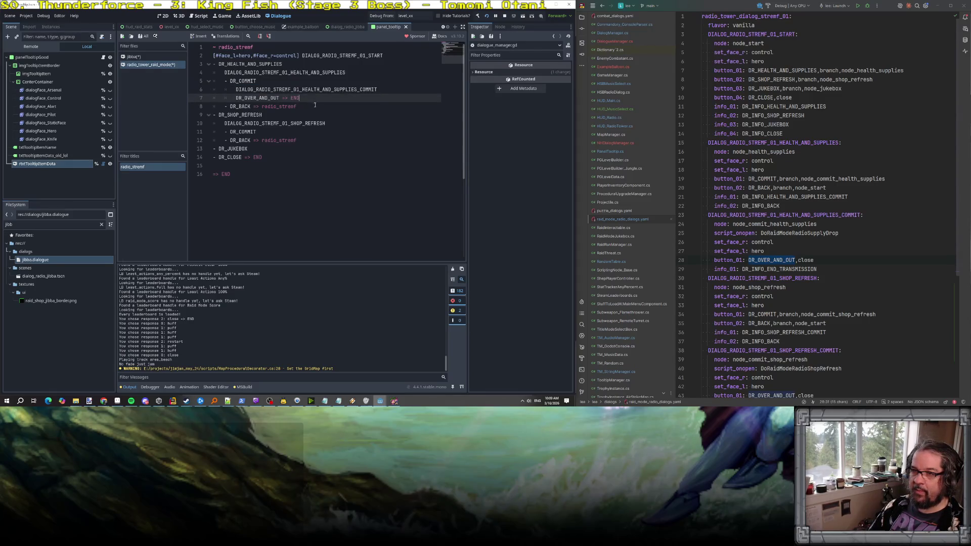
{"action": "left_click_drag", "start_coordinate": [318, 101], "coordinate": [172, 90]}
{"action": "key", "text": "ctrl+c"}
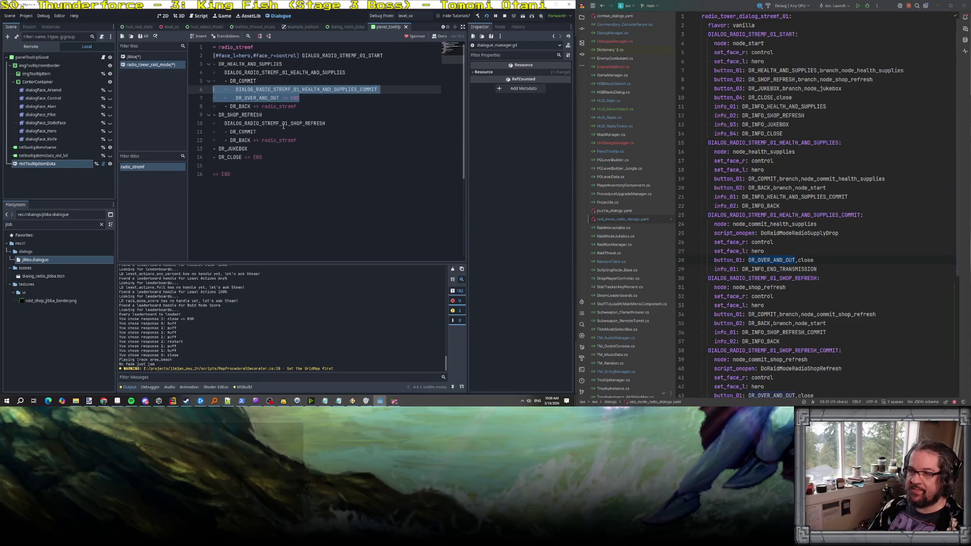
Paste the copied lines under the shop DR_COMMIT and fix the indentation.
{"action": "left_click", "coordinate": [281, 131]}
{"action": "key", "text": "Return"}
{"action": "key", "text": "ctrl+v"}
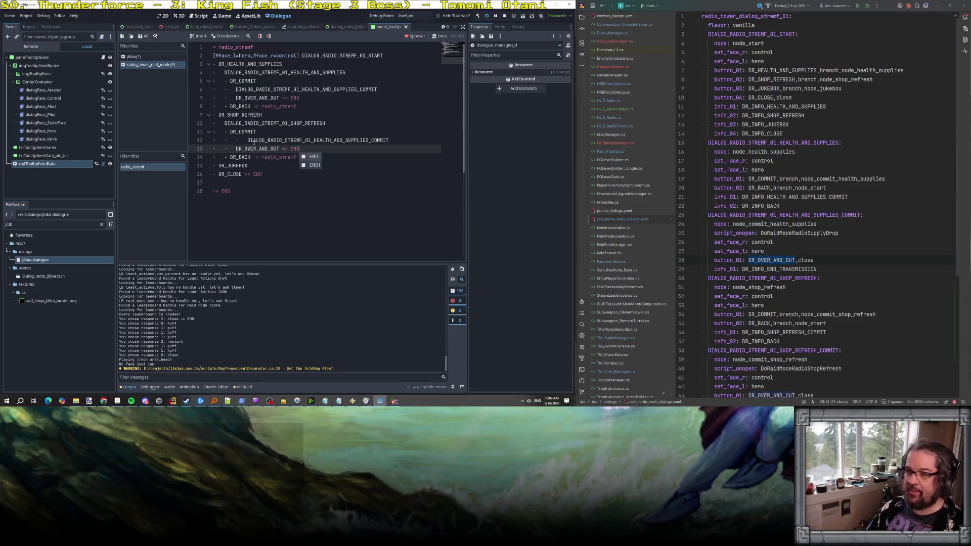
{"action": "left_click", "coordinate": [247, 140]}
{"action": "key", "text": "BackSpace"}
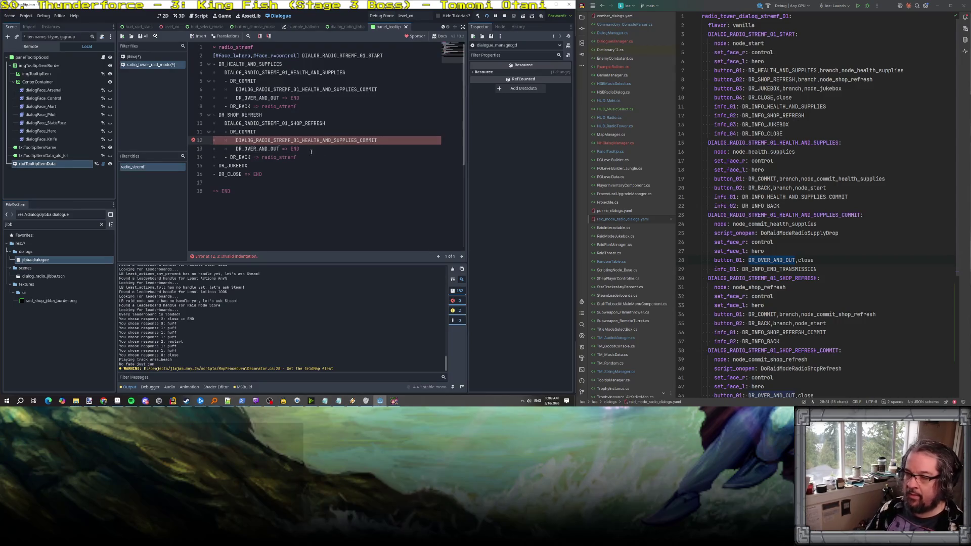
Replace the pasted identifier with DIALOG_RADIO_STREMF_01_SHOP_REFRESH_COMMIT.
{"action": "left_click", "coordinate": [782, 351]}
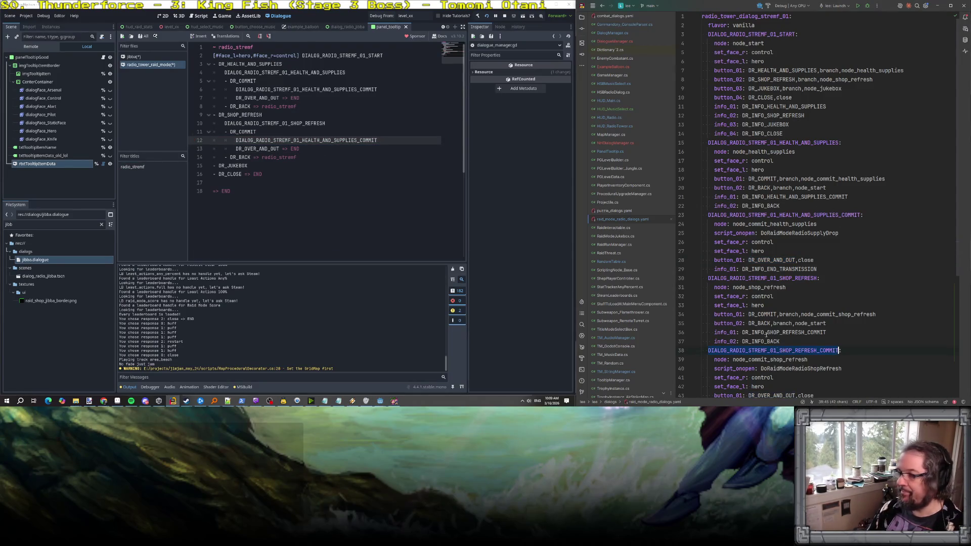
{"action": "double_click", "coordinate": [286, 141]}
{"action": "key", "text": "ctrl+v"}
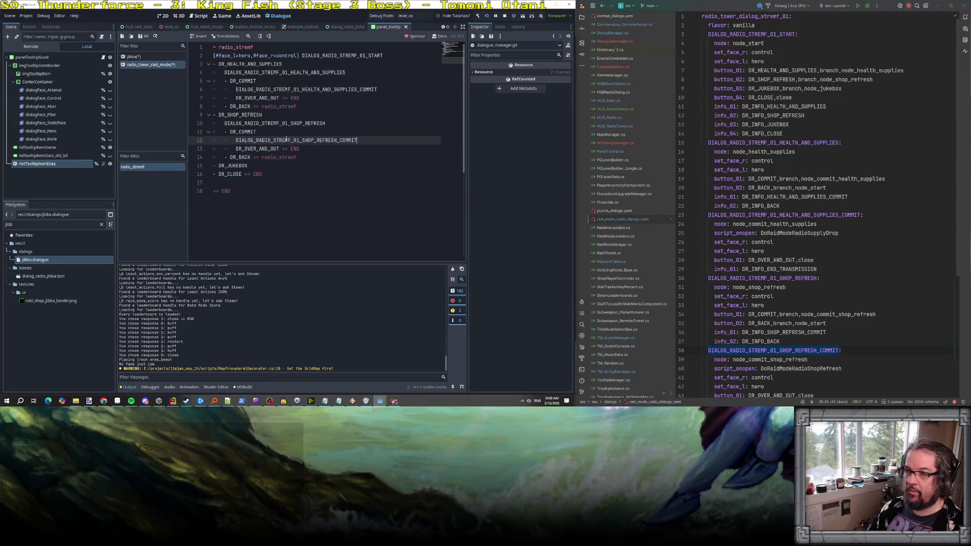
{"action": "left_click", "coordinate": [330, 151]}
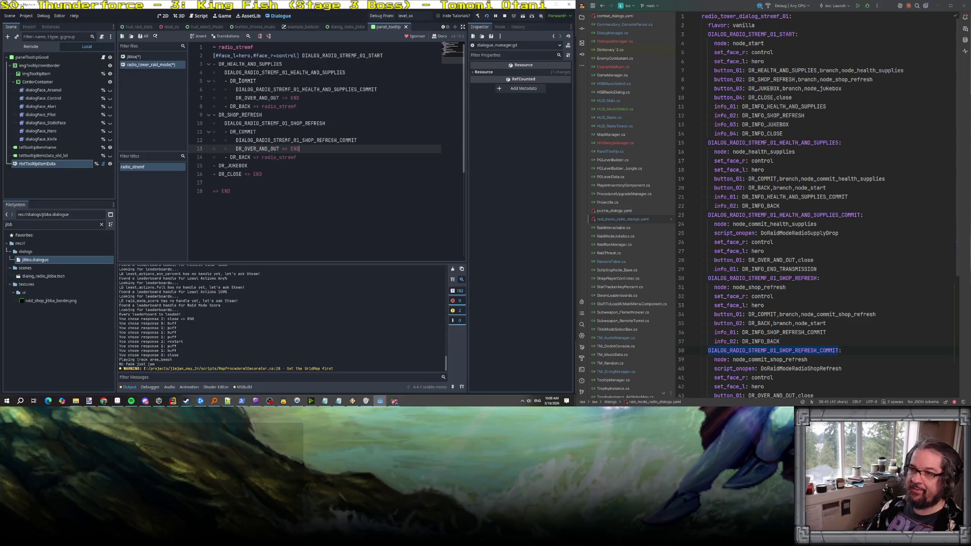
{"action": "scroll", "coordinate": [329, 152], "scroll_direction": "down", "scroll_amount": 3}
{"action": "scroll", "coordinate": [761, 272], "scroll_direction": "down", "scroll_amount": 5}
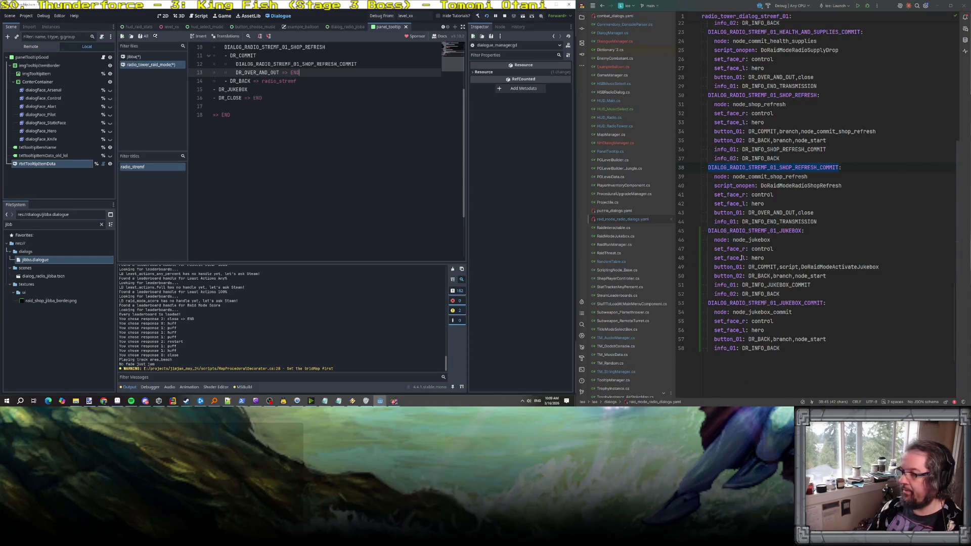
{"action": "scroll", "coordinate": [272, 103], "scroll_direction": "up", "scroll_amount": 3}
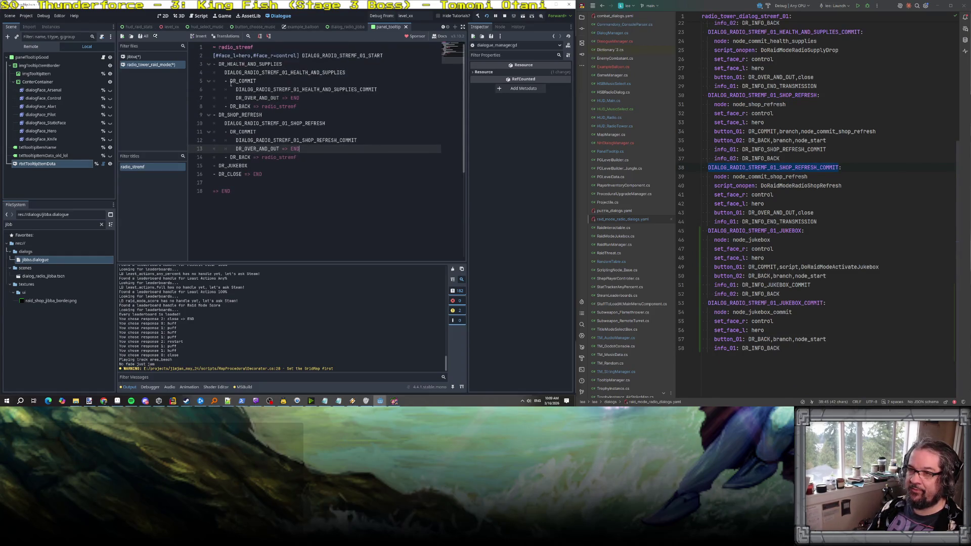
{"action": "left_click_drag", "start_coordinate": [225, 132], "coordinate": [267, 134]}
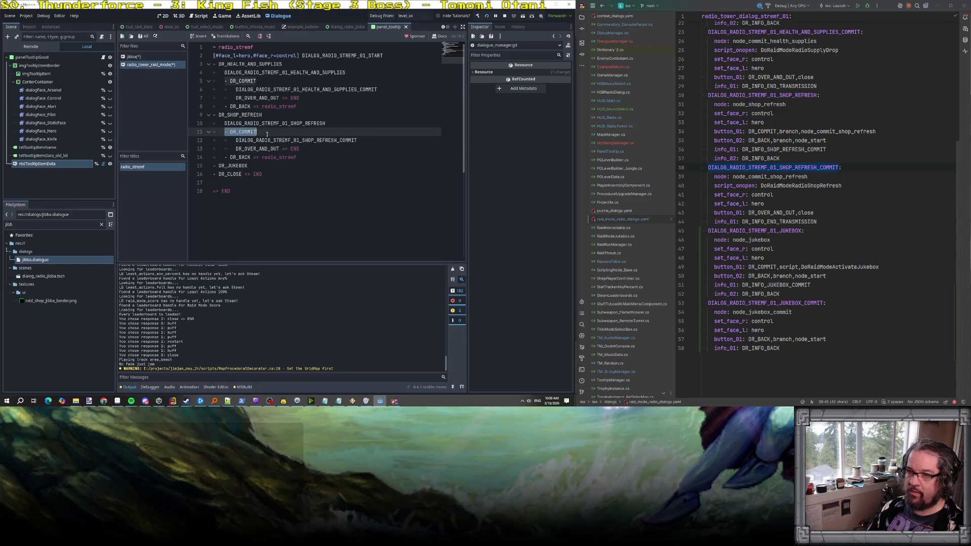
Add a nested '- DR_COMMIT' option under DR_JUKEBOX.
{"action": "left_click", "coordinate": [262, 162]}
{"action": "key", "text": "Return"}
{"action": "key", "text": "ctrl+v"}
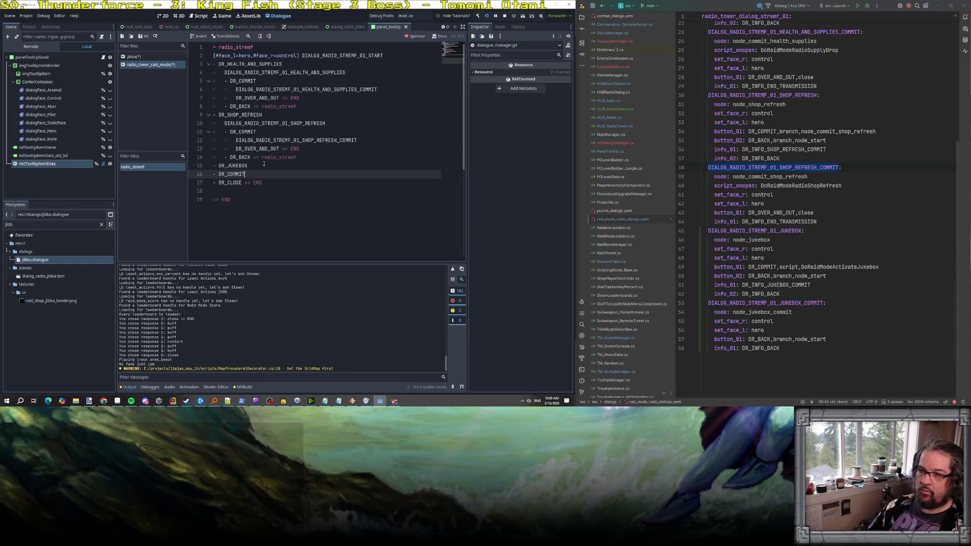
{"action": "key", "text": "Home"}
{"action": "key", "text": "Tab"}
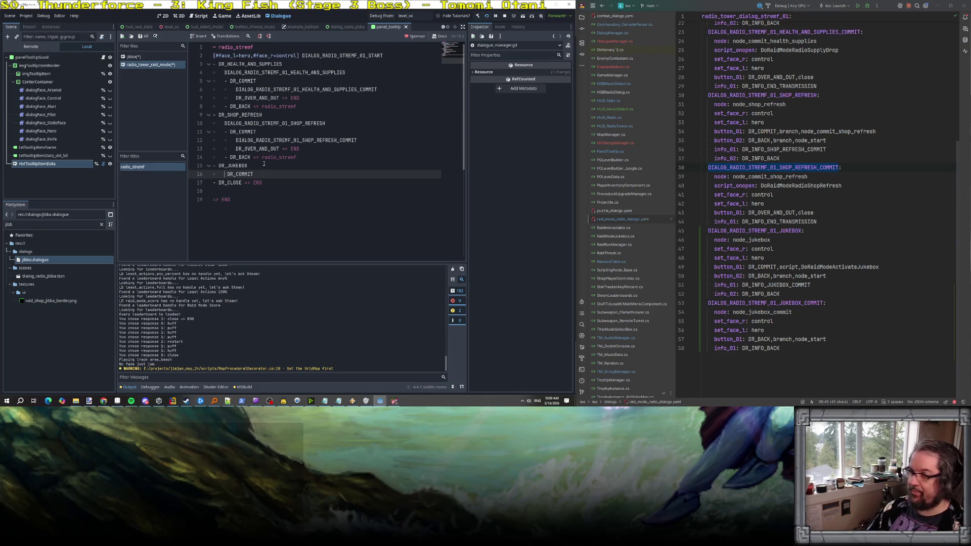
Insert the indented DIALOG_RADIO_STREMF_01_JUKEBOX line under DR_JUKEBOX, above the commit option.
{"action": "double_click", "coordinate": [759, 230]}
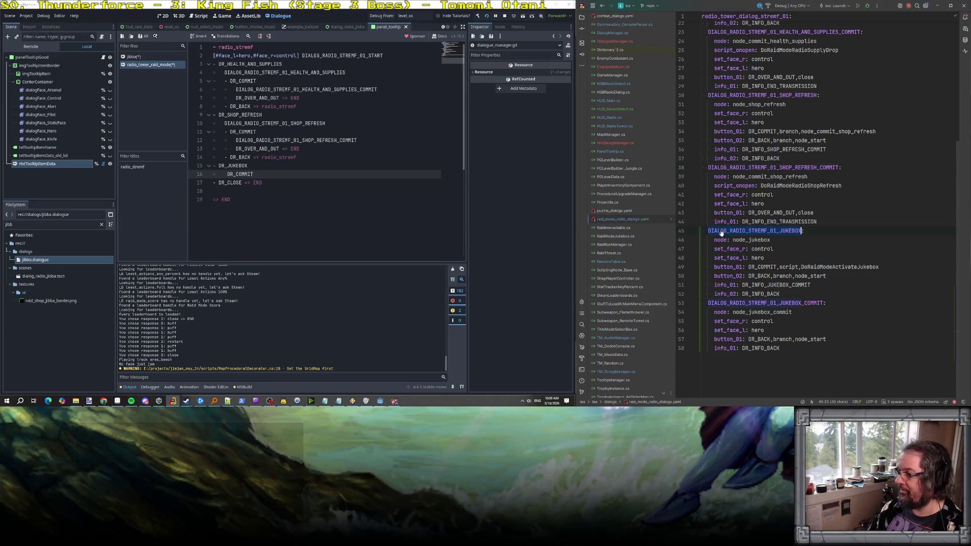
{"action": "left_click", "coordinate": [263, 166]}
{"action": "key", "text": "Return"}
{"action": "key", "text": "ctrl+v"}
{"action": "key", "text": "Tab"}
{"action": "key", "text": "Down"}
{"action": "key", "text": "Delete"}
{"action": "type", "text": "-"}
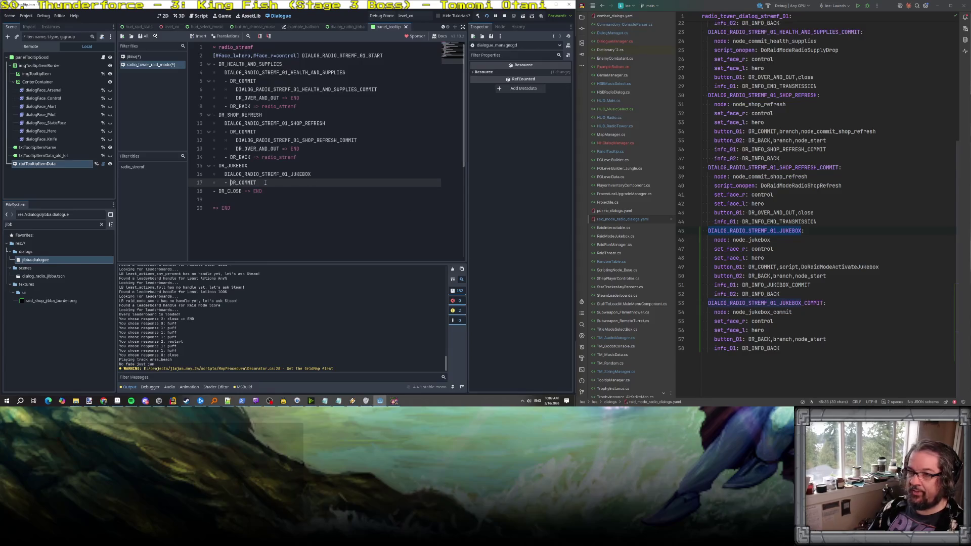
Add '- DR_BACK => radio_stremf' below the jukebox commit and save all dialogue files.
{"action": "left_click", "coordinate": [264, 182]}
{"action": "type", "text": "\\"}
{"action": "key", "text": "Return"}
{"action": "key", "text": "BackSpace"}
{"action": "key", "text": "BackSpace"}
{"action": "key", "text": "Return"}
{"action": "type", "text": "- DR_BACK"}
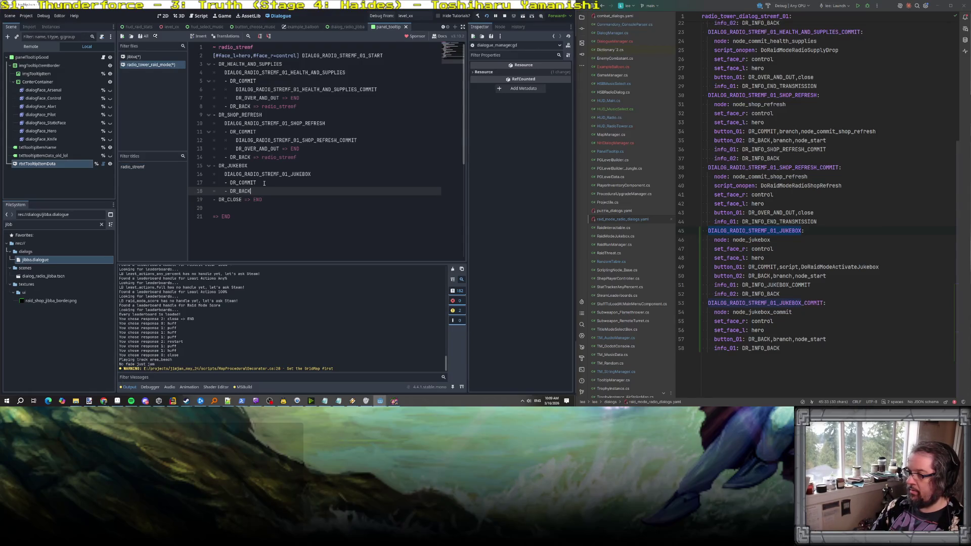
{"action": "type", "text": " => ra"}
{"action": "key", "text": "Return"}
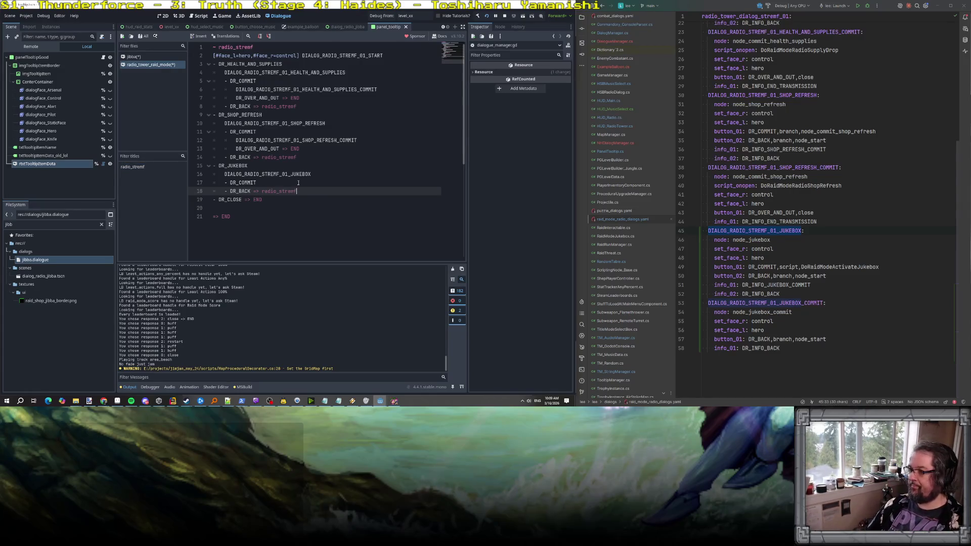
{"action": "left_click", "coordinate": [261, 174]}
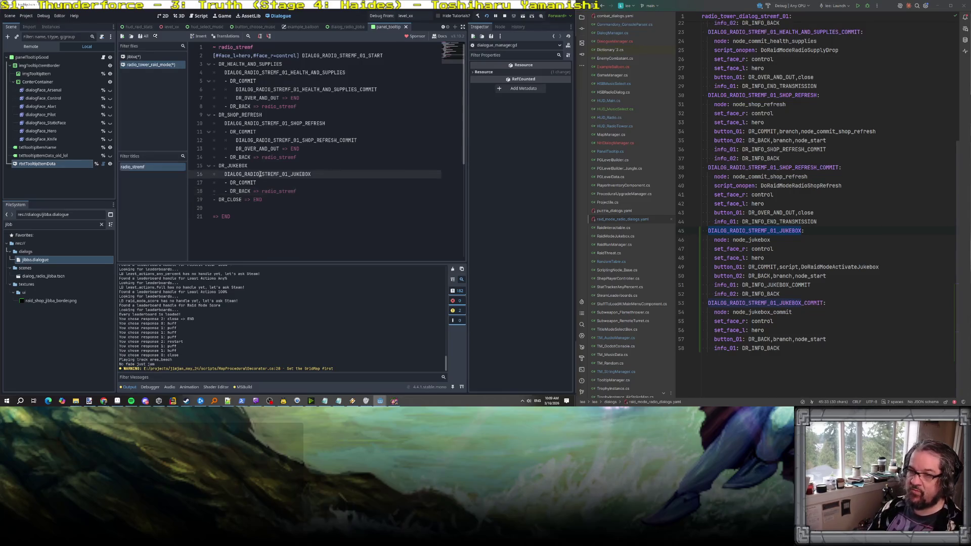
{"action": "key", "text": "ctrl+s"}
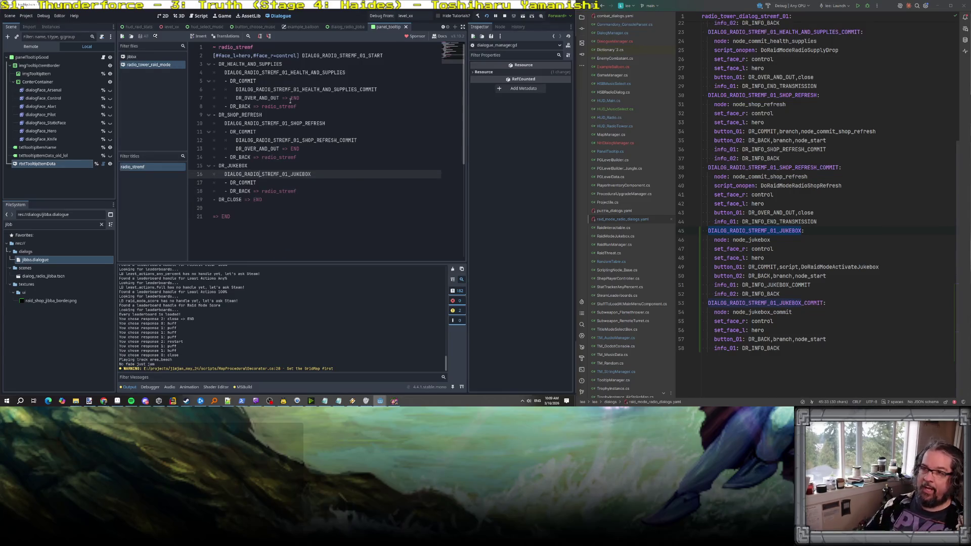
Review the DR_HEALTH_AND_SUPPLIES and DR_SHOP_REFRESH option lines.
{"action": "left_click", "coordinate": [261, 72]}
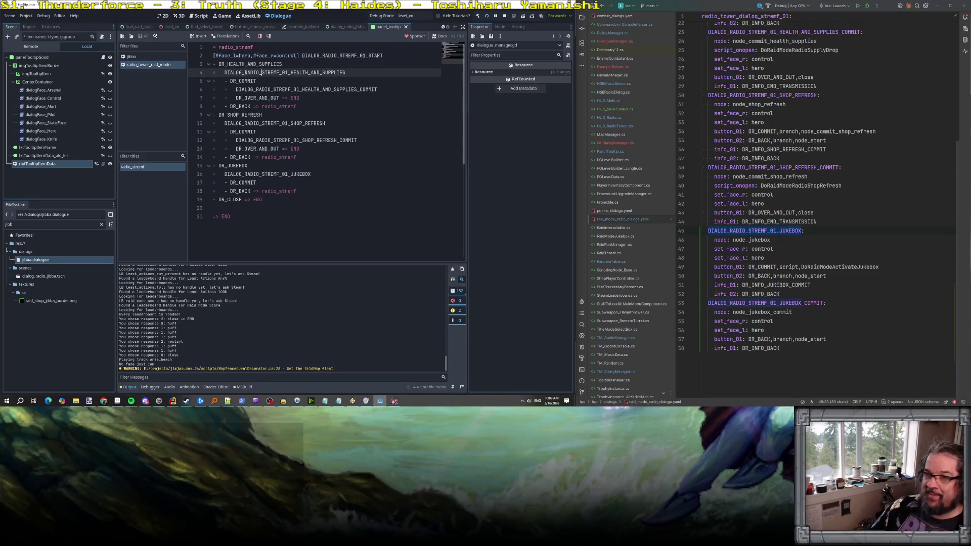
{"action": "double_click", "coordinate": [236, 72]}
{"action": "left_click", "coordinate": [256, 123]}
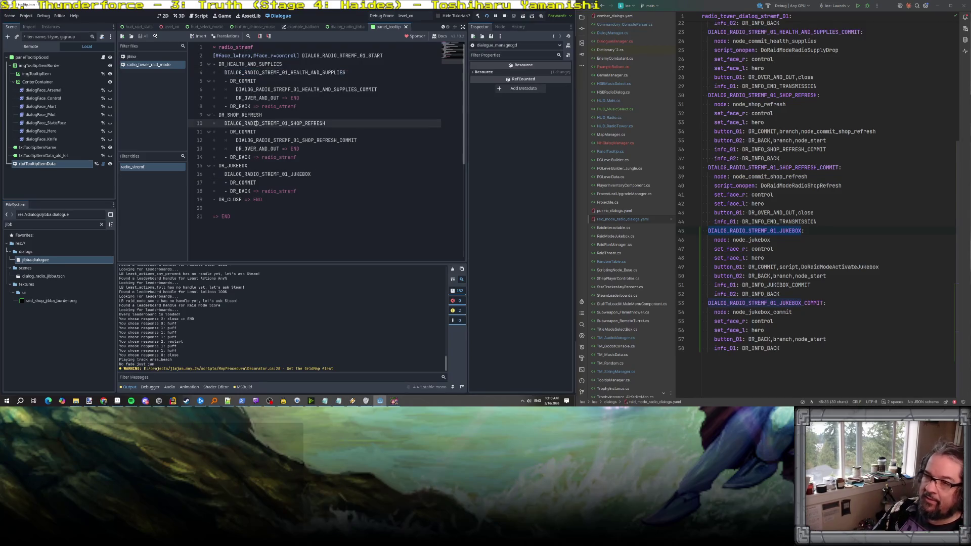
{"action": "double_click", "coordinate": [251, 64]}
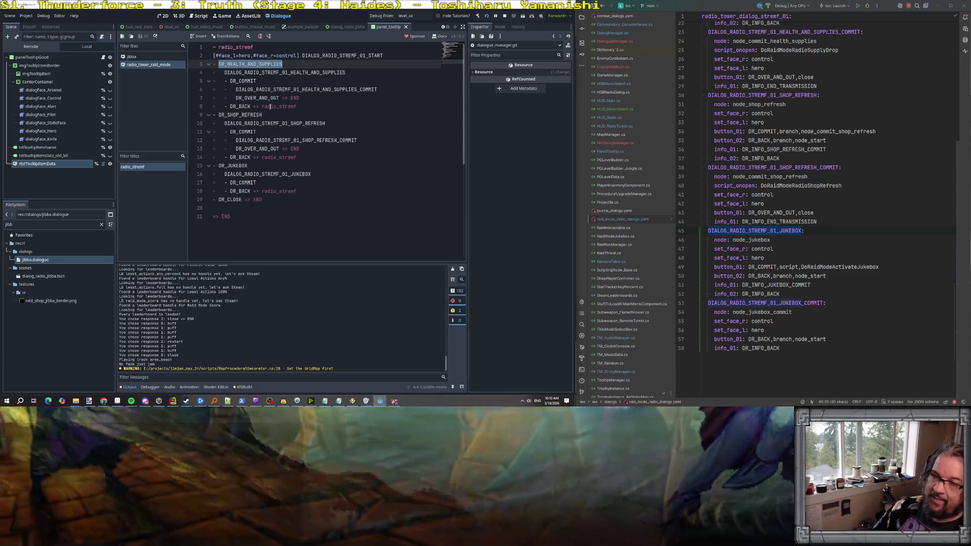
{"action": "double_click", "coordinate": [242, 115]}
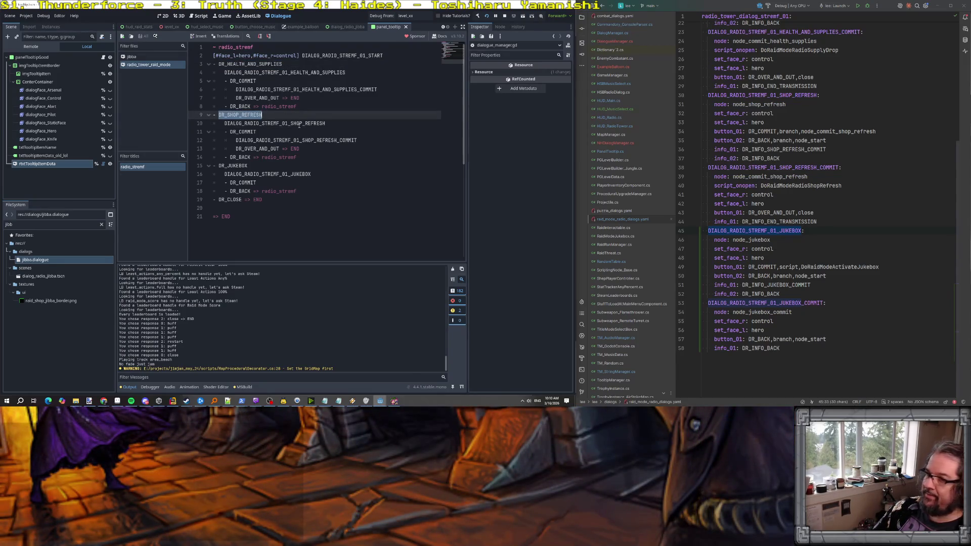
{"action": "double_click", "coordinate": [250, 64]}
{"action": "scroll", "coordinate": [736, 133], "scroll_direction": "up", "scroll_amount": 5}
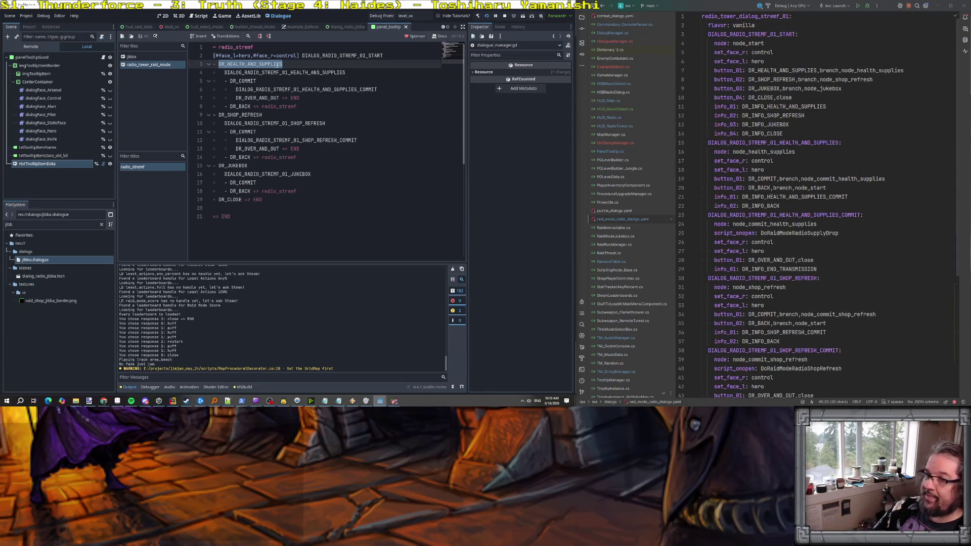
Tag DR_HEALTH_AND_SUPPLIES with [#info=DR_INFO_HEALTH_AND_SUPPLIES].
{"action": "left_click", "coordinate": [314, 66]}
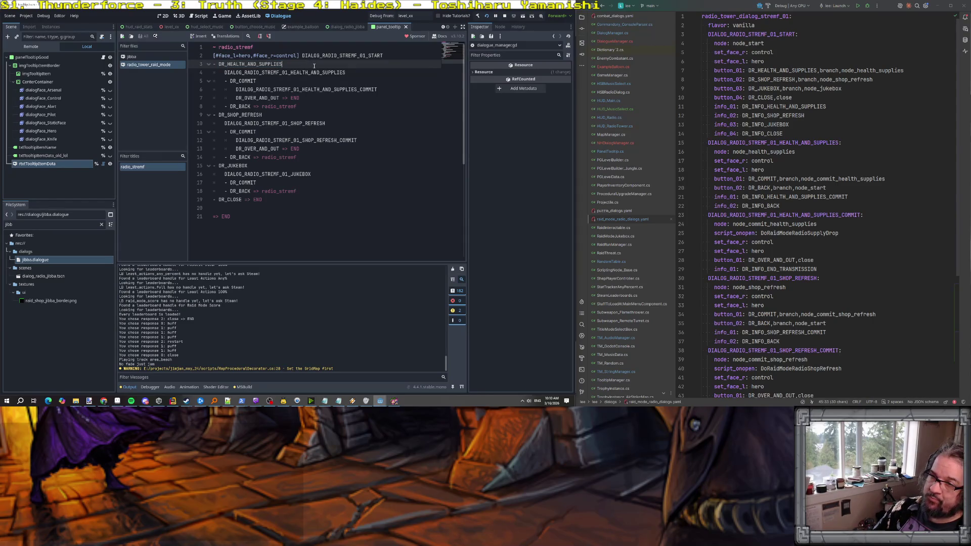
{"action": "type", "text": "[#inco"}
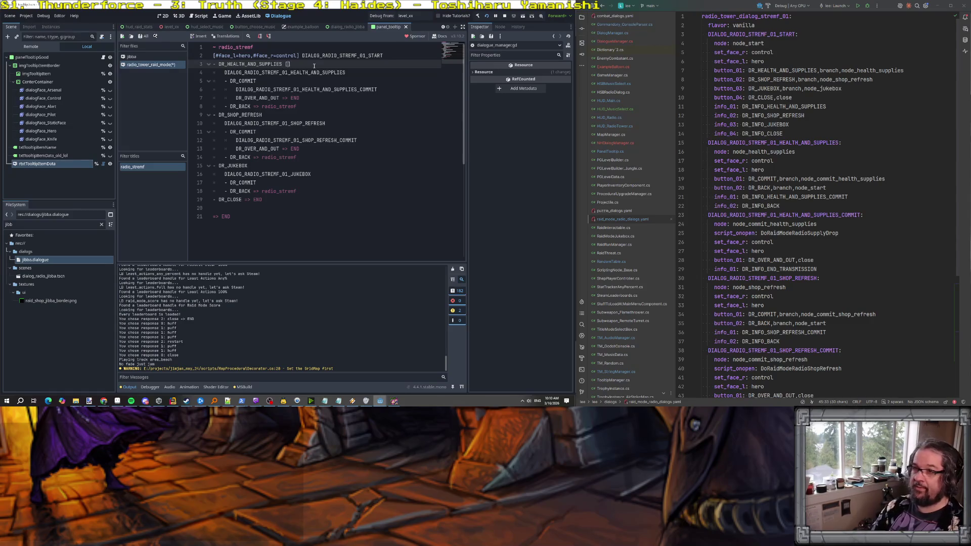
{"action": "key", "text": "BackSpace"}
{"action": "key", "text": "BackSpace"}
{"action": "type", "text": "fo="}
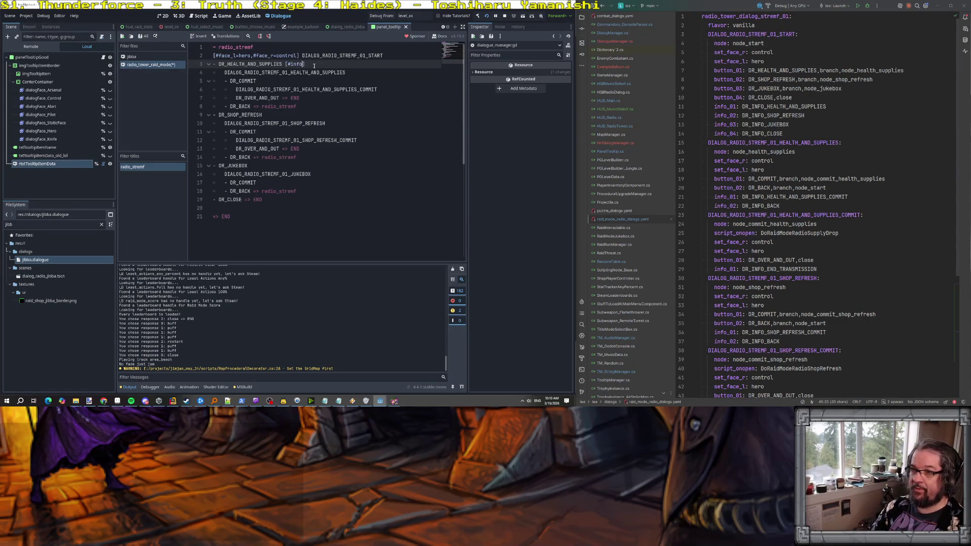
{"action": "type", "text": "DR_INFO"}
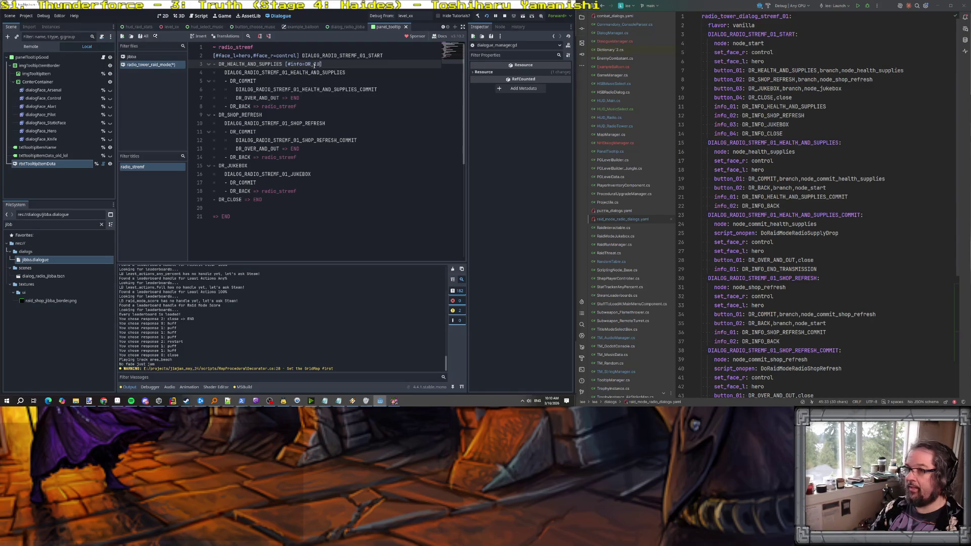
{"action": "type", "text": "_HEALTH_AN"}
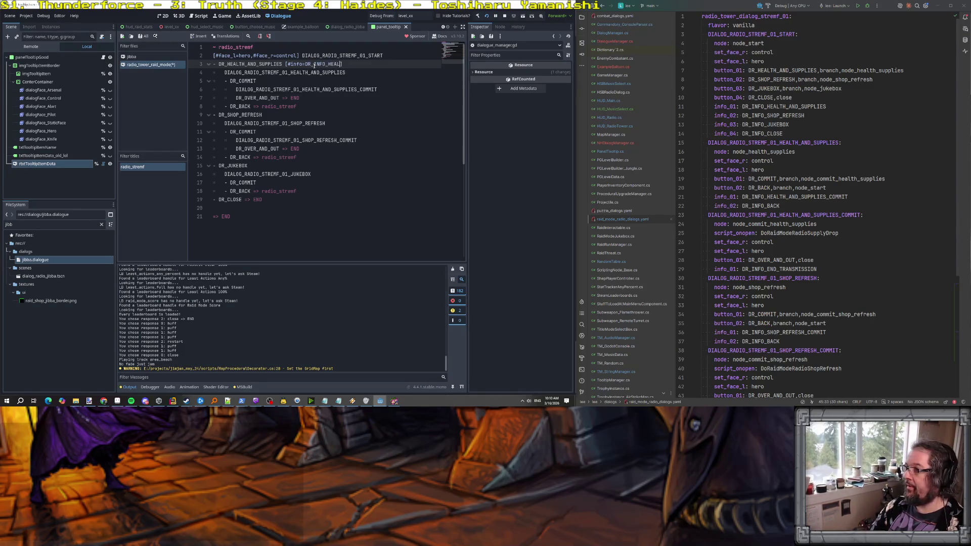
{"action": "type", "text": "D_SUPPLIES"}
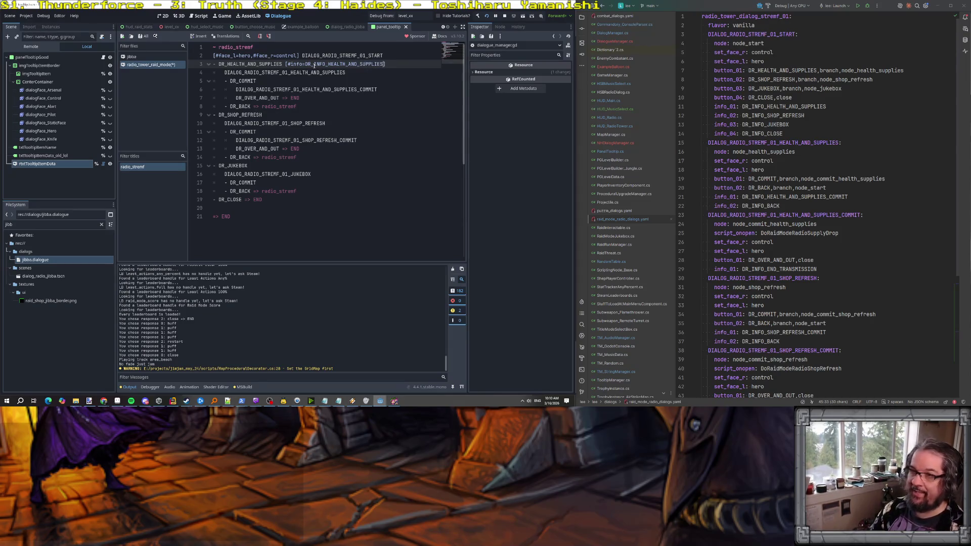
Add an info tag to DR_SHOP_REFRESH on line 9, set to DR_INFO_SHOP_REFRESH.
{"action": "double_click", "coordinate": [235, 66]}
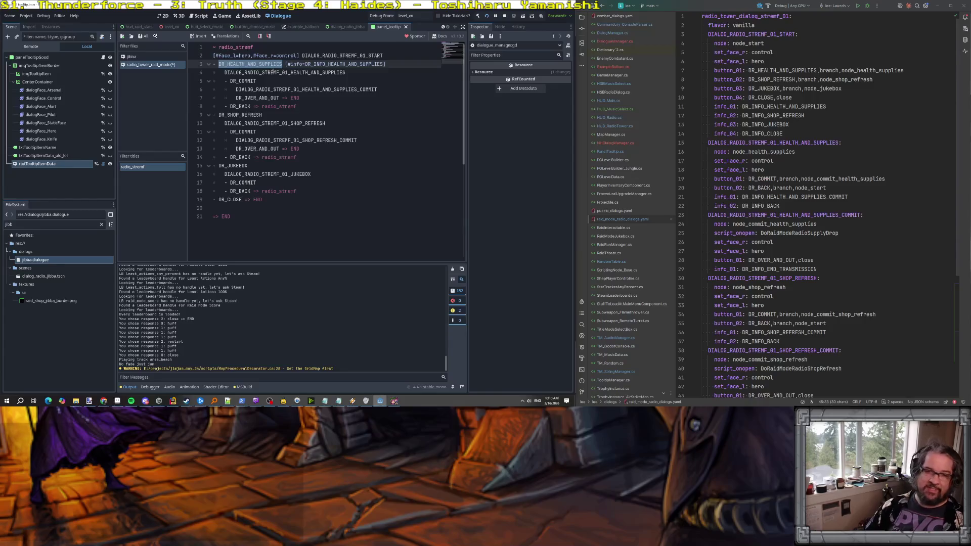
{"action": "double_click", "coordinate": [322, 65]}
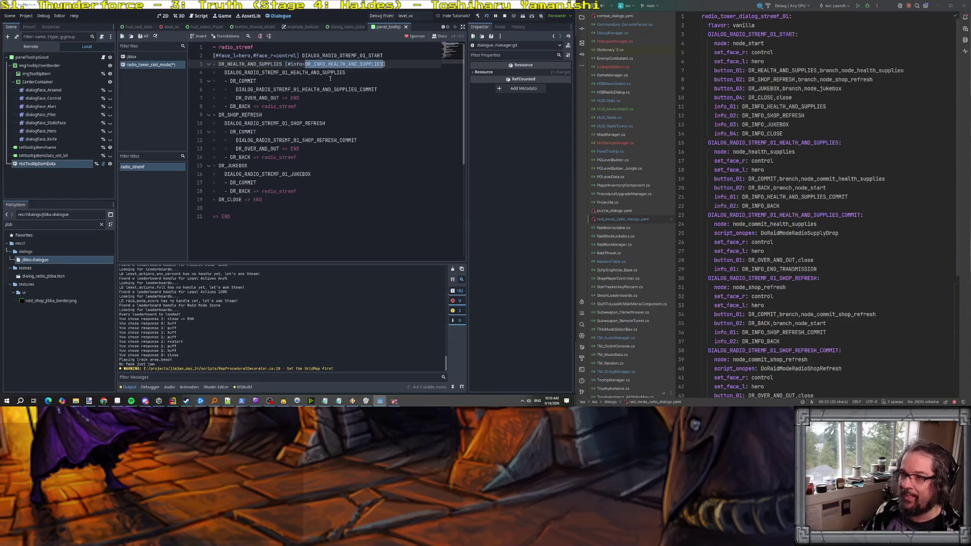
{"action": "left_click_drag", "start_coordinate": [285, 64], "coordinate": [411, 65]}
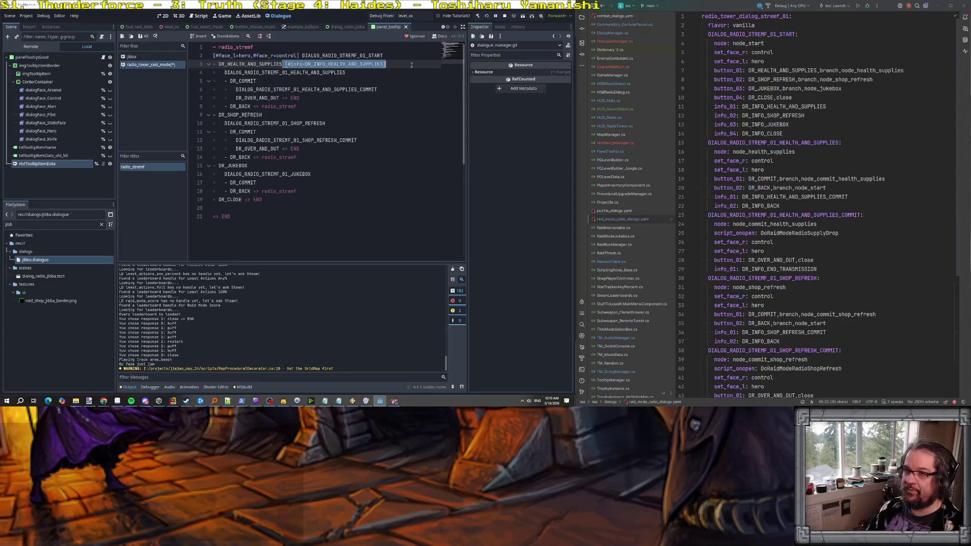
{"action": "key", "text": "ctrl+c"}
{"action": "left_click", "coordinate": [322, 115]}
{"action": "key", "text": "ctrl+v"}
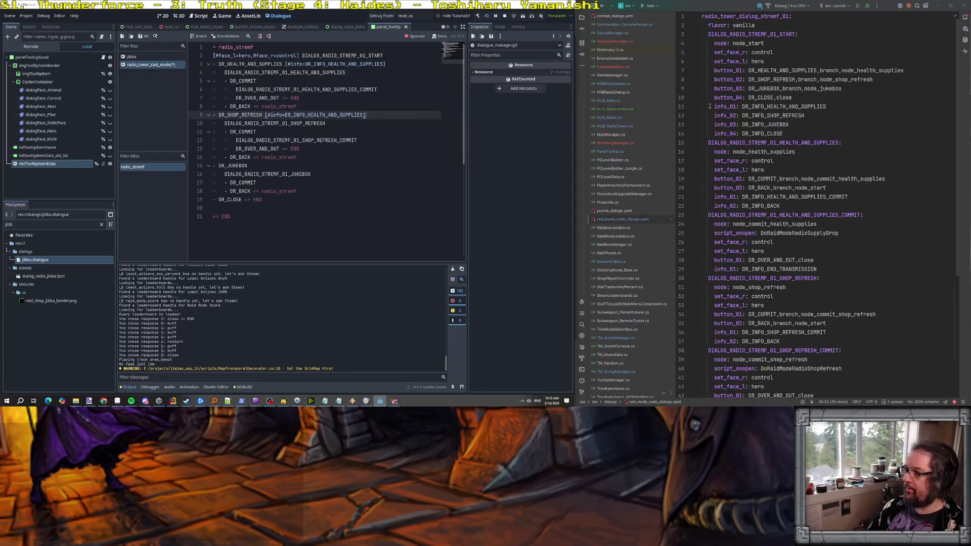
{"action": "double_click", "coordinate": [766, 115]}
{"action": "key", "text": "ctrl+c"}
{"action": "double_click", "coordinate": [288, 116]}
{"action": "key", "text": "ctrl+v"}
Add an info tag to DR_JUKEBOX on line 15, set to DR_INFO_JUKEBOX.
{"action": "left_click_drag", "start_coordinate": [263, 115], "coordinate": [396, 114]}
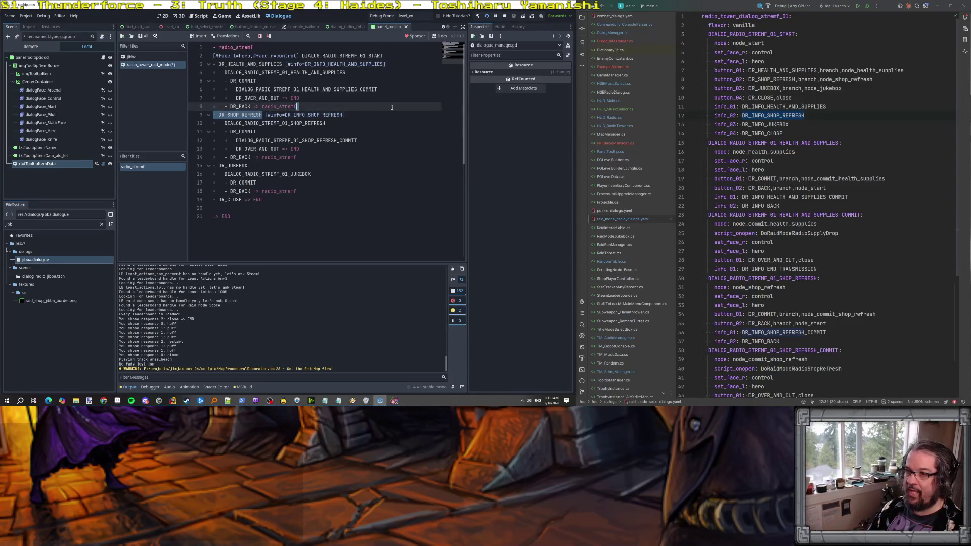
{"action": "key", "text": "ctrl+c"}
{"action": "left_click", "coordinate": [252, 167]}
{"action": "key", "text": "ctrl+v"}
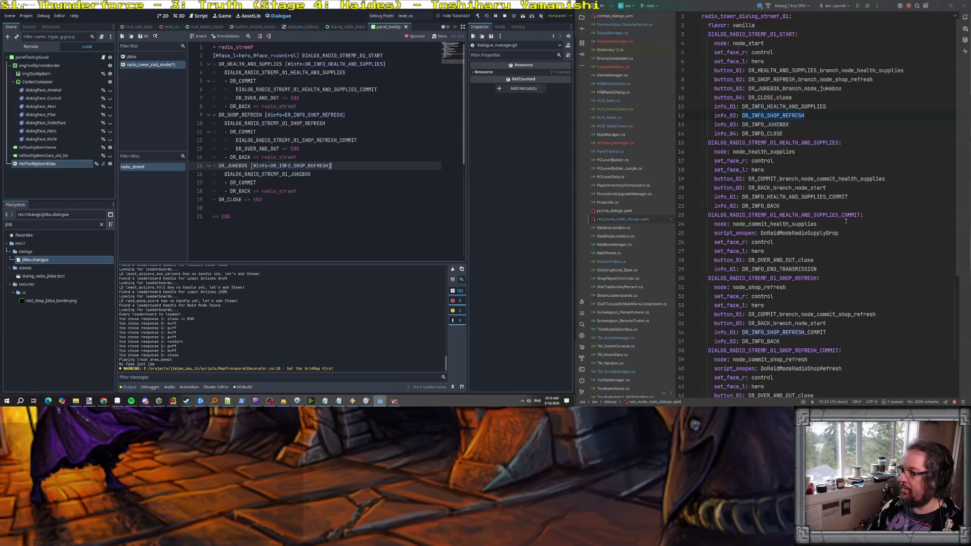
{"action": "double_click", "coordinate": [774, 125]}
{"action": "key", "text": "ctrl+c"}
{"action": "key", "text": "alt+Tab"}
{"action": "key", "text": "Left"}
{"action": "key", "text": "ctrl+shift+Left"}
{"action": "key", "text": "ctrl+v"}
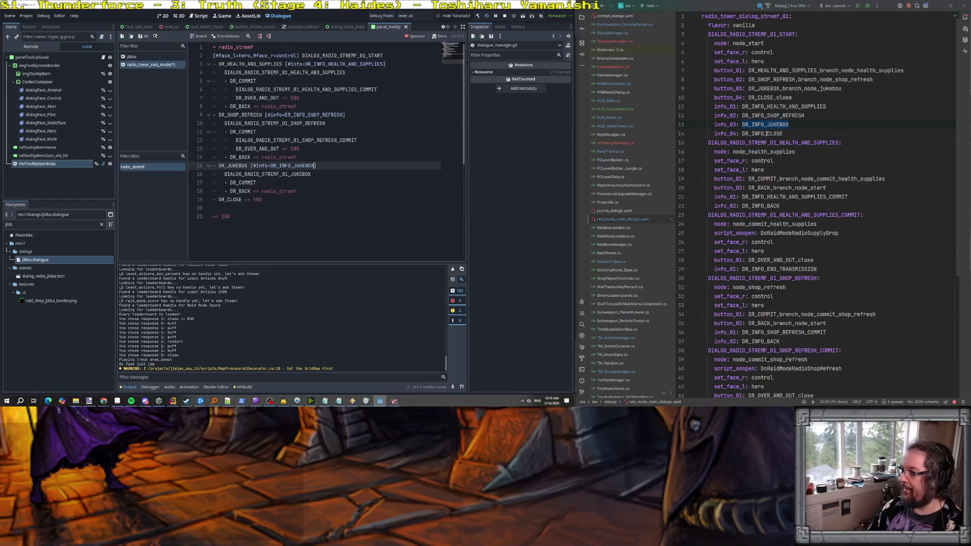
Add an info tag to DR_CLOSE on line 19, set to DR_INFO_CLOSE.
{"action": "double_click", "coordinate": [767, 133]}
{"action": "left_click_drag", "start_coordinate": [248, 166], "coordinate": [375, 165]}
{"action": "key", "text": "ctrl+c"}
{"action": "left_click", "coordinate": [242, 200]}
{"action": "key", "text": "ctrl+v"}
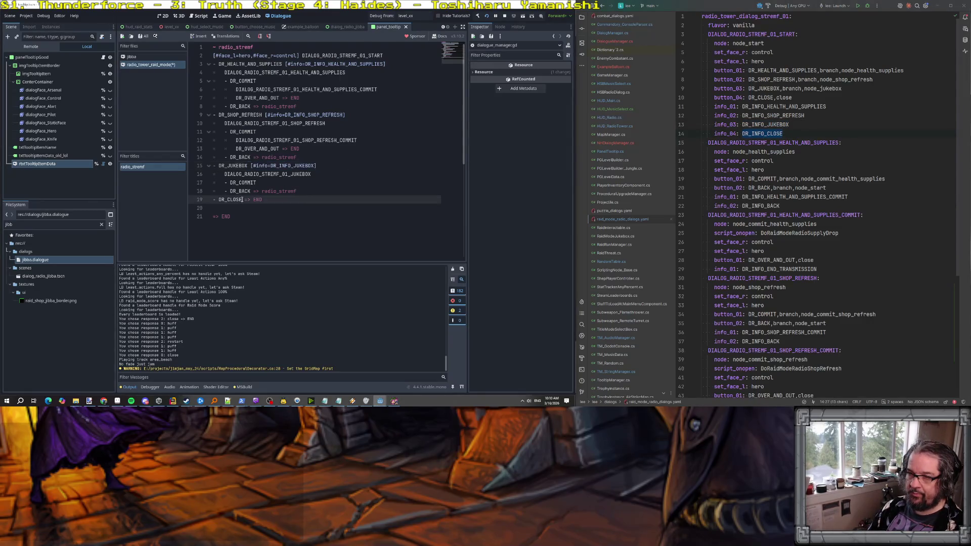
{"action": "double_click", "coordinate": [747, 133]}
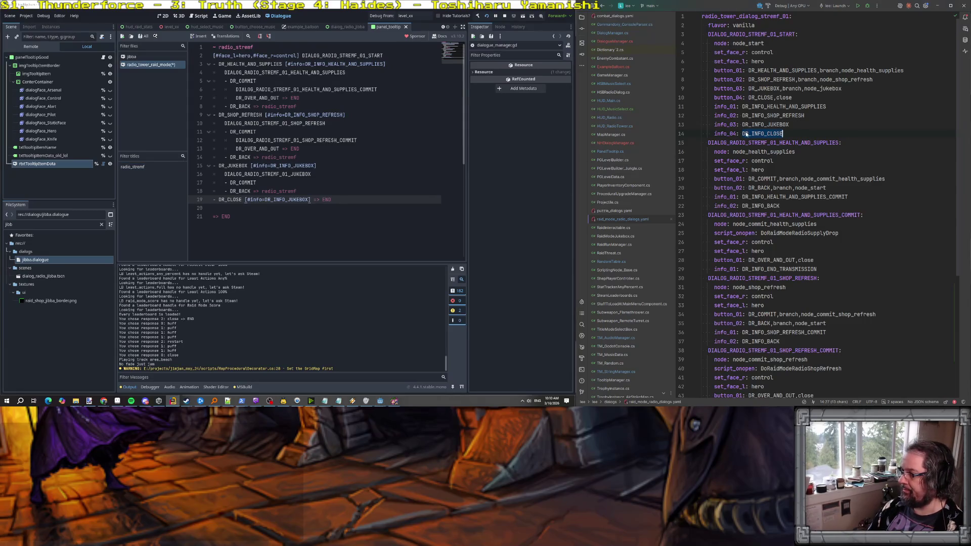
{"action": "double_click", "coordinate": [284, 199]}
{"action": "key", "text": "ctrl+v"}
Save the dialogue changes and launch the game for a test run.
{"action": "key", "text": "ctrl+s"}
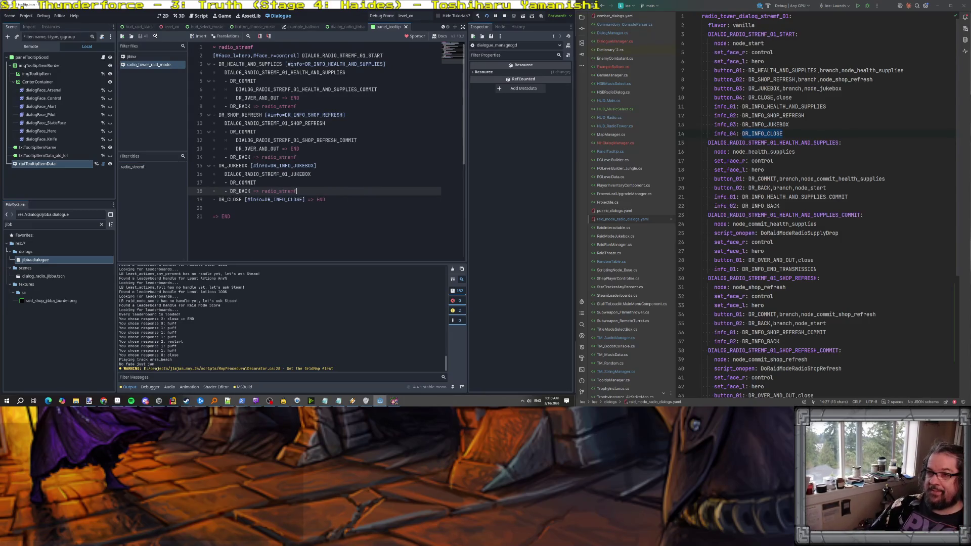
{"action": "left_click", "coordinate": [329, 200]}
{"action": "scroll", "coordinate": [796, 173], "scroll_direction": "down", "scroll_amount": 1}
{"action": "scroll", "coordinate": [797, 174], "scroll_direction": "up", "scroll_amount": 3}
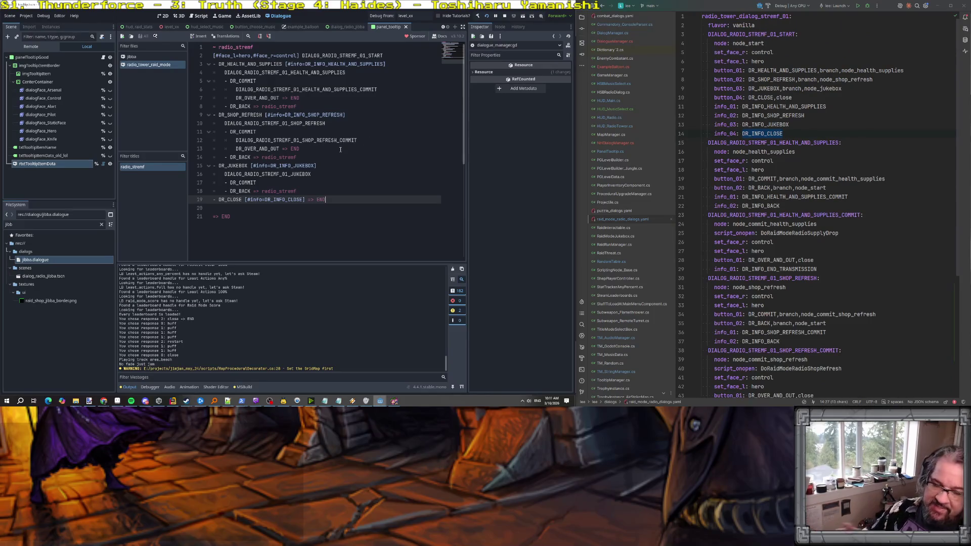
{"action": "left_click", "coordinate": [362, 148]}
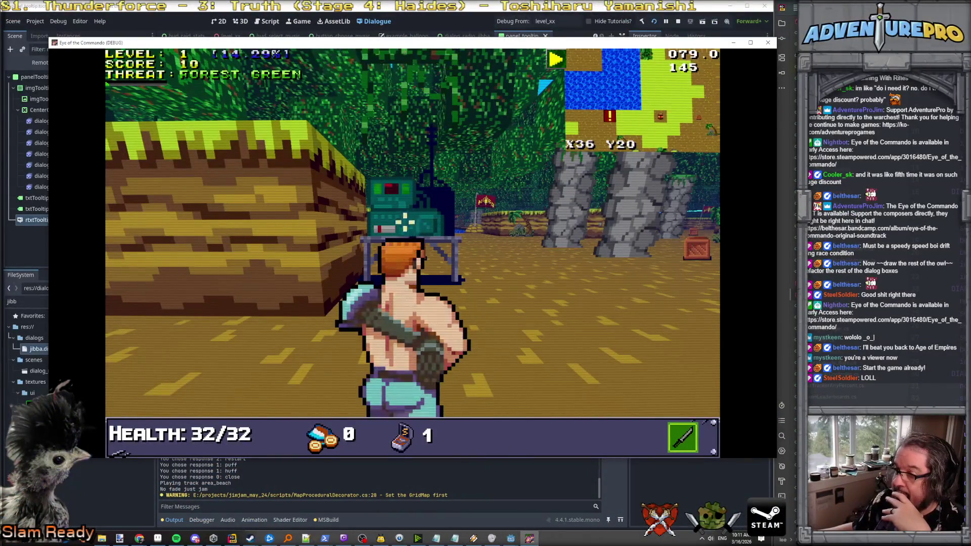
Bring the Godot editor forward and stop the running game.
{"action": "left_click", "coordinate": [511, 538]}
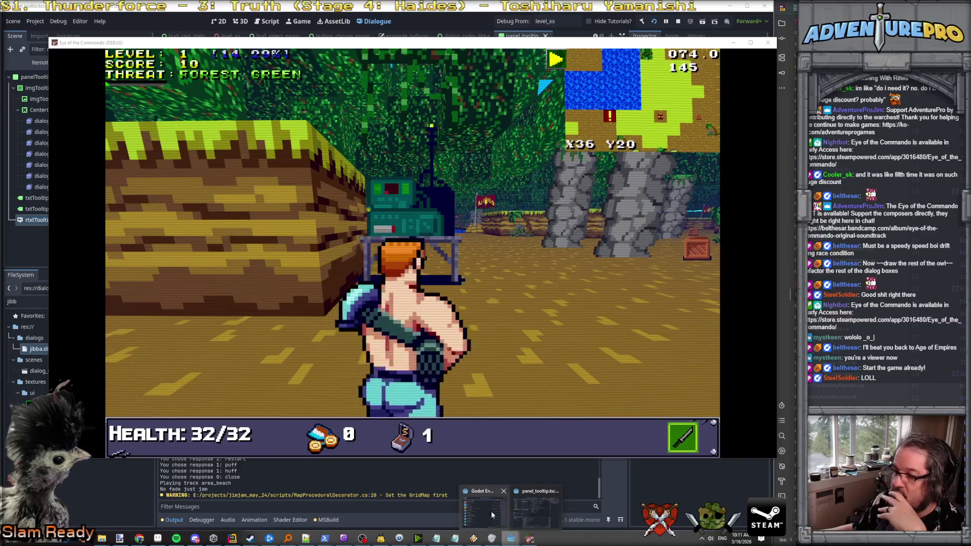
{"action": "left_click", "coordinate": [533, 512]}
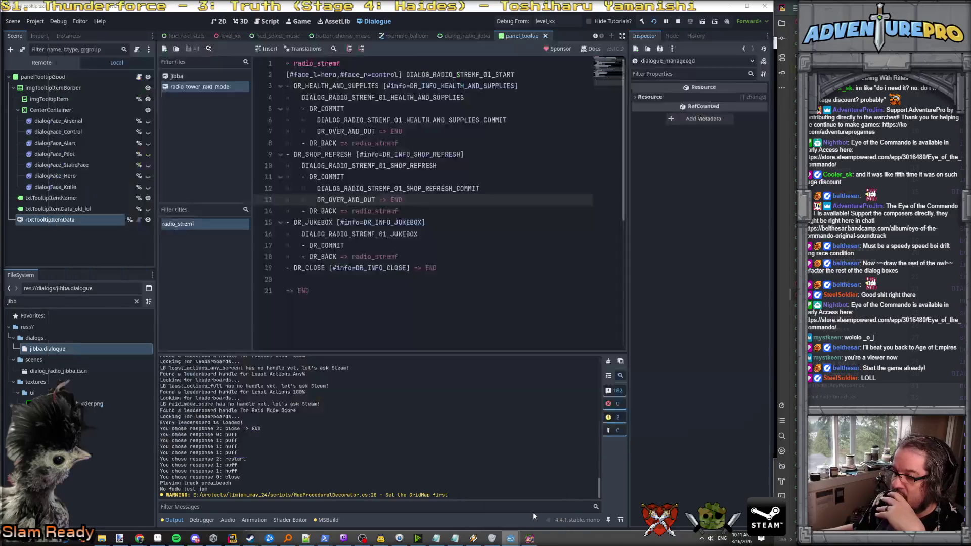
{"action": "left_click", "coordinate": [678, 22]}
Close the example_balloon, panel_tooltip and level_xx scene tabs.
{"action": "left_click", "coordinate": [458, 36]}
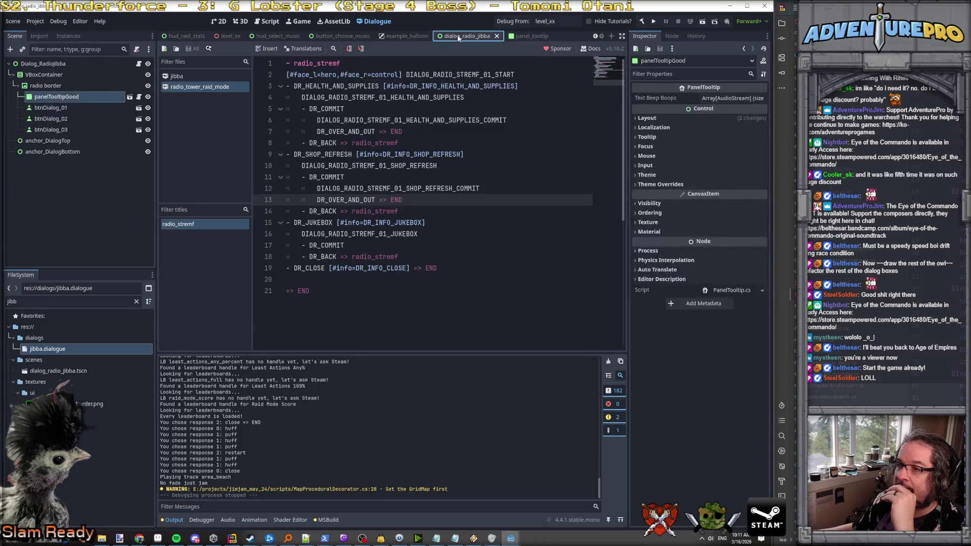
{"action": "left_click", "coordinate": [424, 38]}
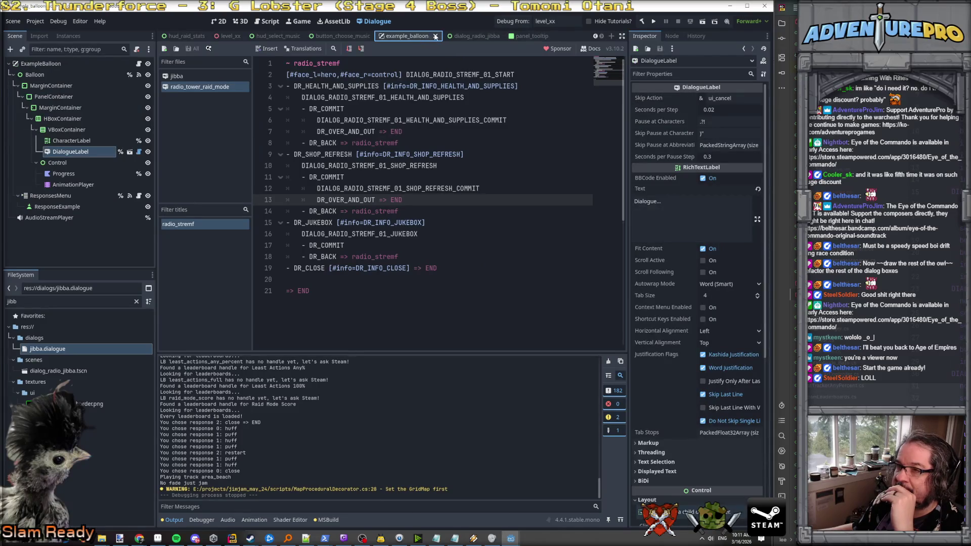
{"action": "left_click", "coordinate": [434, 36]}
{"action": "left_click", "coordinate": [536, 37]}
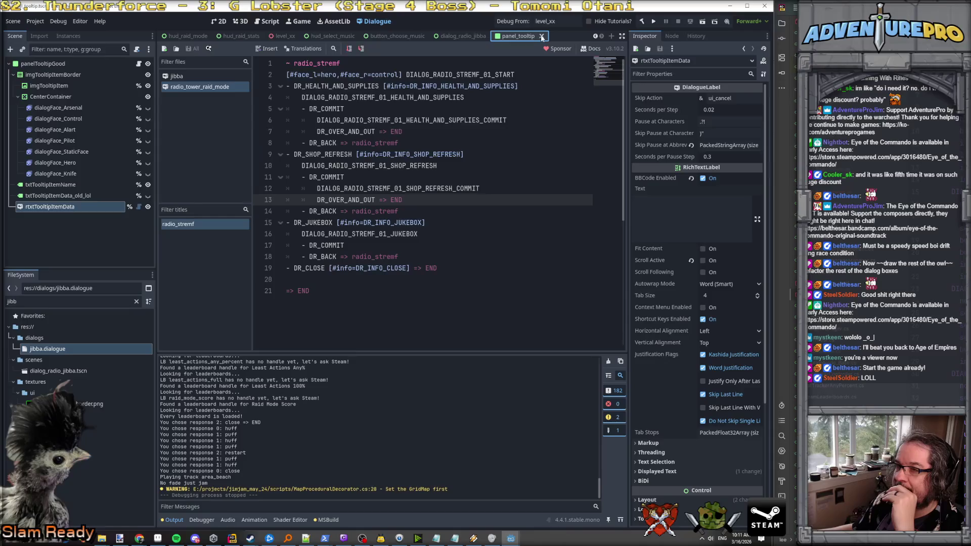
{"action": "left_click", "coordinate": [541, 36]}
{"action": "left_click", "coordinate": [218, 21]}
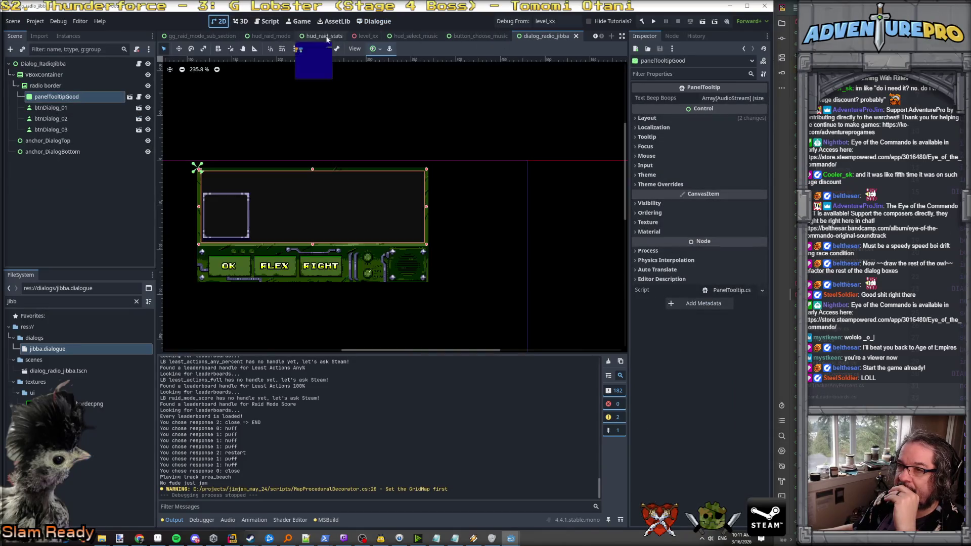
{"action": "left_click", "coordinate": [269, 36]}
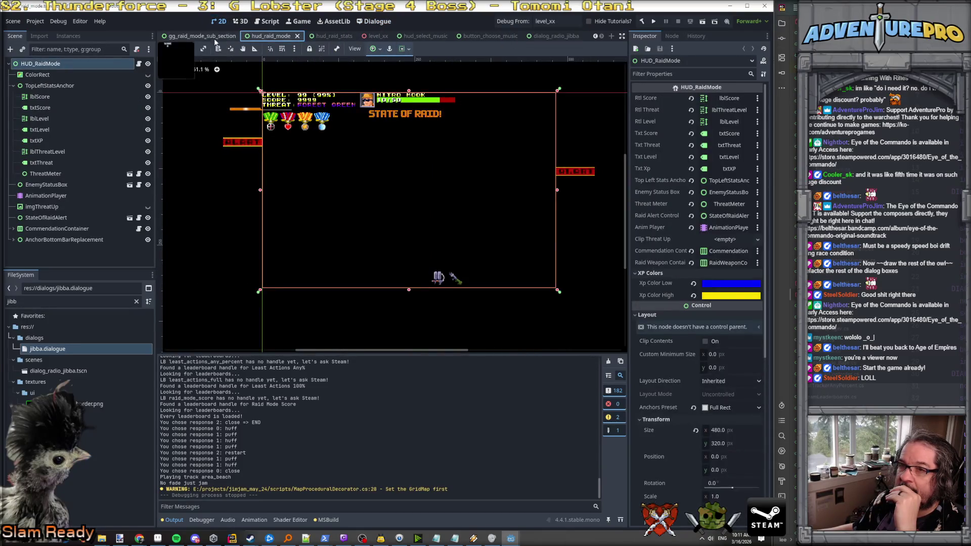
{"action": "left_click", "coordinate": [332, 36]}
{"action": "left_click", "coordinate": [421, 35]}
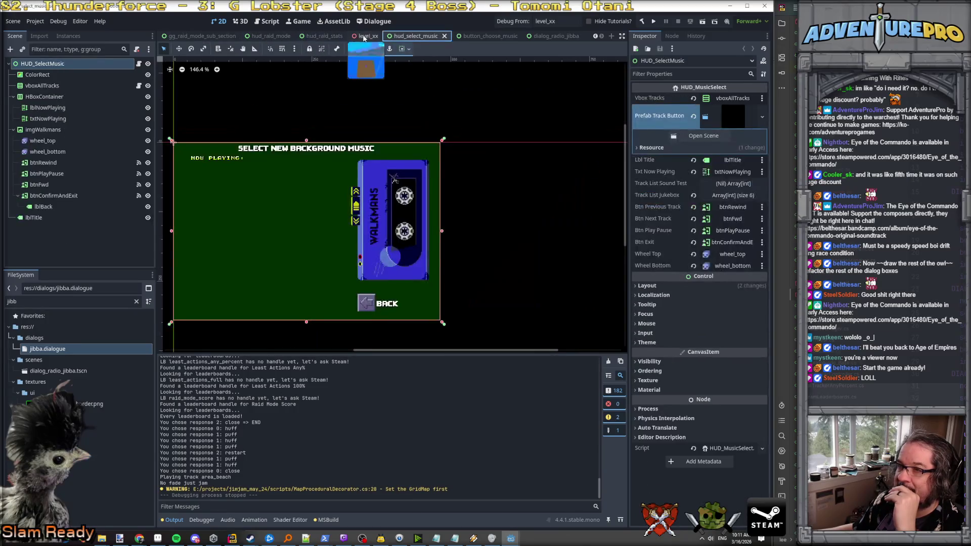
{"action": "left_click", "coordinate": [368, 37]}
{"action": "left_click", "coordinate": [376, 36]}
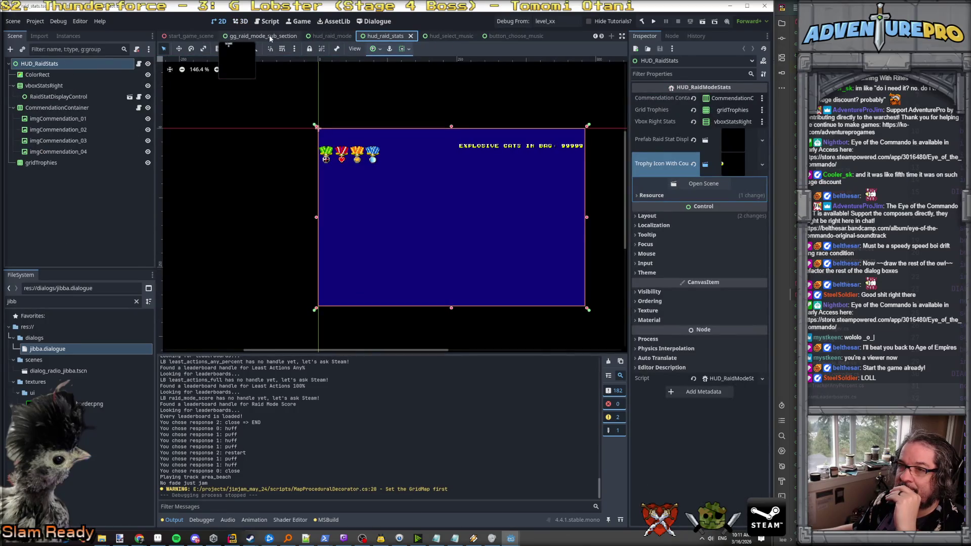
Close gg_raid_mode_sub_section, start_game_scene, button, hud_capture_bonus_select, hud_cc_01 and hud_raid scene tabs.
{"action": "left_click", "coordinate": [269, 37]}
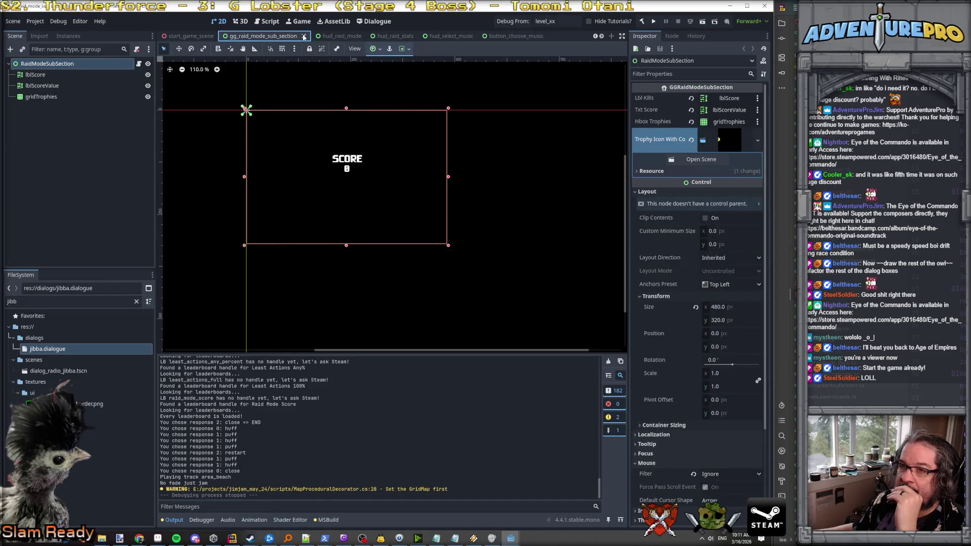
{"action": "left_click", "coordinate": [303, 36]}
{"action": "left_click", "coordinate": [214, 35]}
{"action": "left_click", "coordinate": [221, 36]}
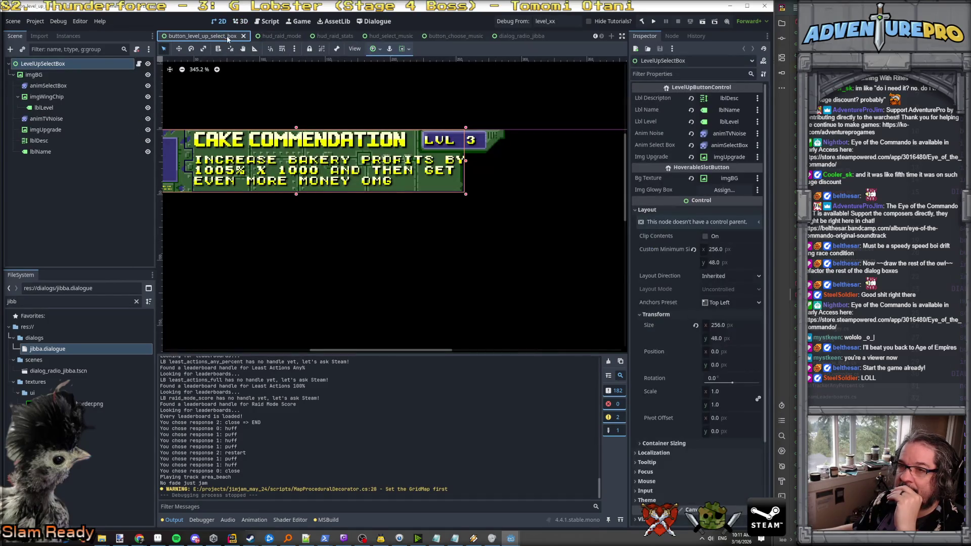
{"action": "left_click", "coordinate": [244, 36]}
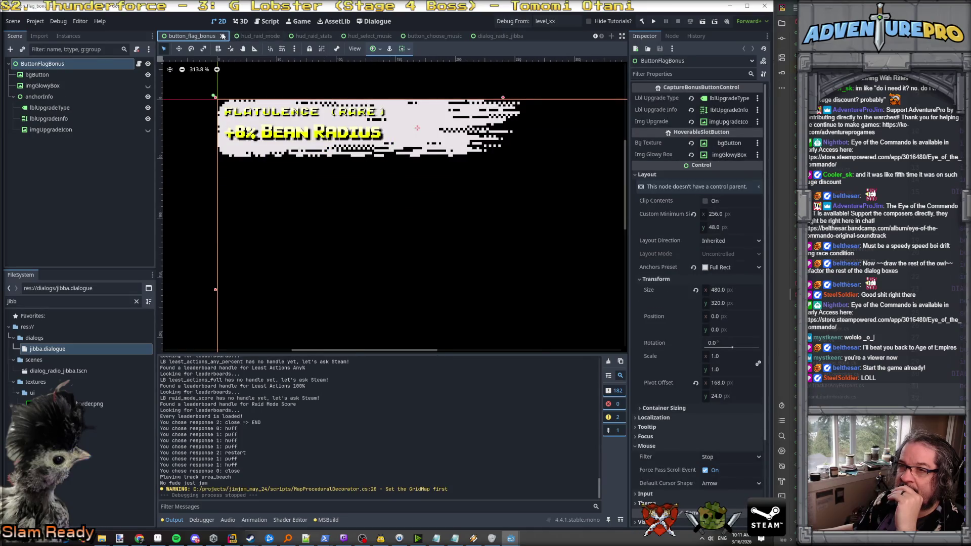
{"action": "left_click", "coordinate": [222, 36]}
{"action": "left_click", "coordinate": [283, 36]}
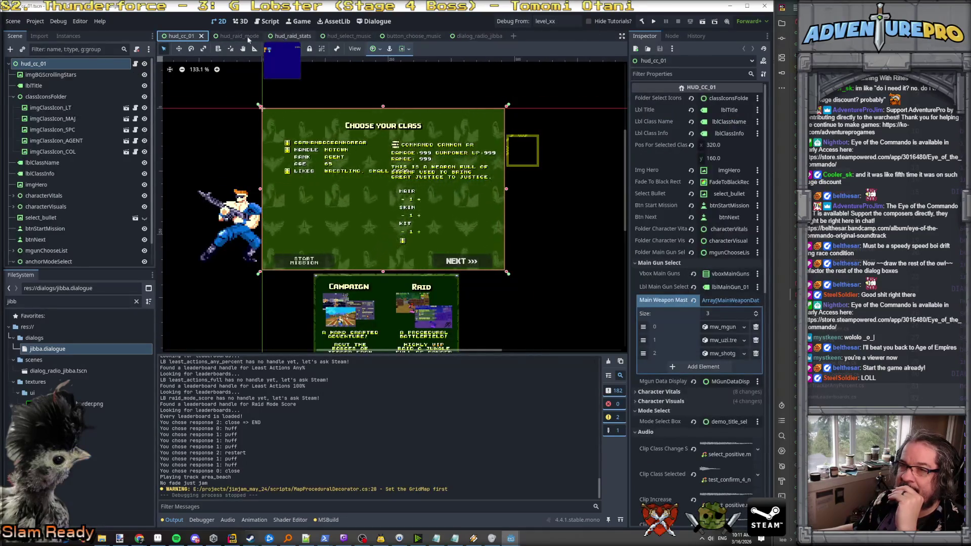
{"action": "left_click", "coordinate": [201, 36]}
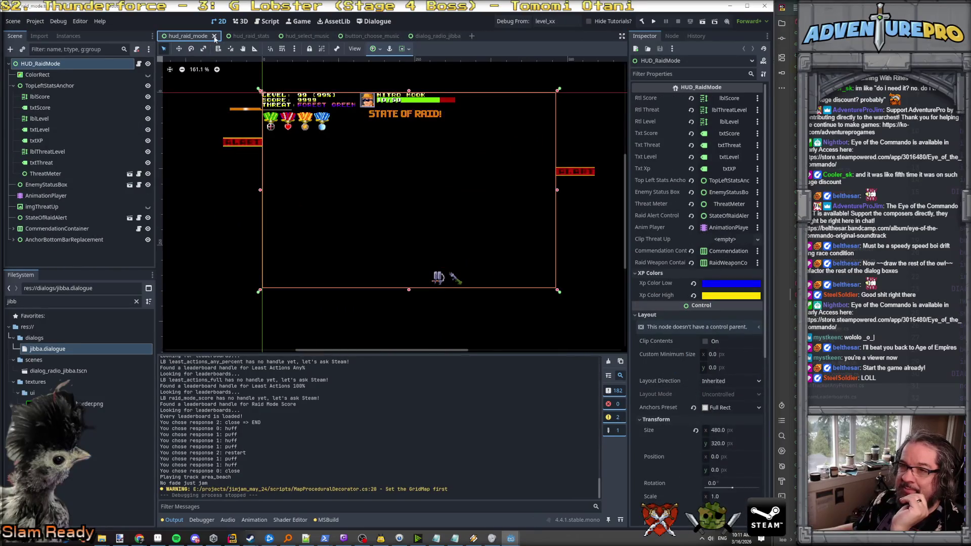
{"action": "left_click", "coordinate": [214, 36]}
{"action": "left_click", "coordinate": [212, 36]}
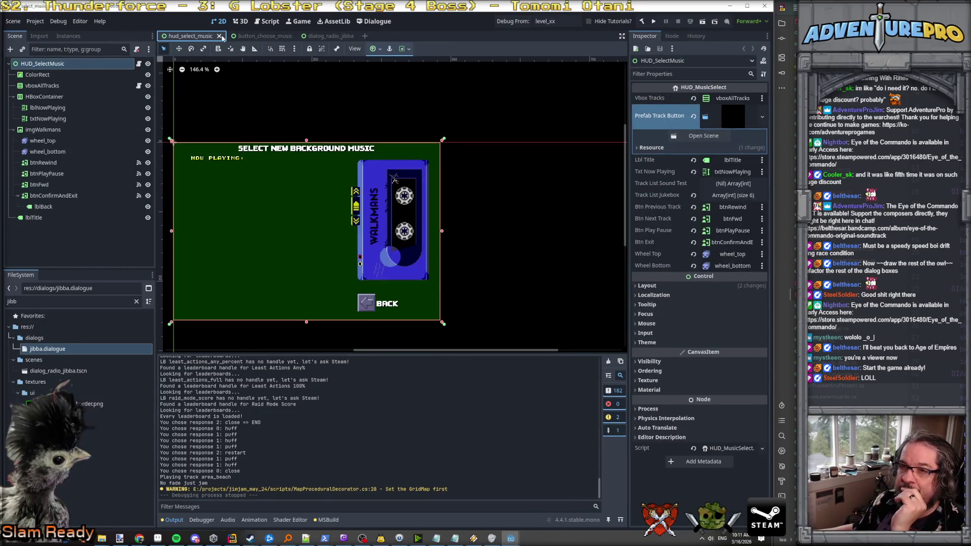
Return to the dialog_radio_jibba scene tab.
{"action": "left_click", "coordinate": [260, 36]}
{"action": "left_click", "coordinate": [310, 37]}
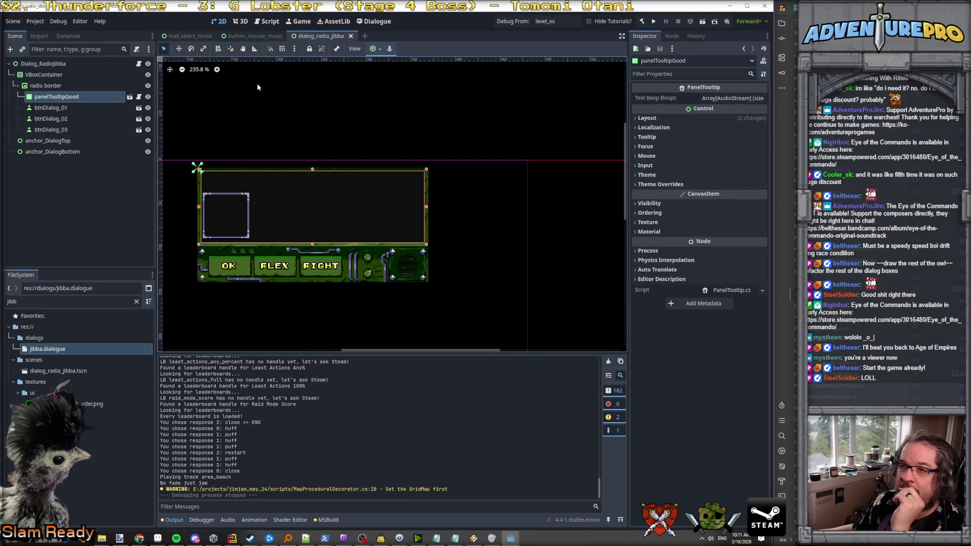
{"action": "left_click", "coordinate": [40, 301]}
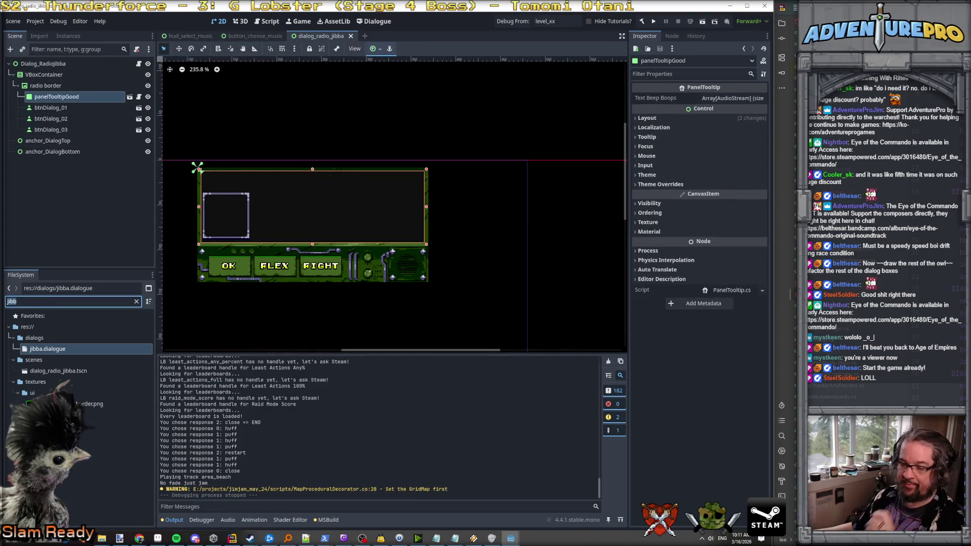
Filter the FileSystem for 'hud_radi', open hud_radio_tower.tscn, and select its root and txtMainDialog nodes.
{"action": "type", "text": "hud_radio"}
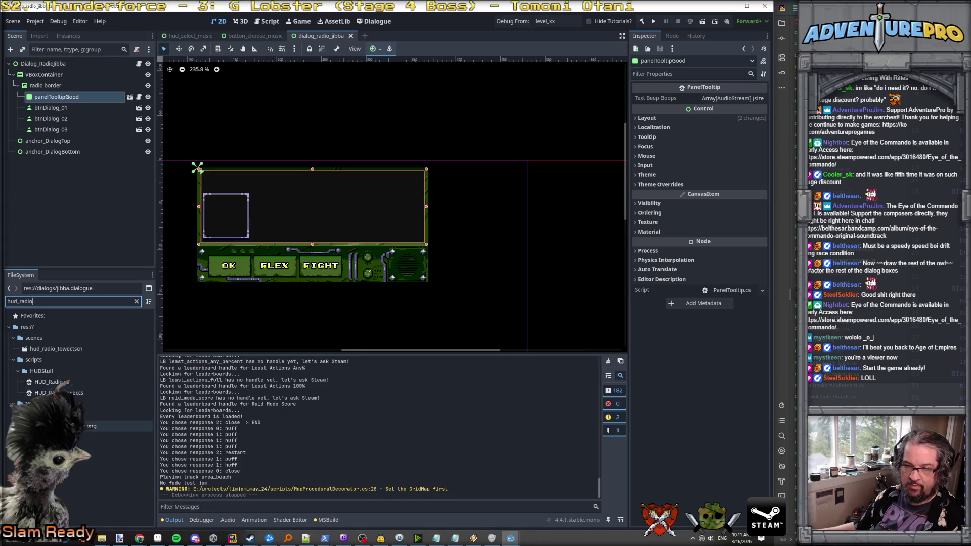
{"action": "double_click", "coordinate": [56, 349]}
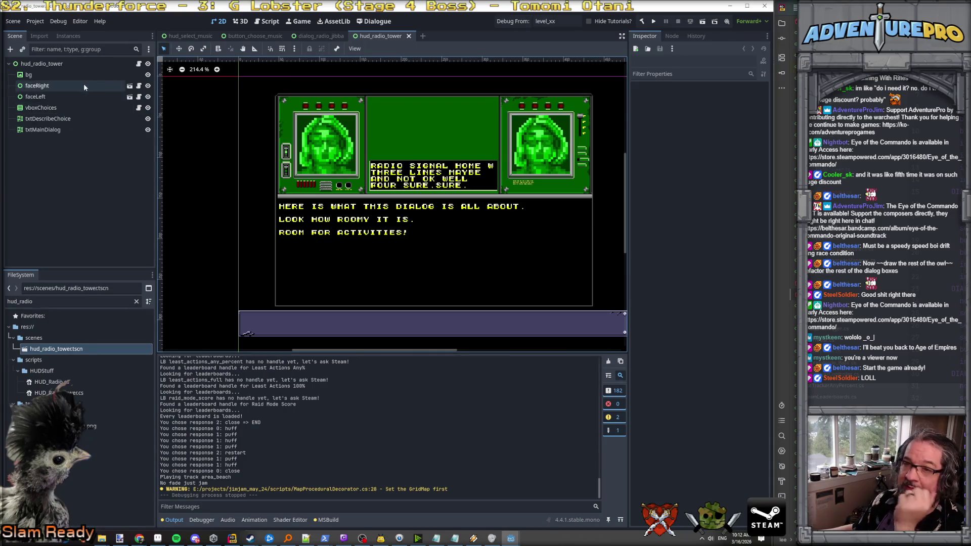
{"action": "left_click", "coordinate": [58, 69]}
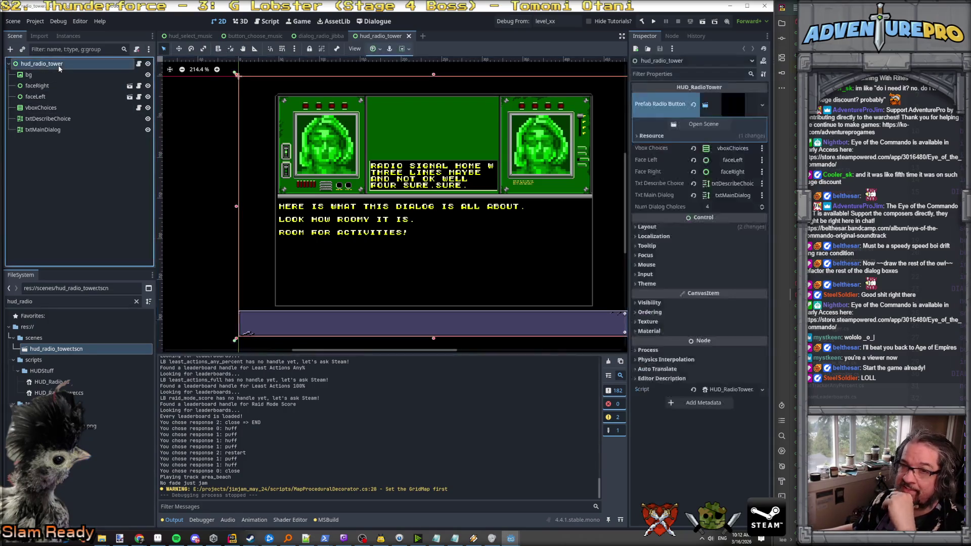
{"action": "left_click", "coordinate": [59, 129]}
{"action": "left_click", "coordinate": [62, 121]}
{"action": "left_click", "coordinate": [58, 130]}
{"action": "left_click", "coordinate": [58, 120]}
{"action": "left_click", "coordinate": [55, 130]}
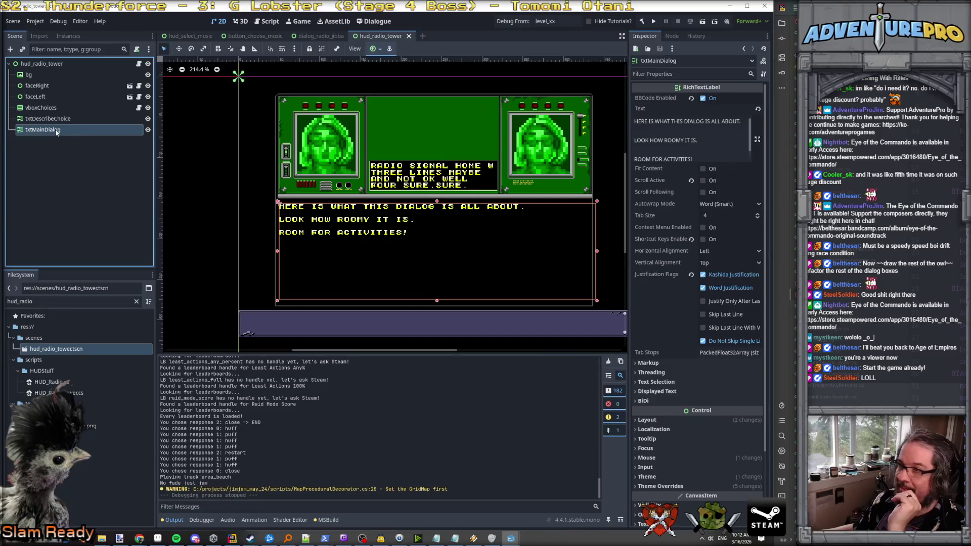
Change txtMainDialog's type to DialogueLabel and save the hud_radio_tower scene.
{"action": "right_click", "coordinate": [56, 131]}
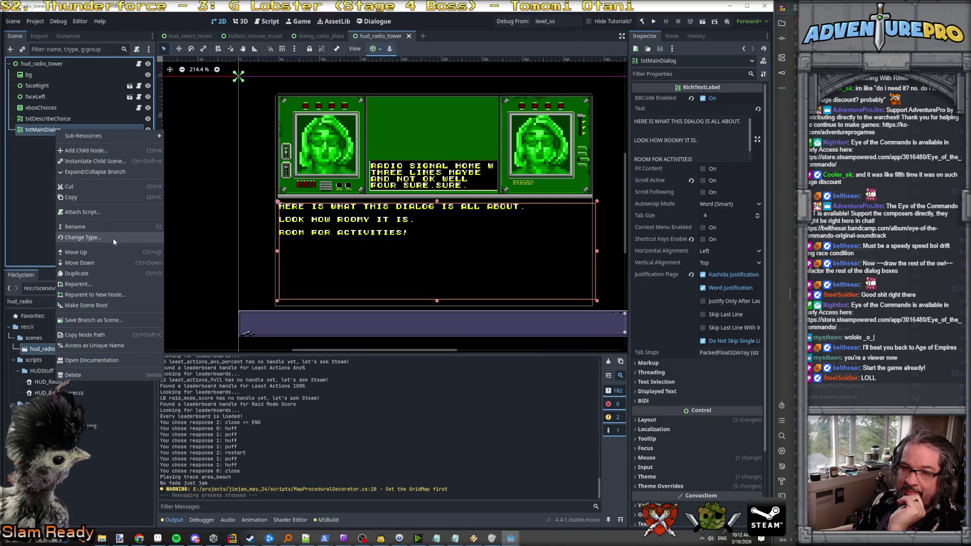
{"action": "left_click", "coordinate": [113, 238]}
{"action": "type", "text": "dialog"}
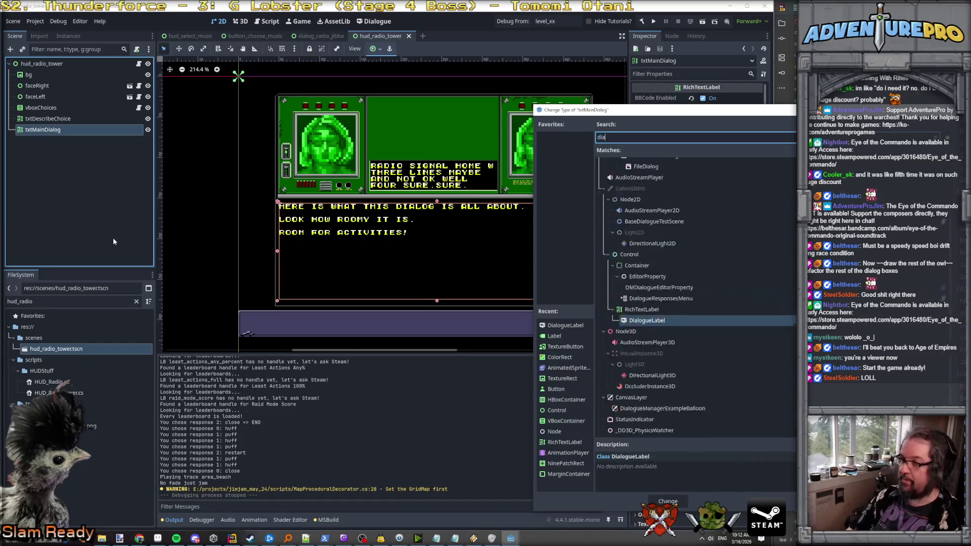
{"action": "key", "text": "Down"}
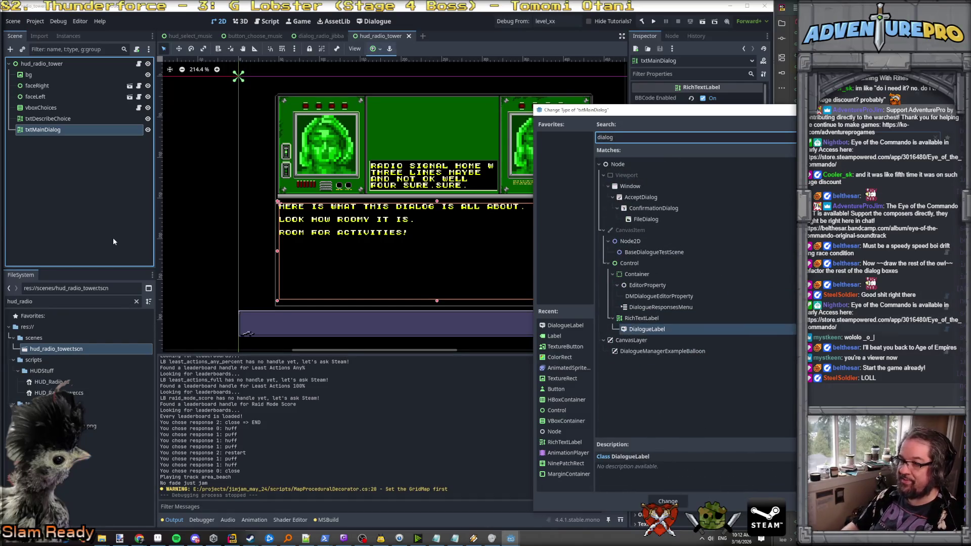
{"action": "key", "text": "Return"}
{"action": "key", "text": "ctrl+s"}
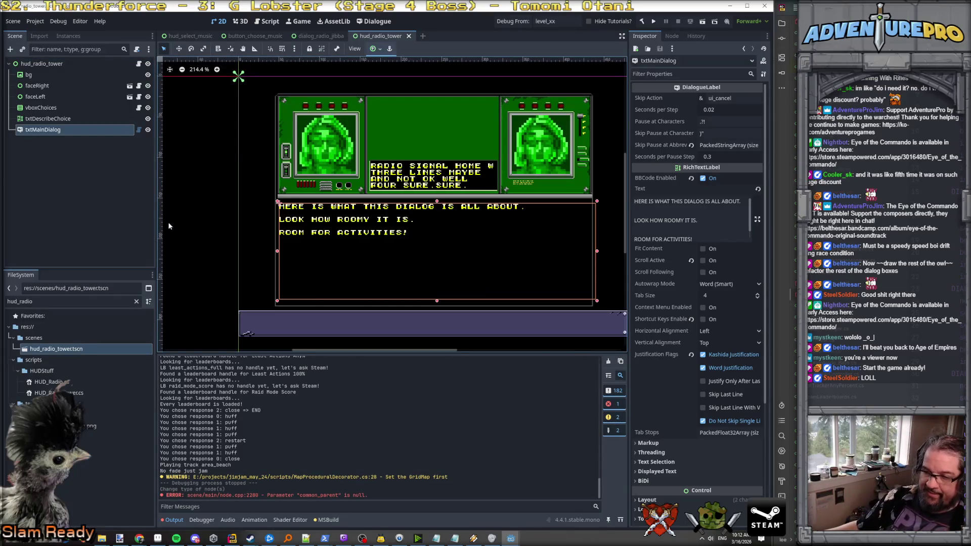
Check the txtDescribeChoice and root HUD_RadioTower properties, then switch to Rider.
{"action": "left_click", "coordinate": [36, 120]}
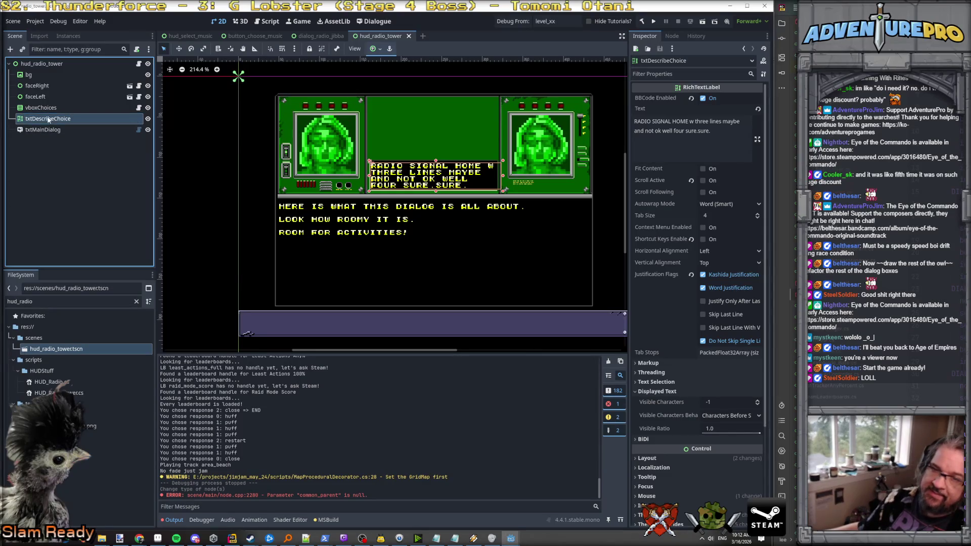
{"action": "left_click", "coordinate": [43, 63]}
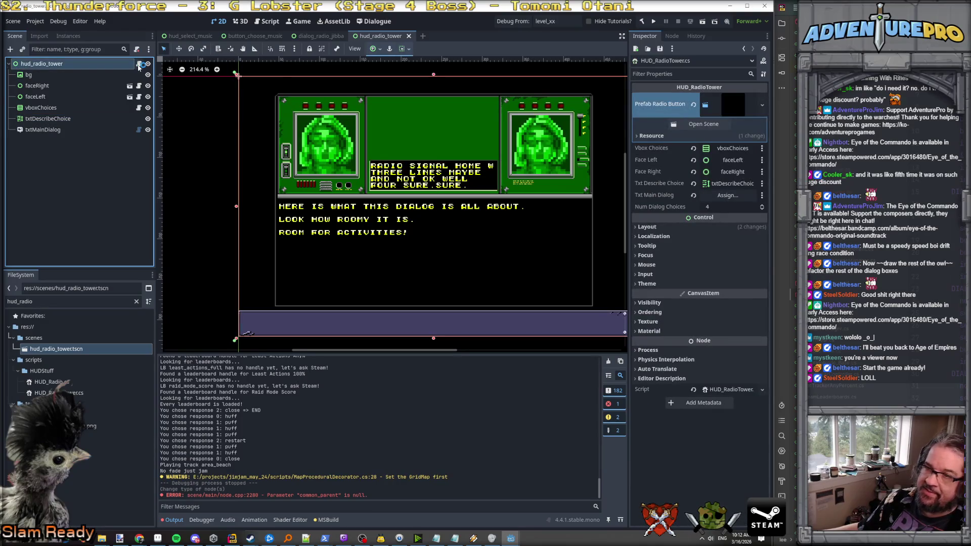
{"action": "left_click", "coordinate": [273, 81]}
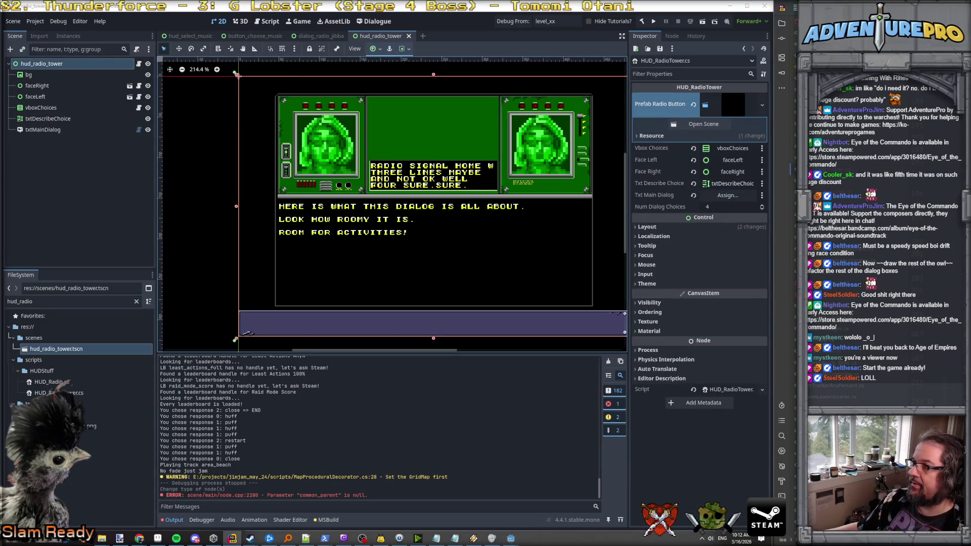
{"action": "key", "text": "alt+Tab"}
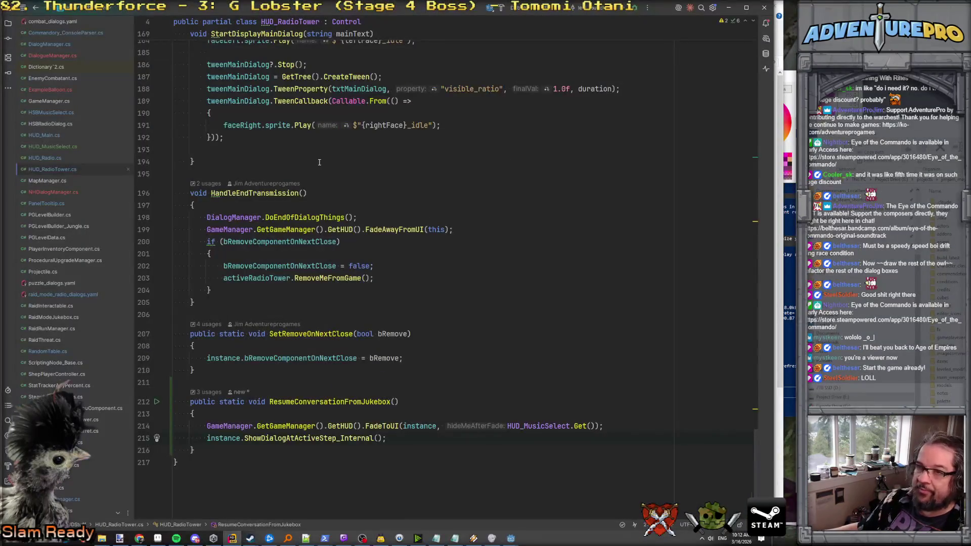
Declare a new public static void ShowNHDialogAtActiveLine() method after OnShowOrHide.
{"action": "scroll", "coordinate": [319, 162], "scroll_direction": "up", "scroll_amount": 4}
{"action": "scroll", "coordinate": [319, 162], "scroll_direction": "down", "scroll_amount": 4}
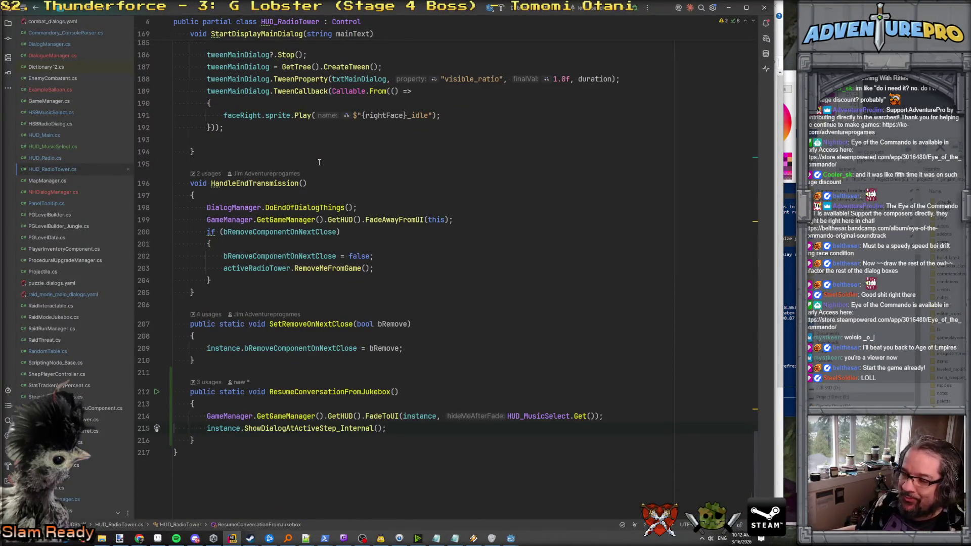
{"action": "scroll", "coordinate": [319, 162], "scroll_direction": "up", "scroll_amount": 15}
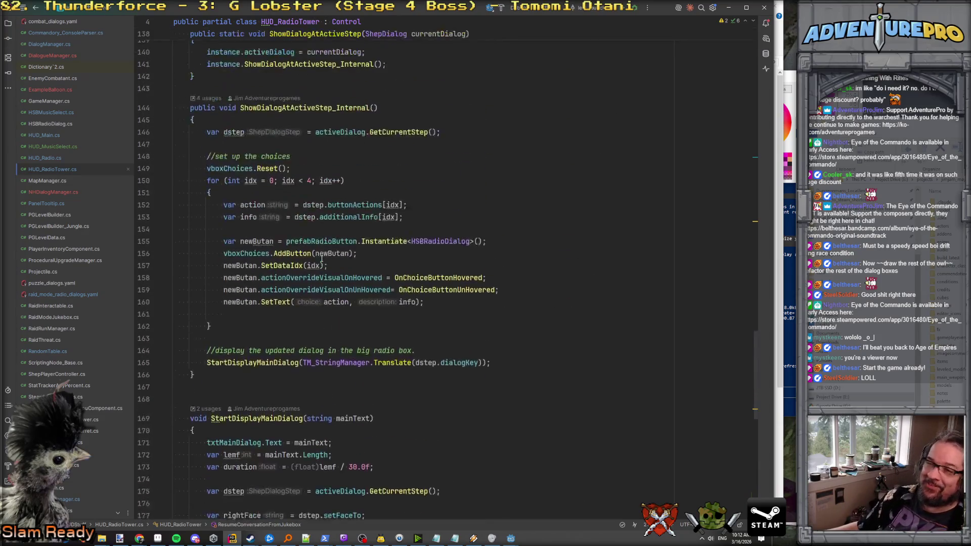
{"action": "scroll", "coordinate": [322, 259], "scroll_direction": "up", "scroll_amount": 5}
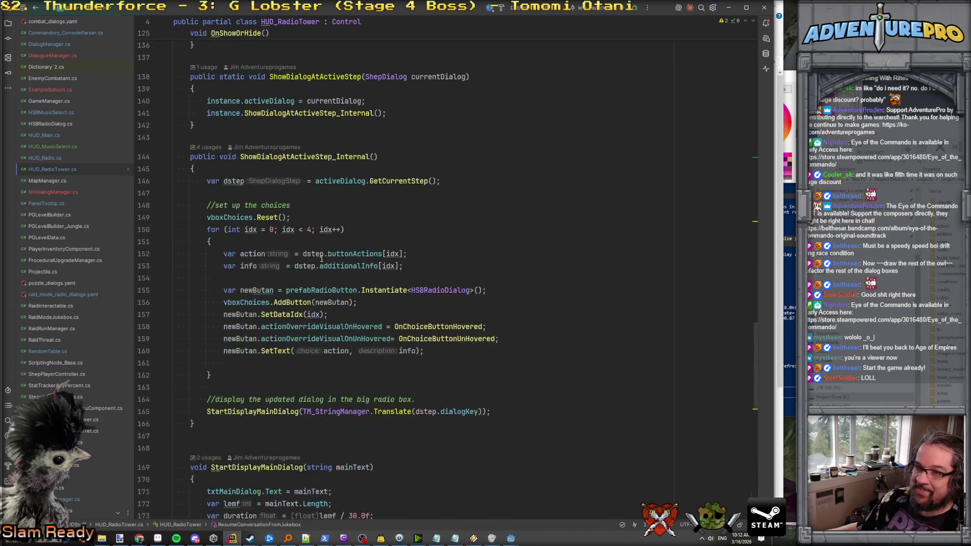
{"action": "scroll", "coordinate": [321, 258], "scroll_direction": "down", "scroll_amount": 15}
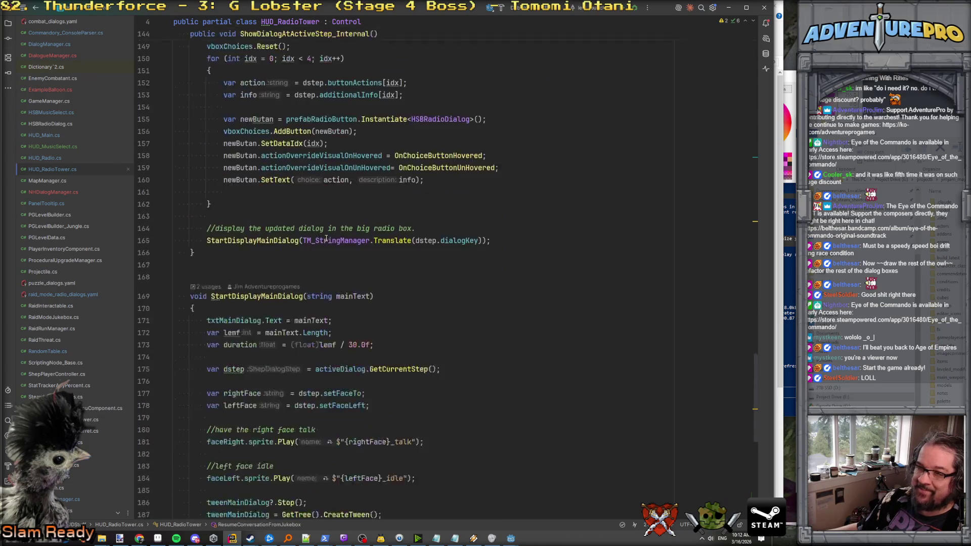
{"action": "scroll", "coordinate": [326, 238], "scroll_direction": "down", "scroll_amount": 5}
{"action": "scroll", "coordinate": [326, 238], "scroll_direction": "up", "scroll_amount": 20}
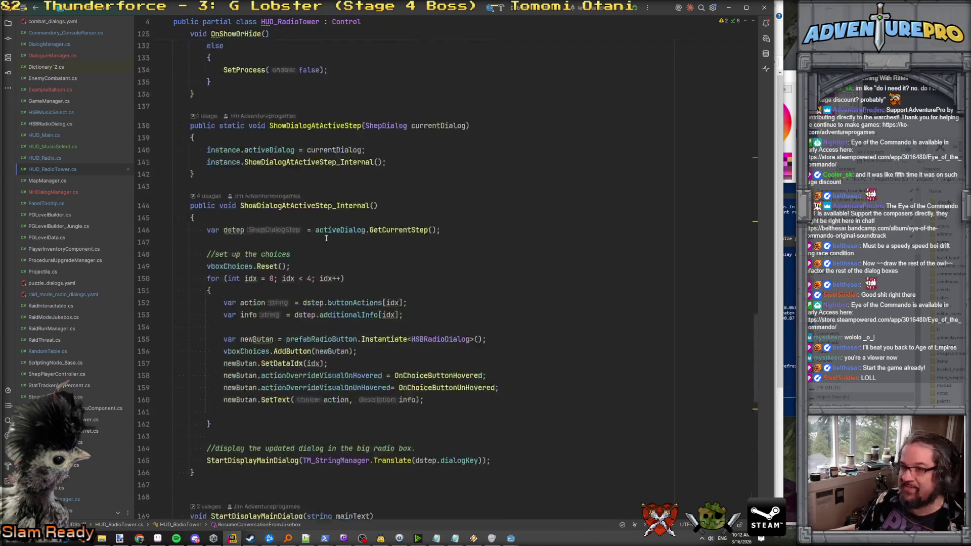
{"action": "scroll", "coordinate": [327, 238], "scroll_direction": "up", "scroll_amount": 1}
{"action": "scroll", "coordinate": [326, 239], "scroll_direction": "down", "scroll_amount": 5}
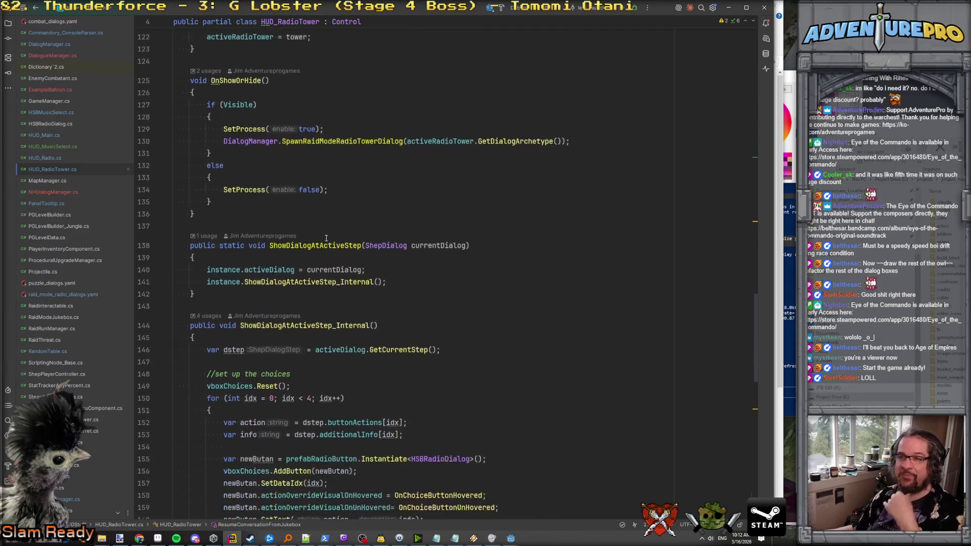
{"action": "scroll", "coordinate": [327, 238], "scroll_direction": "down", "scroll_amount": 8}
{"action": "scroll", "coordinate": [327, 238], "scroll_direction": "up", "scroll_amount": 7}
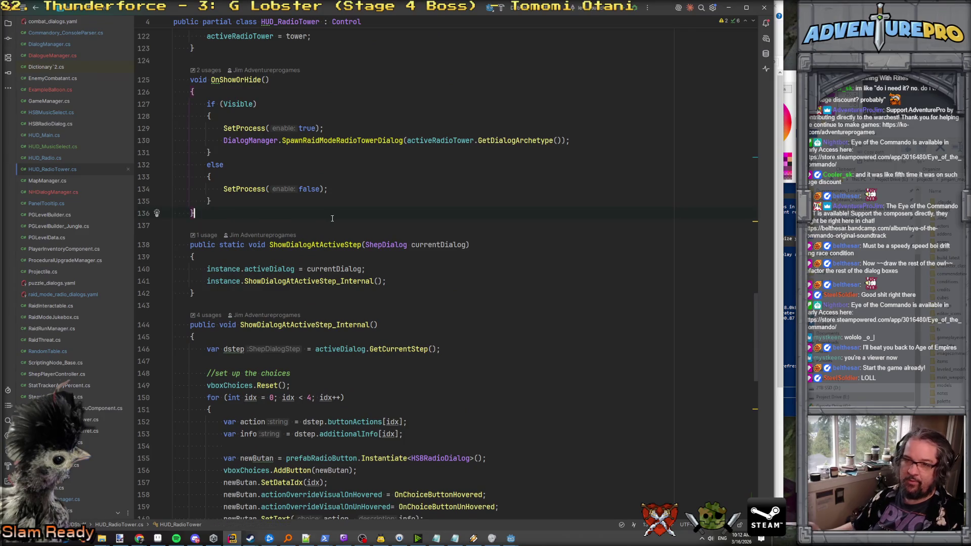
{"action": "key", "text": "Return"}
{"action": "key", "text": "Return"}
{"action": "type", "text": "public s"}
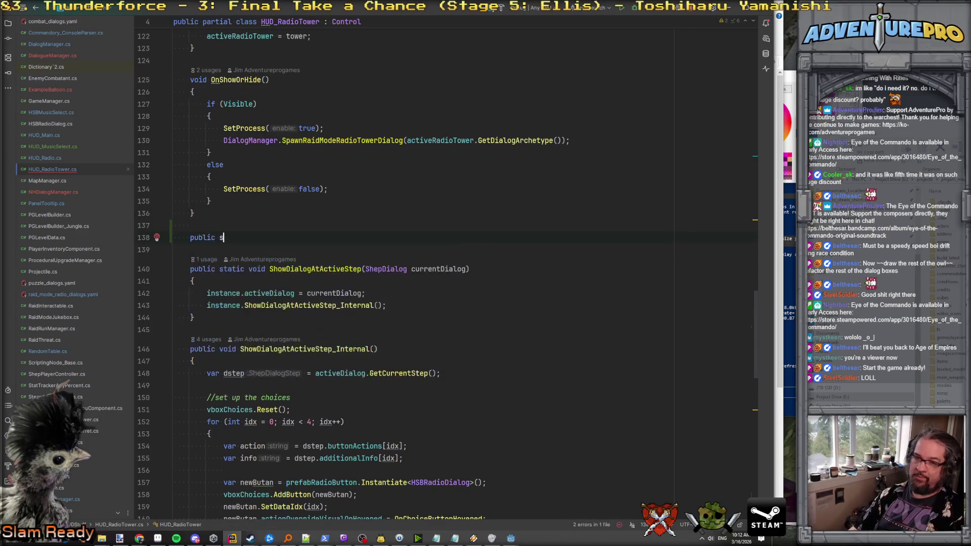
{"action": "type", "text": "tat"}
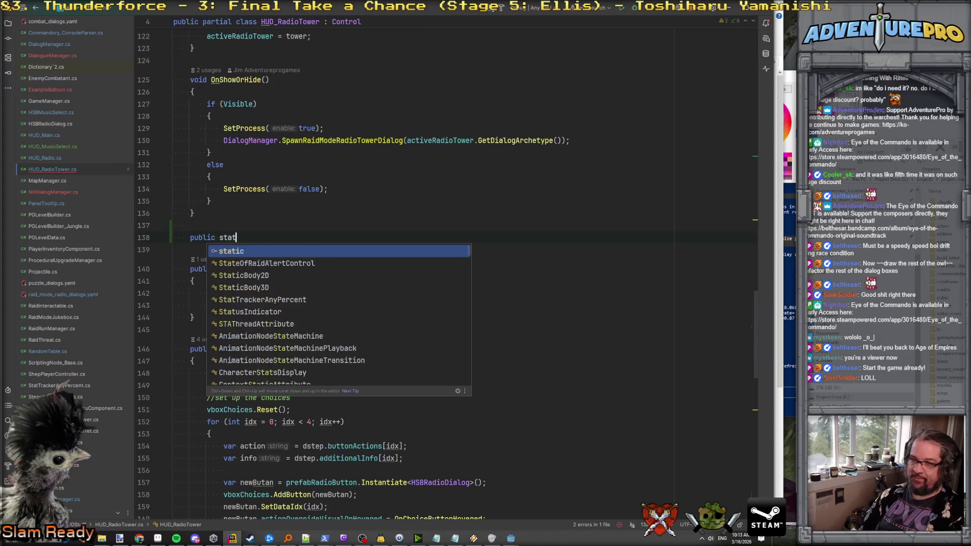
{"action": "type", "text": "ic void Show"}
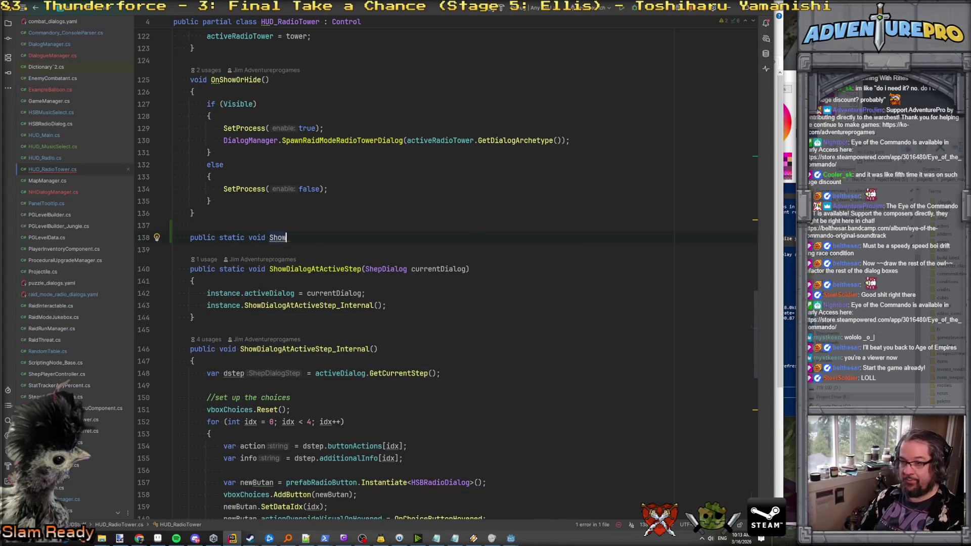
{"action": "type", "text": "NHDialogAt"}
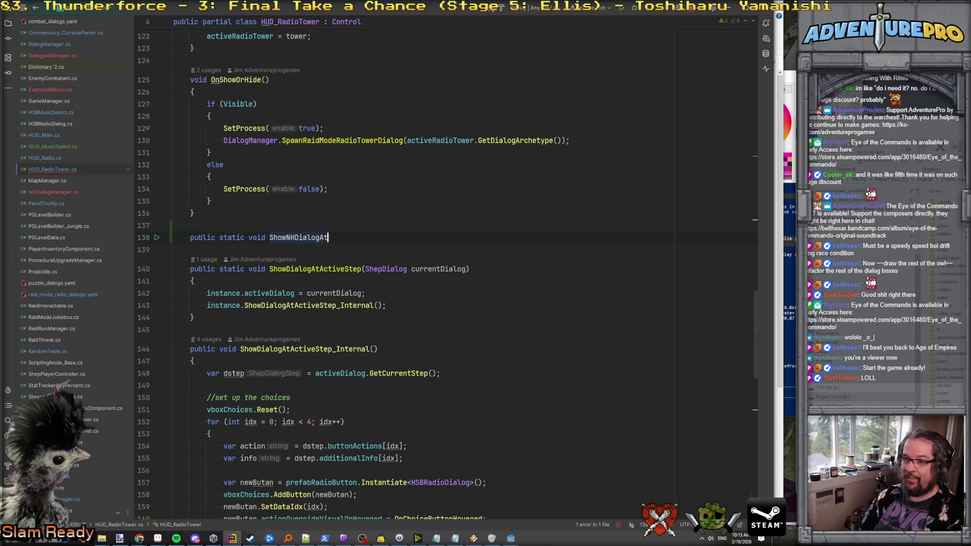
{"action": "type", "text": "ActiveLine()"}
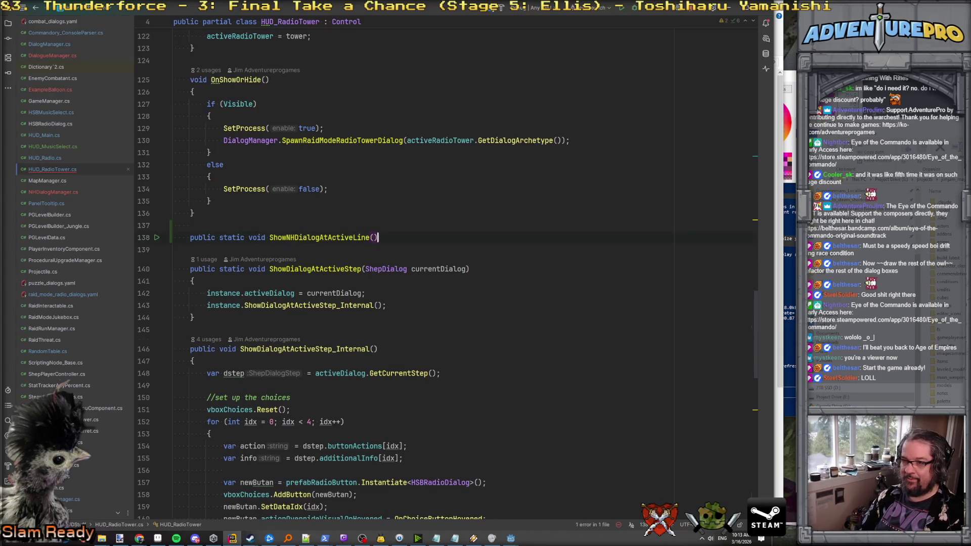
{"action": "key", "text": "Return"}
Give ShowNHDialogAtActiveLine a body that calls NHDialogManager.GetActiveLine().
{"action": "type", "text": "{"}
{"action": "key", "text": "Return"}
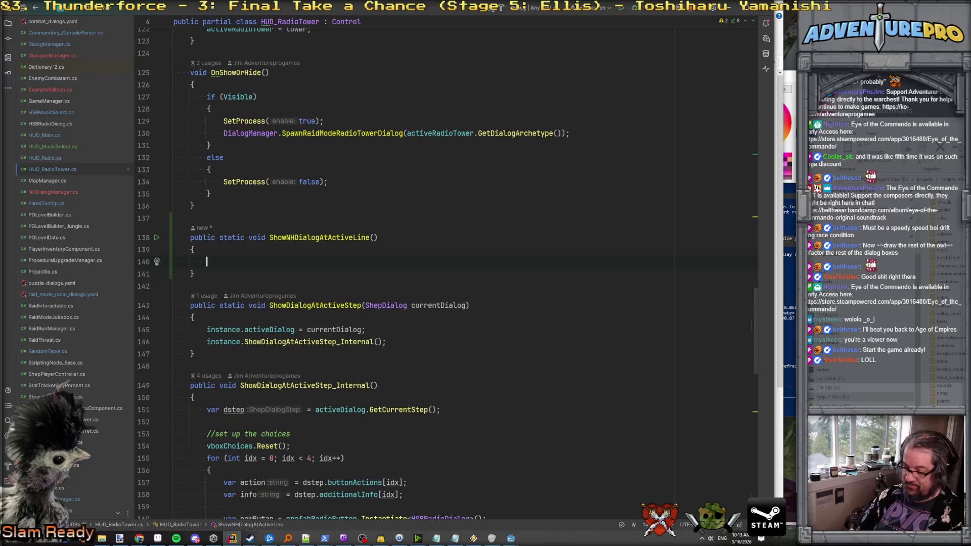
{"action": "type", "text": "NHDi"}
{"action": "key", "text": "Return"}
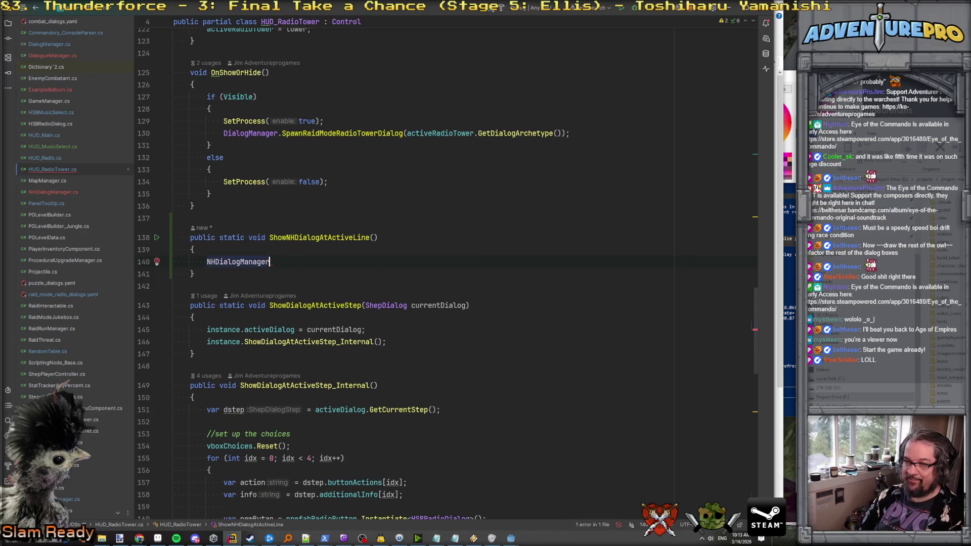
{"action": "type", "text": ".ac"}
{"action": "key", "text": "Return"}
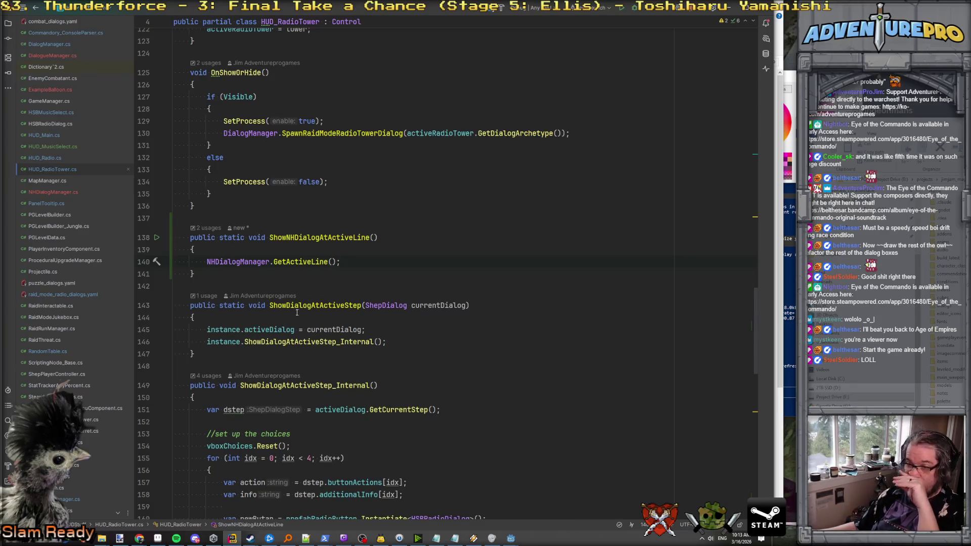
Check activeDialog usage, select the ShowDialogAtActiveStep_Internal name, and add blank lines below ShowNHDialogAtActiveLine.
{"action": "scroll", "coordinate": [379, 305], "scroll_direction": "down", "scroll_amount": 2}
{"action": "left_click", "coordinate": [274, 258]}
{"action": "scroll", "coordinate": [328, 257], "scroll_direction": "down", "scroll_amount": 3}
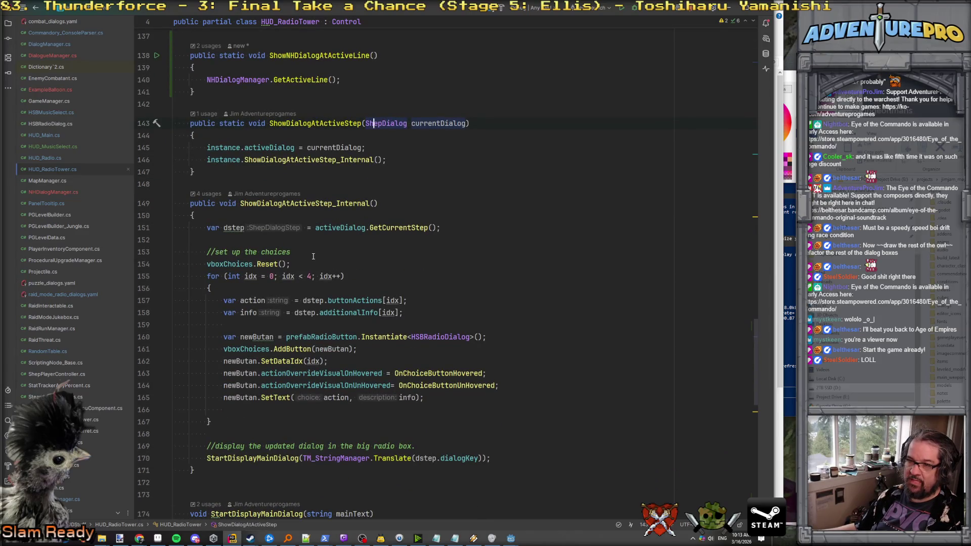
{"action": "scroll", "coordinate": [331, 201], "scroll_direction": "up", "scroll_amount": 2}
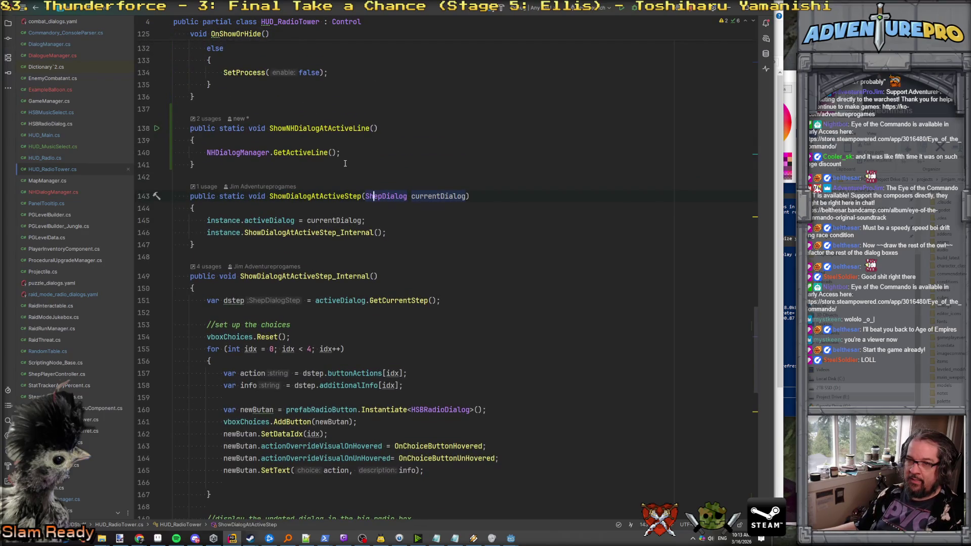
{"action": "scroll", "coordinate": [345, 163], "scroll_direction": "down", "scroll_amount": 2}
{"action": "double_click", "coordinate": [321, 203]}
{"action": "key", "text": "ctrl+c"}
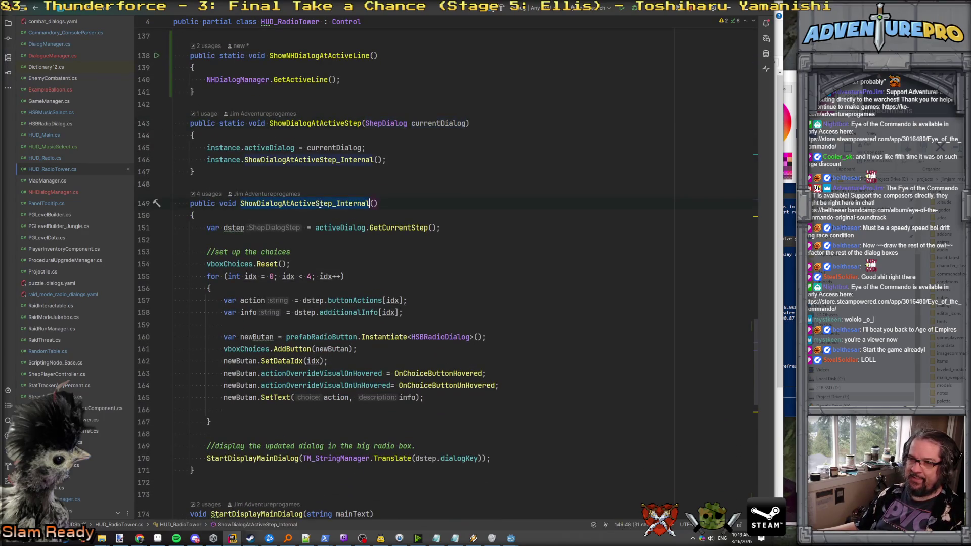
{"action": "left_click", "coordinate": [268, 96]}
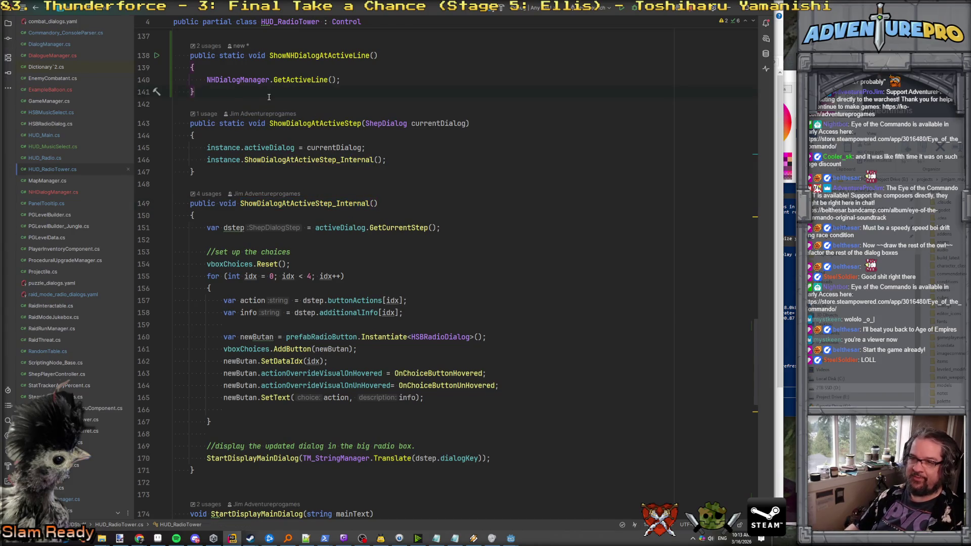
{"action": "key", "text": "Return"}
{"action": "key", "text": "Return"}
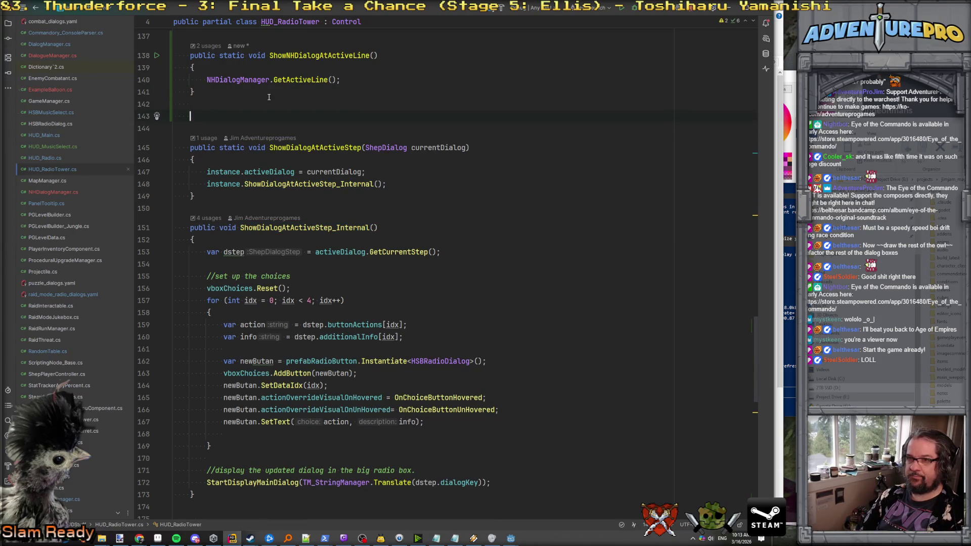
Declare an empty void ShowNHDialogAtActiveLine_Internal() method from the pasted ShowDialogAtActiveStep_Internal name.
{"action": "type", "text": "void"}
{"action": "key", "text": "ctrl+v"}
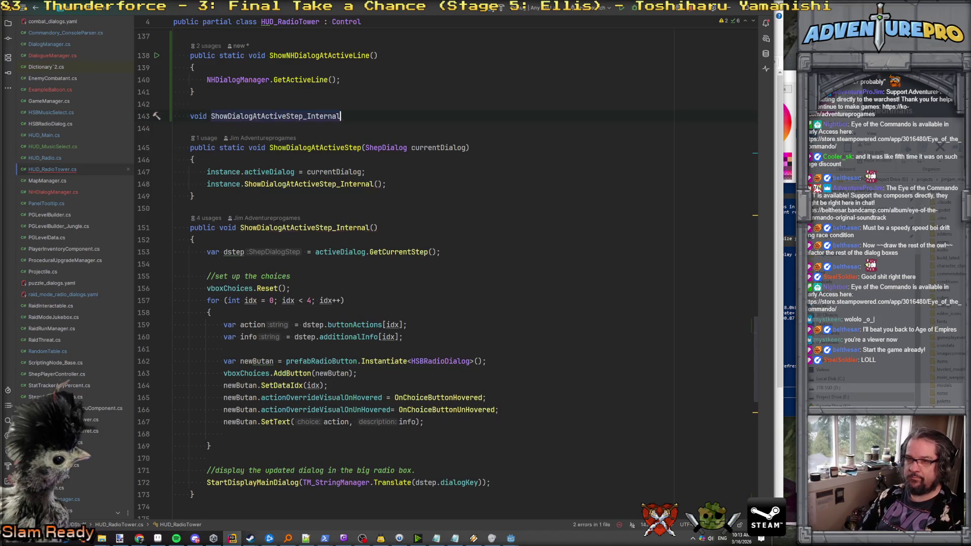
{"action": "left_click", "coordinate": [228, 116]}
{"action": "type", "text": "NH"}
{"action": "left_click", "coordinate": [295, 117]}
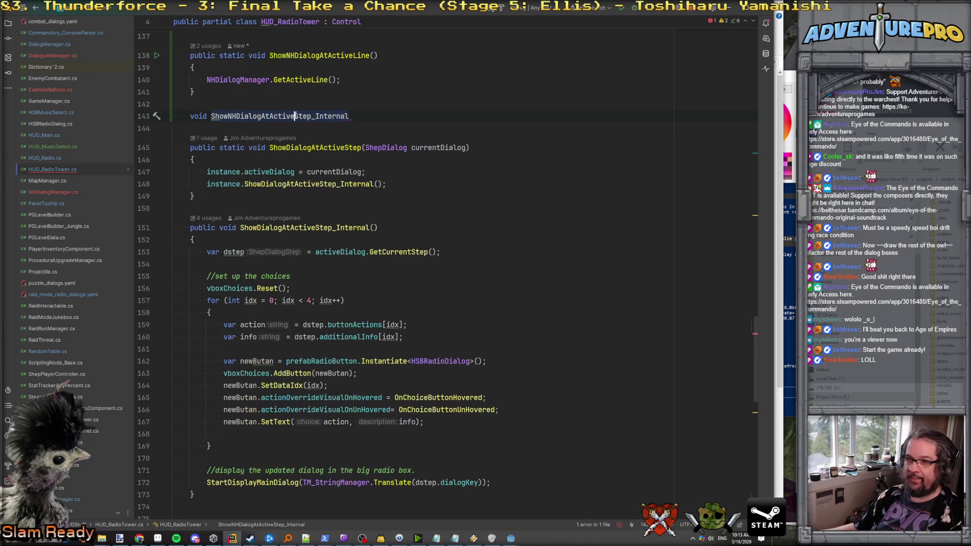
{"action": "key", "text": "BackSpace"}
{"action": "key", "text": "BackSpace"}
{"action": "key", "text": "BackSpace"}
{"action": "type", "text": "Line"}
{"action": "left_click", "coordinate": [349, 116]}
{"action": "type", "text": "()"}
{"action": "key", "text": "Return"}
{"action": "type", "text": "{"}
{"action": "key", "text": "Return"}
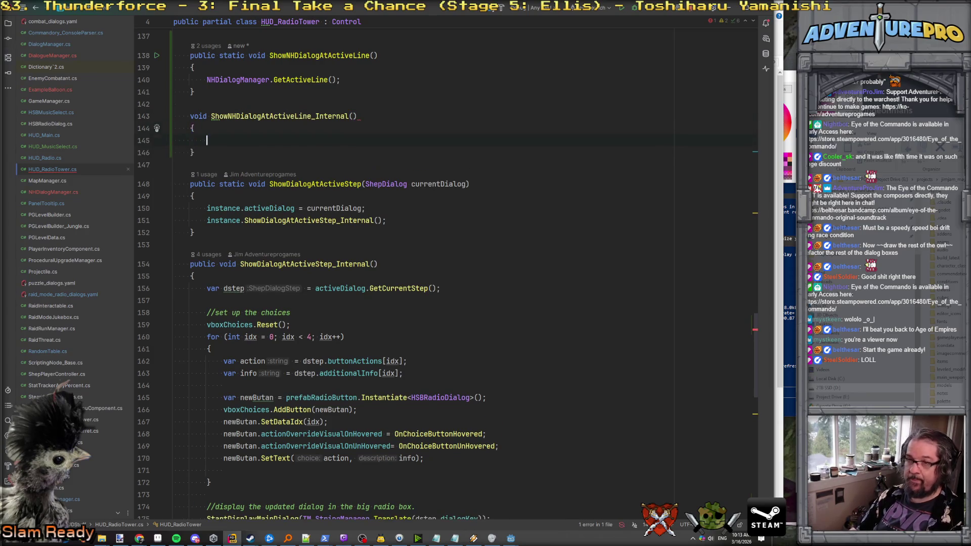
Copy ShowDialogAtActiveStep_Internal's choice-setup and dialog-display code into the new method.
{"action": "scroll", "coordinate": [416, 370], "scroll_direction": "down", "scroll_amount": 3}
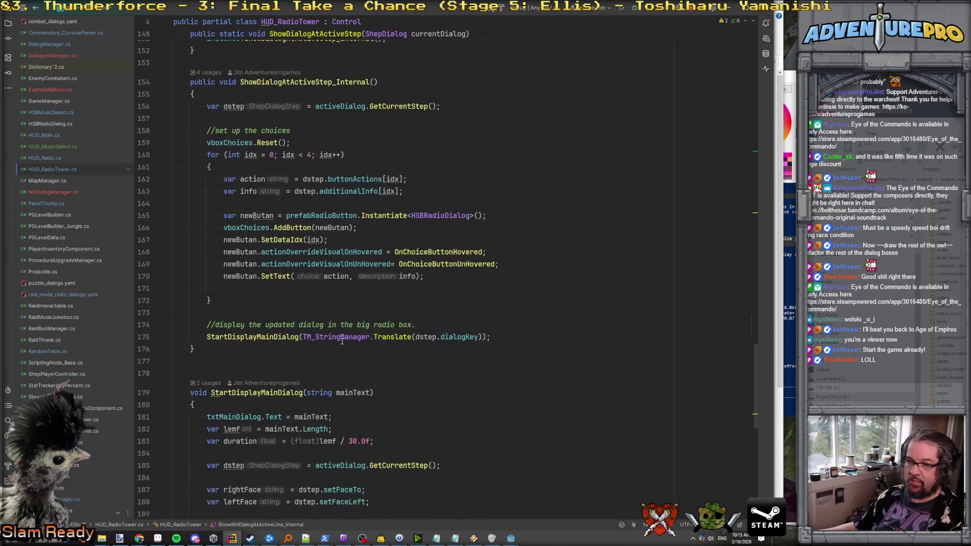
{"action": "mouse_move", "coordinate": [493, 407]}
{"action": "left_mouse_down"}
{"action": "mouse_move", "coordinate": [212, 384]}
{"action": "mouse_move", "coordinate": [174, 203]}
{"action": "mouse_move", "coordinate": [149, 184]}
{"action": "left_mouse_up"}
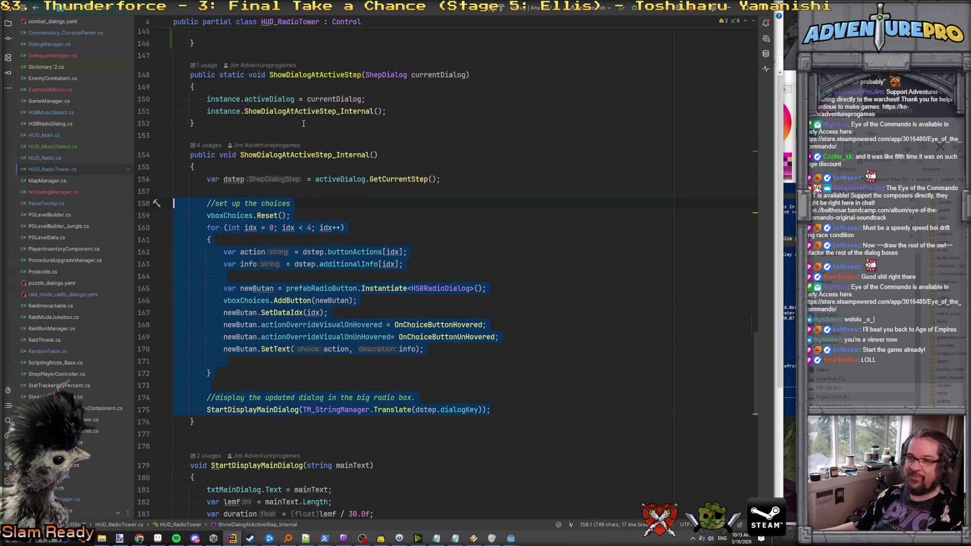
{"action": "key", "text": "ctrl+c"}
{"action": "scroll", "coordinate": [304, 123], "scroll_direction": "up", "scroll_amount": 4}
{"action": "left_click", "coordinate": [319, 178]}
{"action": "key", "text": "ctrl+v"}
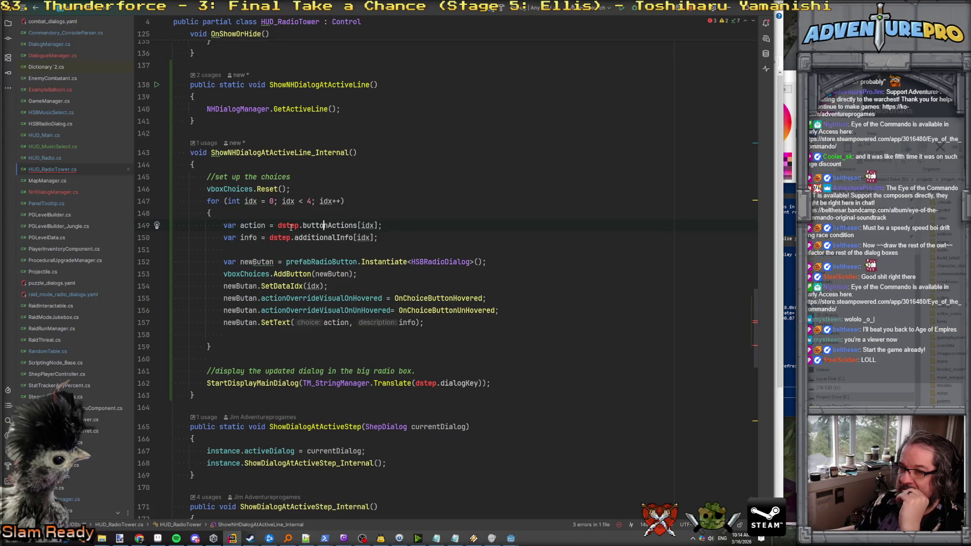
Add 'var idx = 0;' and an unfinished 'foreach( var response in' after vboxChoices.Reset().
{"action": "left_click", "coordinate": [318, 185]}
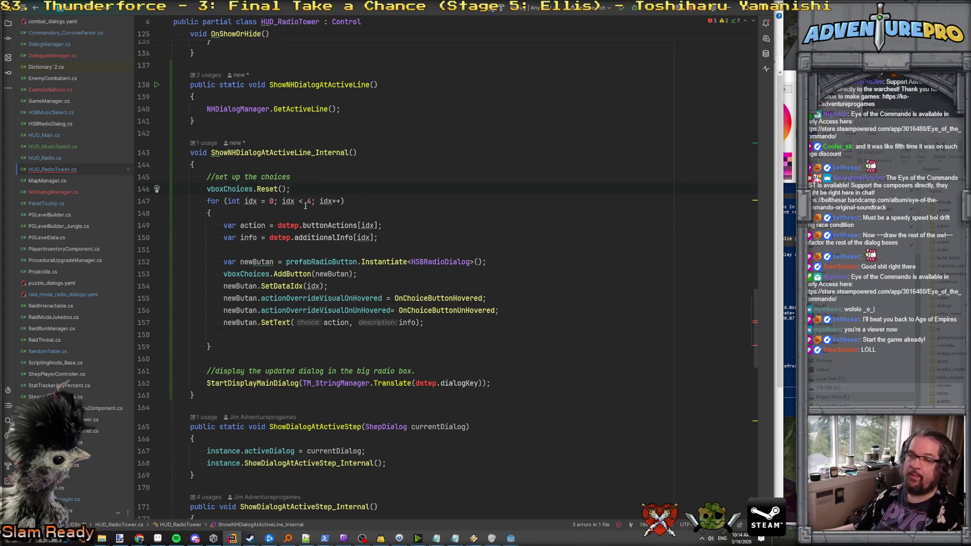
{"action": "key", "text": "Return"}
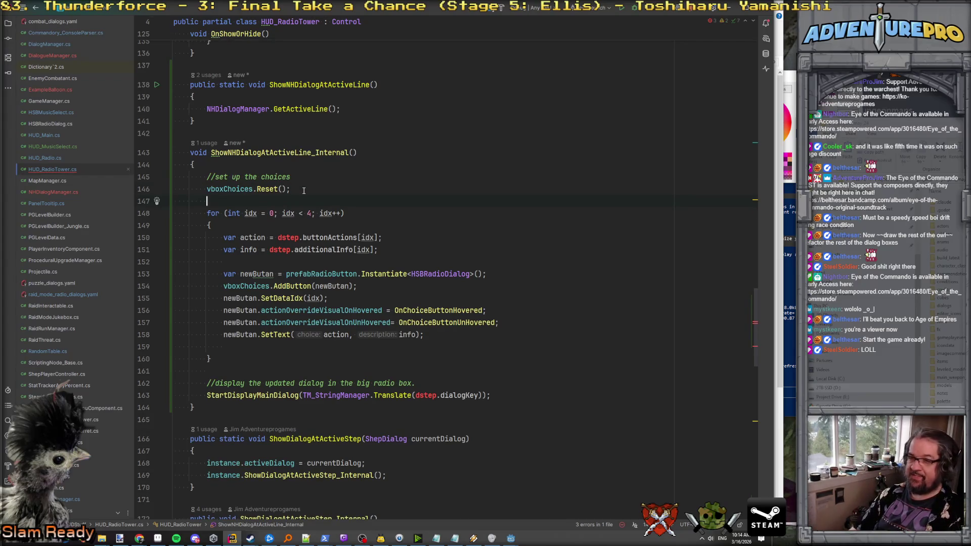
{"action": "type", "text": "var idx = 0;"}
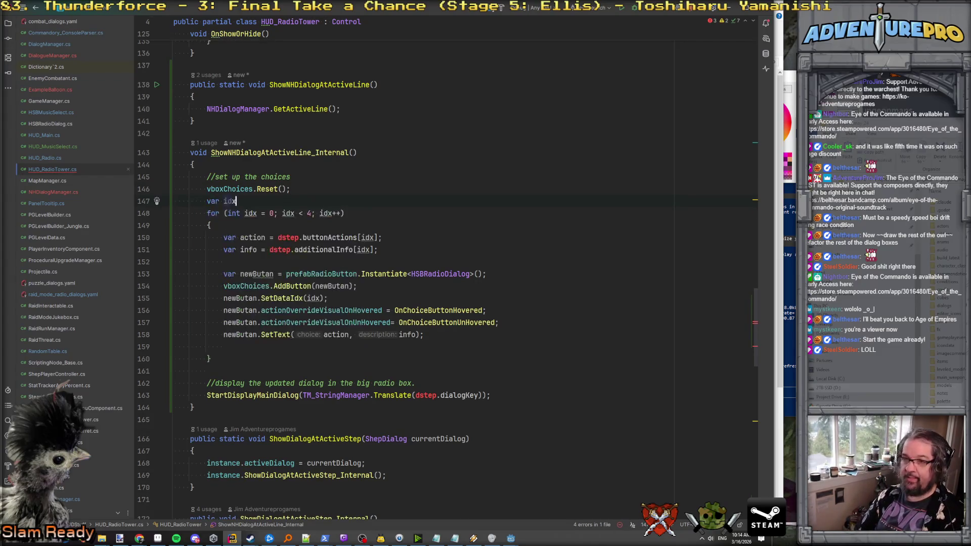
{"action": "key", "text": "Return"}
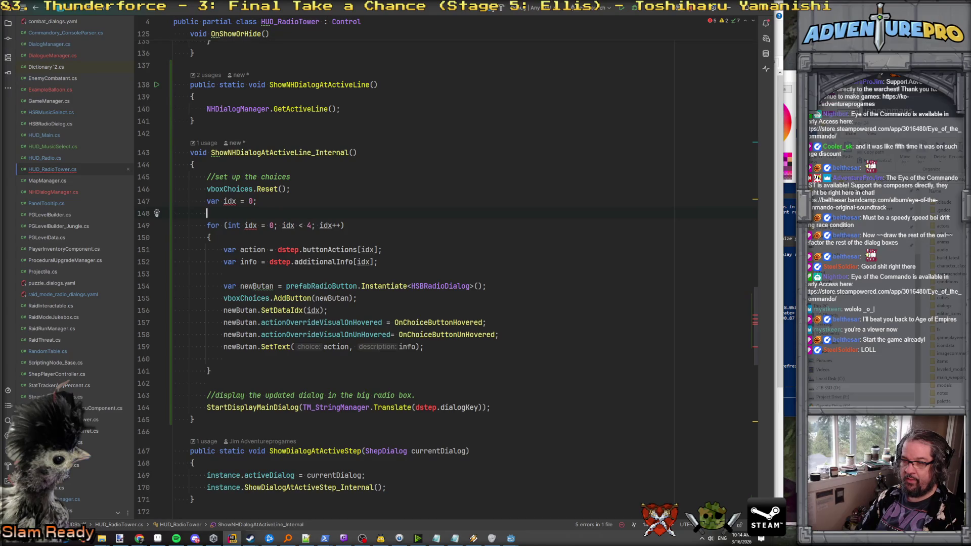
{"action": "type", "text": "for("}
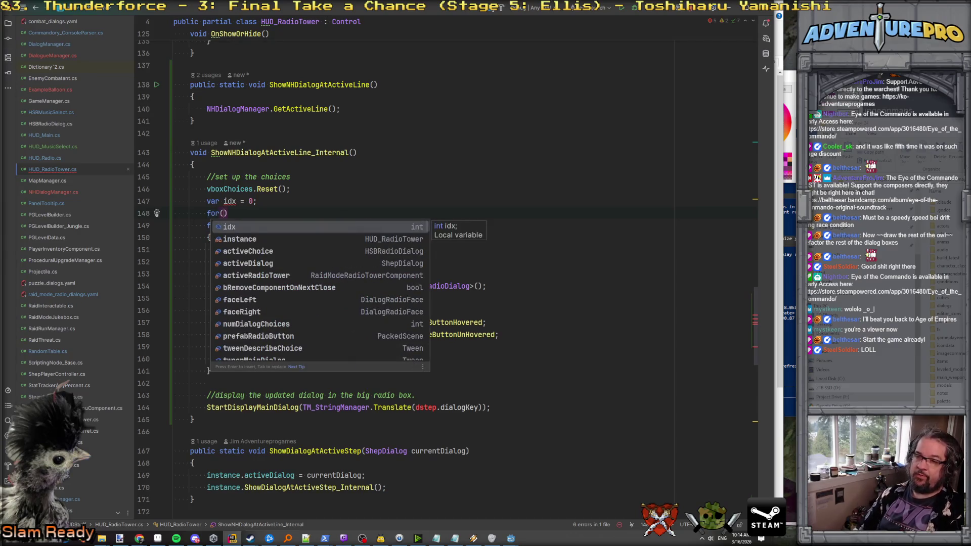
{"action": "key", "text": "BackSpace"}
{"action": "type", "text": "each( var response in"}
Declare 'var activeLine = NHDialogManager.GetActiveLine();' at the top of the internal method.
{"action": "left_click", "coordinate": [193, 164]}
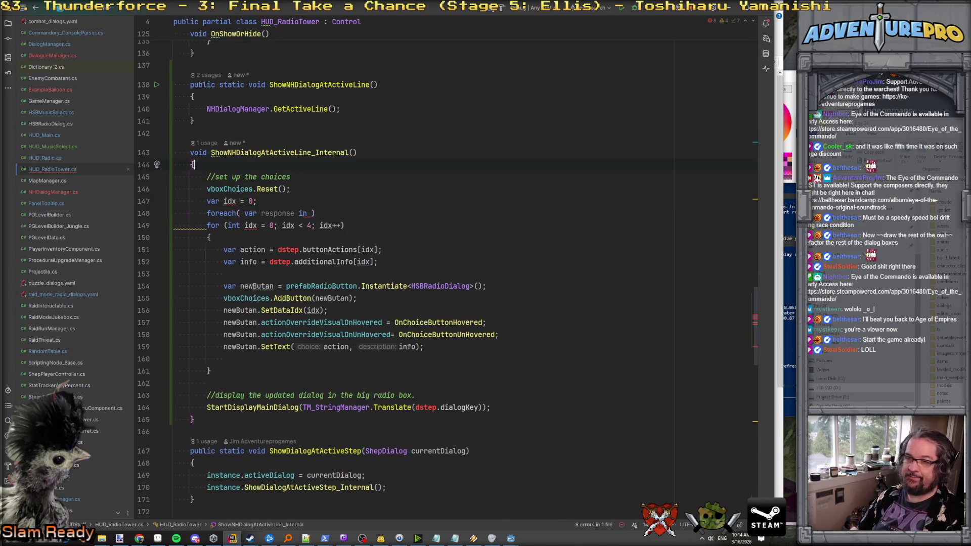
{"action": "key", "text": "Return"}
{"action": "type", "text": "var ac"}
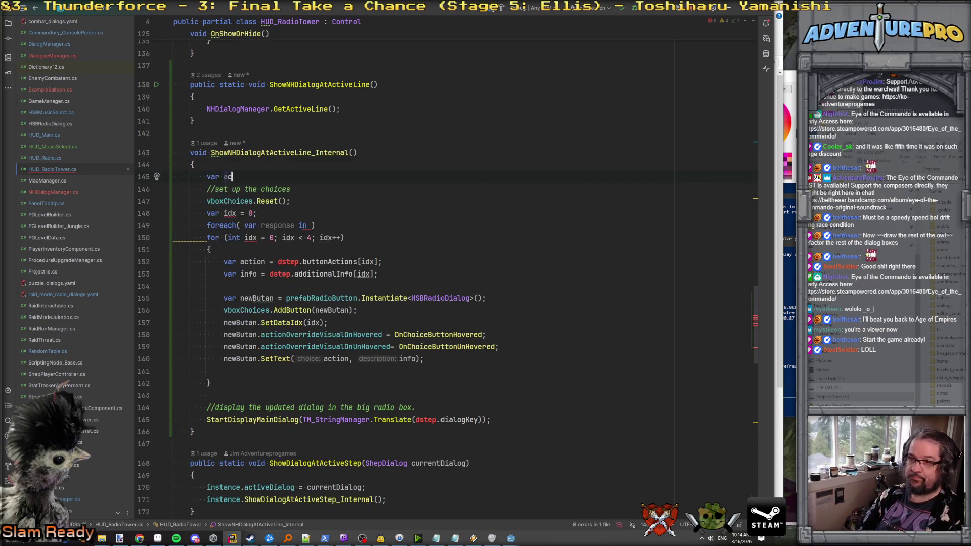
{"action": "type", "text": "tiveLine = NH"}
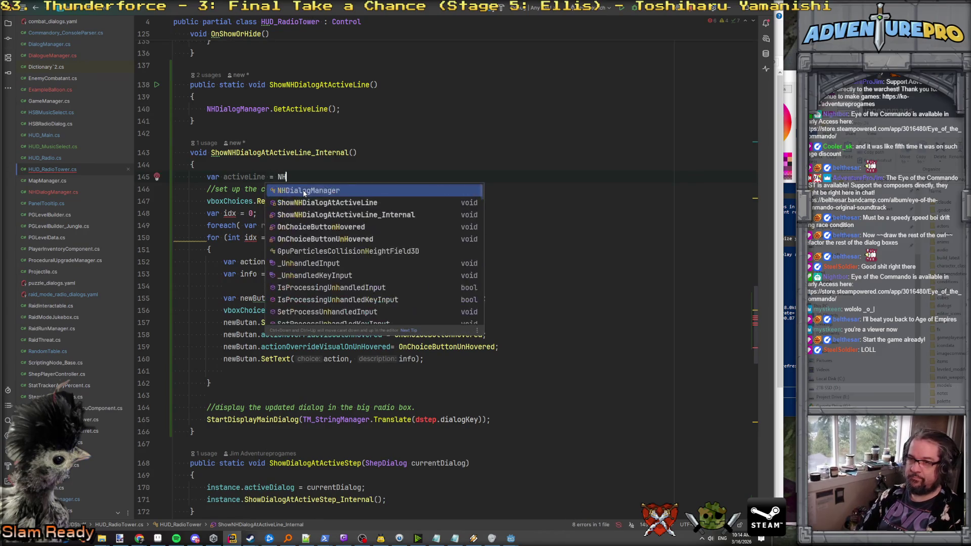
{"action": "type", "text": "DialogManager.Ge"}
{"action": "key", "text": "Return"}
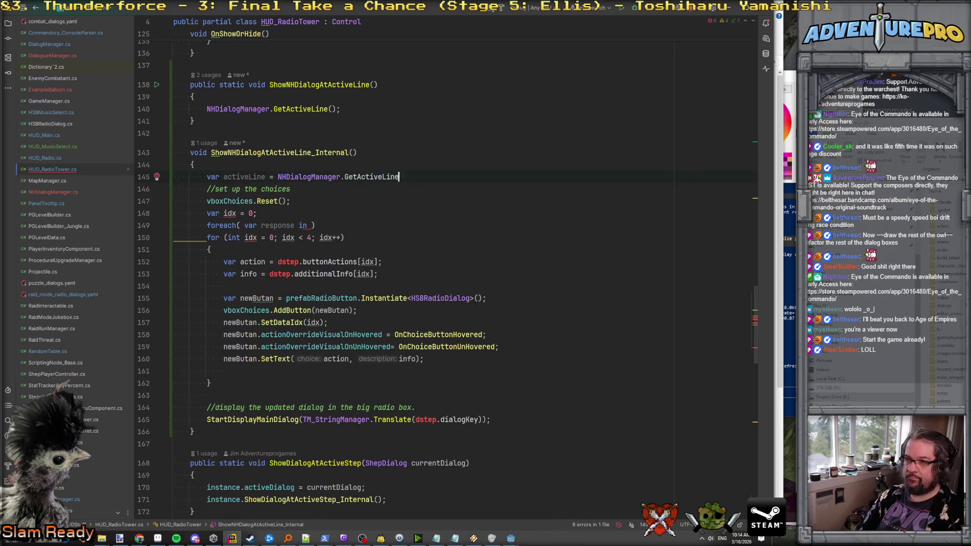
{"action": "left_click", "coordinate": [378, 84]}
{"action": "key", "text": "Down"}
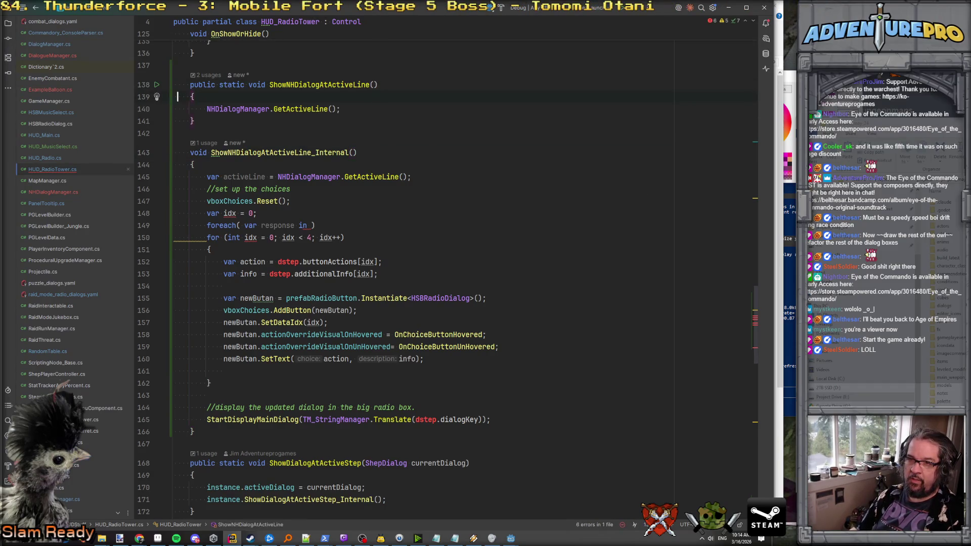
Replace the GetActiveLine line with 'instance.ShowNHDialogAtActiveLine_Internal();' in ShowNHDialogAtActiveLine.
{"action": "key", "text": "shift+Down"}
{"action": "key", "text": "Delete"}
{"action": "key", "text": "Return"}
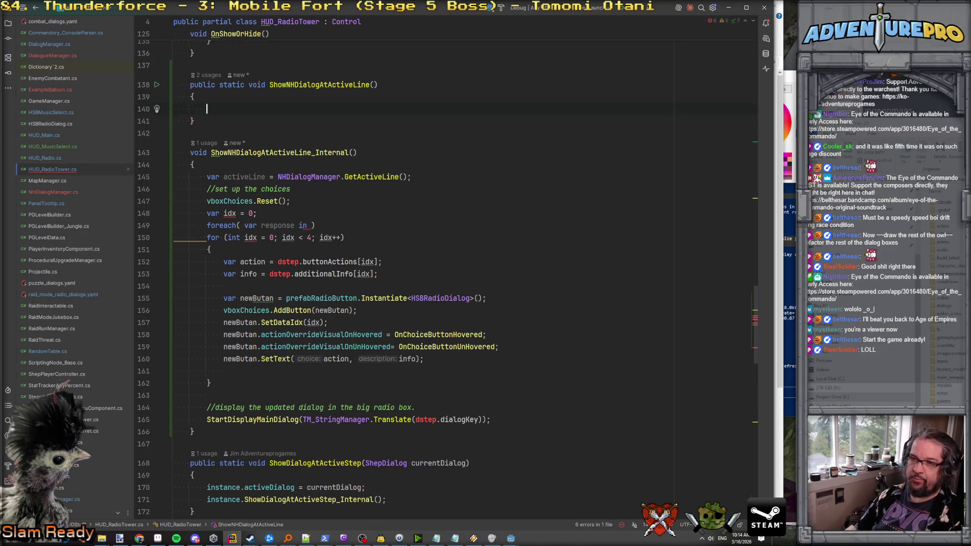
{"action": "type", "text": "sh"}
{"action": "key", "text": "Return"}
{"action": "type", "text": ";"}
{"action": "key", "text": "BackSpace"}
{"action": "key", "text": "BackSpace"}
{"action": "key", "text": "BackSpace"}
{"action": "type", "text": "e"}
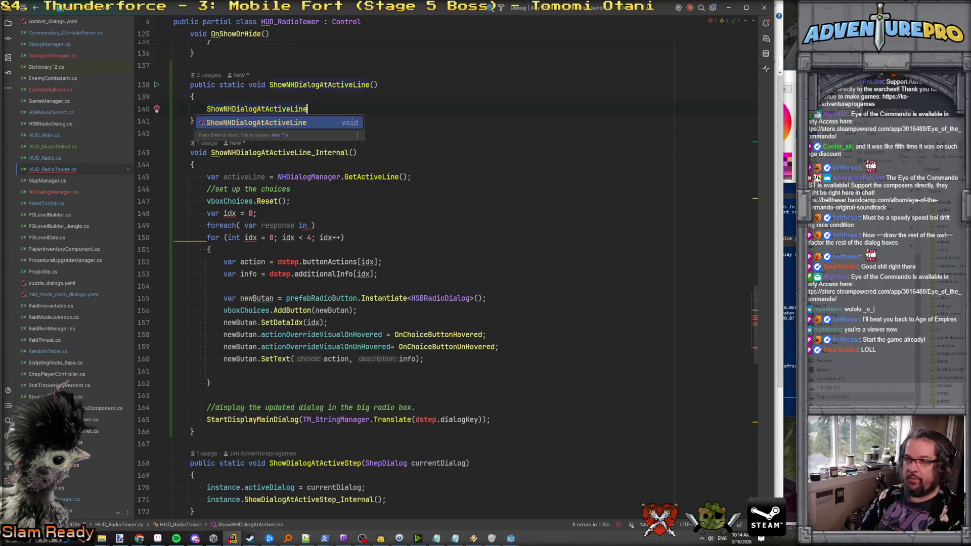
{"action": "type", "text": "_Internal();"}
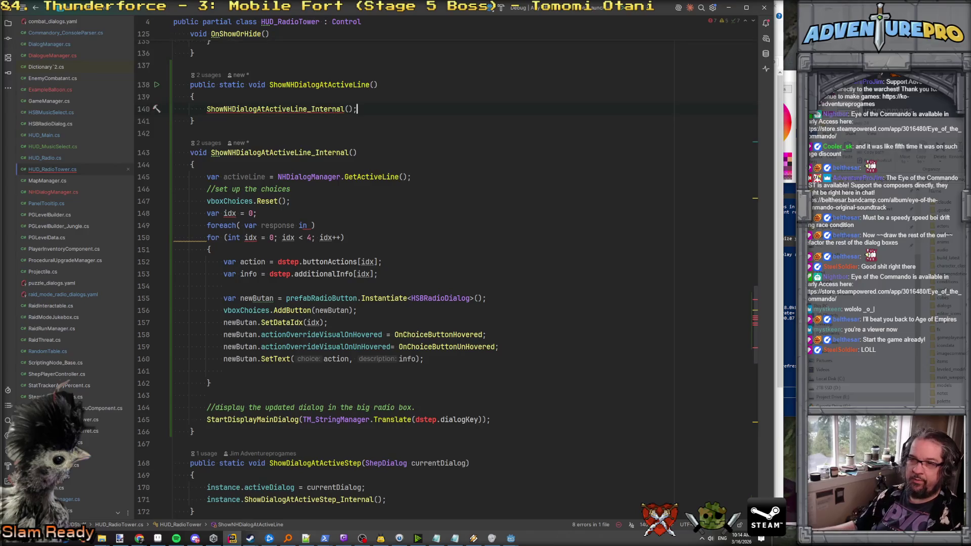
{"action": "key", "text": "Home"}
{"action": "type", "text": "instan"}
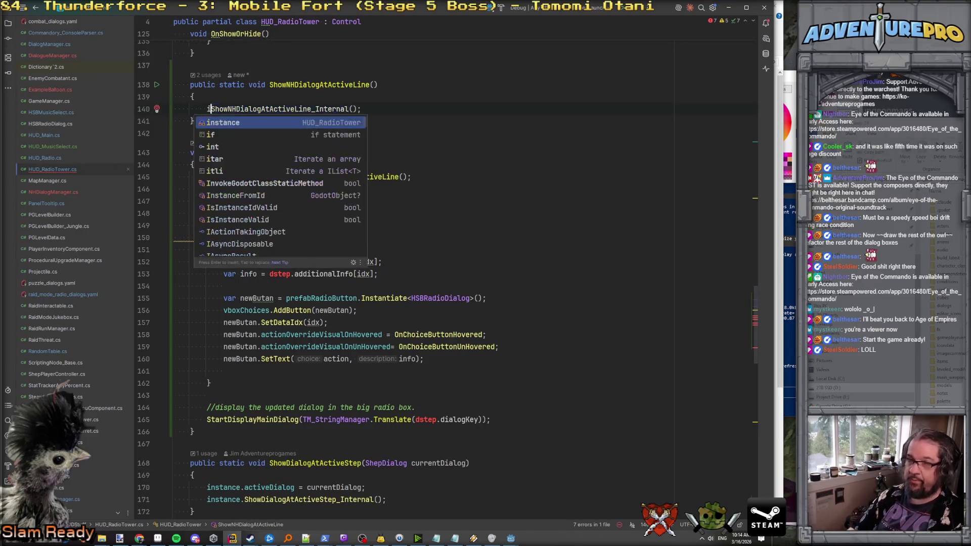
{"action": "key", "text": "Return"}
{"action": "type", "text": "."}
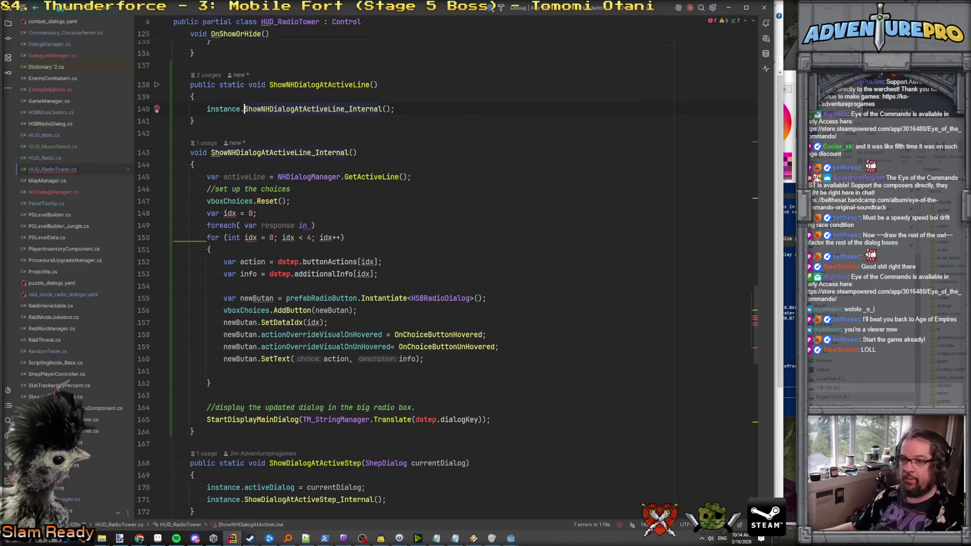
{"action": "left_click", "coordinate": [335, 216]}
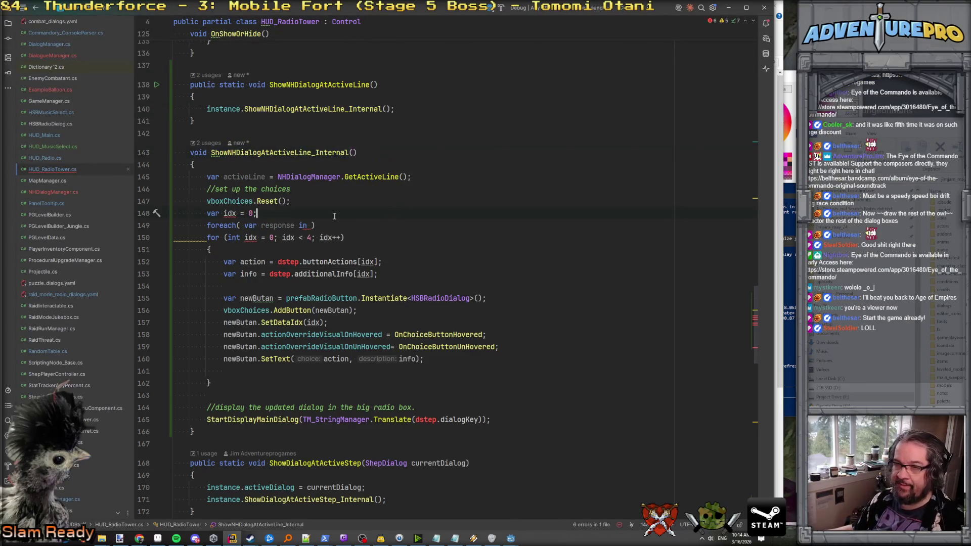
{"action": "left_click", "coordinate": [307, 226]}
Make the foreach iterate over activeLine.Responses and open its body block.
{"action": "type", "text": "activeLine.re"}
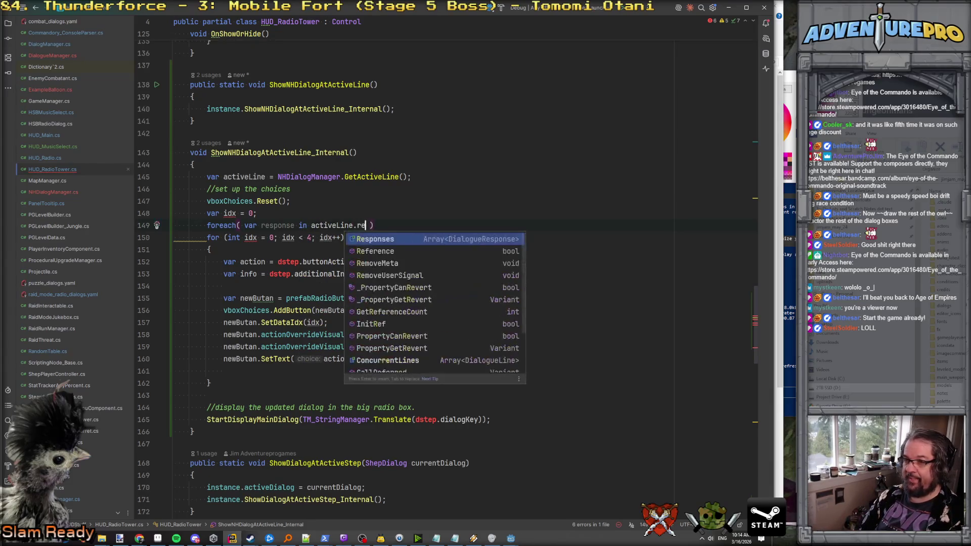
{"action": "key", "text": "Return"}
{"action": "key", "text": "End"}
{"action": "key", "text": "Return"}
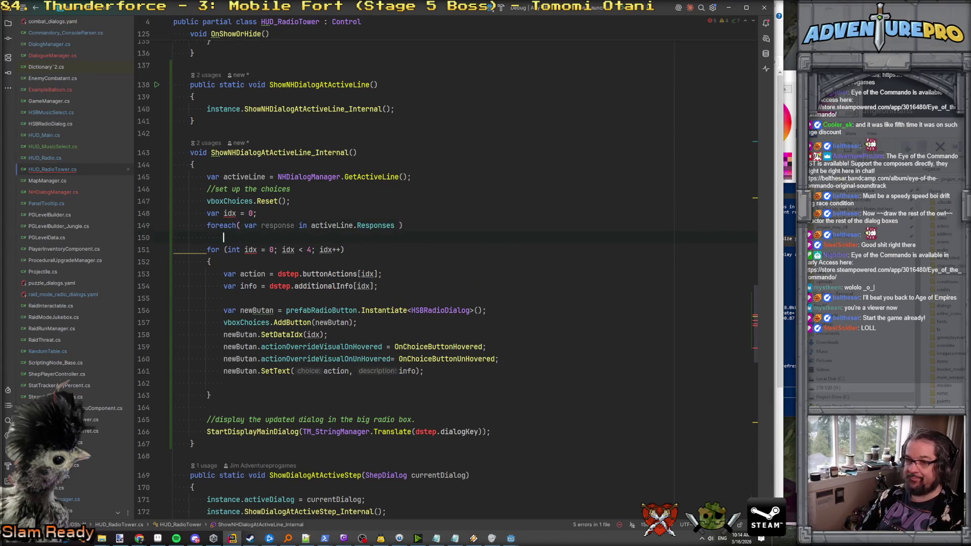
{"action": "type", "text": "{"}
{"action": "key", "text": "Return"}
Skip disallowed responses with an 'if( !response.IsAllowed...) { continue; }' check.
{"action": "type", "text": "if( response.is"}
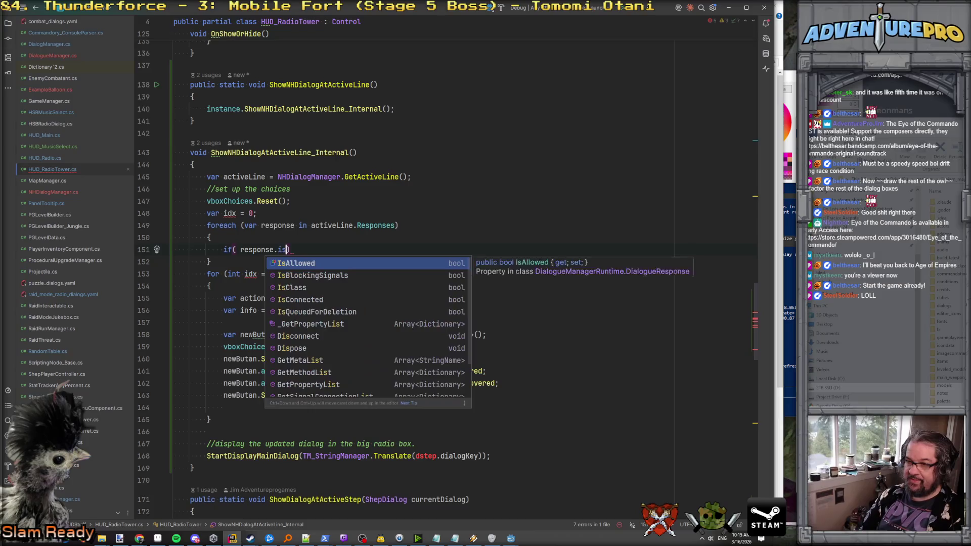
{"action": "key", "text": "Return"}
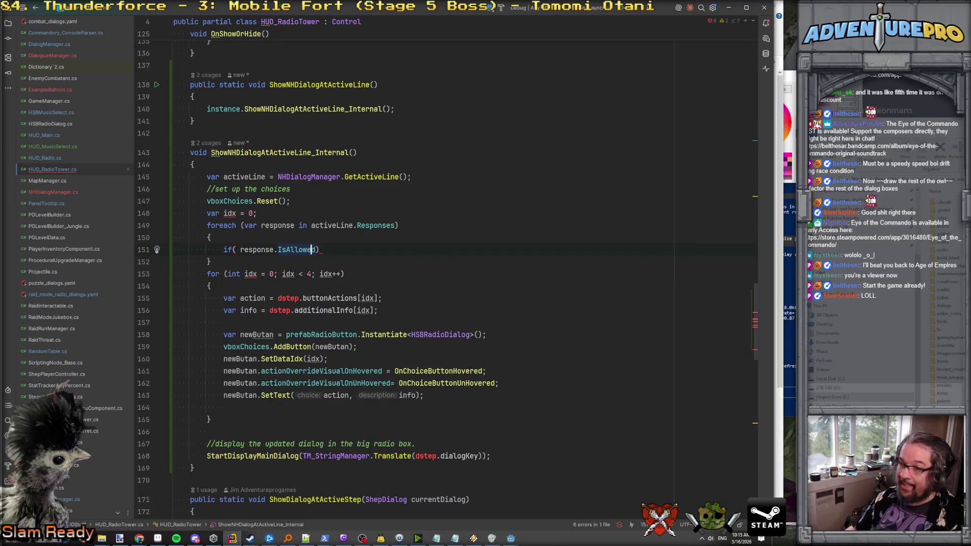
{"action": "left_click", "coordinate": [241, 249]}
{"action": "type", "text": "!"}
{"action": "key", "text": "End"}
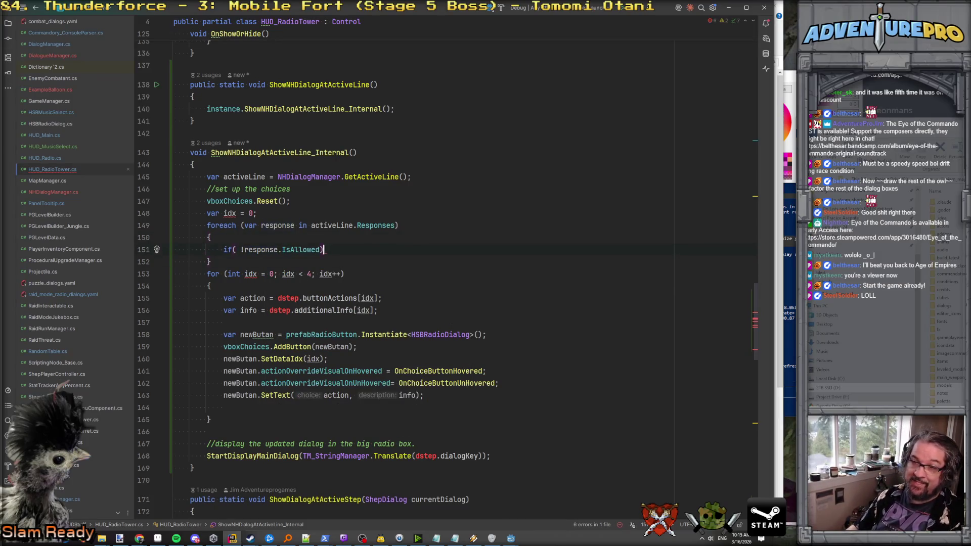
{"action": "key", "text": "Return"}
{"action": "type", "text": "{"}
{"action": "key", "text": "Return"}
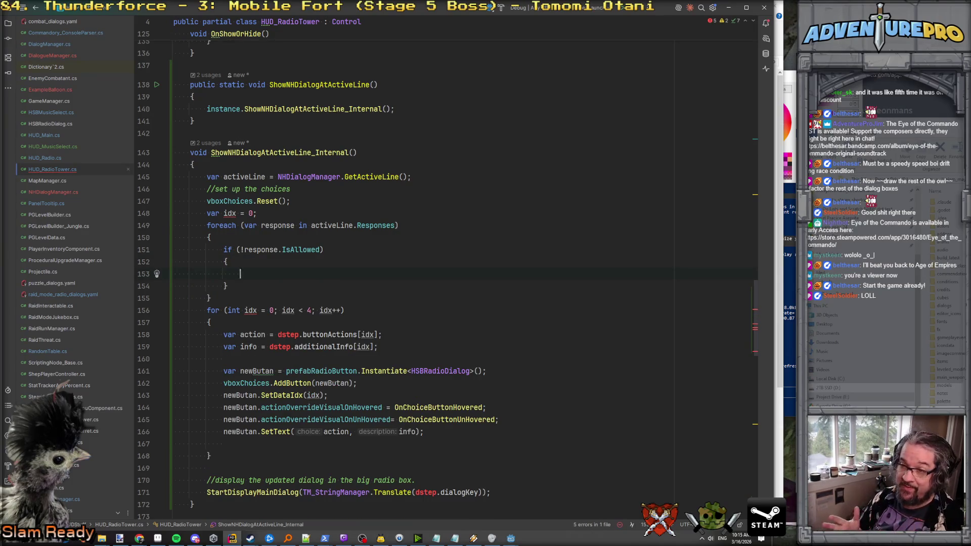
{"action": "type", "text": "continue;"}
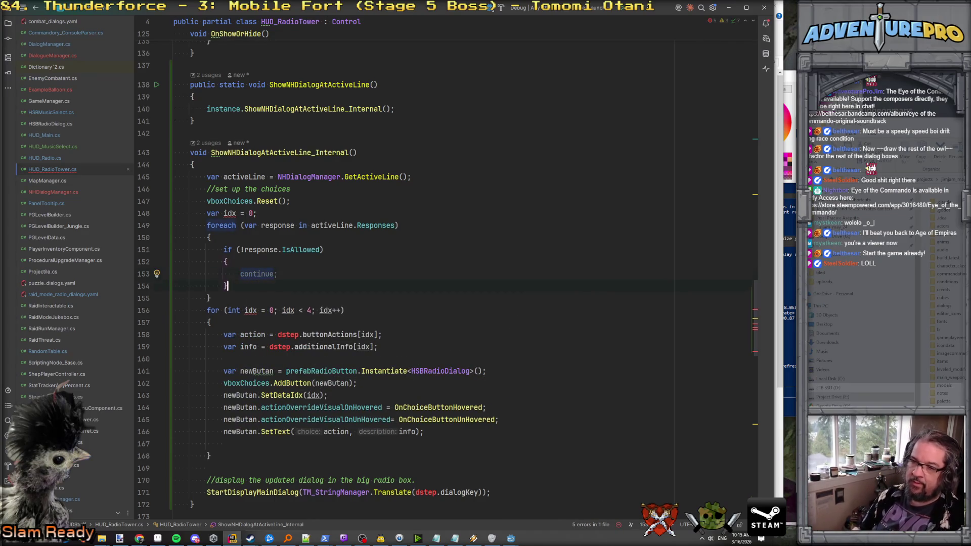
{"action": "key", "text": "Down"}
{"action": "key", "text": "Return"}
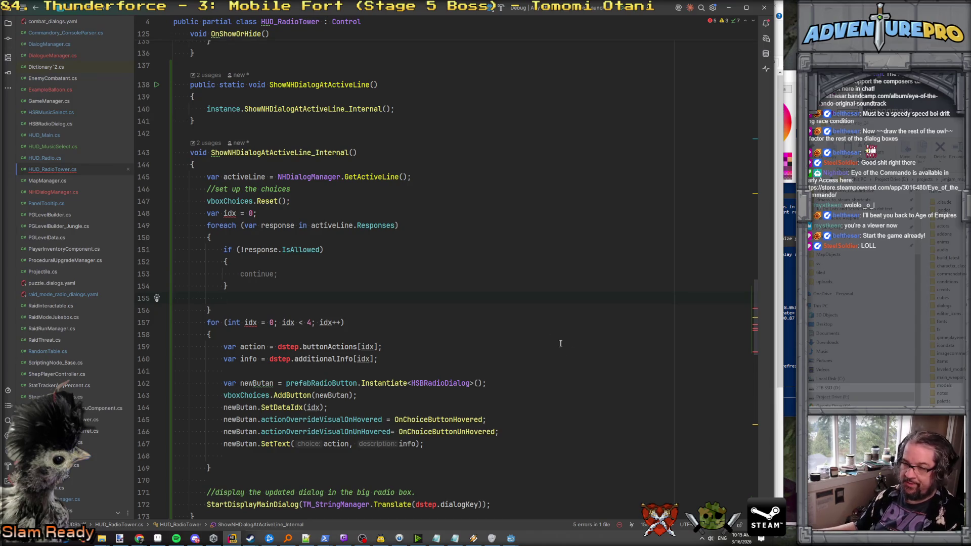
Copy the button-creation block into the foreach loop.
{"action": "left_click_drag", "start_coordinate": [460, 443], "coordinate": [173, 383]}
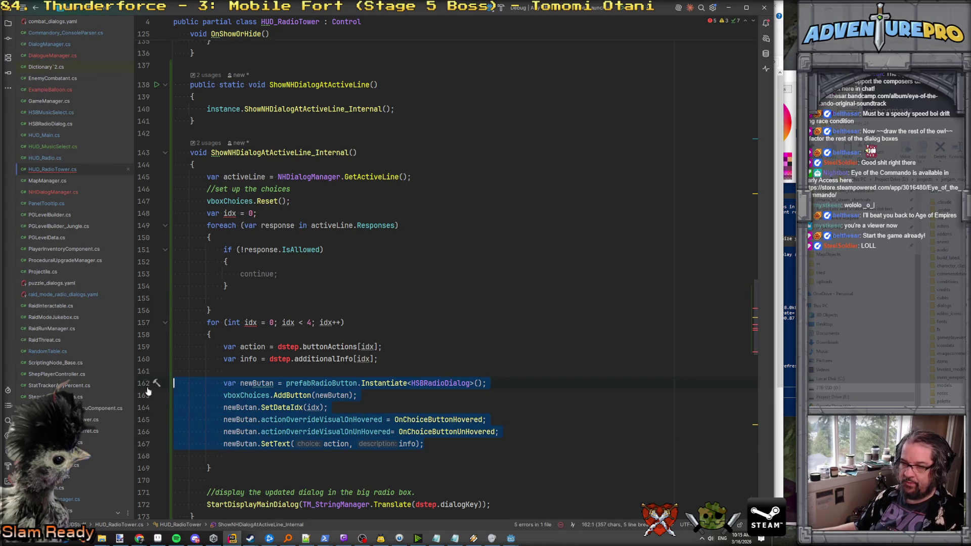
{"action": "key", "text": "ctrl+c"}
{"action": "left_click", "coordinate": [244, 297]}
{"action": "key", "text": "ctrl+v"}
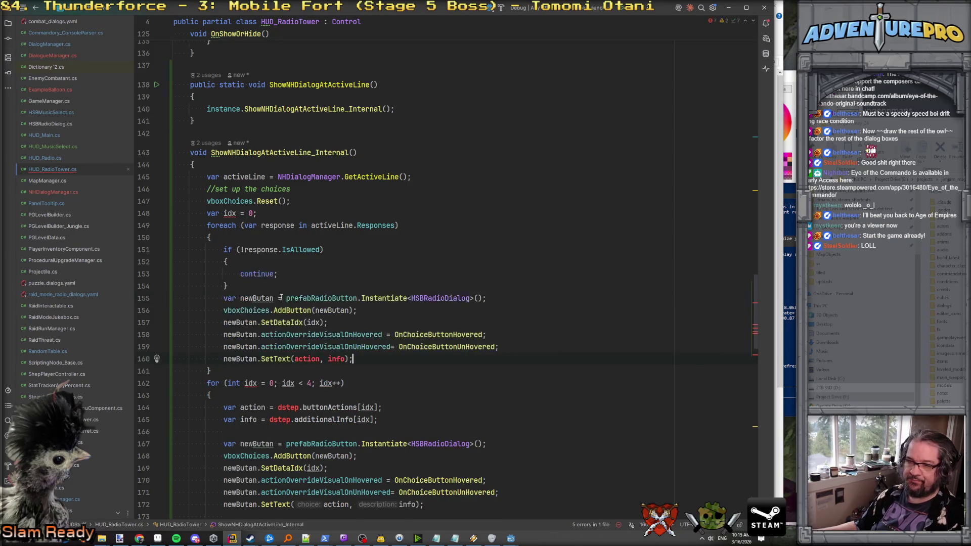
Copy the action and info lines into the foreach loop after the if block.
{"action": "scroll", "coordinate": [259, 273], "scroll_direction": "down", "scroll_amount": 1}
{"action": "left_click", "coordinate": [275, 249]}
{"action": "key", "text": "Return"}
{"action": "scroll", "coordinate": [283, 263], "scroll_direction": "down", "scroll_amount": 3}
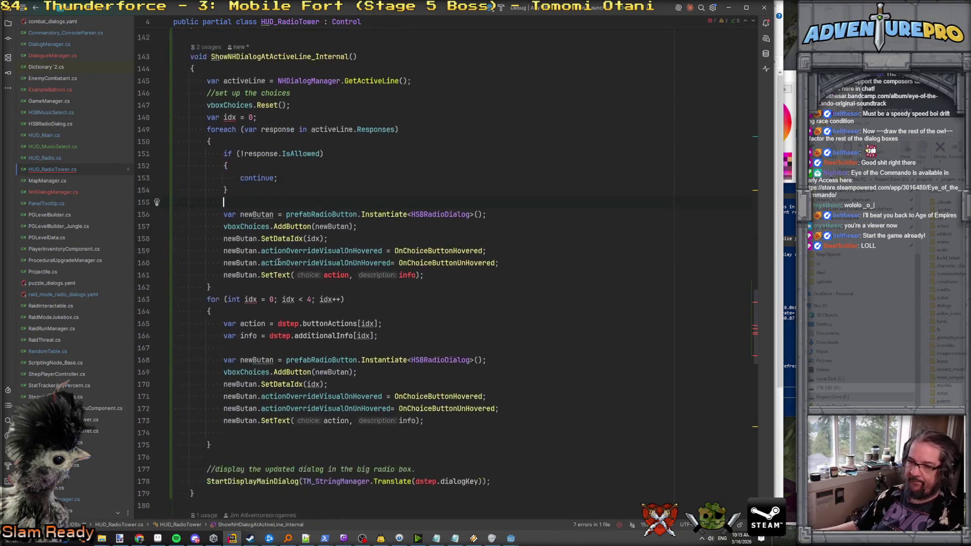
{"action": "left_click_drag", "start_coordinate": [377, 286], "coordinate": [174, 273]}
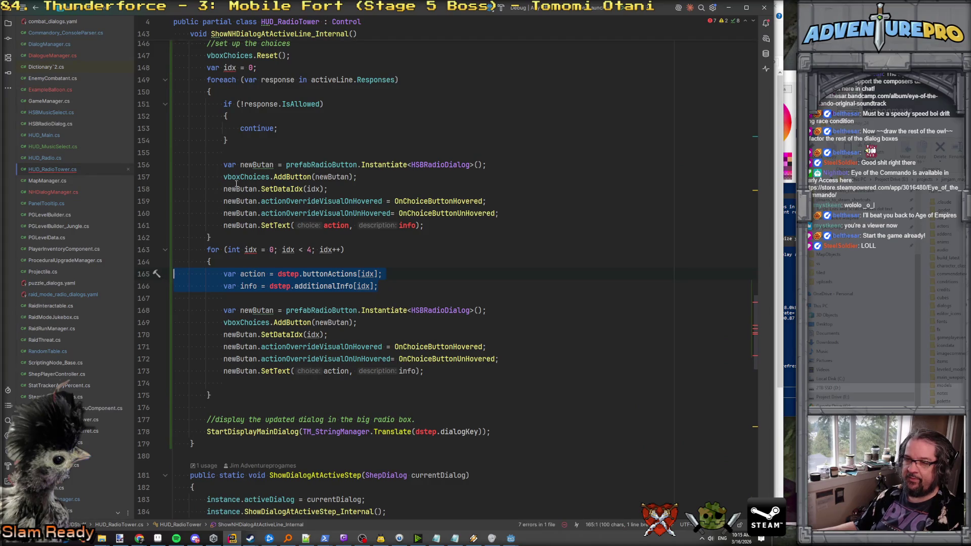
{"action": "key", "text": "ctrl+c"}
{"action": "left_click", "coordinate": [299, 150]}
{"action": "key", "text": "Return"}
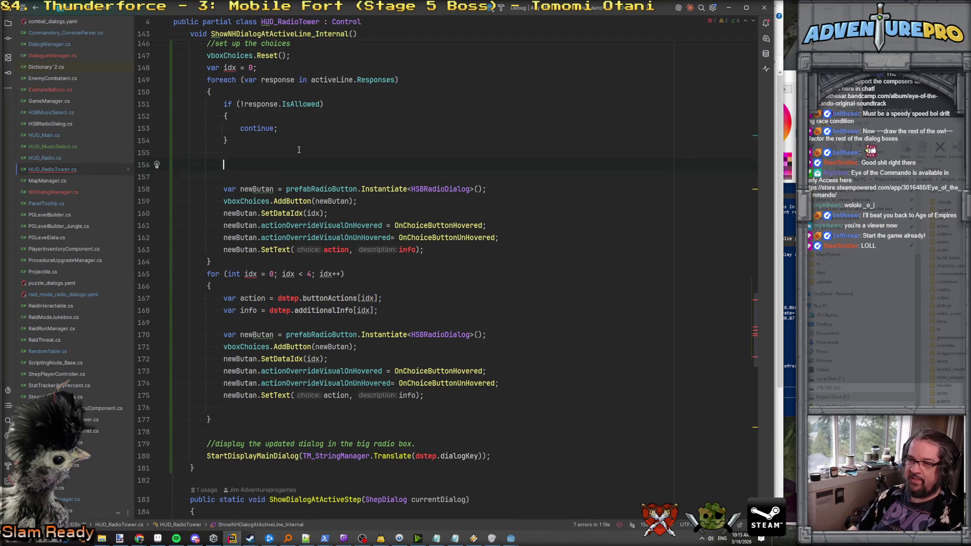
{"action": "key", "text": "ctrl+v"}
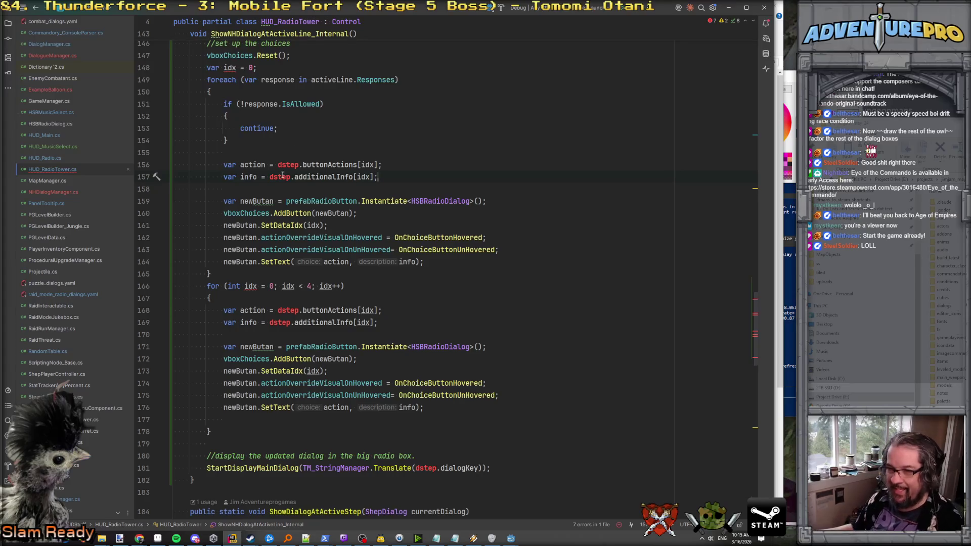
Inspect the action and buttonActions uses, then go to SetText's definition in HSBRadioDialog.
{"action": "left_click", "coordinate": [242, 164]}
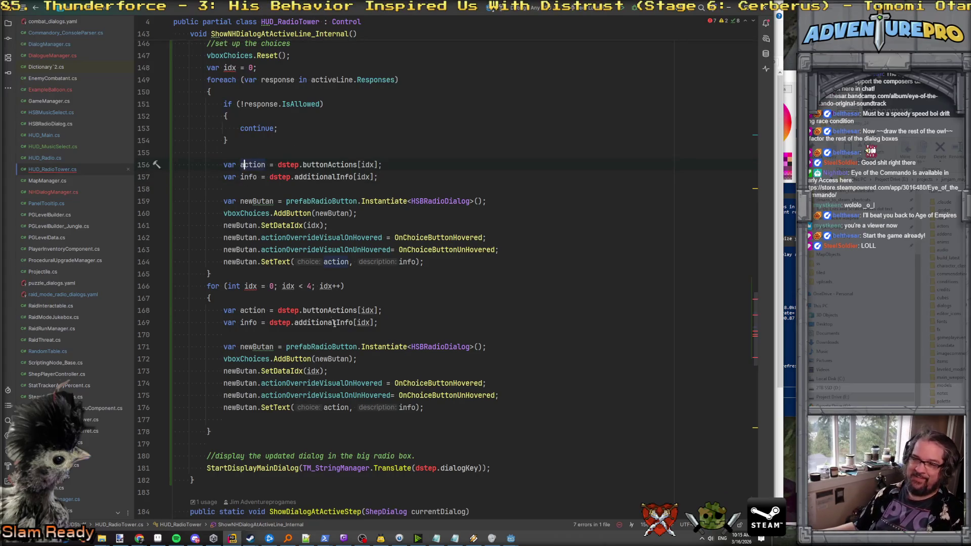
{"action": "left_click", "coordinate": [325, 310], "text": "ctrl"}
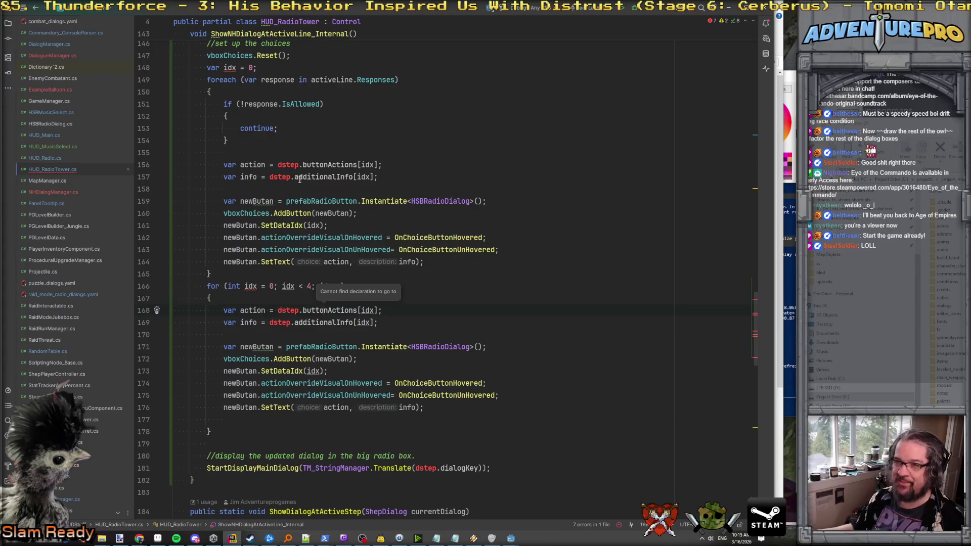
{"action": "scroll", "coordinate": [375, 261], "scroll_direction": "down", "scroll_amount": 1}
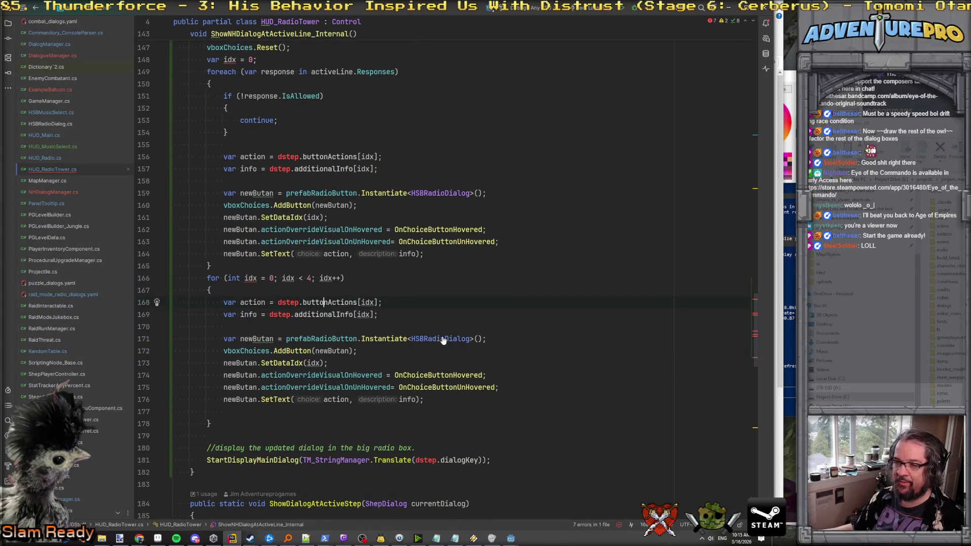
{"action": "scroll", "coordinate": [443, 341], "scroll_direction": "up", "scroll_amount": 6}
{"action": "scroll", "coordinate": [408, 280], "scroll_direction": "down", "scroll_amount": 10}
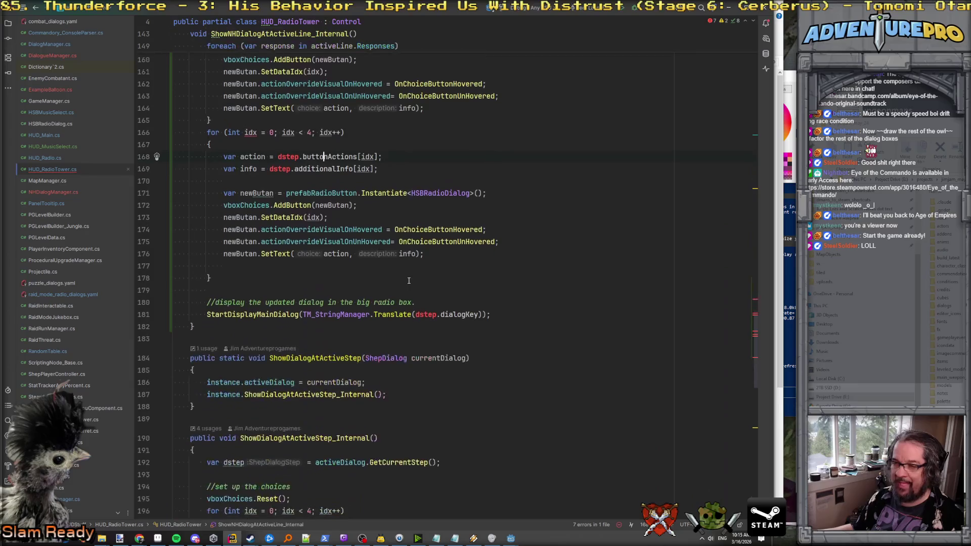
{"action": "scroll", "coordinate": [409, 280], "scroll_direction": "down", "scroll_amount": 7}
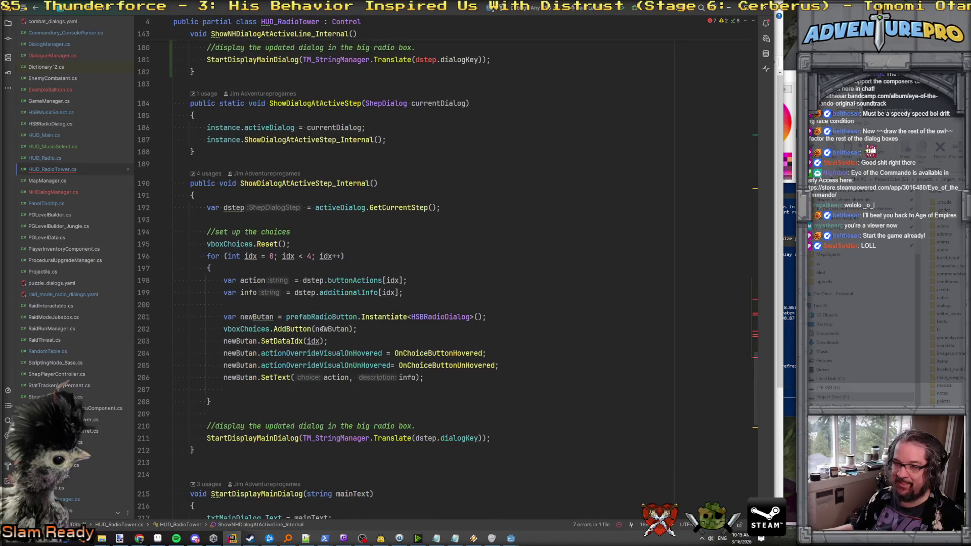
{"action": "left_click", "coordinate": [280, 378], "text": "ctrl"}
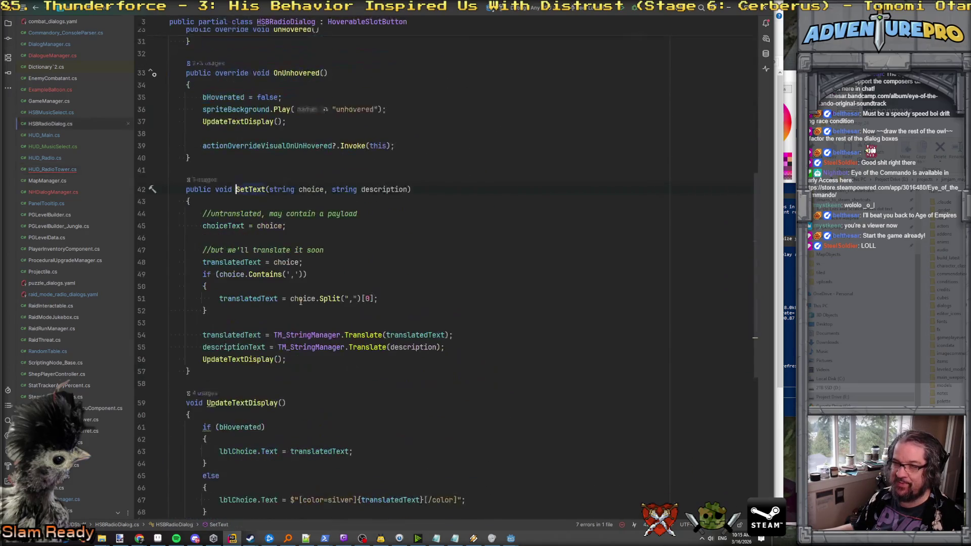
Review SetText's choice parameter, the 'untranslated' comment and the comma Contains check.
{"action": "left_click", "coordinate": [304, 190]}
{"action": "left_click", "coordinate": [259, 226]}
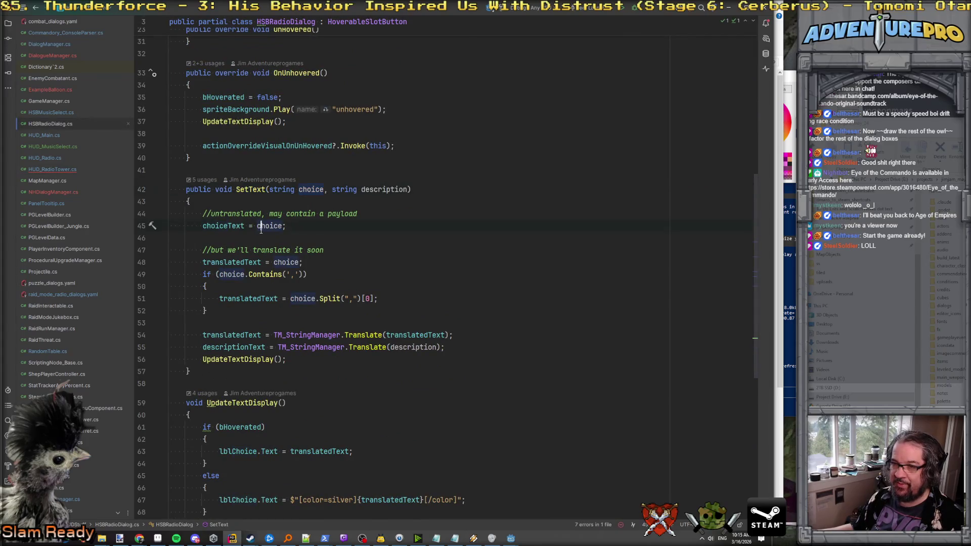
{"action": "double_click", "coordinate": [246, 214]}
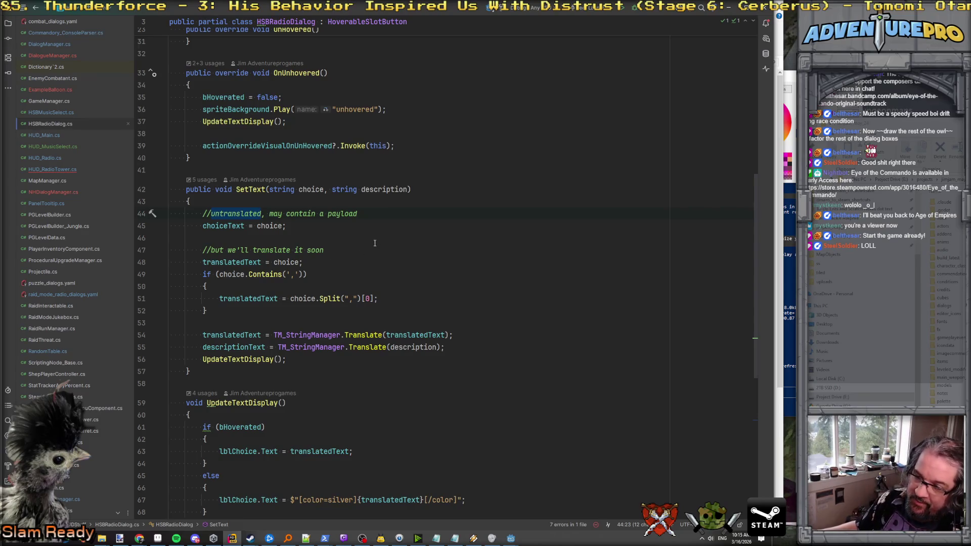
{"action": "double_click", "coordinate": [311, 190]}
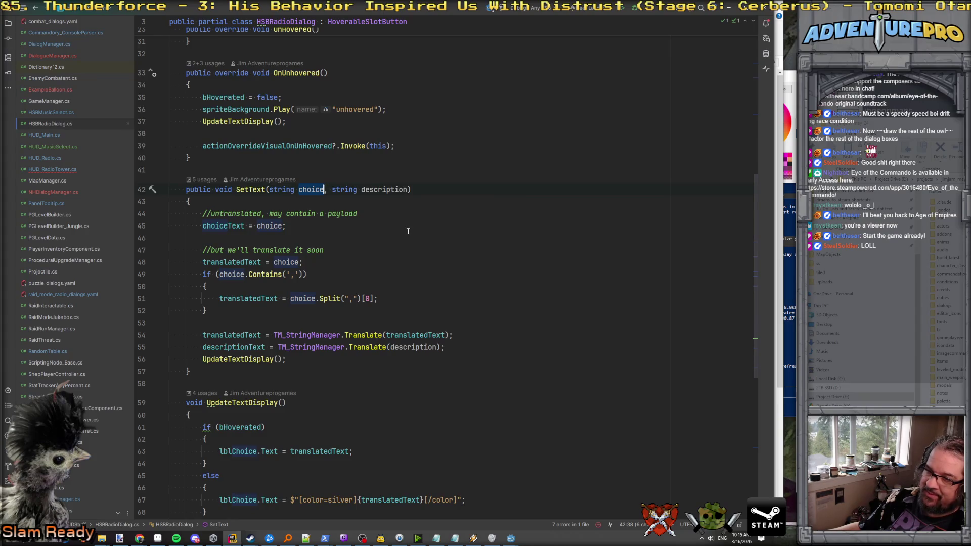
{"action": "key", "text": "ctrl+alt+Page_Down"}
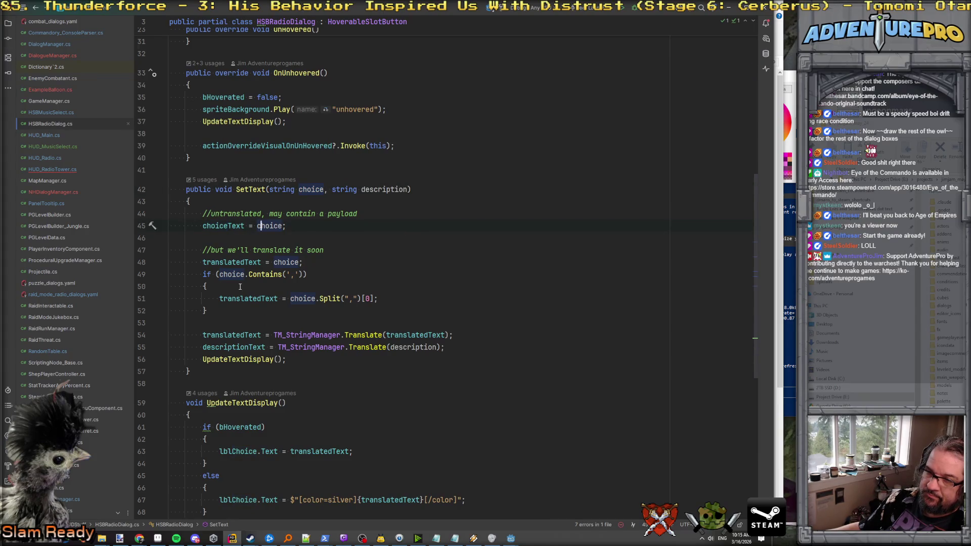
{"action": "double_click", "coordinate": [261, 277]}
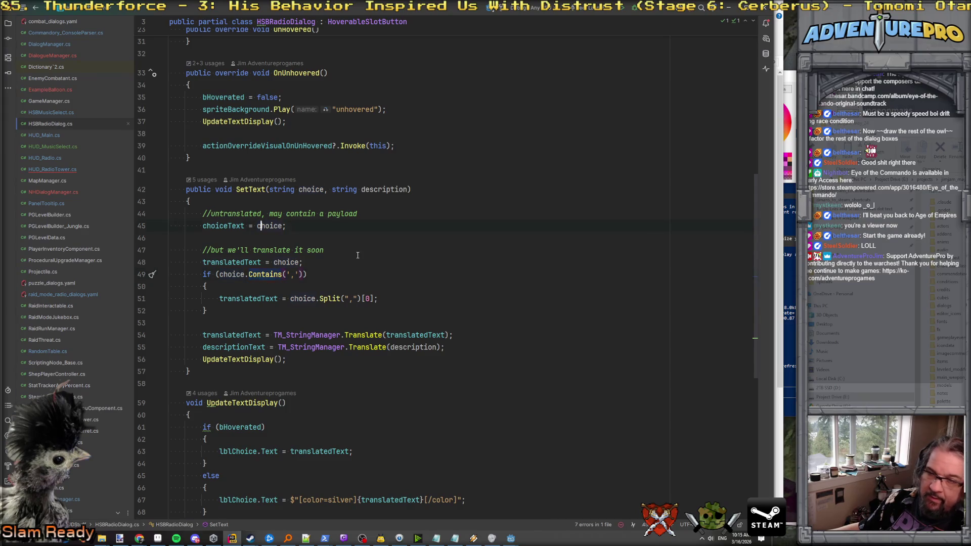
{"action": "key", "text": "ctrl+alt+Page_Down"}
Set action to response.Text and info to response.GetTagValue("info").
{"action": "scroll", "coordinate": [358, 256], "scroll_direction": "up", "scroll_amount": 10}
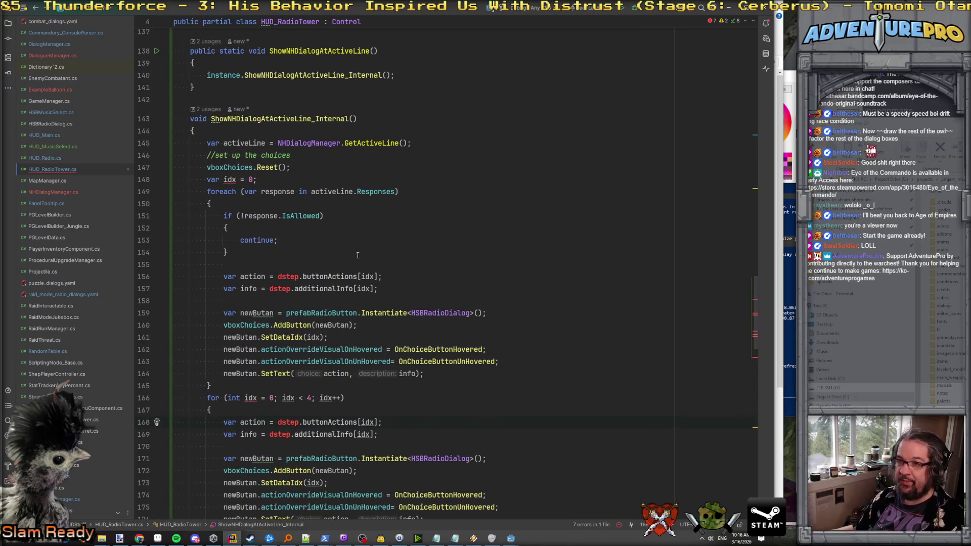
{"action": "scroll", "coordinate": [358, 256], "scroll_direction": "down", "scroll_amount": 2}
{"action": "left_click_drag", "start_coordinate": [278, 203], "coordinate": [428, 204]}
{"action": "type", "text": "re"}
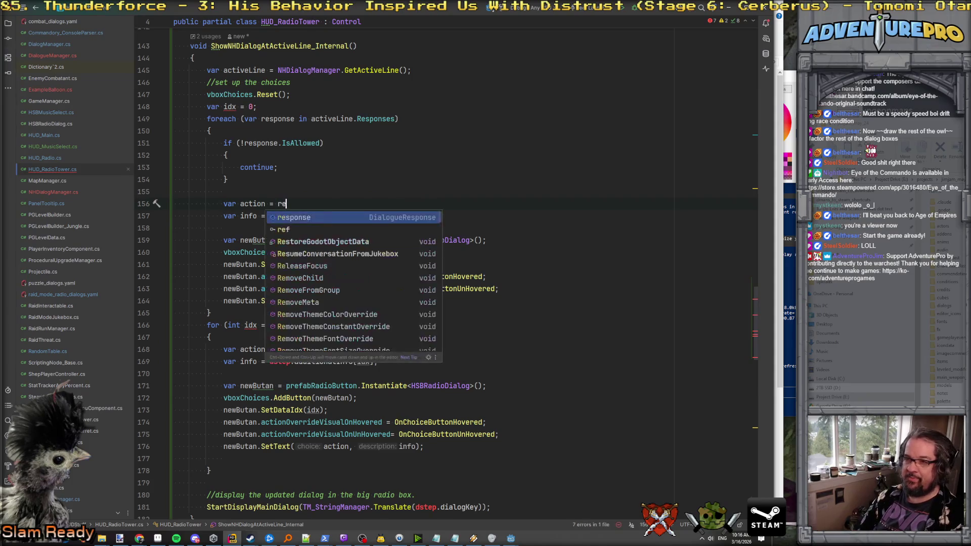
{"action": "type", "text": "sponse.Text;"}
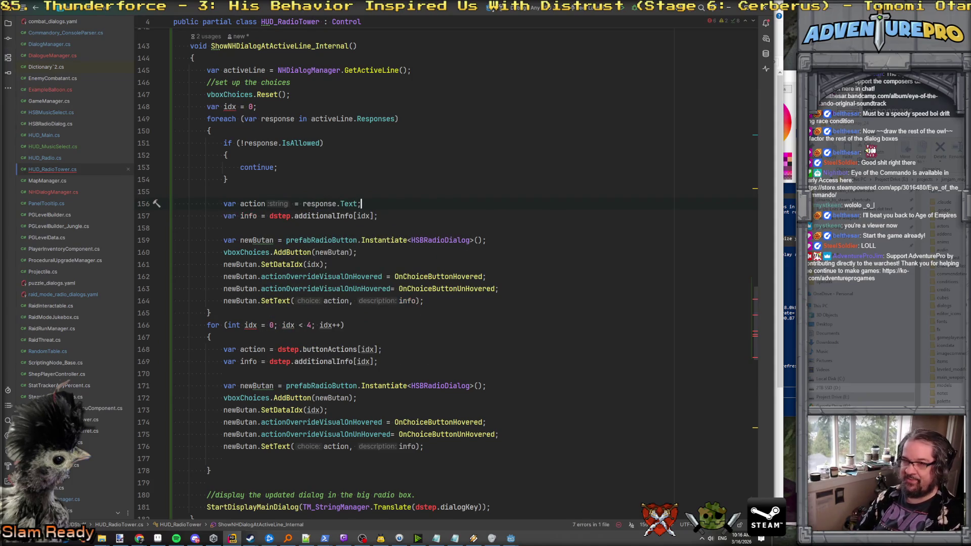
{"action": "left_click_drag", "start_coordinate": [270, 216], "coordinate": [379, 216]}
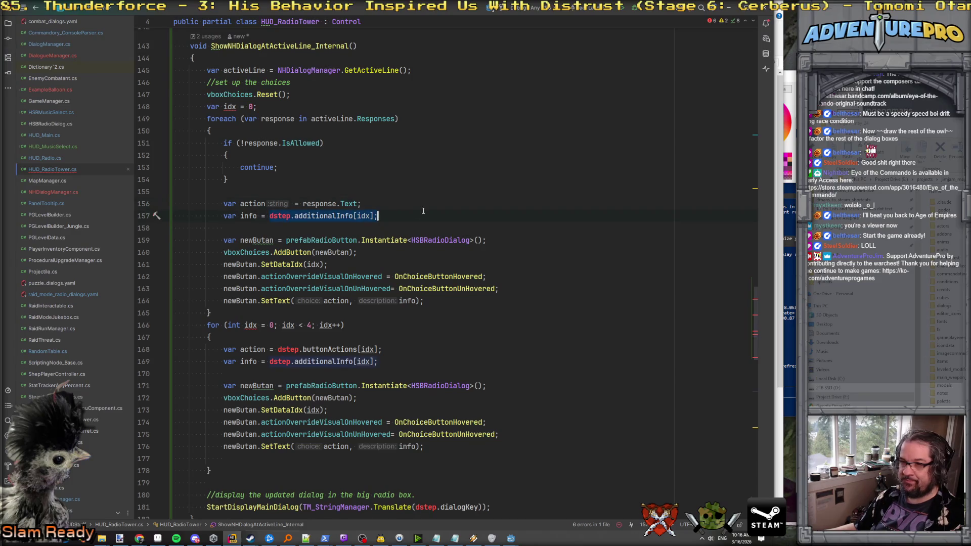
{"action": "key", "text": "BackSpace"}
{"action": "type", "text": "response.GetTa"}
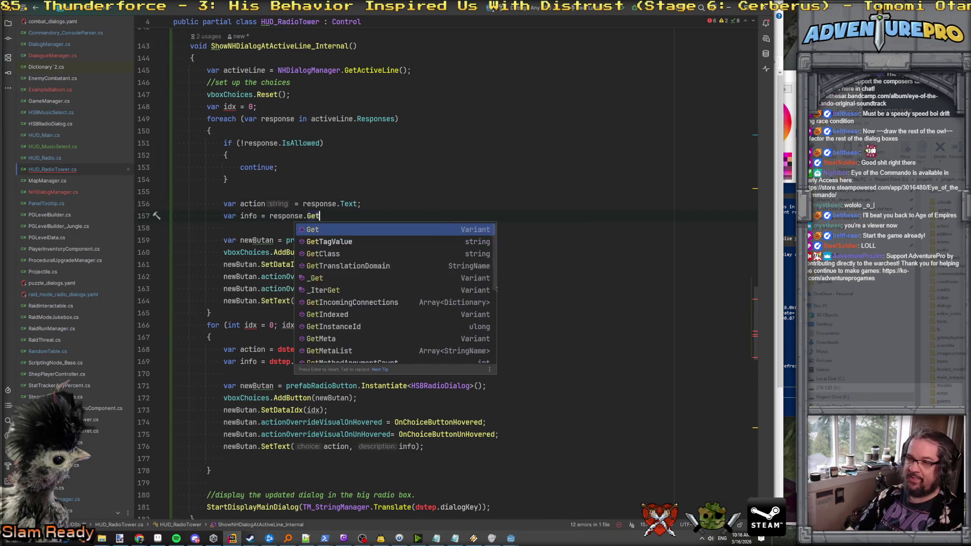
{"action": "key", "text": "Return"}
{"action": "key", "text": "BackSpace"}
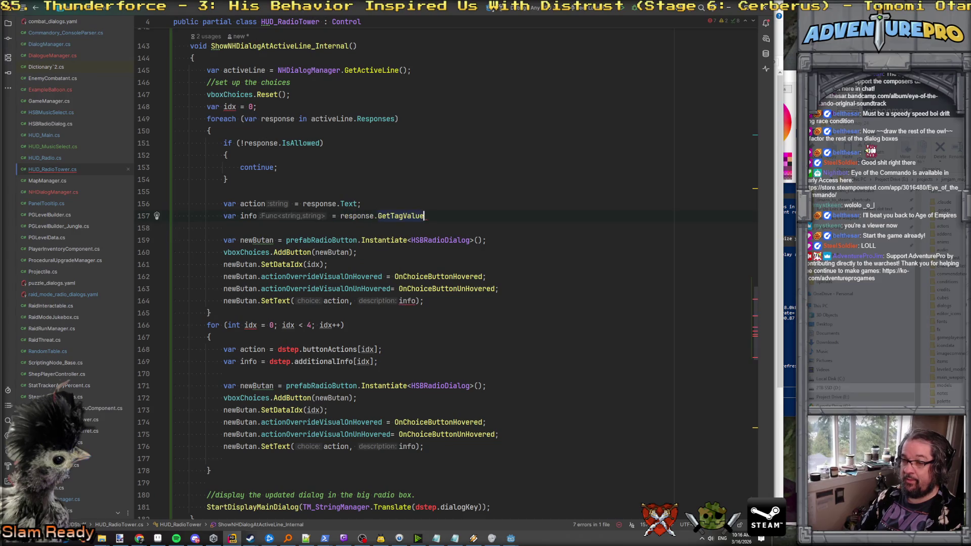
{"action": "type", "text": "(\"info\""}
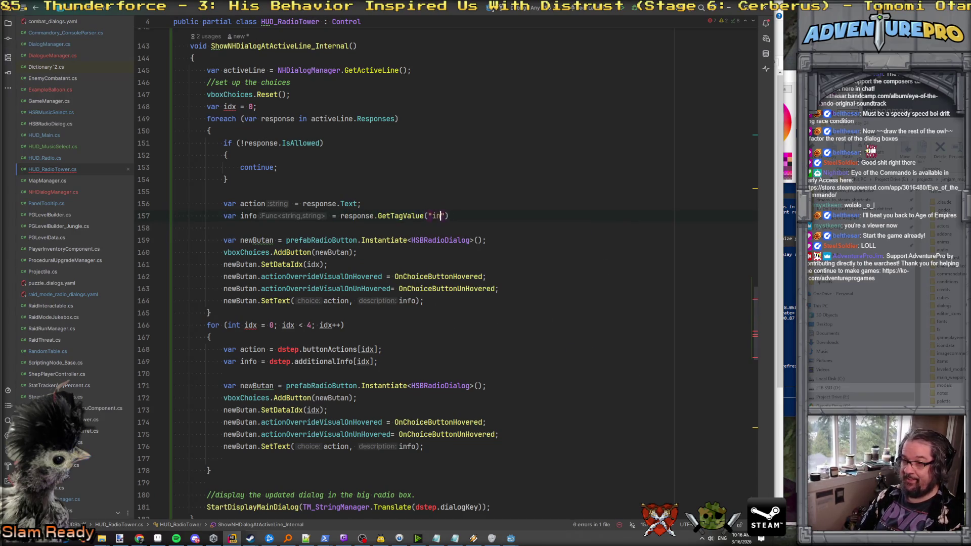
{"action": "type", "text": ");"}
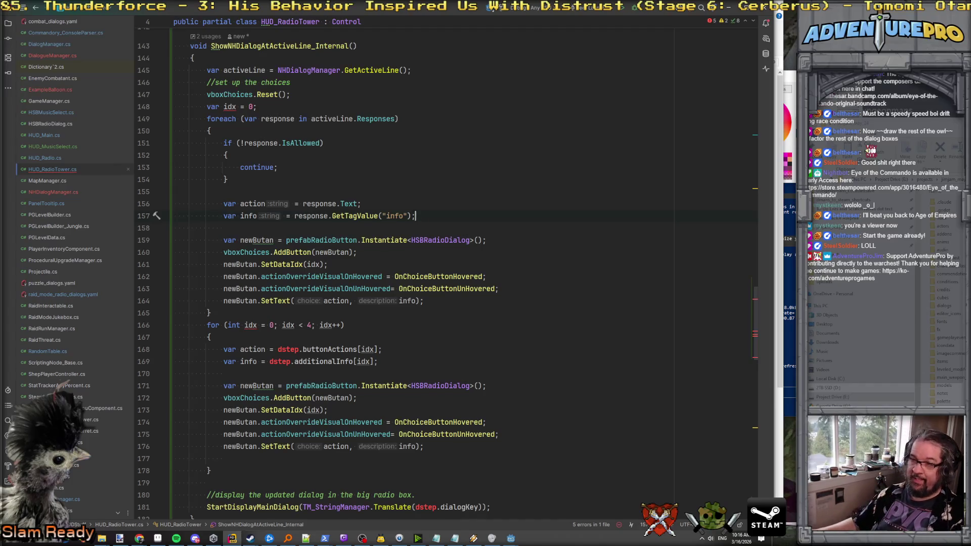
Add 'idx++;' after the SetText call and select the old for loop below.
{"action": "left_click", "coordinate": [460, 290]}
{"action": "key", "text": "Down"}
{"action": "key", "text": "Return"}
{"action": "type", "text": "ui"}
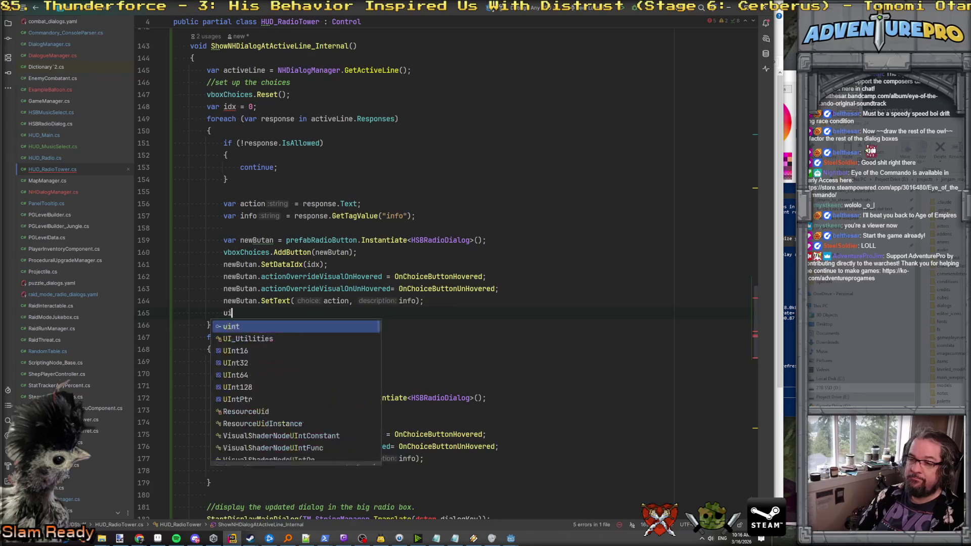
{"action": "key", "text": "BackSpace"}
{"action": "type", "text": "idx++;"}
{"action": "key", "text": "Down"}
{"action": "key", "text": "Down"}
{"action": "key", "text": "Home"}
{"action": "key", "text": "shift+Down"}
{"action": "key", "text": "shift+Down"}
{"action": "key", "text": "shift+Down"}
{"action": "key", "text": "shift+Down"}
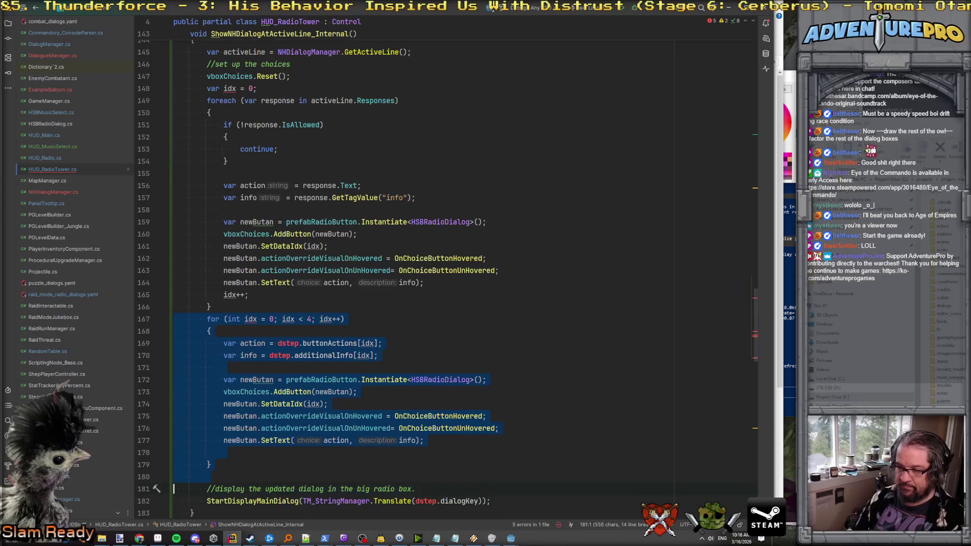
Delete the old fixed four-button loop and add a blank line above the display comment.
{"action": "key", "text": "BackSpace"}
{"action": "key", "text": "Return"}
{"action": "key", "text": "Up"}
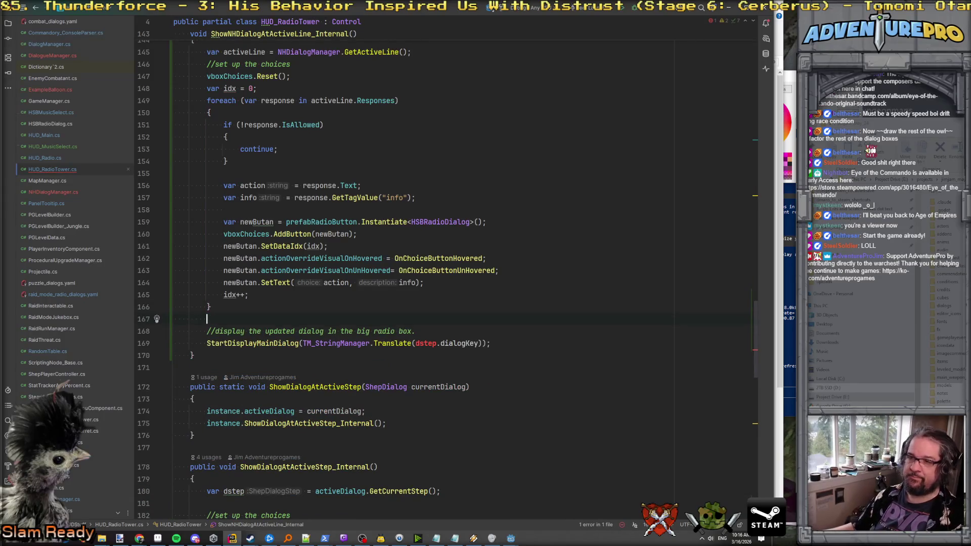
{"action": "scroll", "coordinate": [456, 273], "scroll_direction": "up", "scroll_amount": 1}
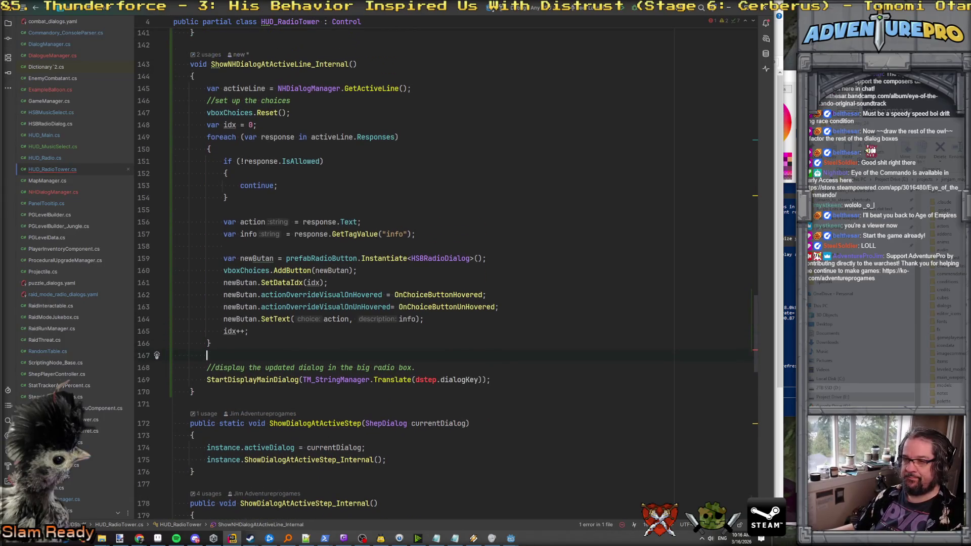
Insert NHDialogManager.SetActiveResponse(idx, response); on a new line above idx++.
{"action": "left_click", "coordinate": [270, 325]}
{"action": "key", "text": "Up"}
{"action": "key", "text": "Return"}
{"action": "key", "text": "Return"}
{"action": "key", "text": "Up"}
{"action": "key", "text": "Return"}
{"action": "type", "text": "NHDialogManager."}
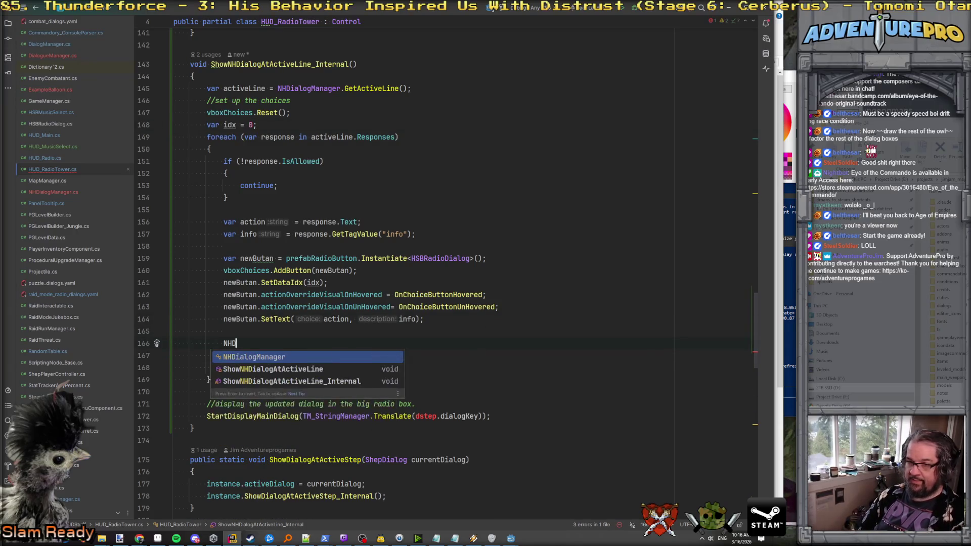
{"action": "type", "text": "Set"}
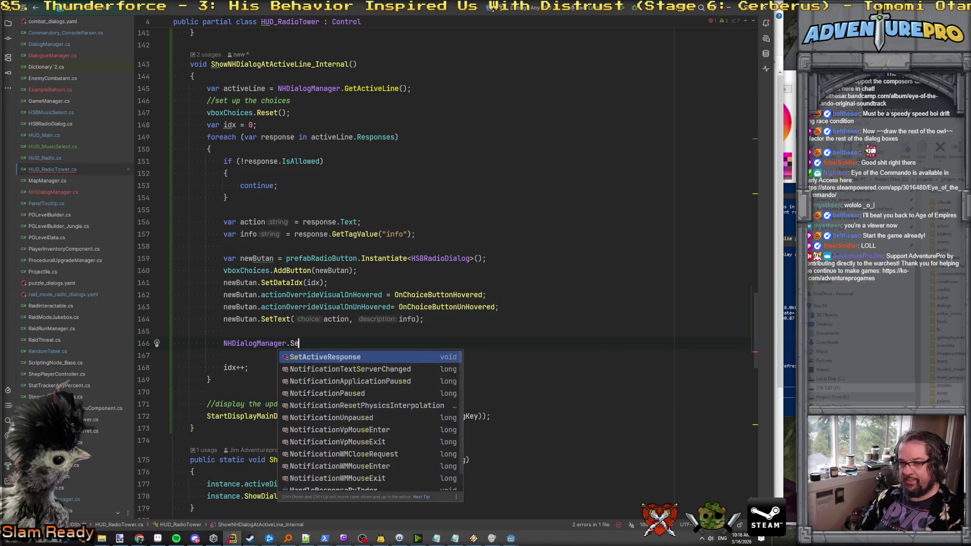
{"action": "key", "text": "Return"}
{"action": "type", "text": "idx, "}
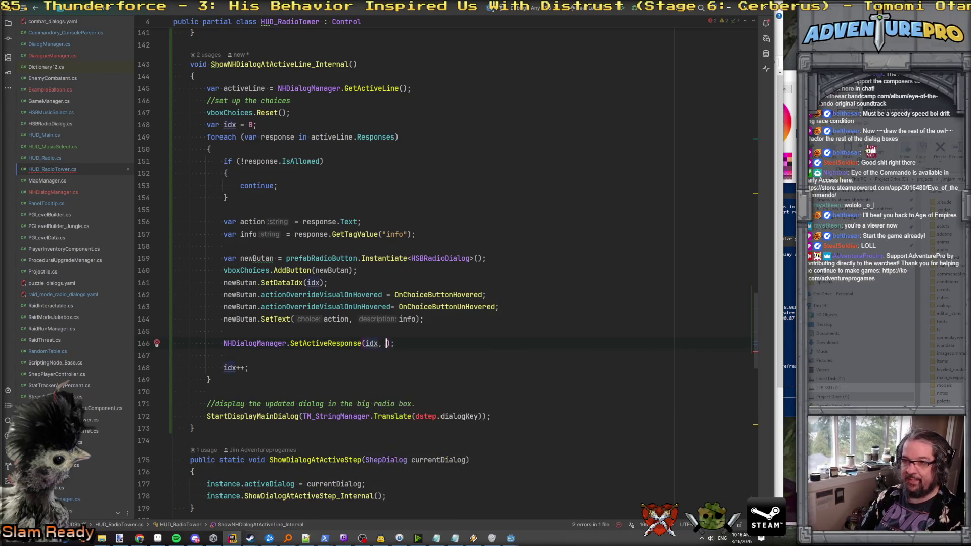
{"action": "type", "text": "re"}
{"action": "key", "text": "Return"}
Check the NHDialogManager name and the loop's response variable, then go to line 172.
{"action": "left_click", "coordinate": [174, 343]}
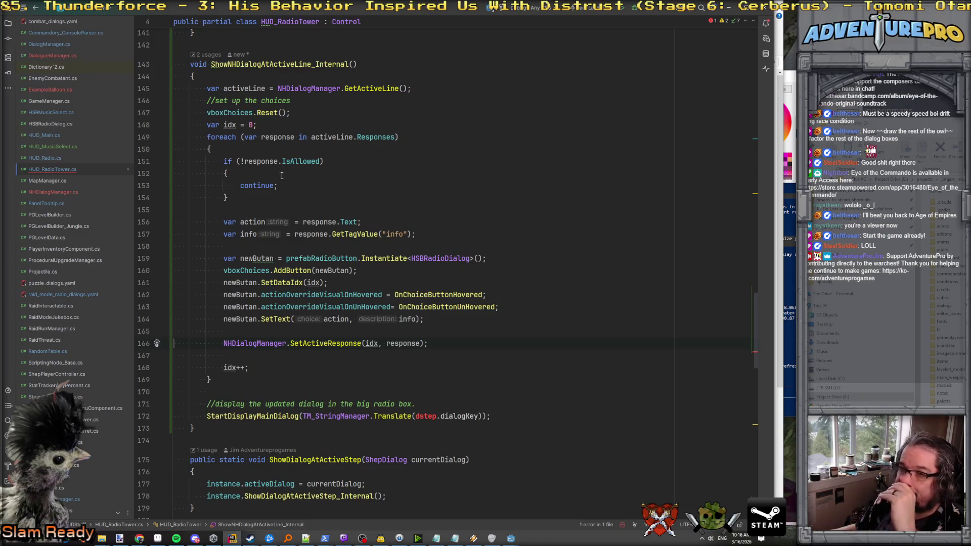
{"action": "double_click", "coordinate": [276, 346]}
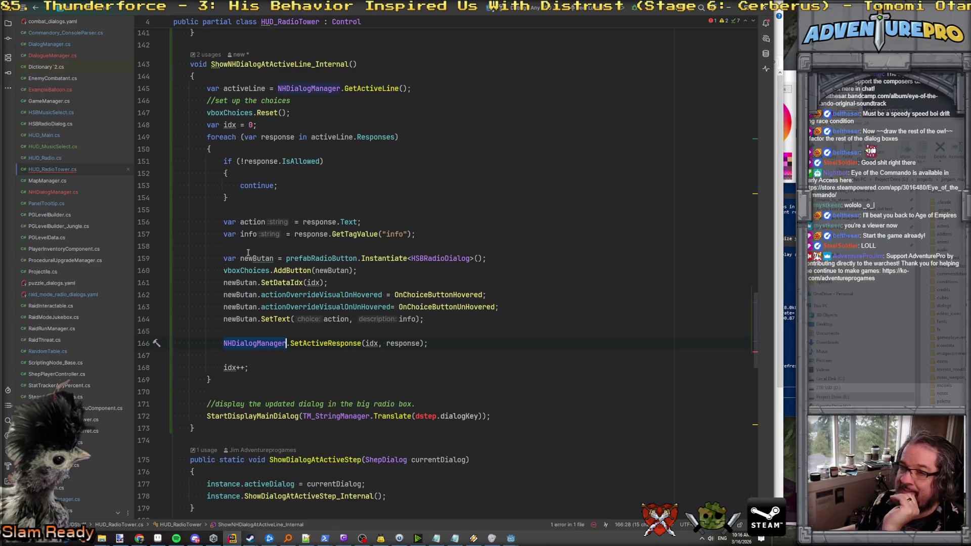
{"action": "left_click", "coordinate": [294, 137]}
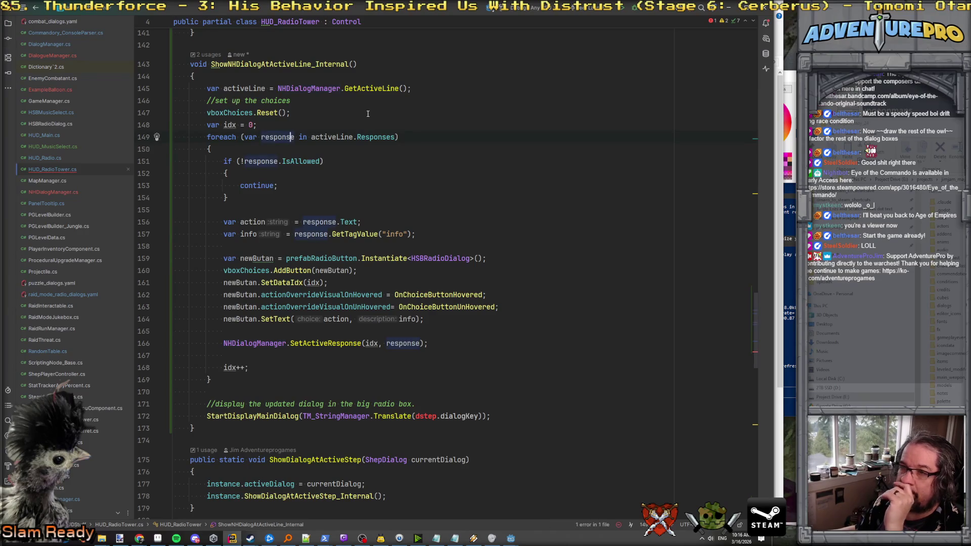
{"action": "scroll", "coordinate": [326, 367], "scroll_direction": "down", "scroll_amount": 3}
{"action": "left_click", "coordinate": [258, 308]}
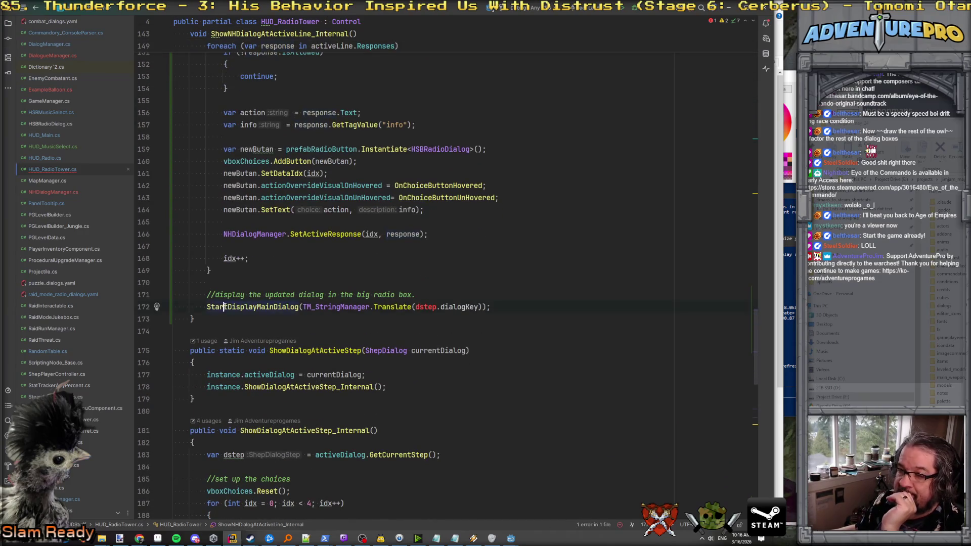
Inspect the StartDisplayMainDialog declaration and come back to its call.
{"action": "left_click", "coordinate": [248, 307]}
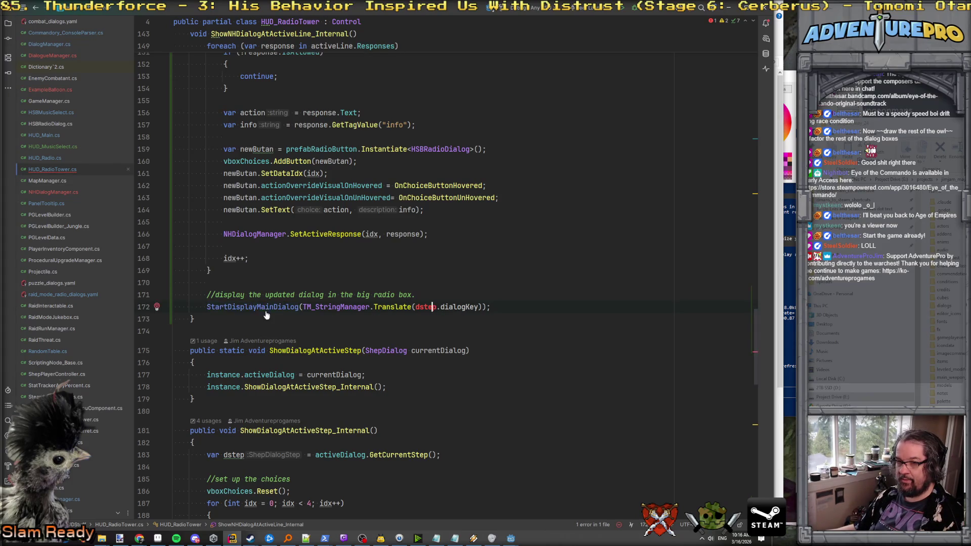
{"action": "left_click", "coordinate": [266, 307], "text": "ctrl"}
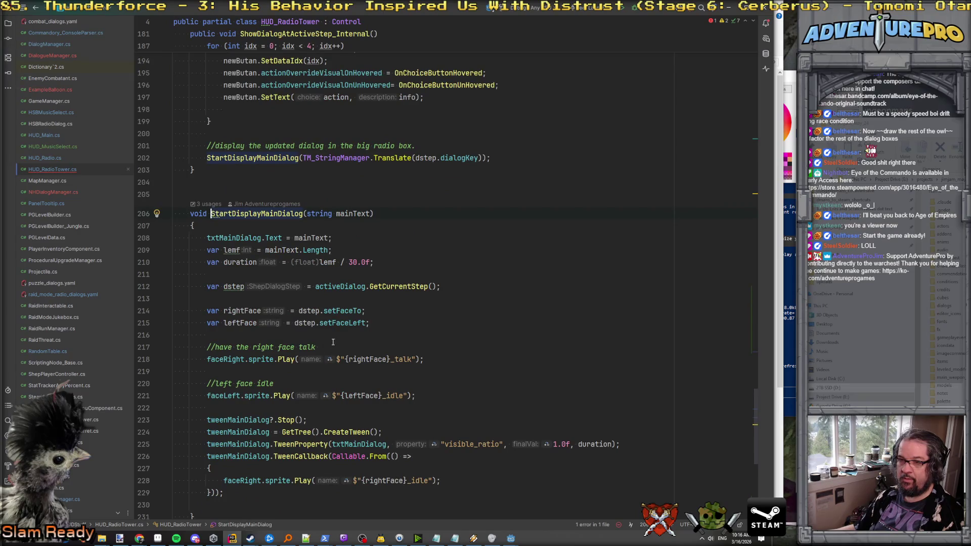
{"action": "scroll", "coordinate": [333, 343], "scroll_direction": "down", "scroll_amount": 1}
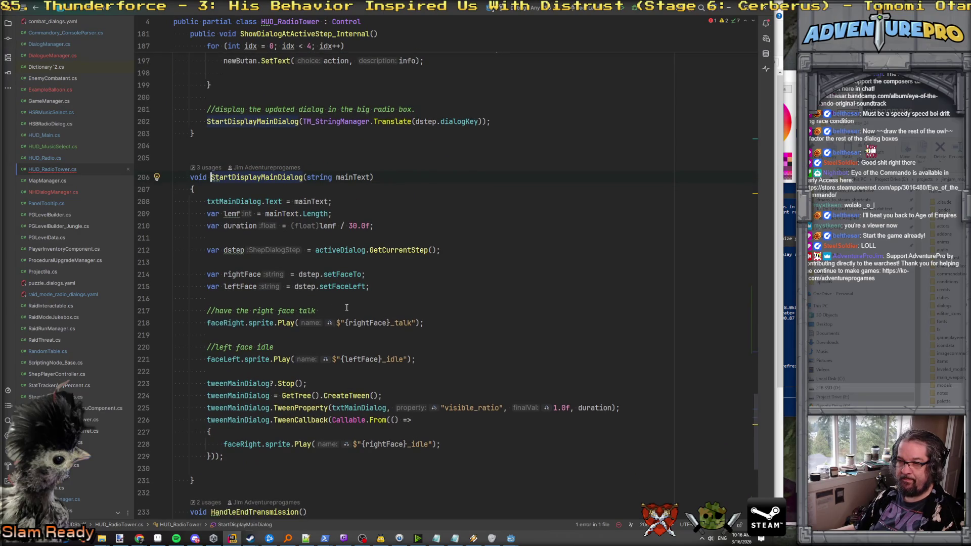
{"action": "scroll", "coordinate": [346, 307], "scroll_direction": "down", "scroll_amount": 1}
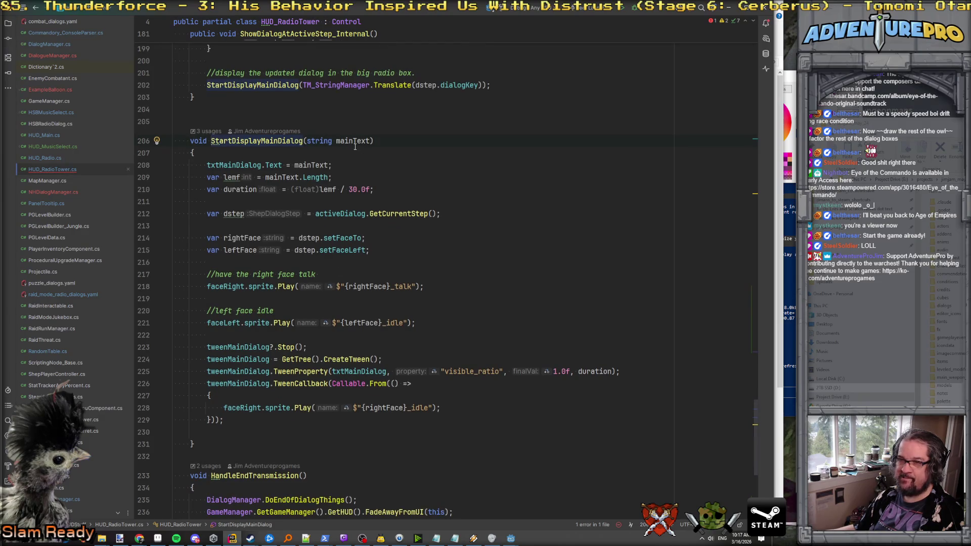
{"action": "key", "text": "ctrl+alt+Left"}
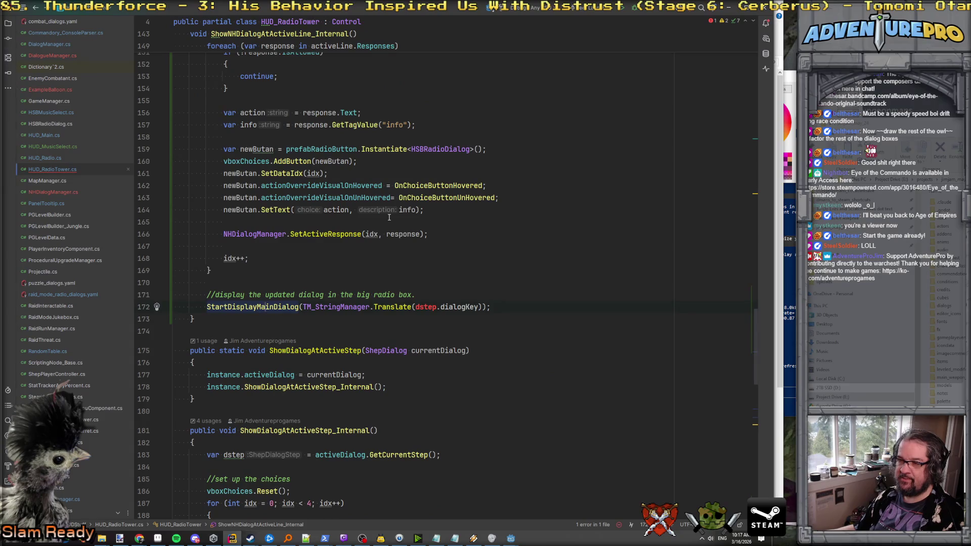
{"action": "scroll", "coordinate": [389, 217], "scroll_direction": "up", "scroll_amount": 5}
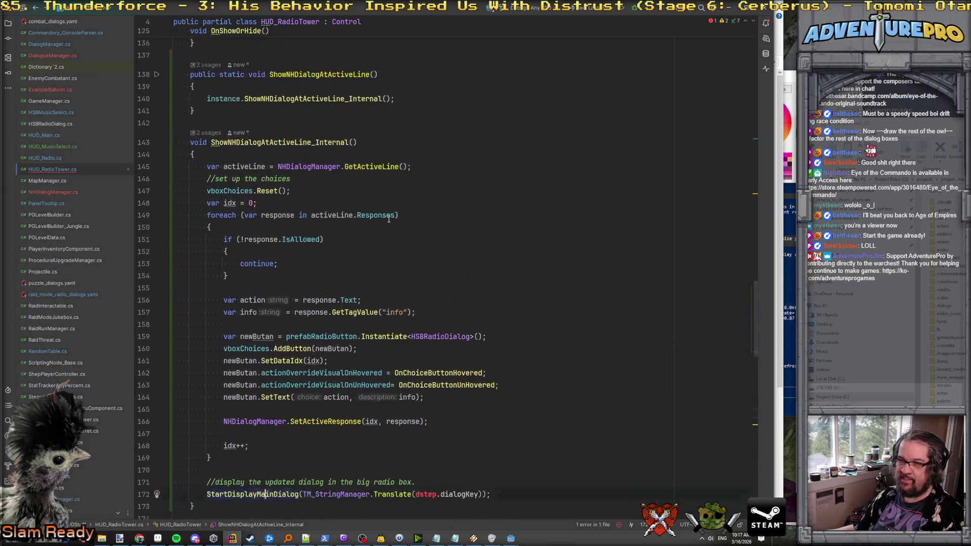
{"action": "scroll", "coordinate": [389, 218], "scroll_direction": "down", "scroll_amount": 1}
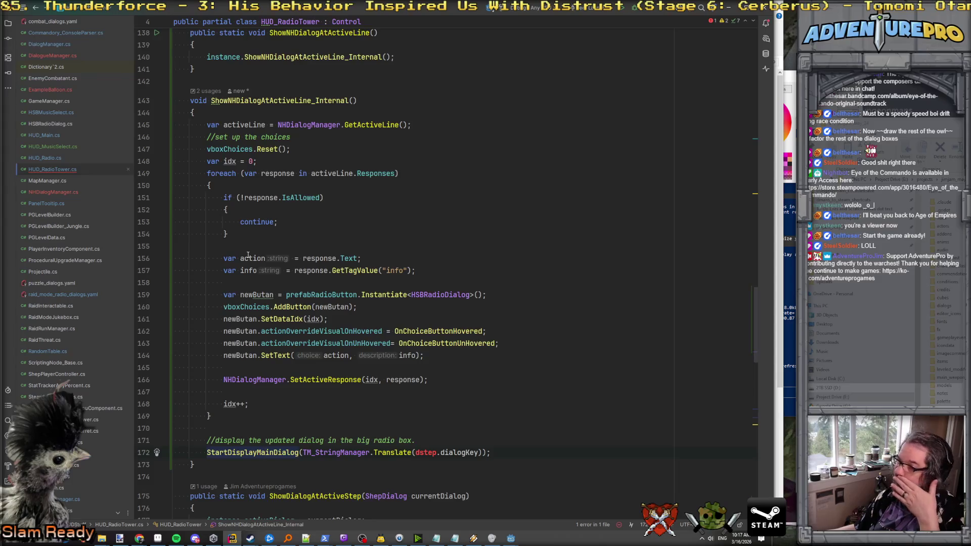
Replace dstep.dialogKey with activeLine.Text in the Translate call on line 172.
{"action": "double_click", "coordinate": [244, 125]}
{"action": "key", "text": "ctrl+c"}
{"action": "double_click", "coordinate": [427, 453]}
{"action": "key", "text": "ctrl+v"}
{"action": "double_click", "coordinate": [474, 455]}
{"action": "type", "text": "tex"}
{"action": "key", "text": "Return"}
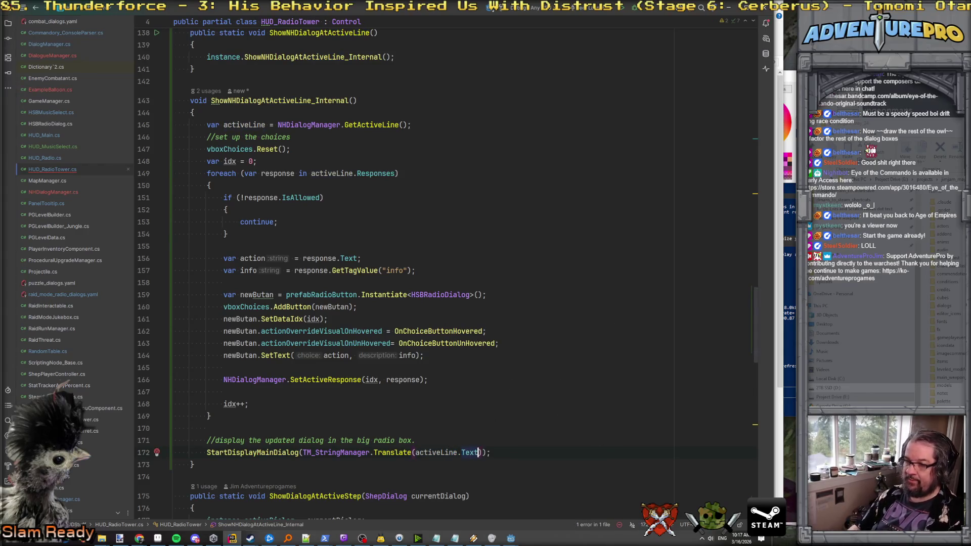
{"action": "left_click", "coordinate": [485, 428]}
{"action": "scroll", "coordinate": [484, 436], "scroll_direction": "up", "scroll_amount": 1}
{"action": "scroll", "coordinate": [485, 450], "scroll_direction": "up", "scroll_amount": 5}
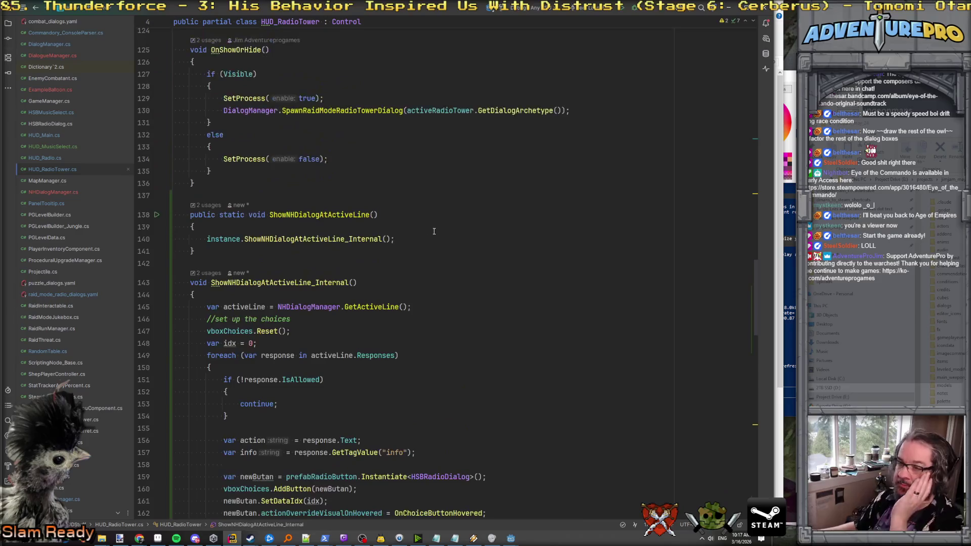
{"action": "double_click", "coordinate": [322, 217]}
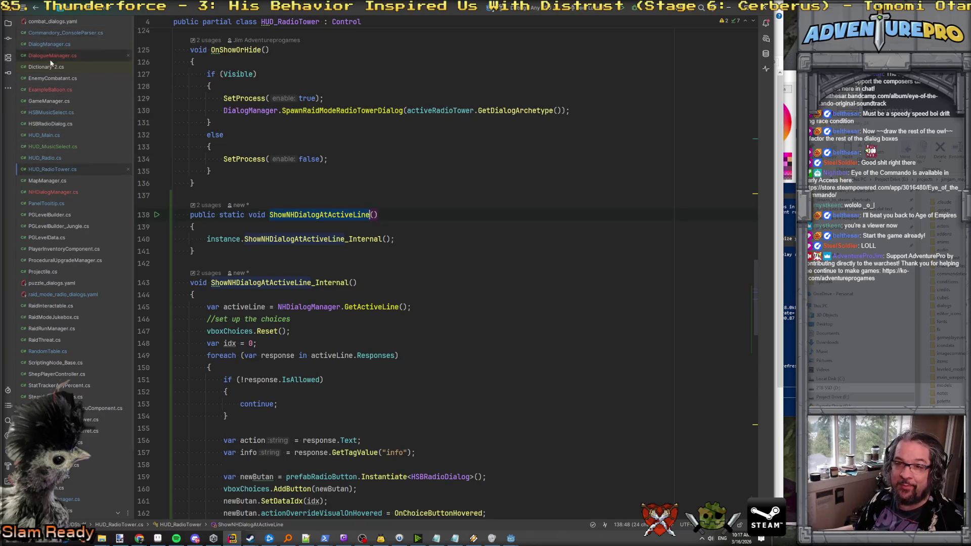
In NHDialogManager.cs, add a public static void TestRadioTower() method below TestDialog.
{"action": "double_click", "coordinate": [52, 191]}
{"action": "left_click", "coordinate": [241, 125]}
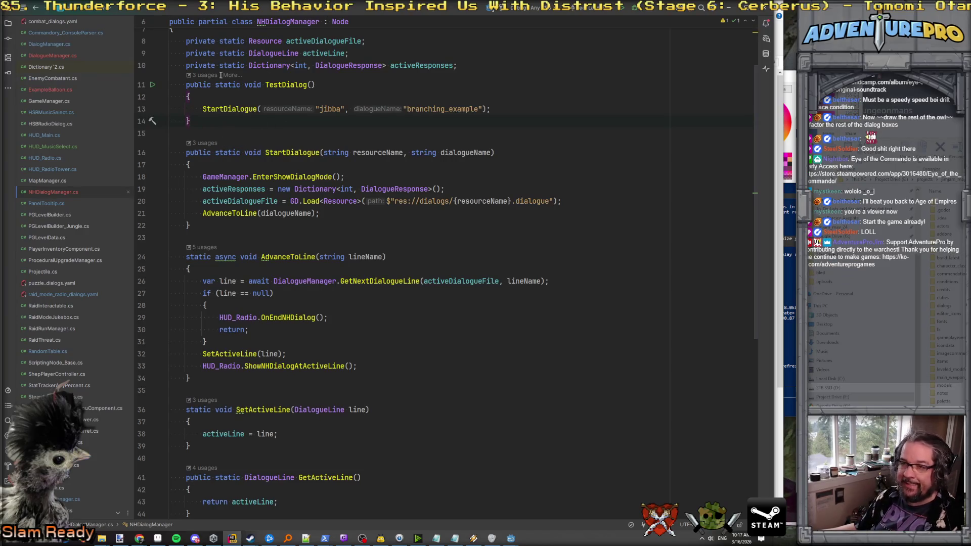
{"action": "left_click", "coordinate": [219, 130]}
{"action": "key", "text": "Return"}
{"action": "key", "text": "Return"}
{"action": "key", "text": "Up"}
{"action": "type", "text": "publ"}
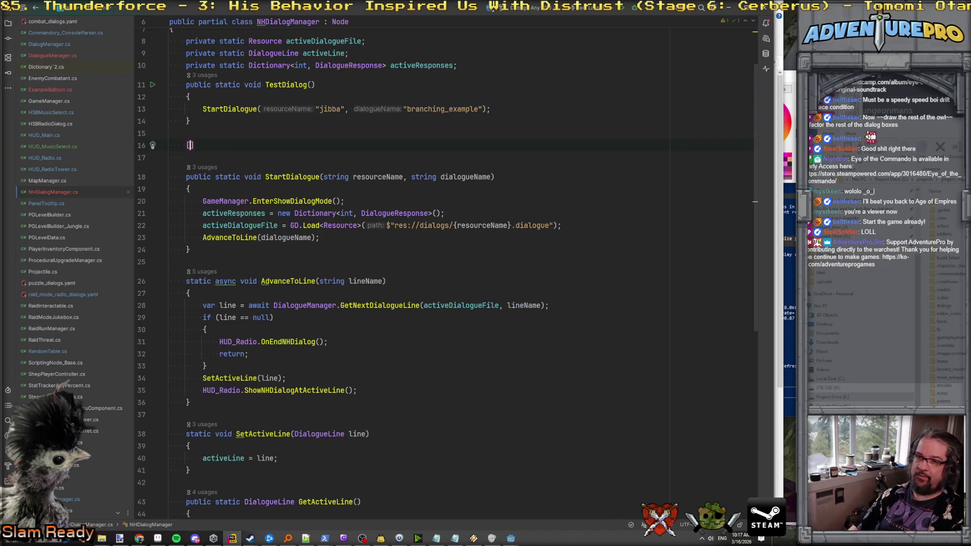
{"action": "type", "text": "ic "}
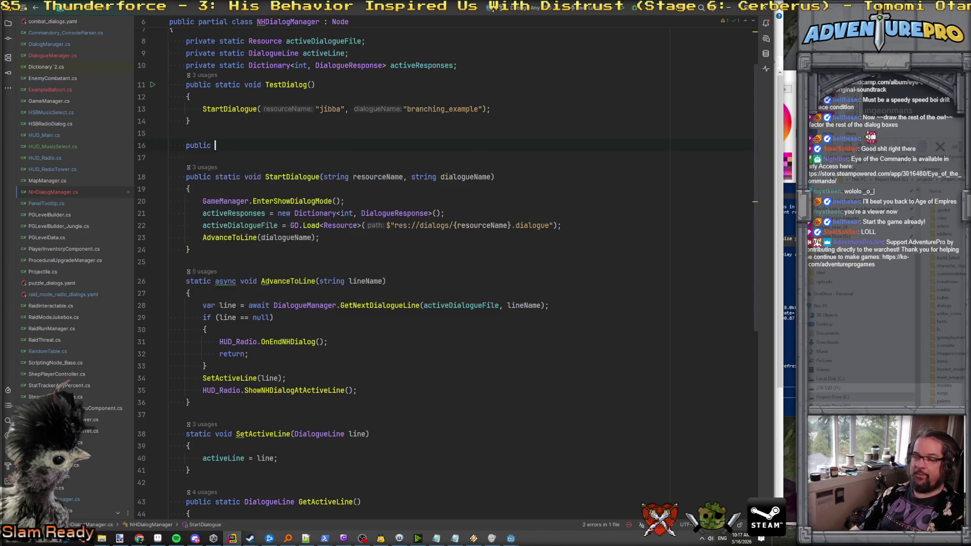
{"action": "type", "text": "static void T"}
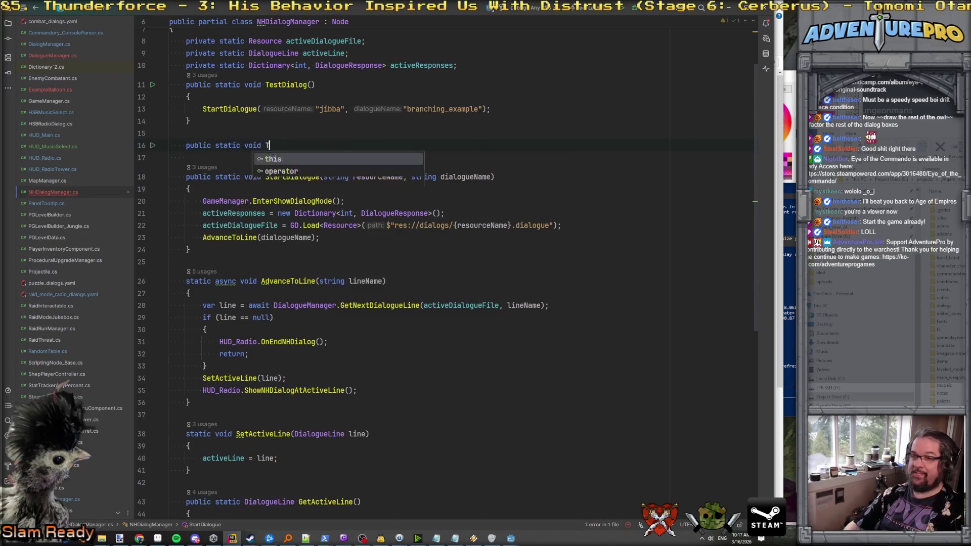
{"action": "type", "text": "estRadioTower("}
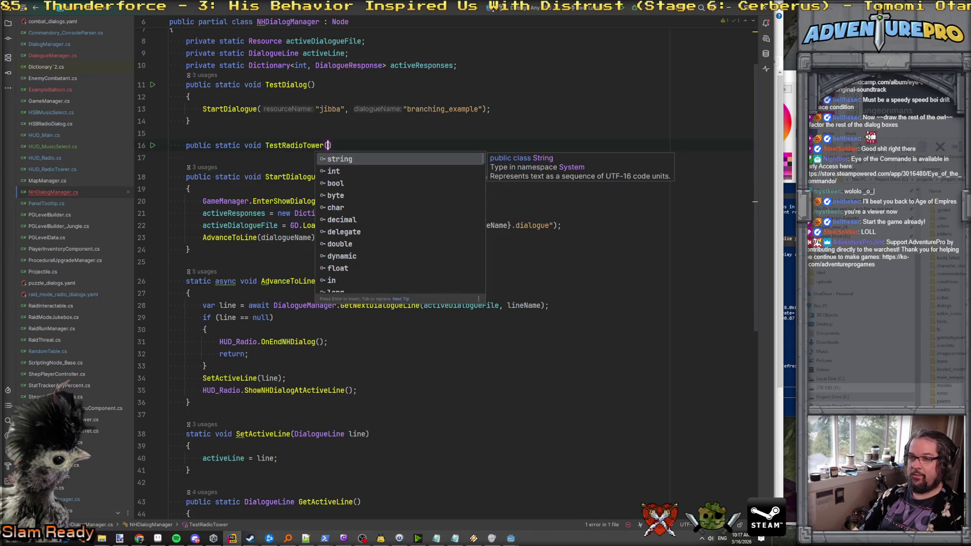
{"action": "type", "text": ")"}
{"action": "key", "text": "Return"}
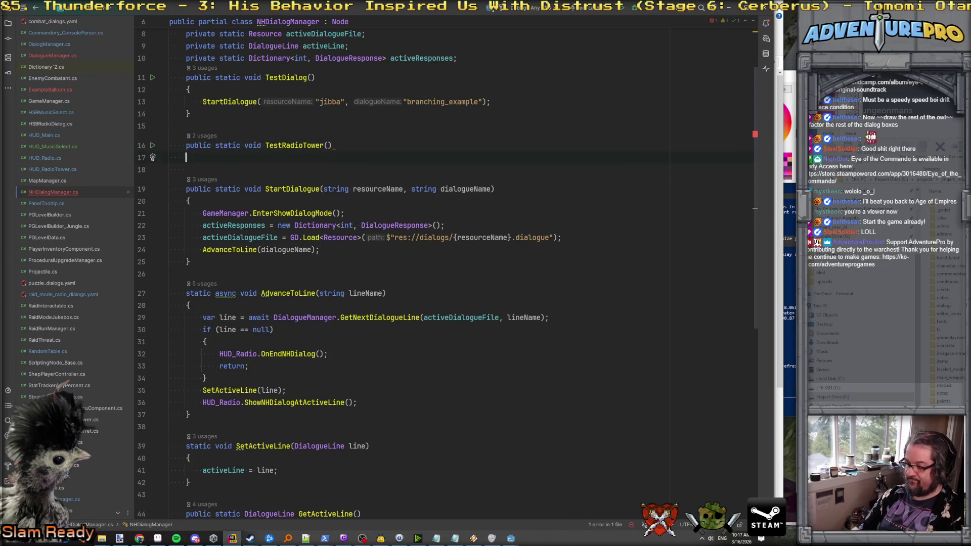
{"action": "type", "text": "{"}
{"action": "key", "text": "Return"}
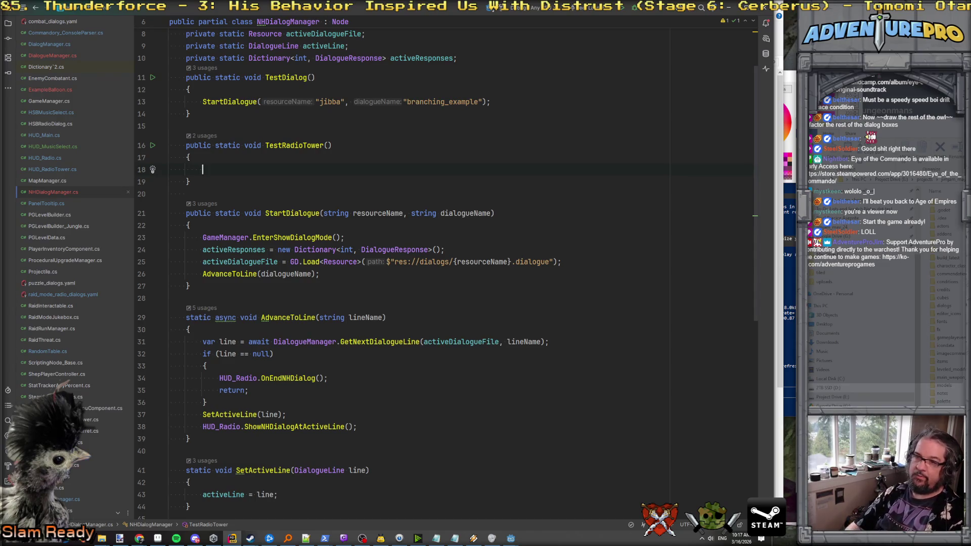
Start a StartRadioTowerDialogue( call in its body and check the radio tower scene's Dialogue editor in Godot.
{"action": "type", "text": "StartRaid"}
{"action": "key", "text": "BackSpace"}
{"action": "key", "text": "BackSpace"}
{"action": "type", "text": "dioTower"}
{"action": "type", "text": "Dialogue"}
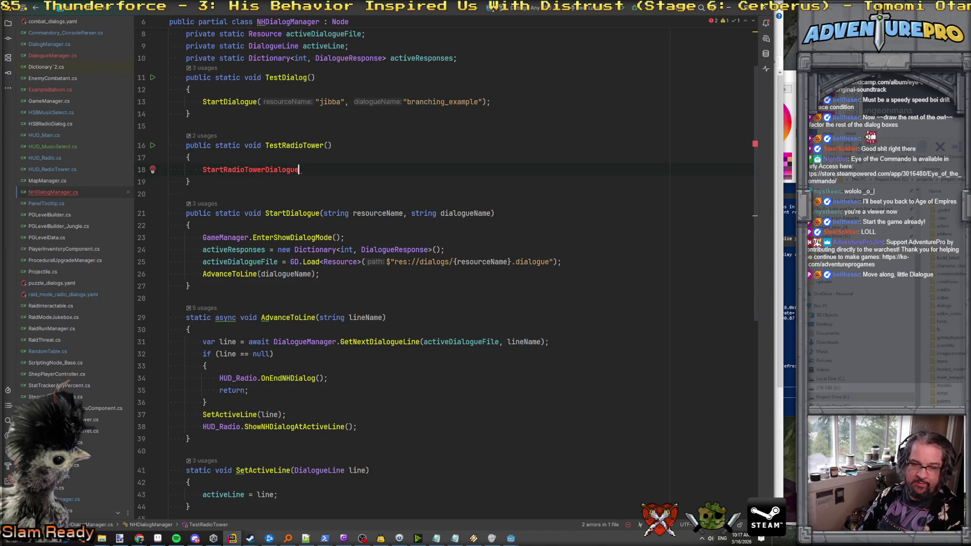
{"action": "type", "text": "("}
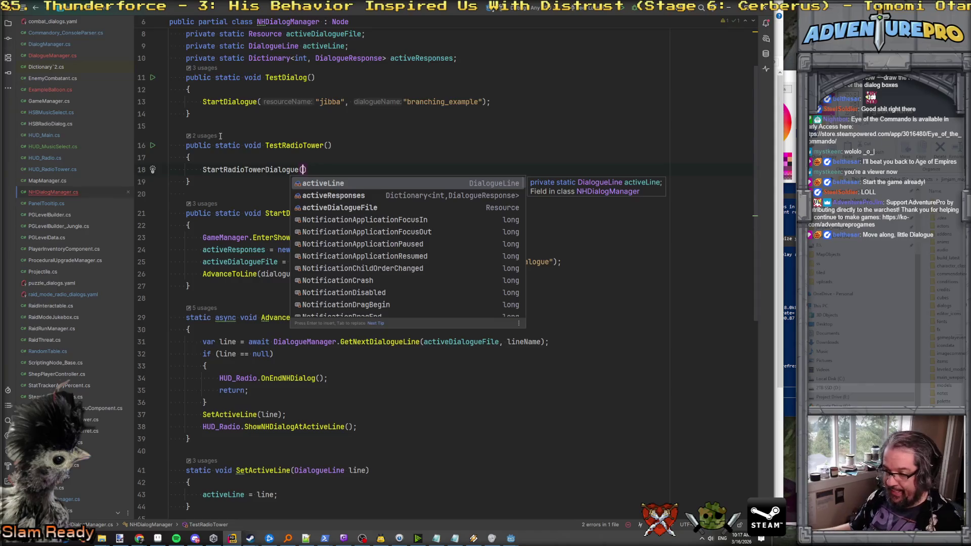
{"action": "mouse_move", "coordinate": [197, 539]}
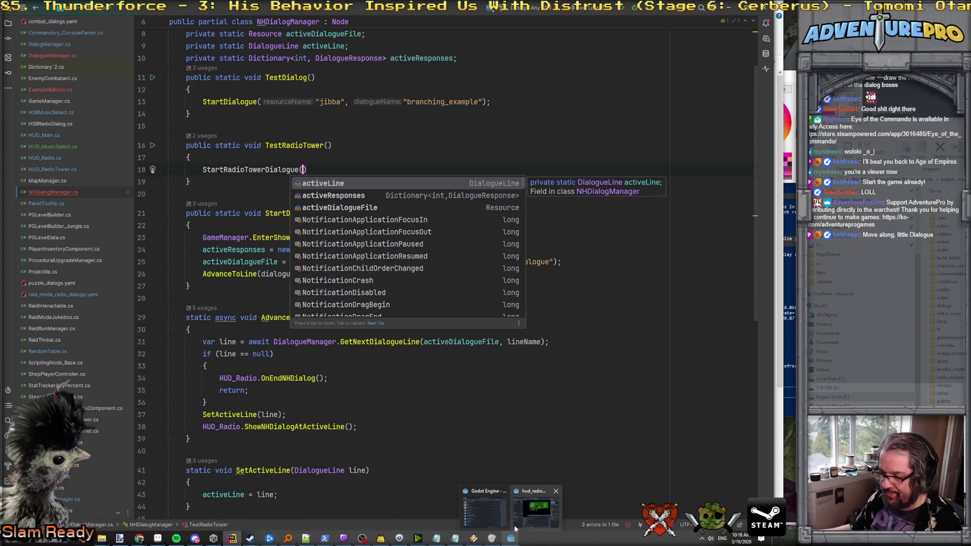
{"action": "left_click", "coordinate": [523, 515]}
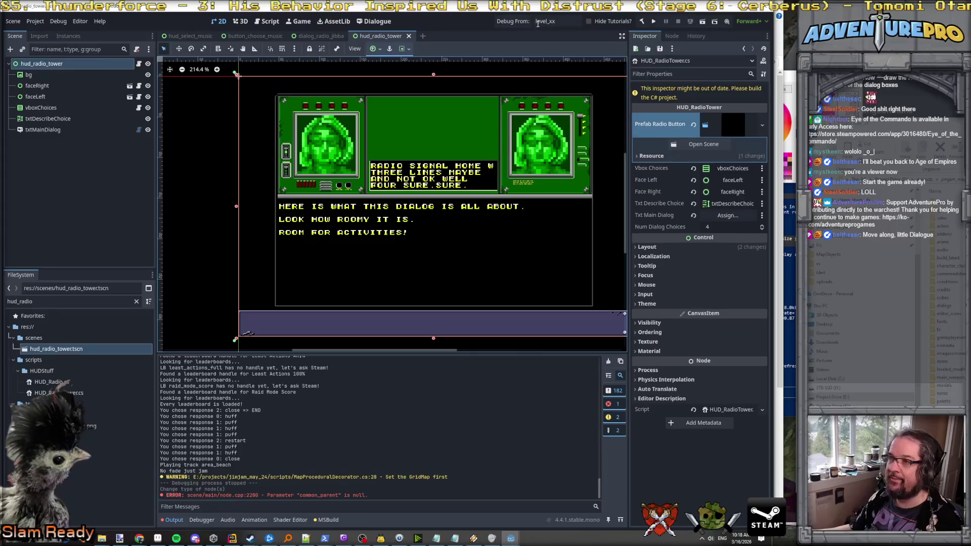
{"action": "left_click", "coordinate": [387, 21]}
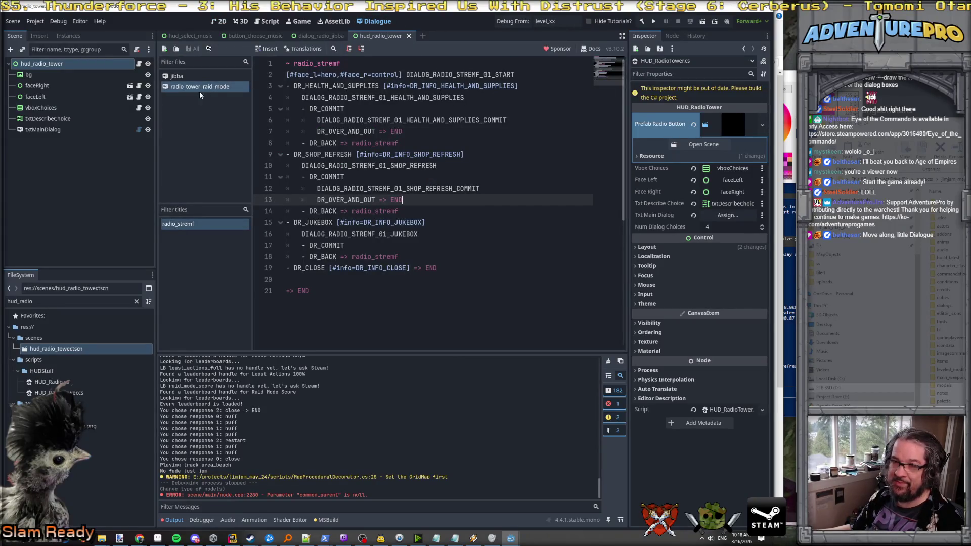
{"action": "key", "text": "alt+Tab"}
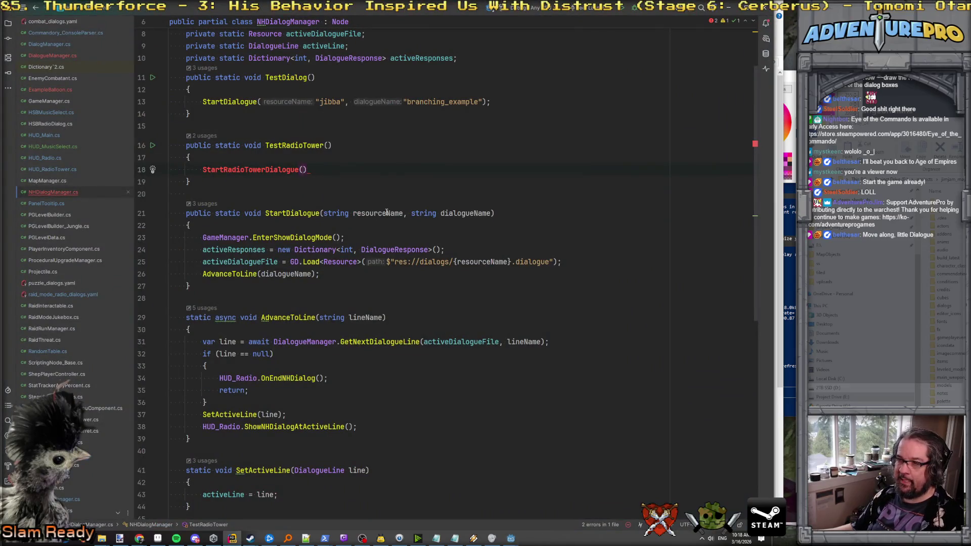
Pass "radio_stremf" to the call and declare public static void StartRadioTowerDialogue(string dialogueName) below it.
{"action": "type", "text": "\"radio_stremf\");"}
{"action": "key", "text": "Down"}
{"action": "key", "text": "End"}
{"action": "key", "text": "Return"}
{"action": "key", "text": "Return"}
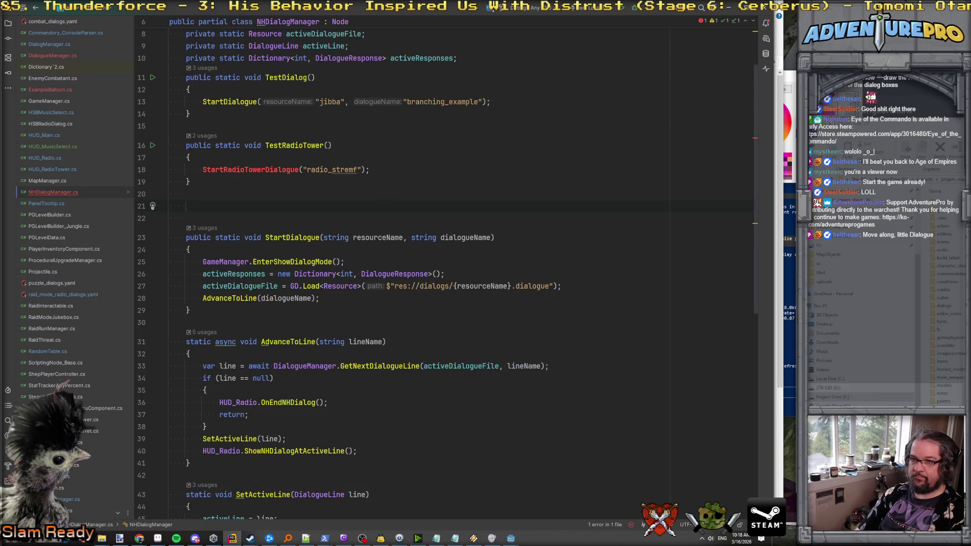
{"action": "type", "text": "publi"}
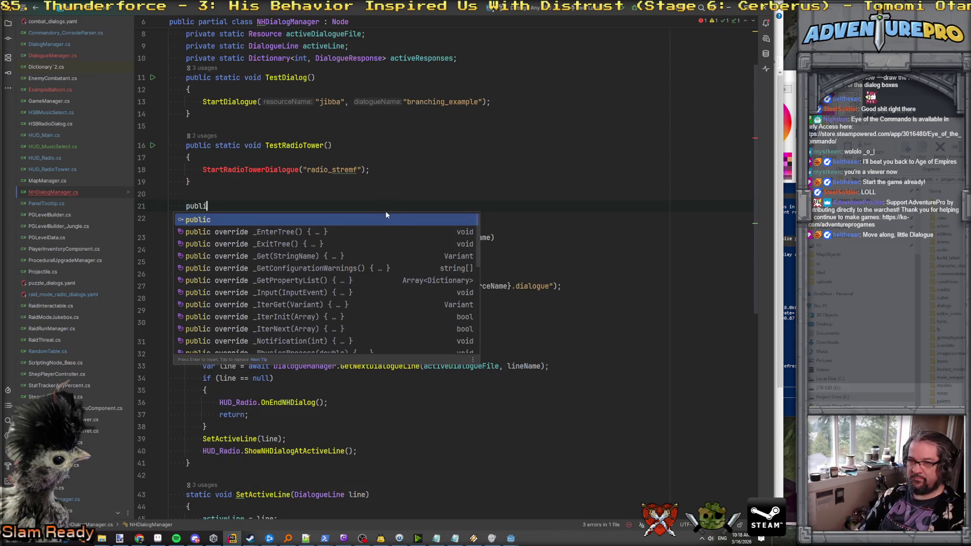
{"action": "type", "text": "c static void S"}
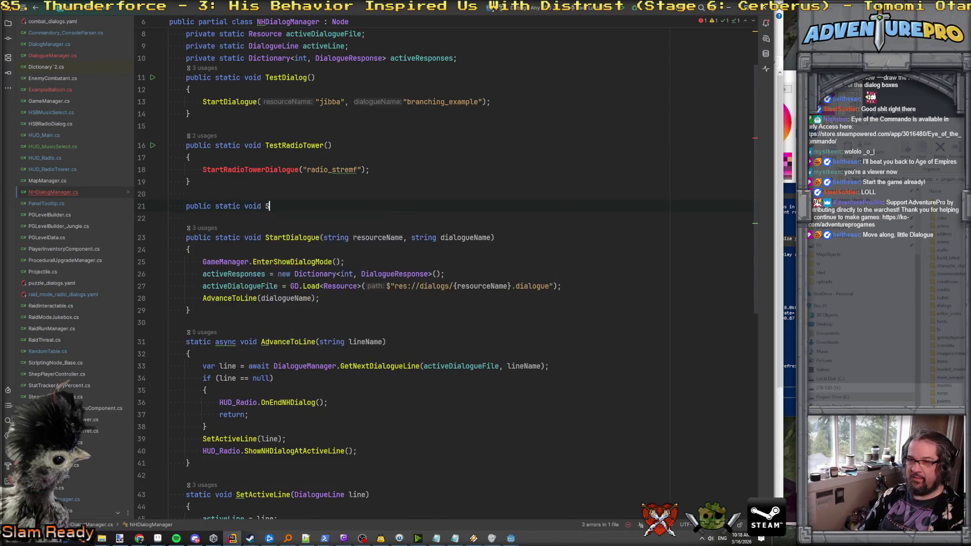
{"action": "type", "text": "tartRadio"}
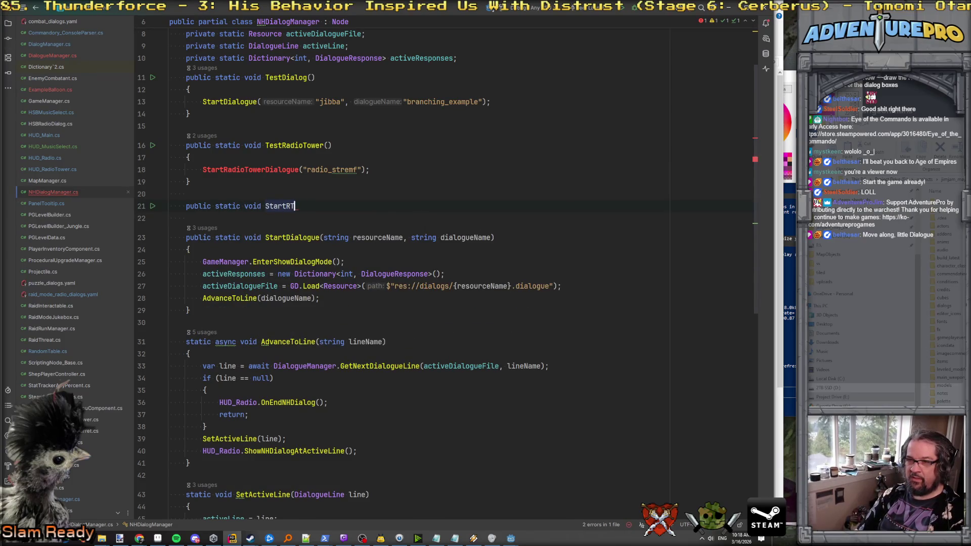
{"action": "type", "text": "TowerD"}
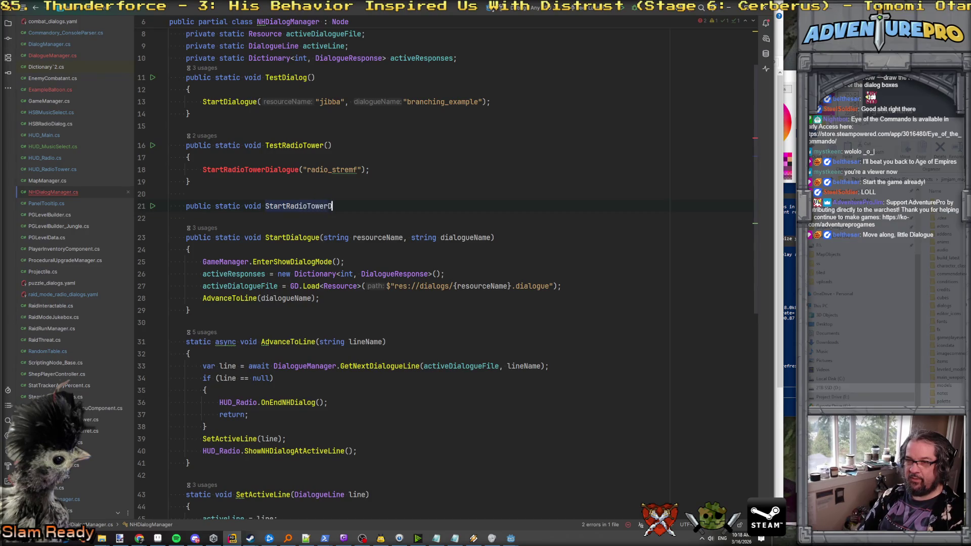
{"action": "type", "text": "ialogue("}
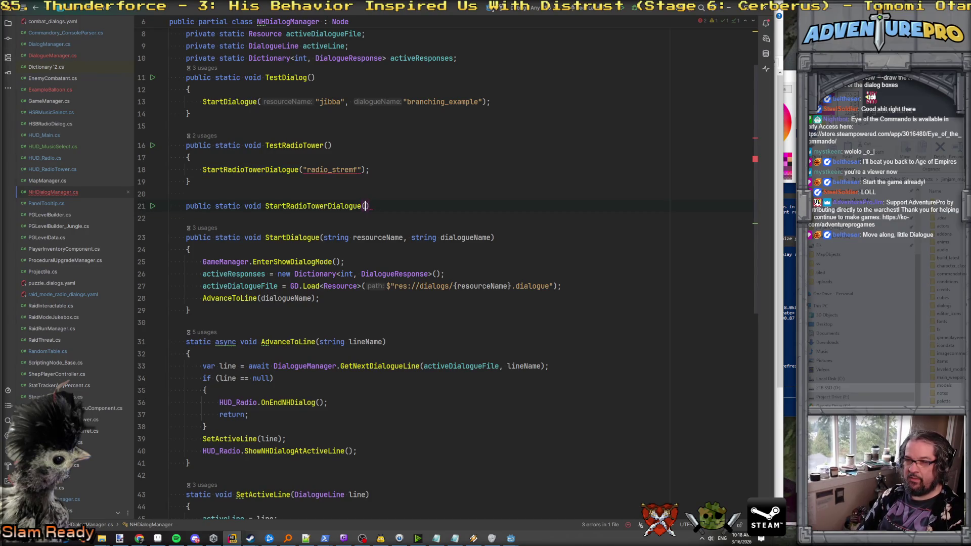
{"action": "type", "text": "string dialogueName)"}
{"action": "key", "text": "Return"}
Paste StartDialogue's four body lines into StartRadioTowerDialogue, switching EnterShowDialogMode to EndRadioDialog.
{"action": "type", "text": "{"}
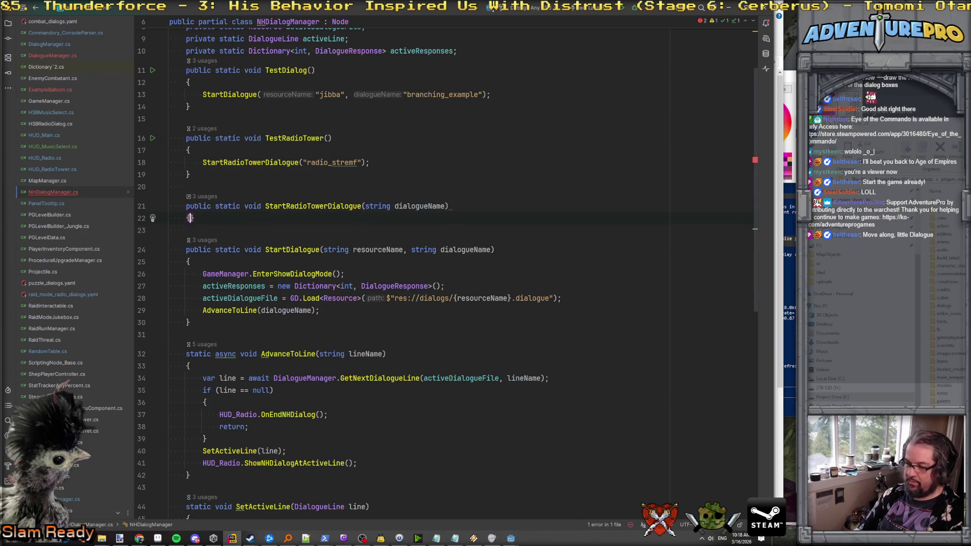
{"action": "key", "text": "Return"}
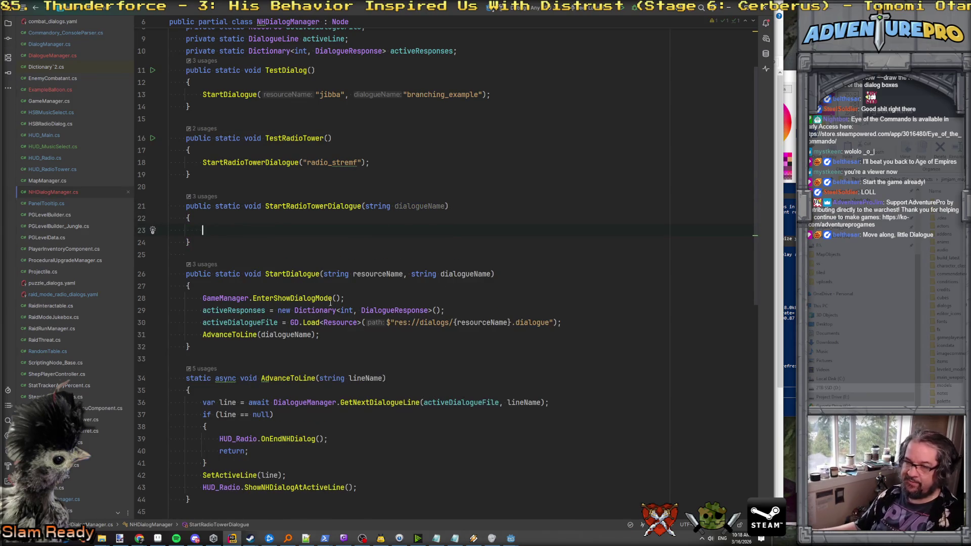
{"action": "left_click_drag", "start_coordinate": [348, 337], "coordinate": [171, 299]}
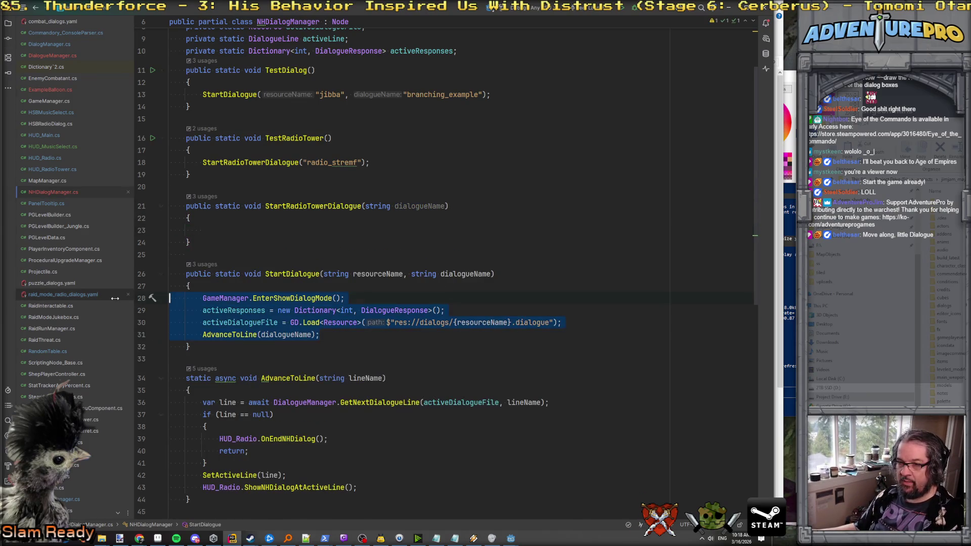
{"action": "key", "text": "ctrl+c"}
{"action": "left_click", "coordinate": [218, 234]}
{"action": "key", "text": "ctrl+v"}
{"action": "double_click", "coordinate": [291, 231]}
{"action": "type", "text": "En"}
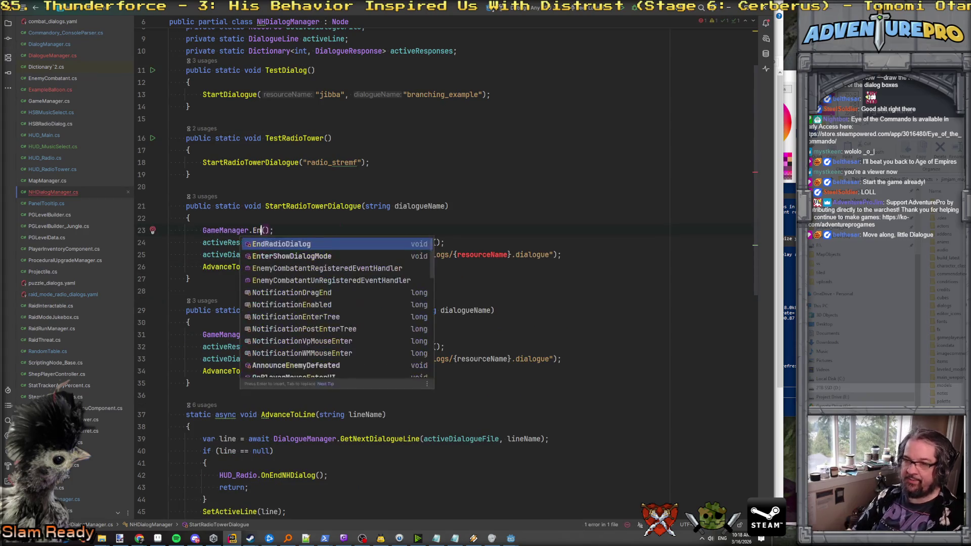
{"action": "key", "text": "Return"}
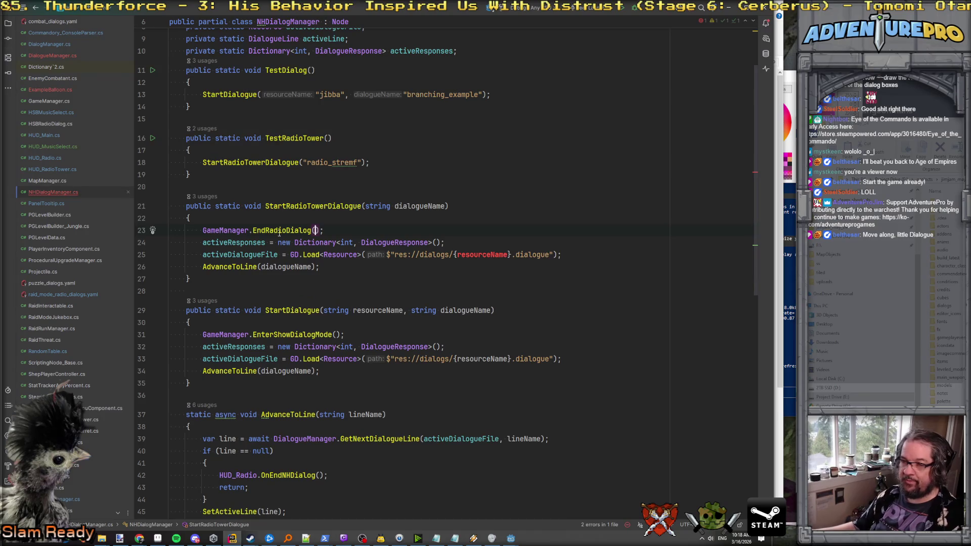
Review dialogueName's use in AdvanceToLine and the resourceName placeholder in the load path.
{"action": "double_click", "coordinate": [423, 206]}
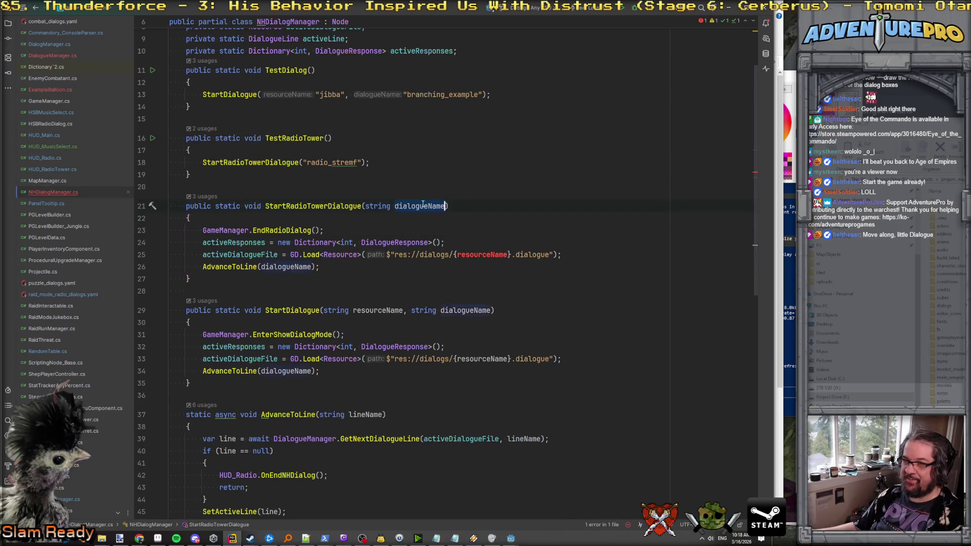
{"action": "key", "text": "Down"}
{"action": "key", "text": "Down"}
{"action": "key", "text": "Down"}
{"action": "key", "text": "Up"}
{"action": "key", "text": "Up"}
{"action": "key", "text": "Up"}
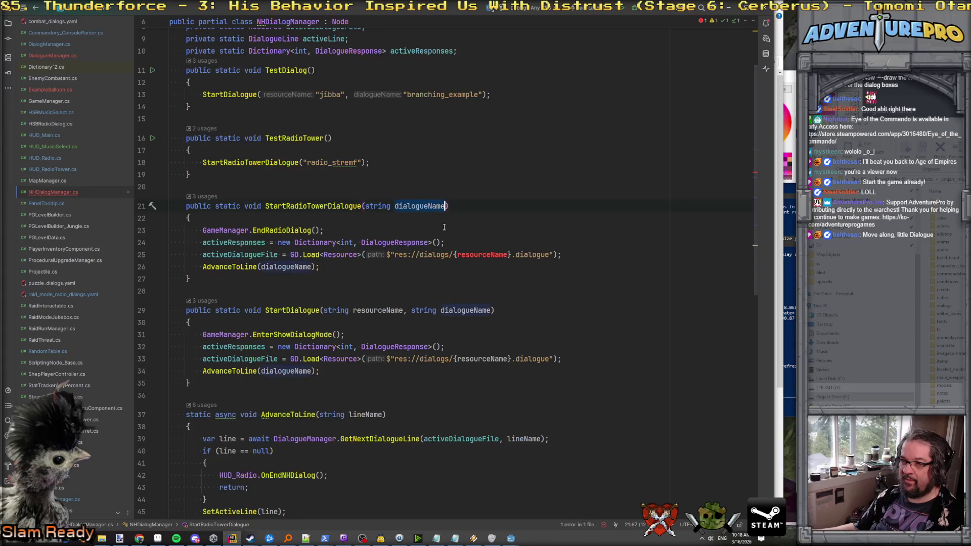
{"action": "double_click", "coordinate": [290, 267]}
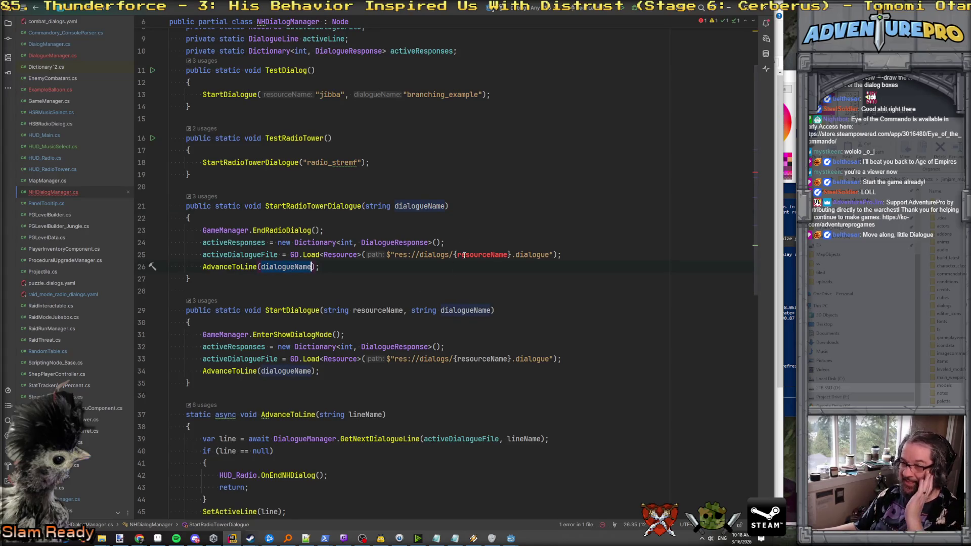
{"action": "left_click_drag", "start_coordinate": [459, 254], "coordinate": [509, 254]}
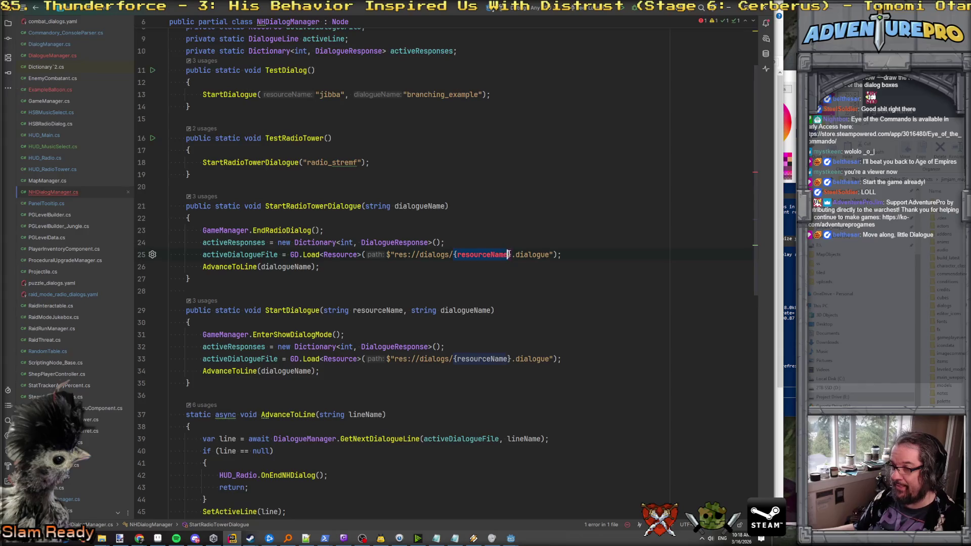
{"action": "key", "text": "alt+Tab"}
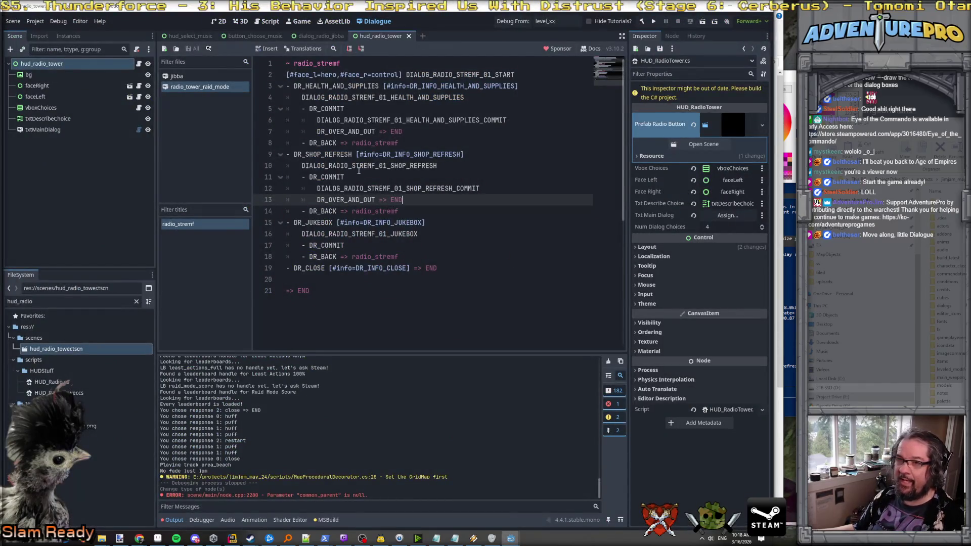
Replace {resourceName} in the load path with radio_tower_raid_mode.
{"action": "key", "text": "alt+Tab"}
{"action": "type", "text": "rad"}
{"action": "type", "text": "io_tower"}
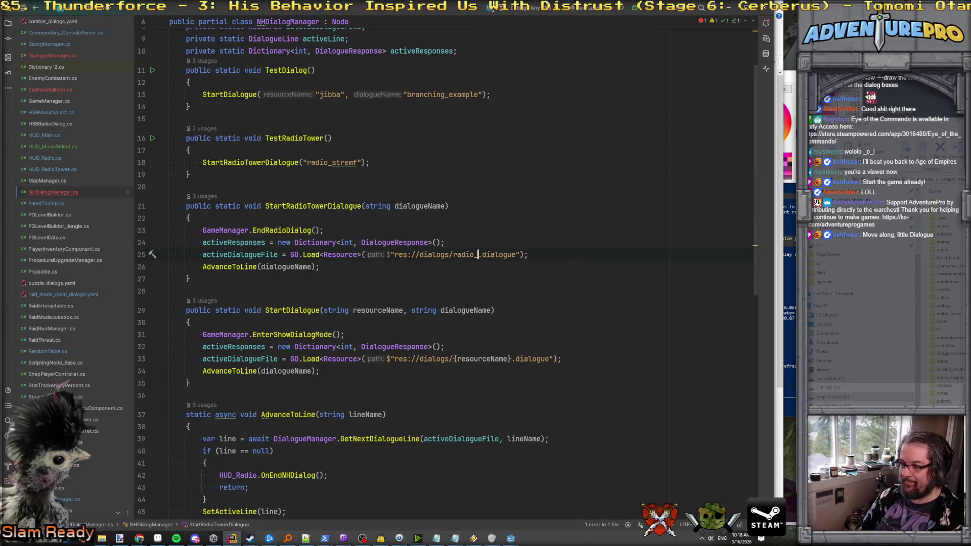
{"action": "type", "text": "_raid"}
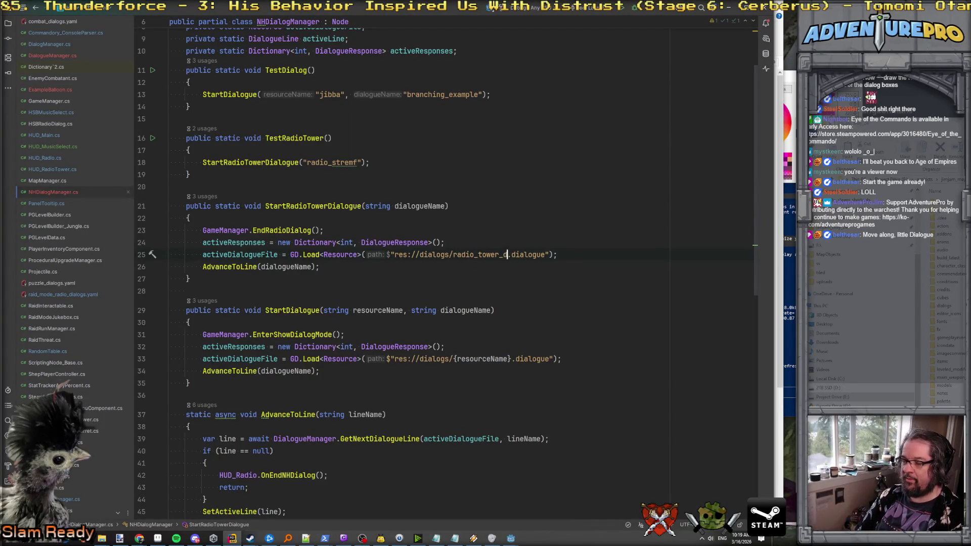
{"action": "type", "text": "_mode"}
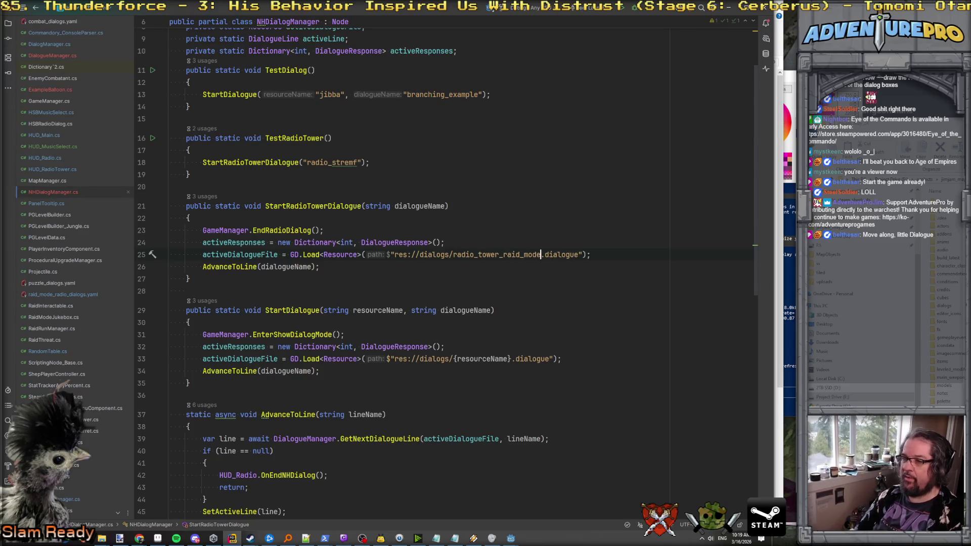
{"action": "left_click", "coordinate": [338, 255]}
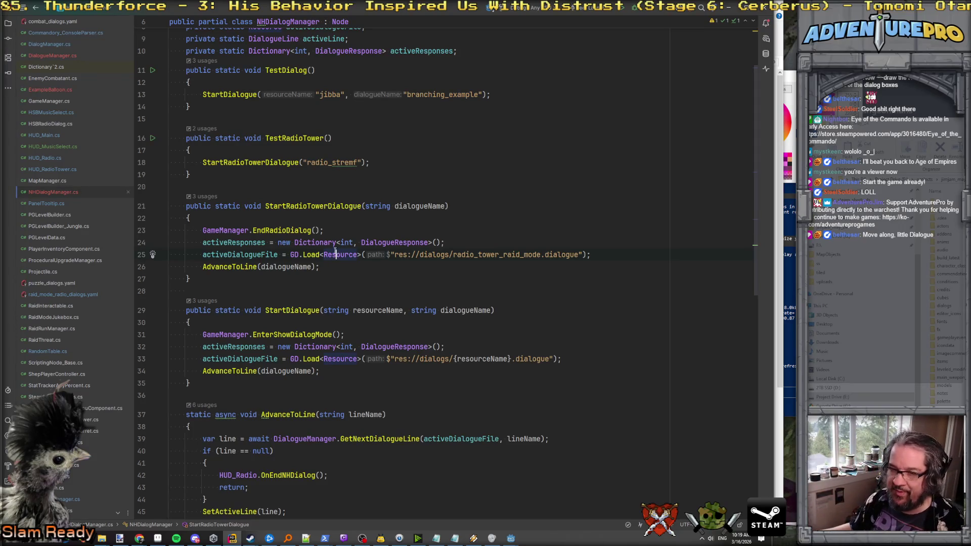
{"action": "left_click", "coordinate": [506, 244]}
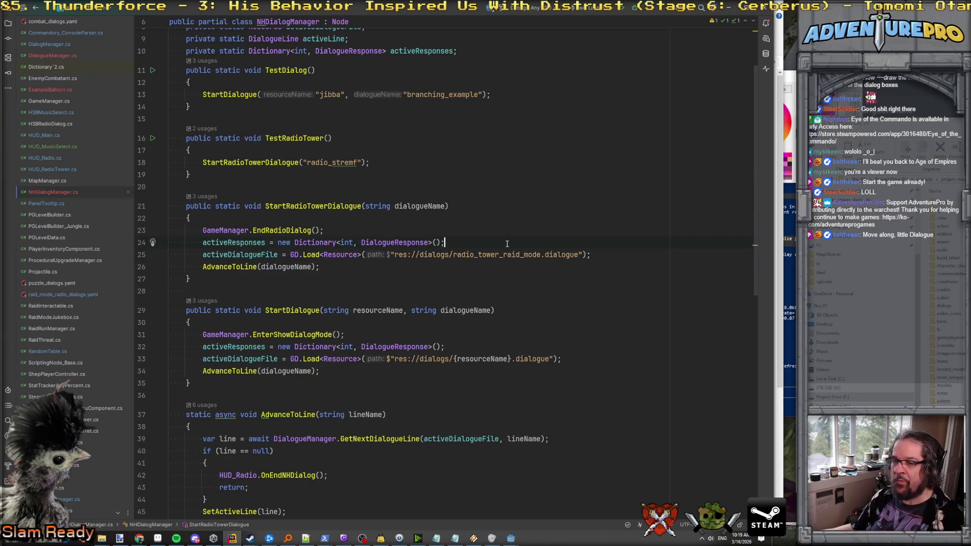
{"action": "left_click", "coordinate": [221, 256]}
{"action": "key", "text": "Down"}
{"action": "key", "text": "Down"}
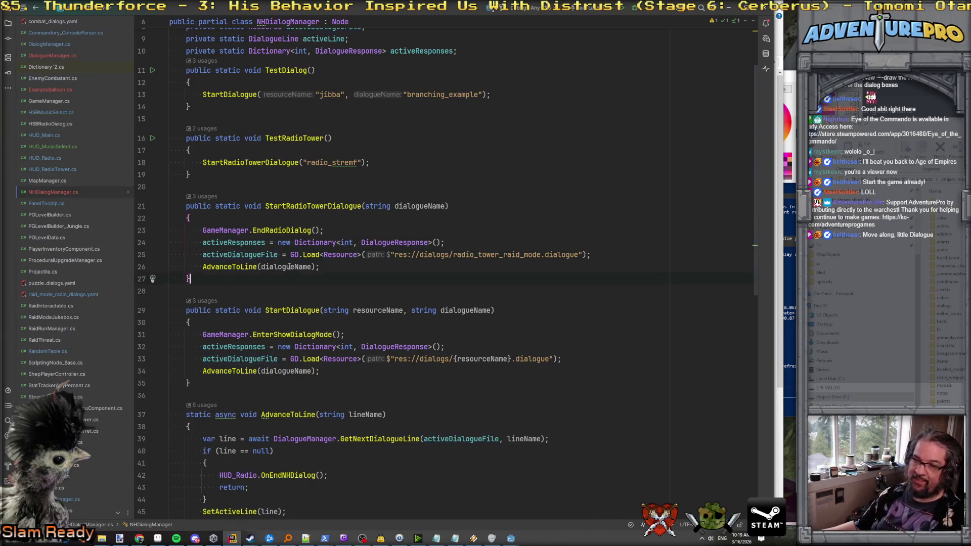
{"action": "scroll", "coordinate": [289, 266], "scroll_direction": "down", "scroll_amount": 1}
Inspect the AdvanceToLine declaration and return to its call in StartRadioTowerDialogue.
{"action": "left_click", "coordinate": [229, 235]}
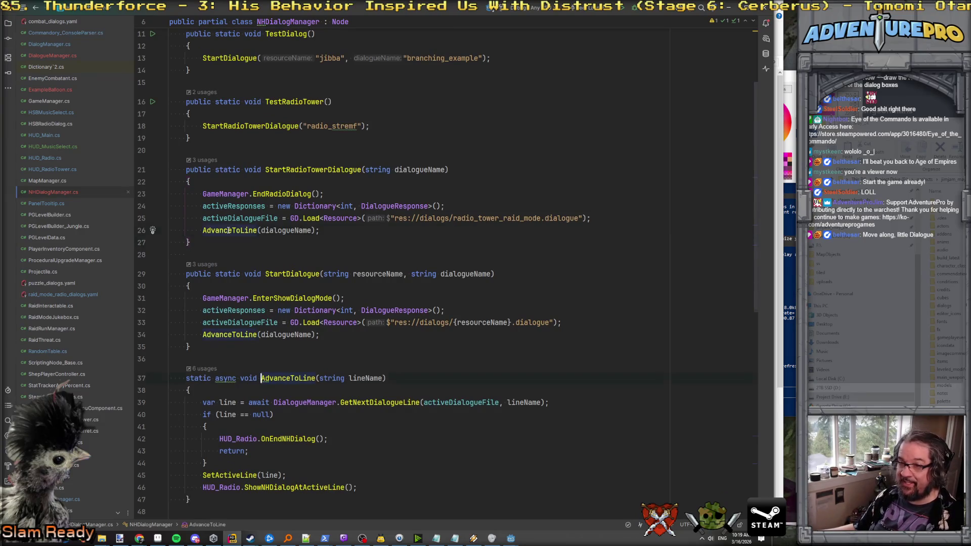
{"action": "key", "text": "F12"}
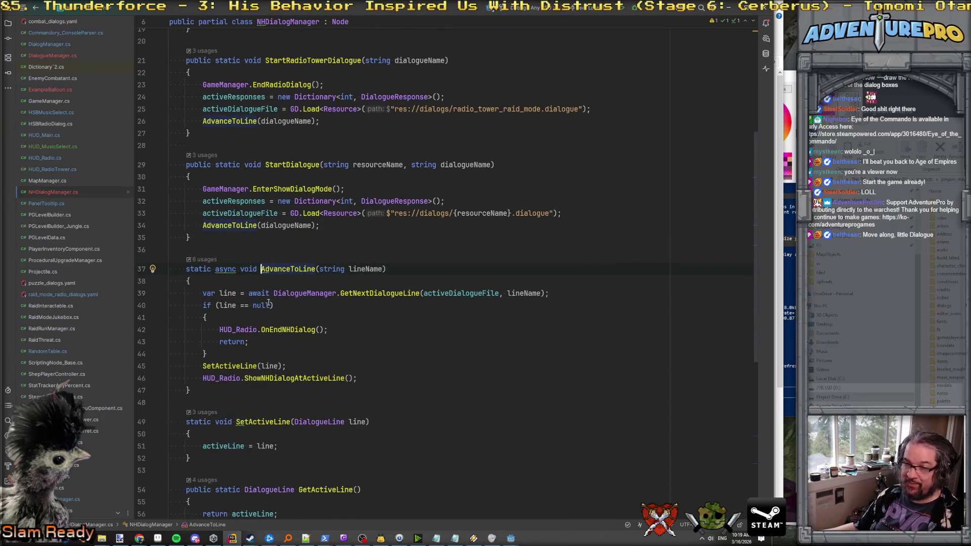
{"action": "scroll", "coordinate": [268, 303], "scroll_direction": "up", "scroll_amount": 4}
{"action": "left_click", "coordinate": [257, 267]}
{"action": "scroll", "coordinate": [270, 304], "scroll_direction": "down", "scroll_amount": 5}
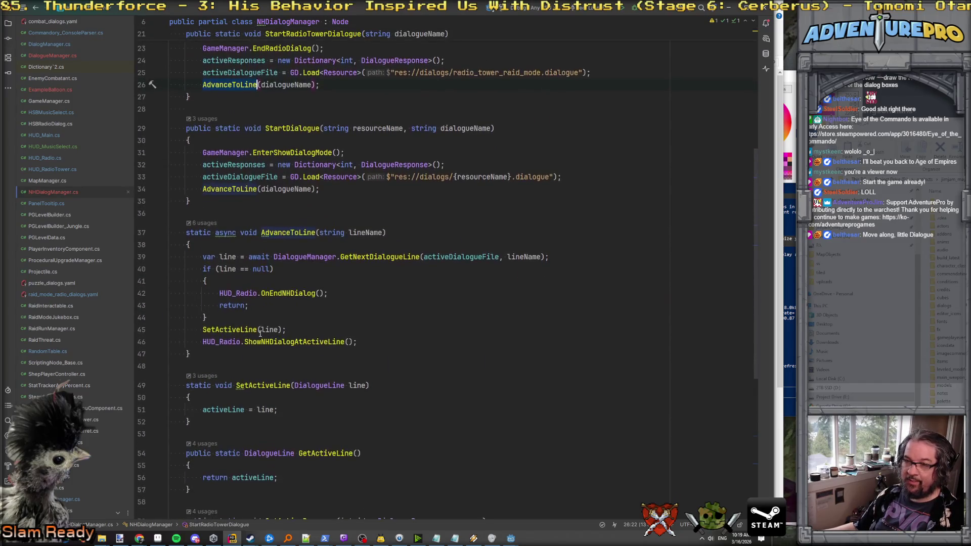
{"action": "scroll", "coordinate": [314, 327], "scroll_direction": "up", "scroll_amount": 5}
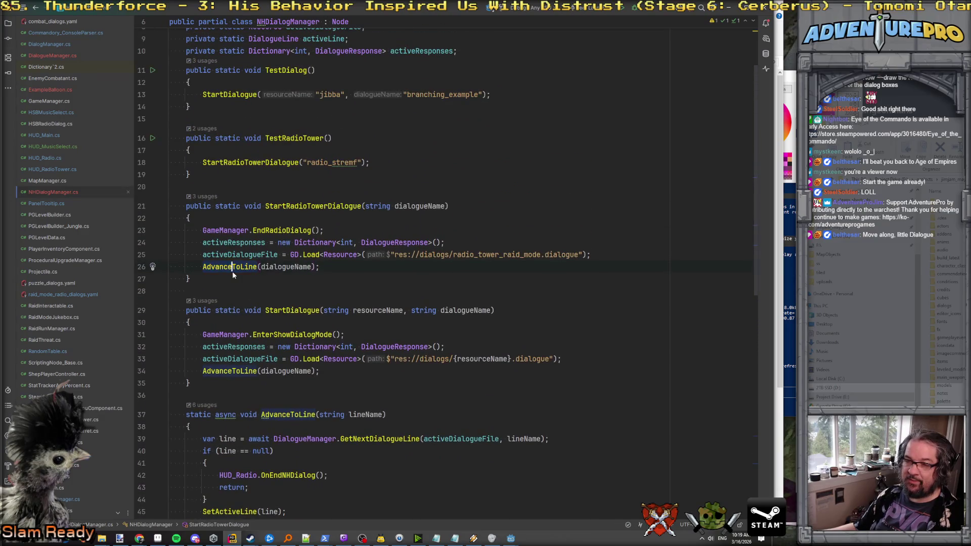
{"action": "scroll", "coordinate": [233, 273], "scroll_direction": "down", "scroll_amount": 2}
{"action": "scroll", "coordinate": [233, 293], "scroll_direction": "up", "scroll_amount": 5}
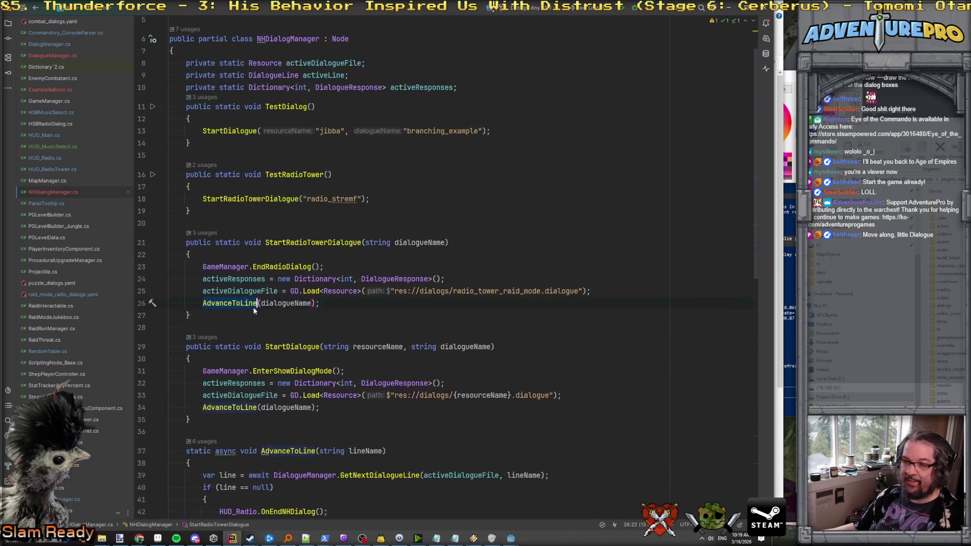
{"action": "left_click", "coordinate": [244, 303]}
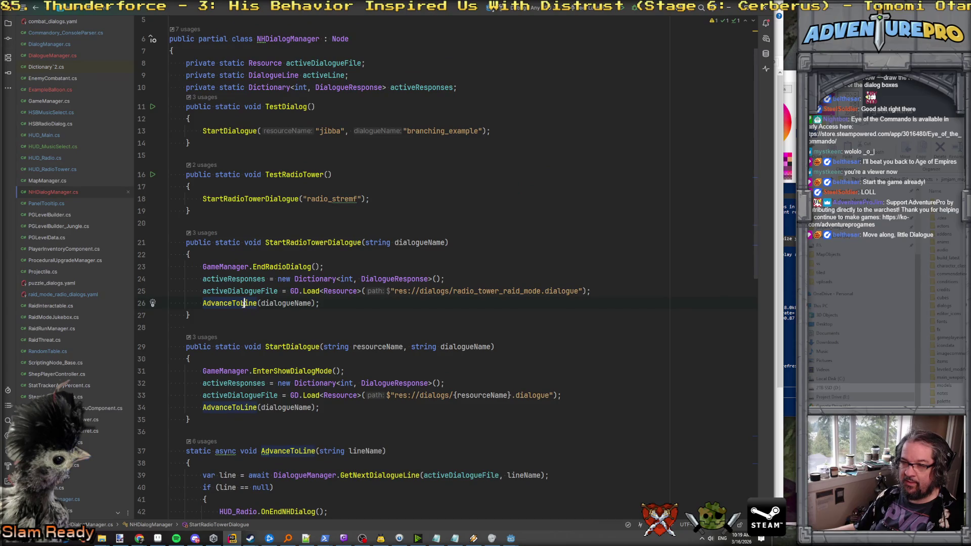
{"action": "left_click", "coordinate": [211, 303]}
{"action": "key", "text": "Home"}
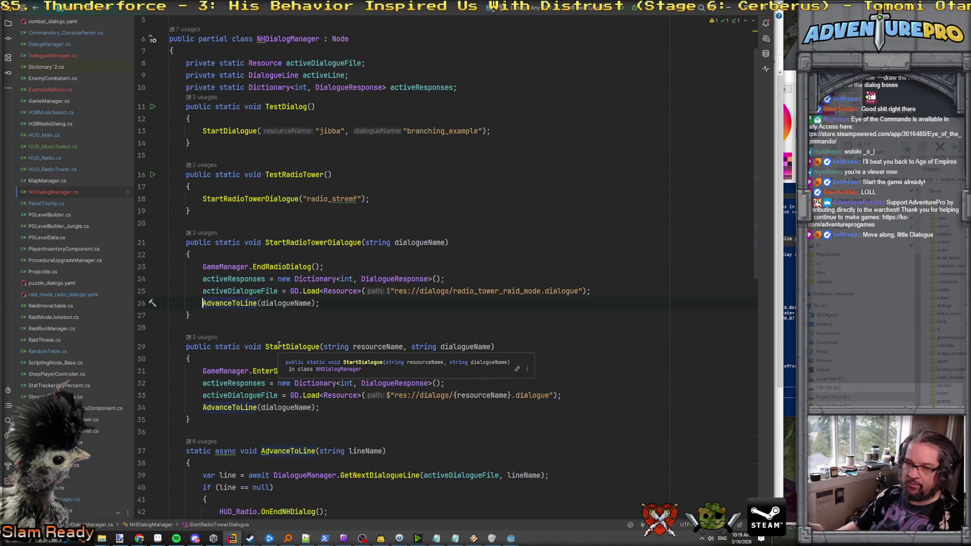
Rename the call to RaidRadio_AdvanceToLine and make room for a new method after AdvanceToLine.
{"action": "type", "text": "RaidRadio_"}
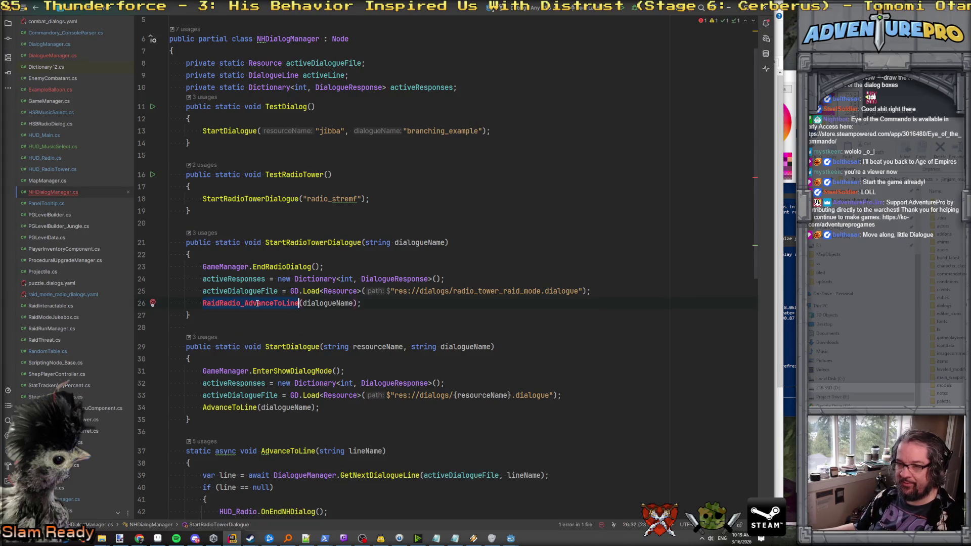
{"action": "scroll", "coordinate": [257, 303], "scroll_direction": "down", "scroll_amount": 8}
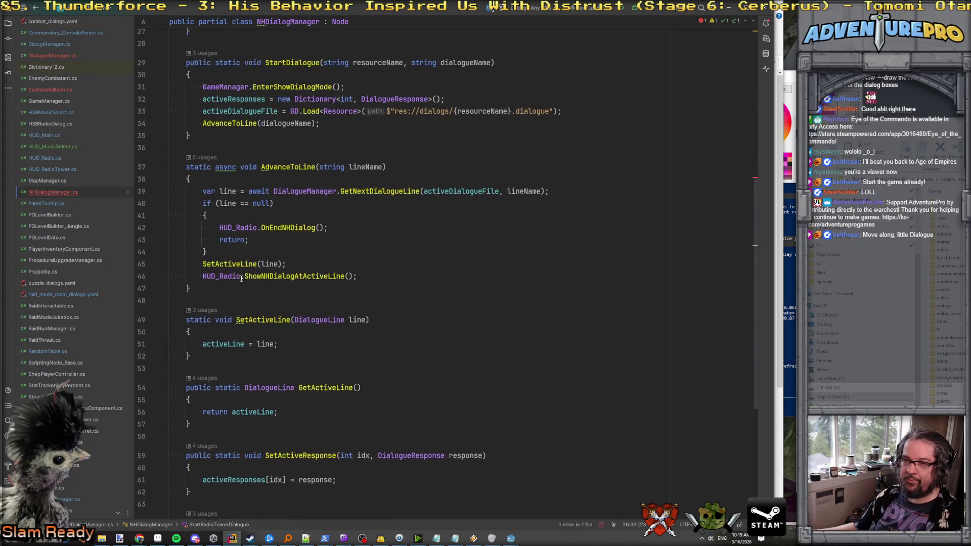
{"action": "scroll", "coordinate": [241, 279], "scroll_direction": "up", "scroll_amount": 2}
{"action": "left_click", "coordinate": [208, 360]}
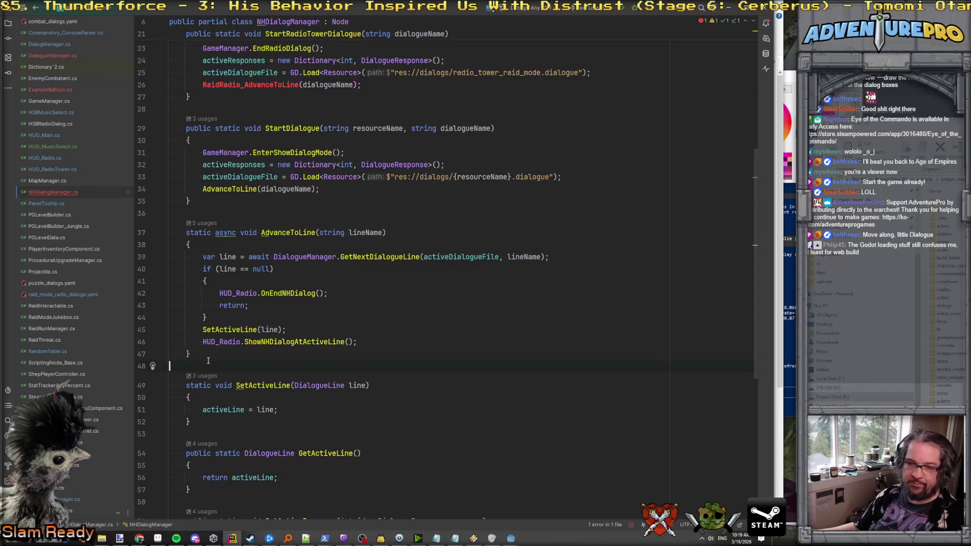
{"action": "key", "text": "Return"}
{"action": "key", "text": "Return"}
{"action": "key", "text": "Return"}
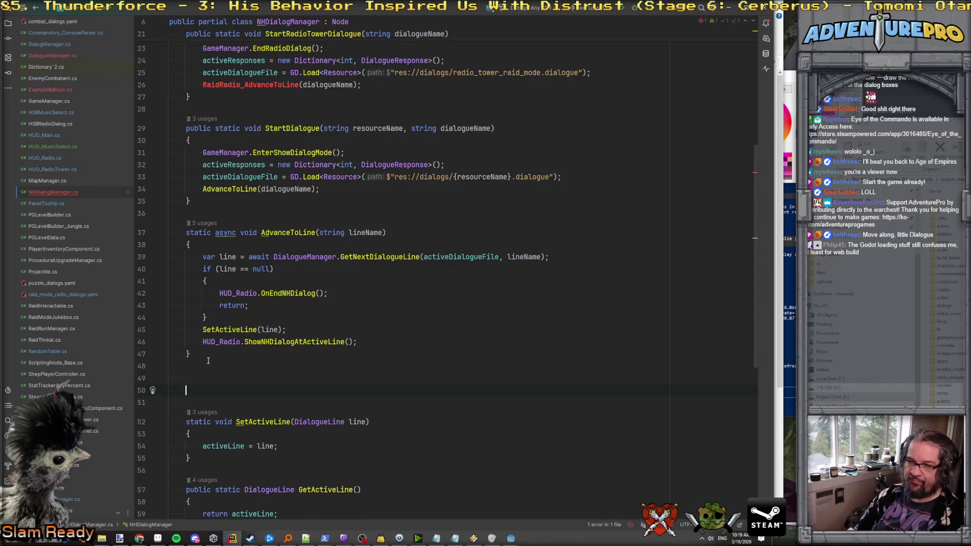
{"action": "key", "text": "BackSpace"}
Declare an empty static async void RaidRadio_AdvanceToLine(string lineName) method, then search the project for .remap.
{"action": "type", "text": "static async void"}
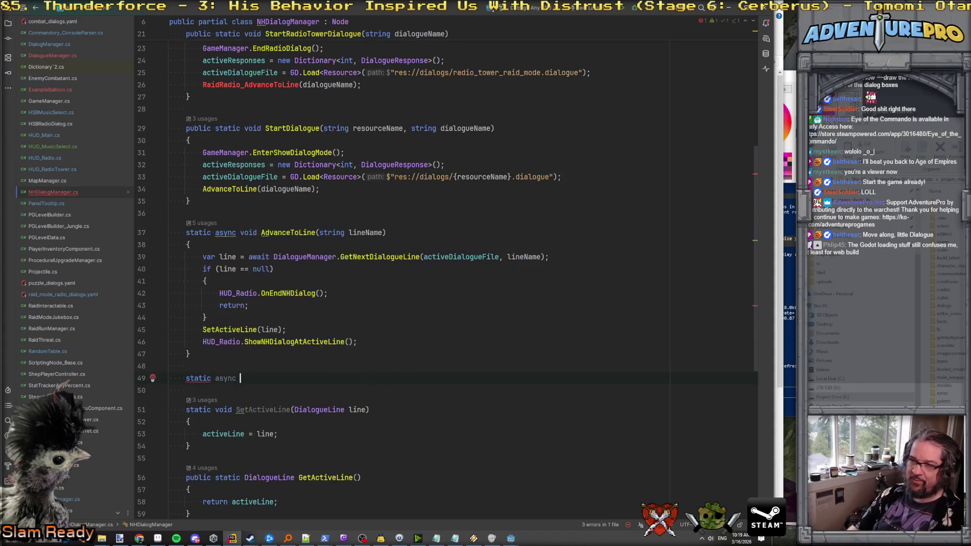
{"action": "type", "text": "RaidRadio_AdvanceToLine"}
{"action": "type", "text": "("}
{"action": "key", "text": "BackSpace"}
{"action": "type", "text": "(string k"}
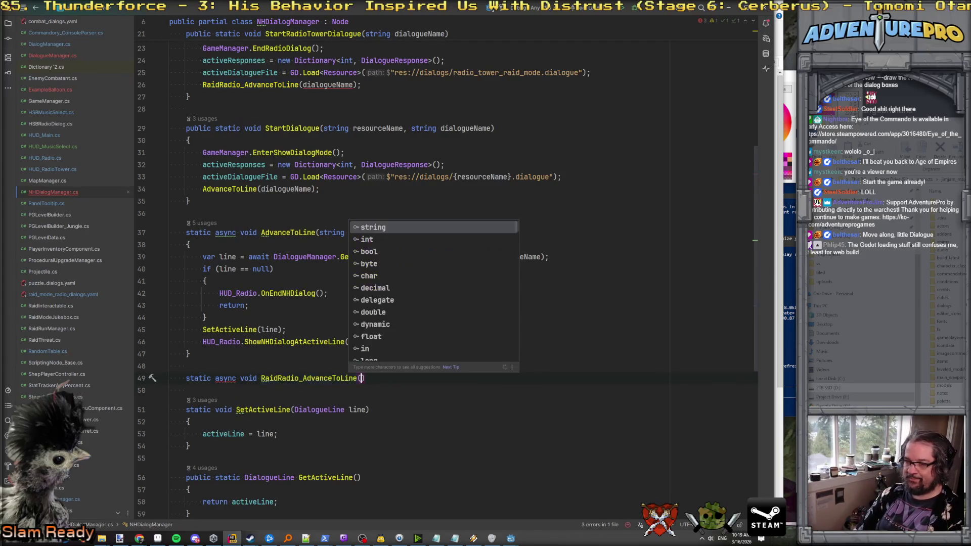
{"action": "type", "text": "ineName)"}
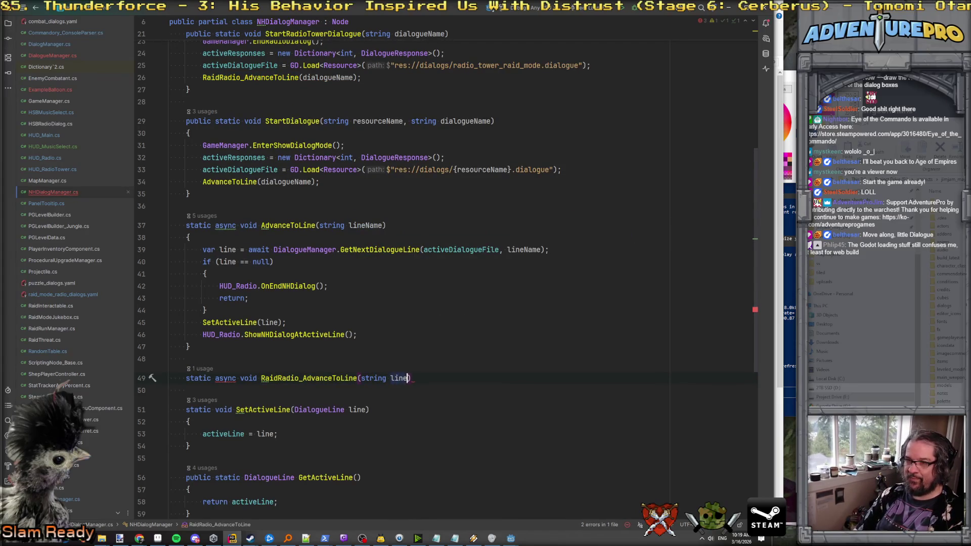
{"action": "key", "text": "Return"}
{"action": "type", "text": "{"}
{"action": "key", "text": "Return"}
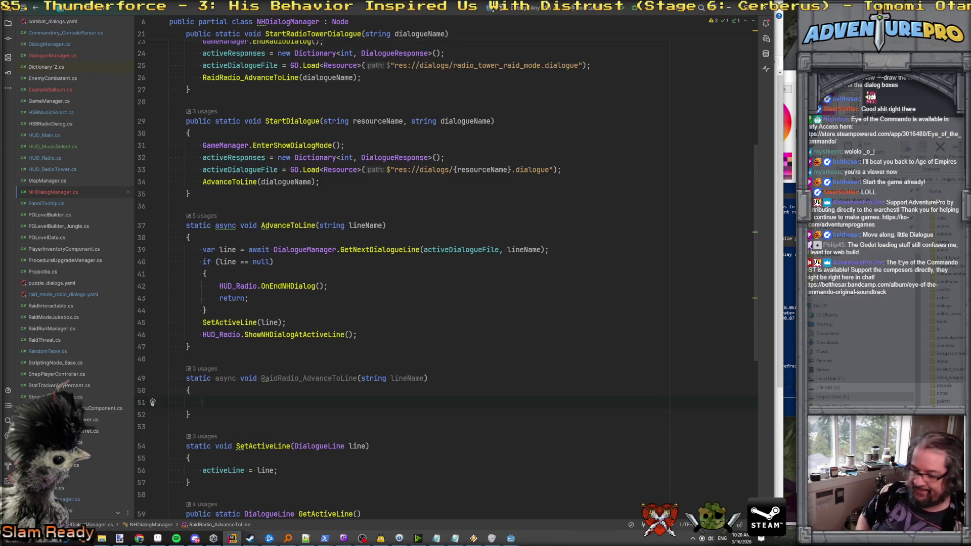
{"action": "key", "text": "ctrl+shift+f"}
{"action": "type", "text": ".remap"}
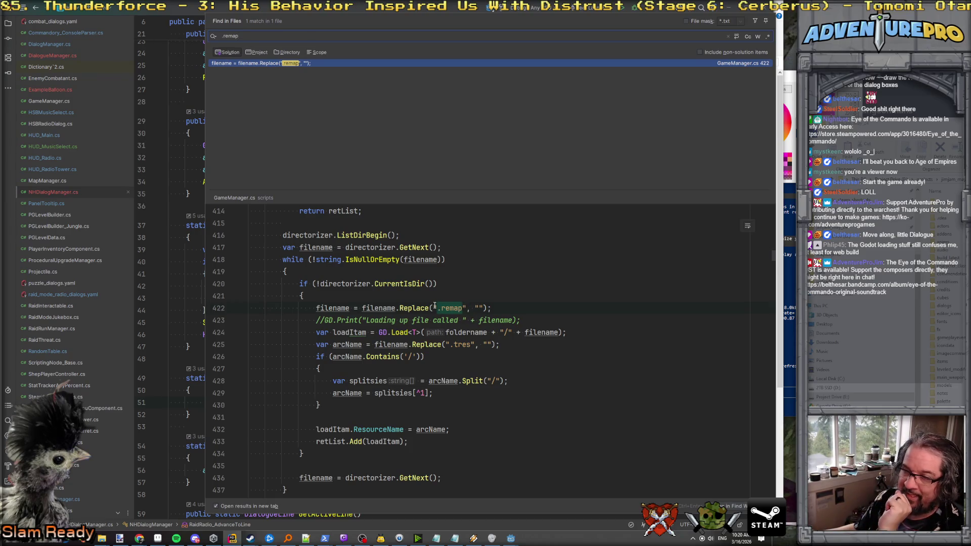
{"action": "scroll", "coordinate": [431, 293], "scroll_direction": "up", "scroll_amount": 5}
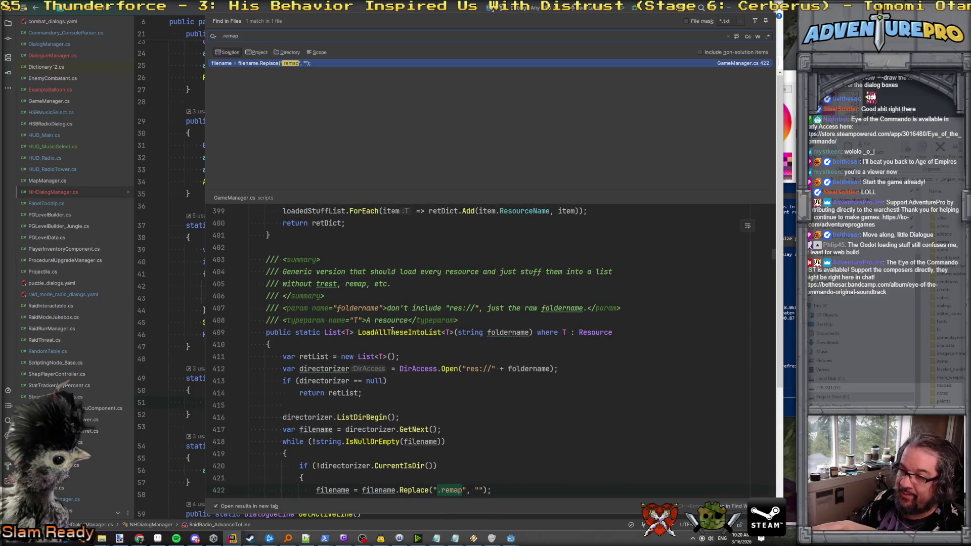
{"action": "scroll", "coordinate": [412, 351], "scroll_direction": "down", "scroll_amount": 1}
{"action": "scroll", "coordinate": [421, 334], "scroll_direction": "down", "scroll_amount": 5}
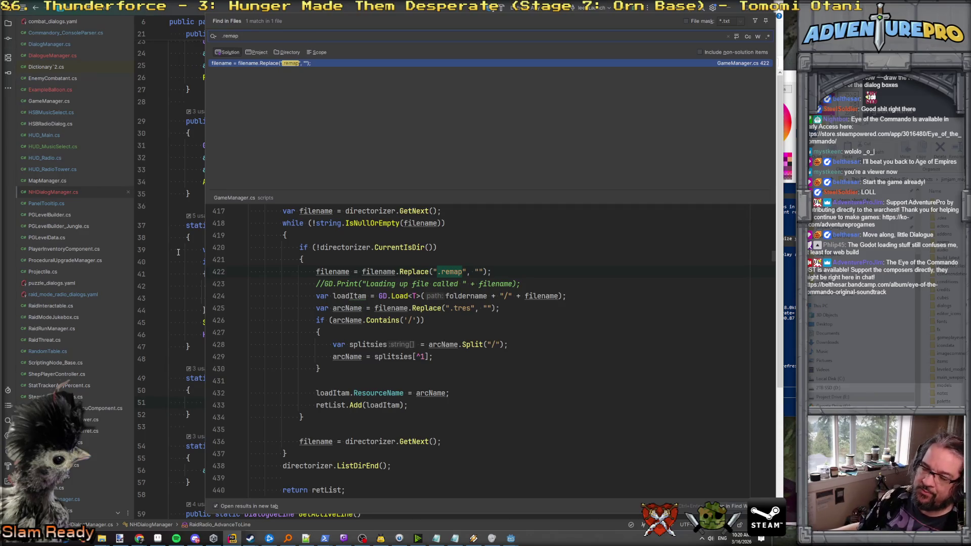
{"action": "left_click", "coordinate": [178, 250]}
{"action": "left_click", "coordinate": [423, 285]}
{"action": "scroll", "coordinate": [416, 304], "scroll_direction": "down", "scroll_amount": 1}
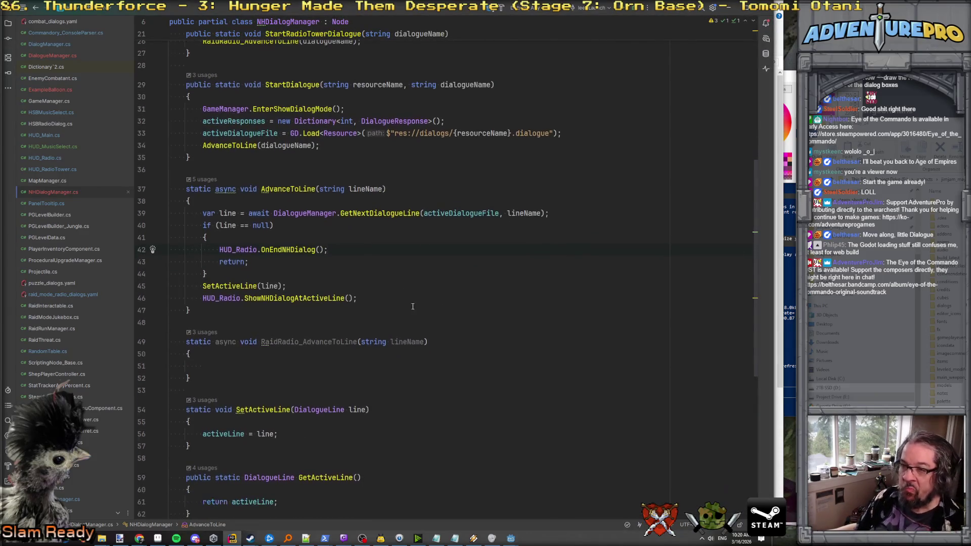
Copy AdvanceToLine's body into the empty RaidRadio_AdvanceToLine method.
{"action": "scroll", "coordinate": [228, 217], "scroll_direction": "up", "scroll_amount": 1}
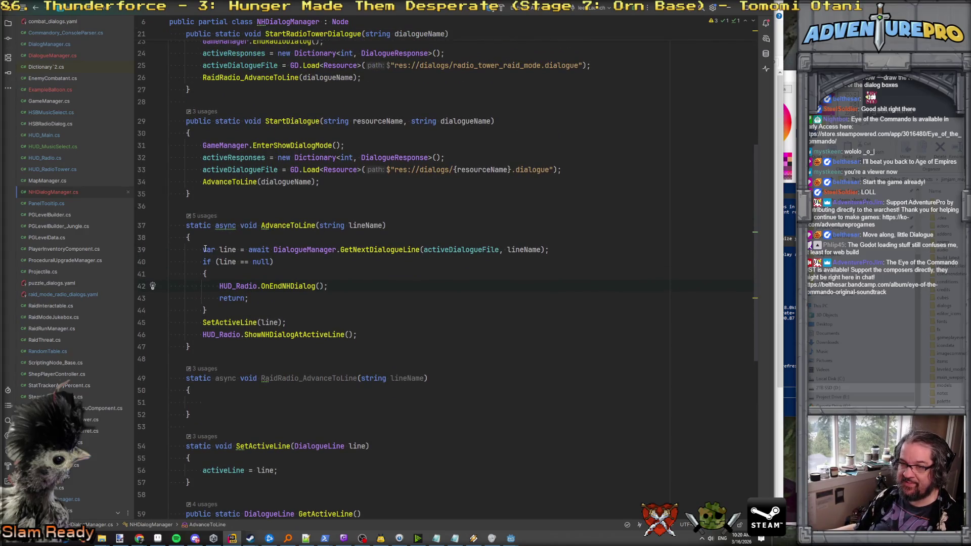
{"action": "mouse_move", "coordinate": [203, 250]}
{"action": "left_mouse_down"}
{"action": "mouse_move", "coordinate": [273, 261]}
{"action": "mouse_move", "coordinate": [414, 316]}
{"action": "mouse_move", "coordinate": [431, 346]}
{"action": "left_mouse_up"}
{"action": "key", "text": "ctrl+c"}
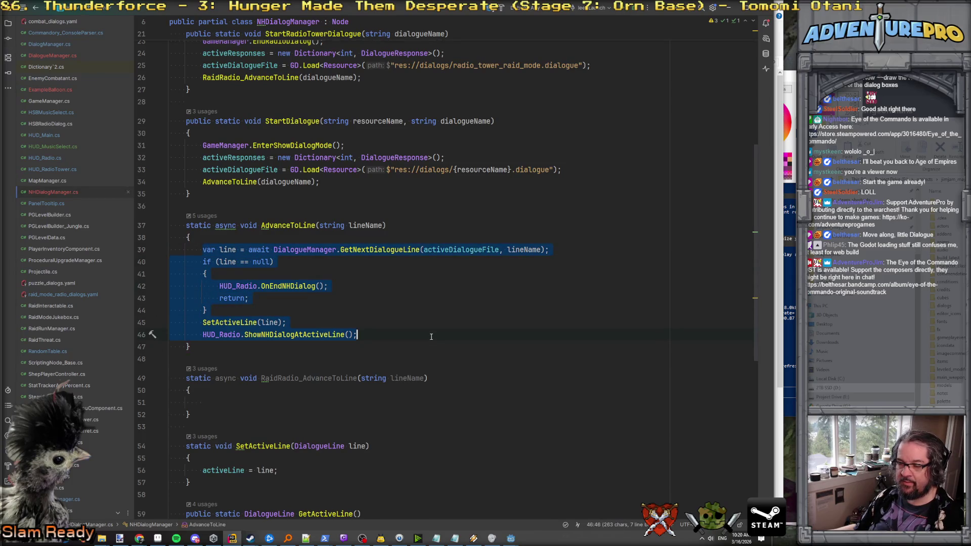
{"action": "left_click", "coordinate": [263, 402]}
{"action": "key", "text": "ctrl+v"}
{"action": "scroll", "coordinate": [262, 401], "scroll_direction": "down", "scroll_amount": 3}
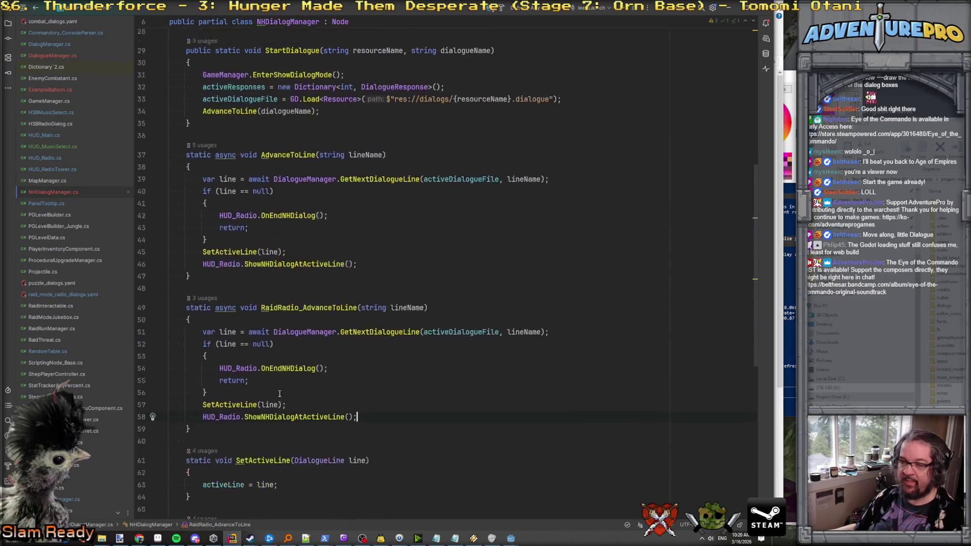
{"action": "left_click", "coordinate": [258, 294]}
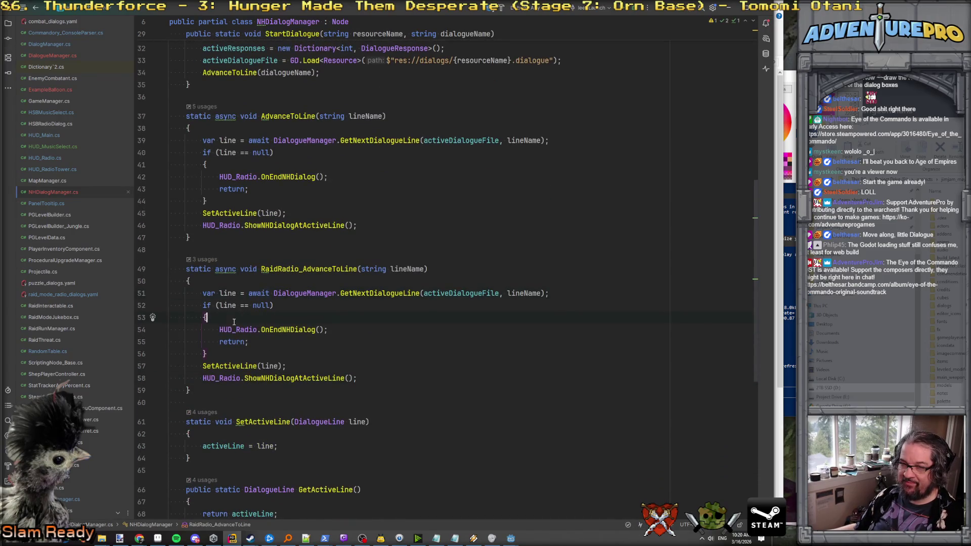
Change HUD_Radio to HUD_RadioTower in the pasted end-of-dialog call and open HUD_RadioTower.
{"action": "double_click", "coordinate": [236, 330]}
{"action": "type", "text": "HUD_Rai"}
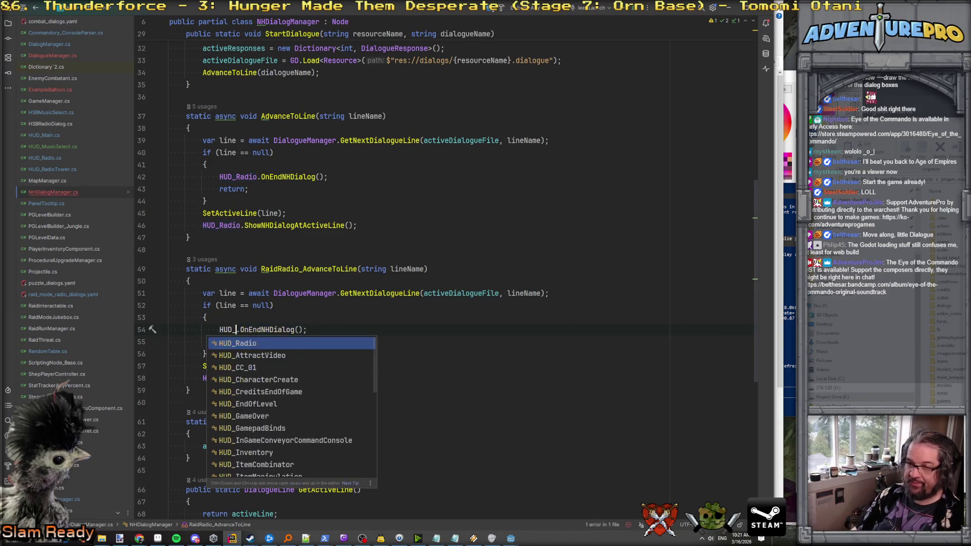
{"action": "key", "text": "Down"}
{"action": "key", "text": "Down"}
{"action": "key", "text": "Down"}
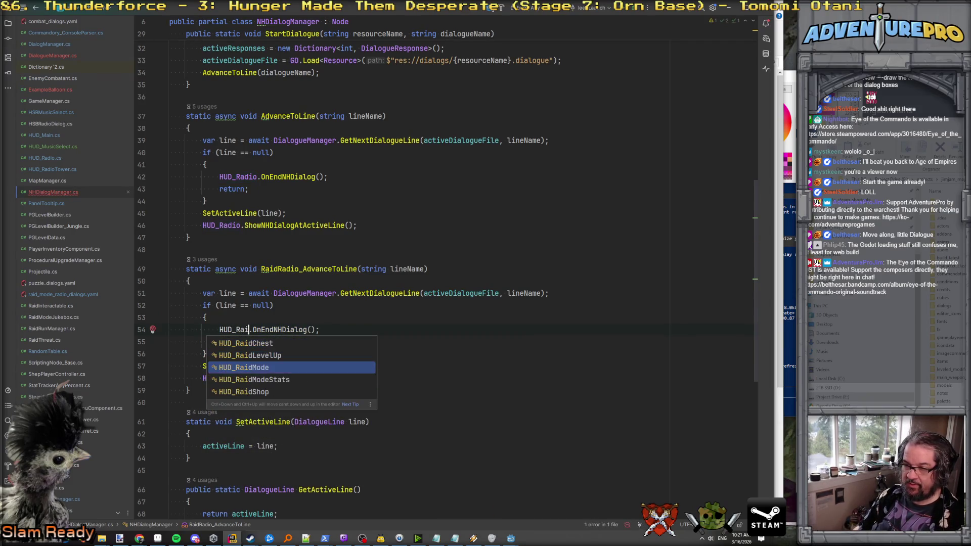
{"action": "key", "text": "Up"}
{"action": "key", "text": "BackSpace"}
{"action": "type", "text": "d"}
{"action": "key", "text": "Down"}
{"action": "key", "text": "Return"}
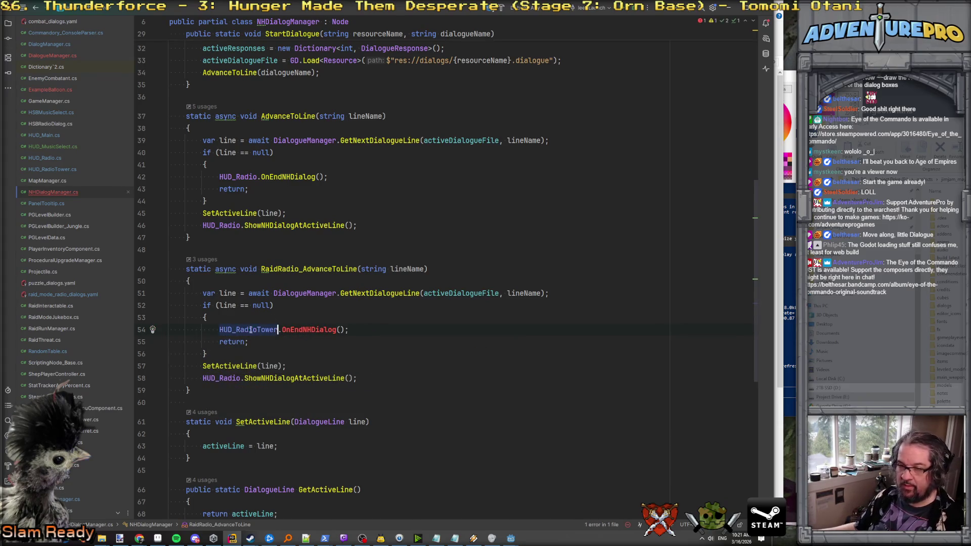
{"action": "left_click", "coordinate": [250, 330], "text": "ctrl"}
{"action": "scroll", "coordinate": [331, 221], "scroll_direction": "down", "scroll_amount": 10}
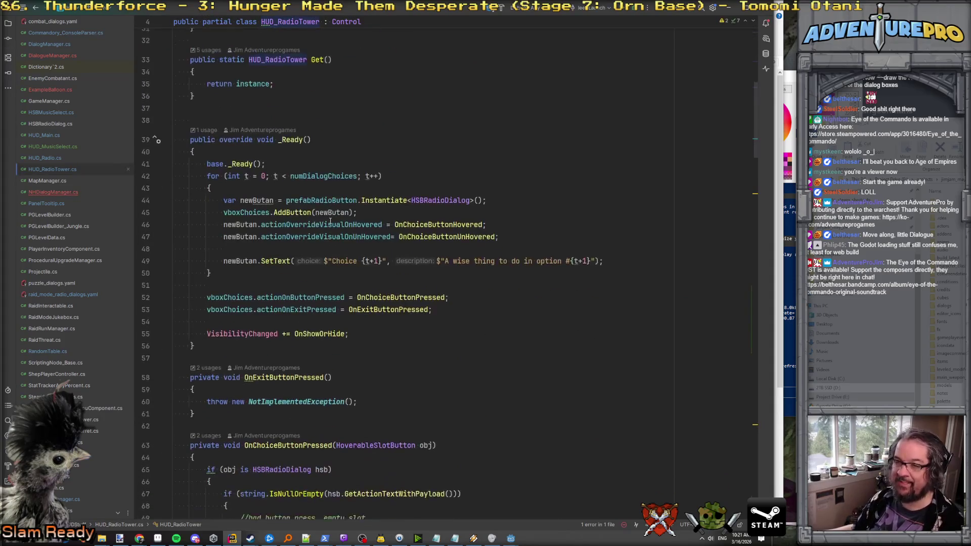
{"action": "left_click", "coordinate": [310, 159]}
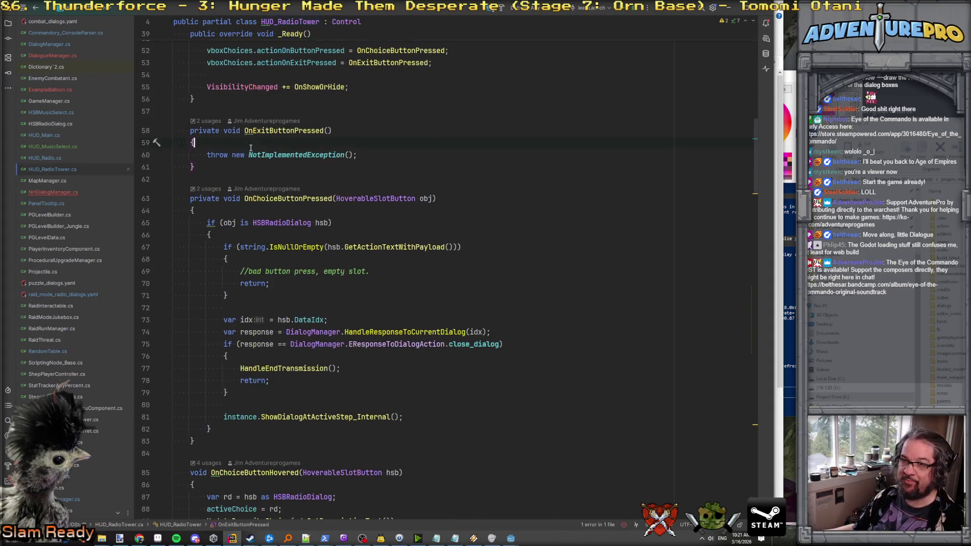
{"action": "scroll", "coordinate": [284, 162], "scroll_direction": "down", "scroll_amount": 5}
{"action": "scroll", "coordinate": [262, 164], "scroll_direction": "down", "scroll_amount": 12}
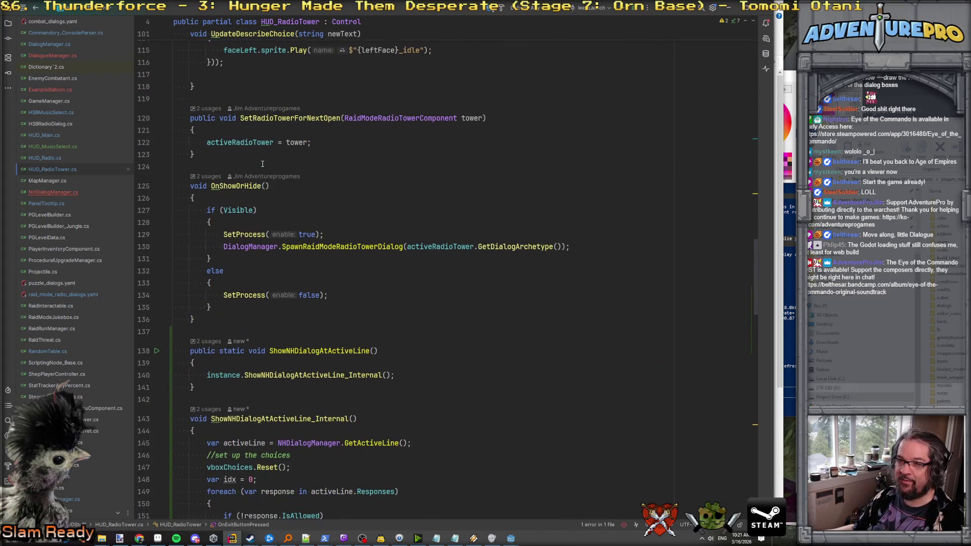
{"action": "scroll", "coordinate": [262, 164], "scroll_direction": "down", "scroll_amount": 7}
{"action": "scroll", "coordinate": [263, 163], "scroll_direction": "down", "scroll_amount": 7}
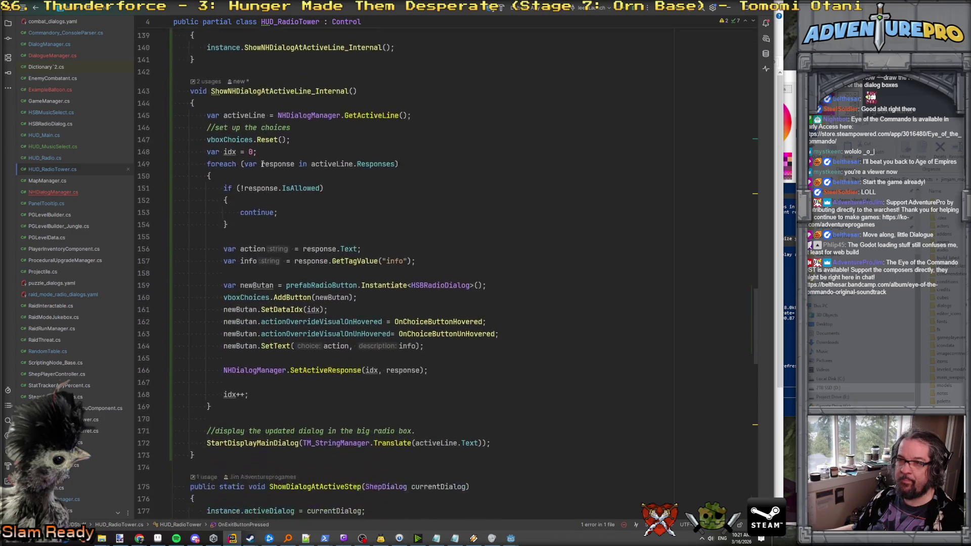
{"action": "scroll", "coordinate": [262, 164], "scroll_direction": "up", "scroll_amount": 5}
{"action": "scroll", "coordinate": [263, 164], "scroll_direction": "up", "scroll_amount": 4}
{"action": "scroll", "coordinate": [263, 163], "scroll_direction": "down", "scroll_amount": 5}
{"action": "scroll", "coordinate": [262, 163], "scroll_direction": "down", "scroll_amount": 20}
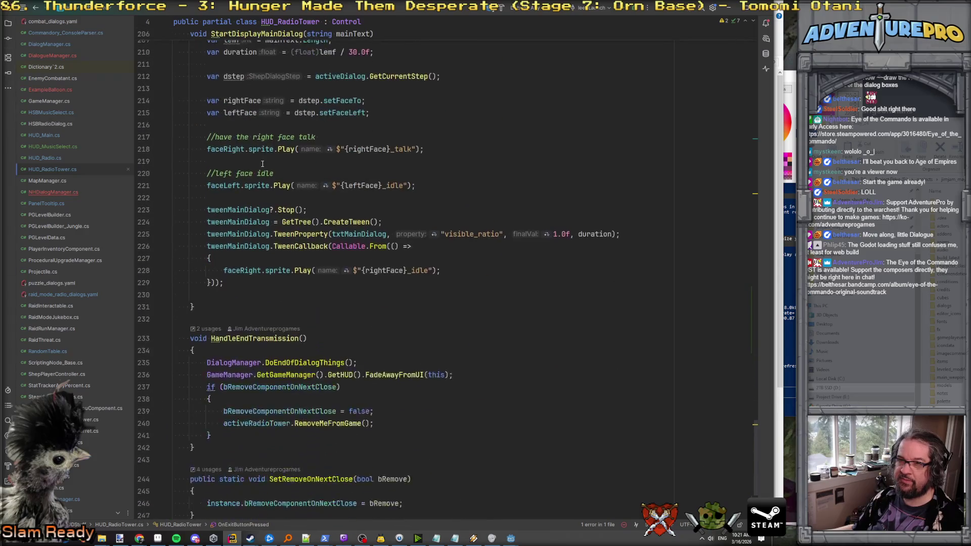
{"action": "scroll", "coordinate": [263, 164], "scroll_direction": "down", "scroll_amount": 4}
{"action": "left_click", "coordinate": [274, 183]}
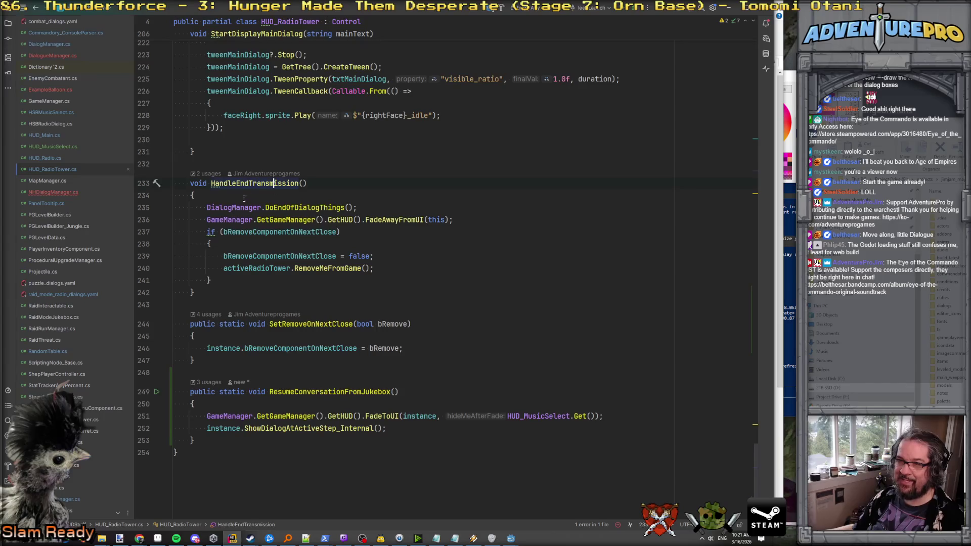
{"action": "left_click", "coordinate": [201, 296]}
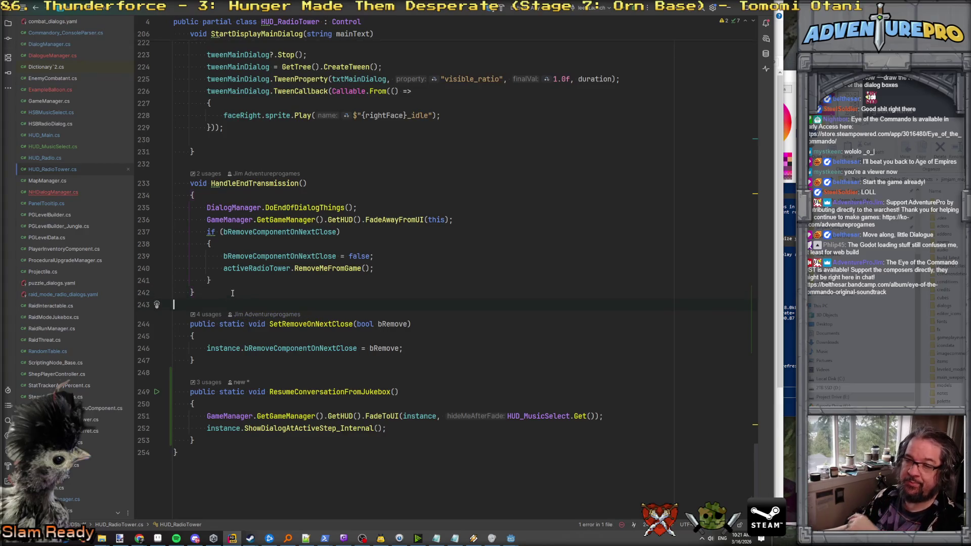
{"action": "key", "text": "Return"}
{"action": "key", "text": "Return"}
Add a public static void method to HUD_RadioTower and name it CloseDialog.
{"action": "type", "text": "ppu"}
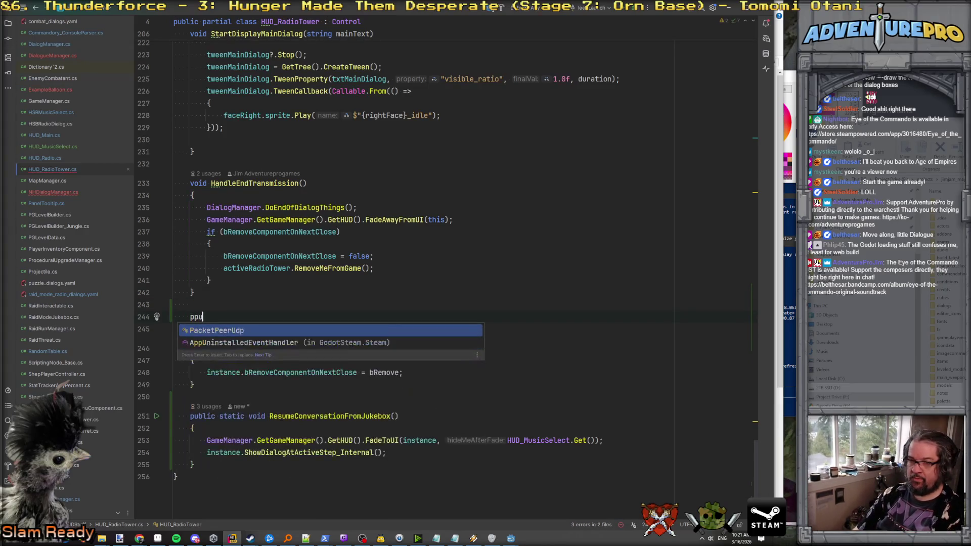
{"action": "type", "text": "blic stati"}
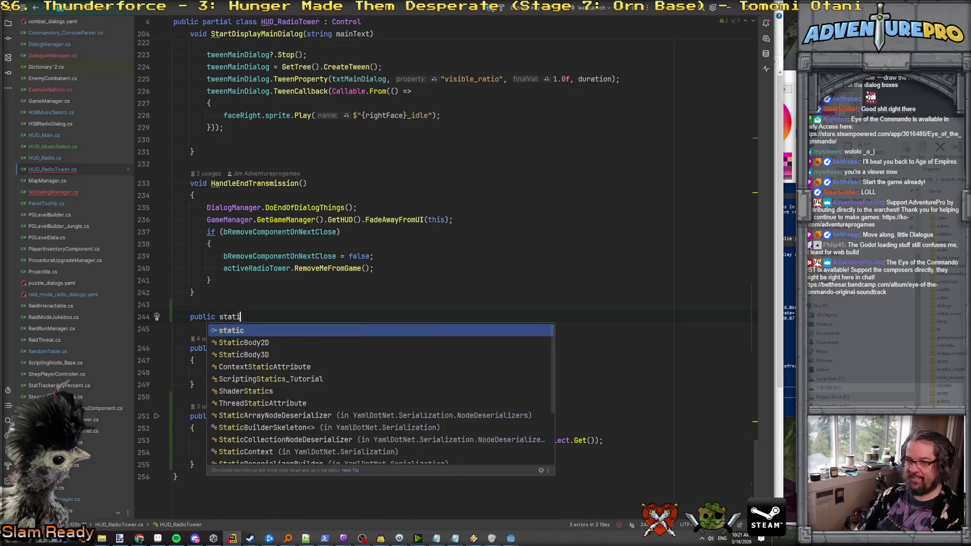
{"action": "type", "text": "c void Handl"}
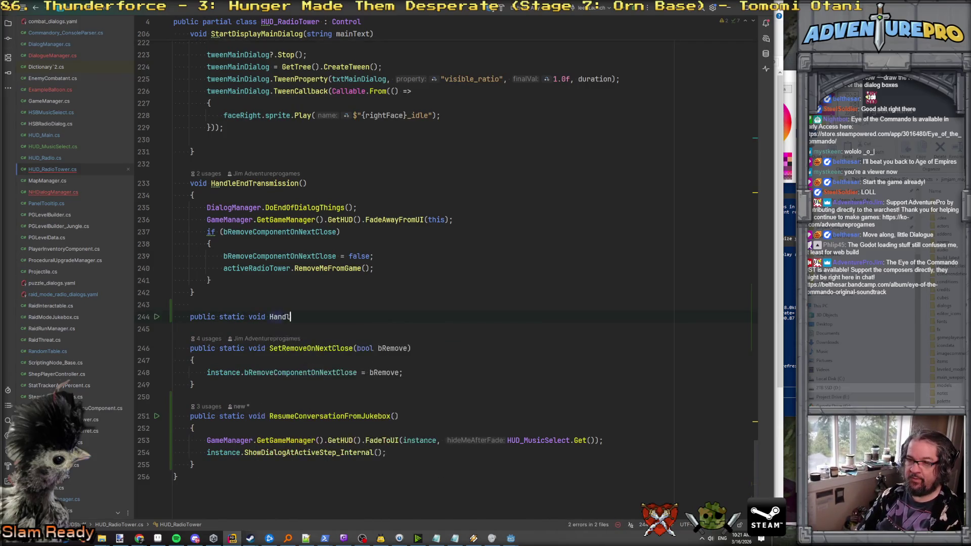
{"action": "type", "text": "eEndTrna"}
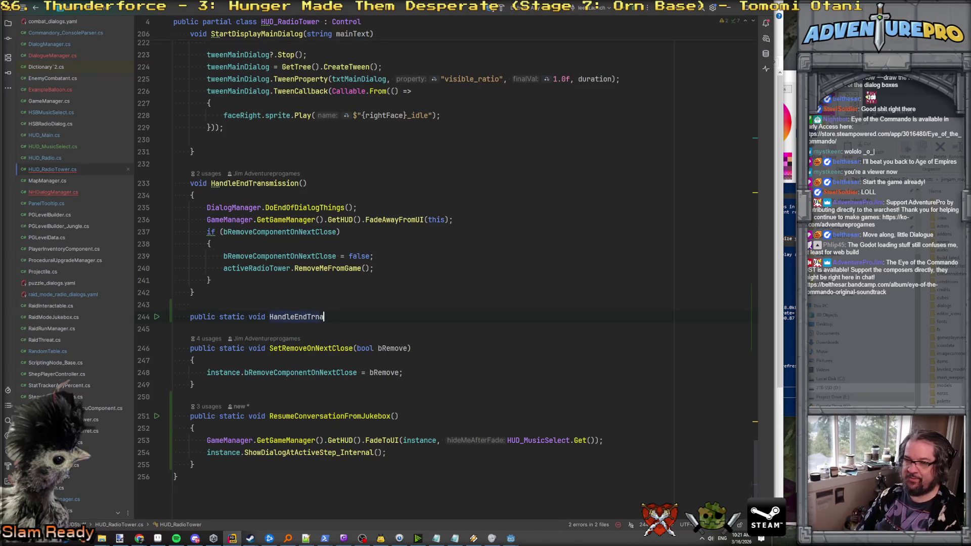
{"action": "key", "text": "BackSpace"}
{"action": "key", "text": "BackSpace"}
{"action": "type", "text": "ansmission"}
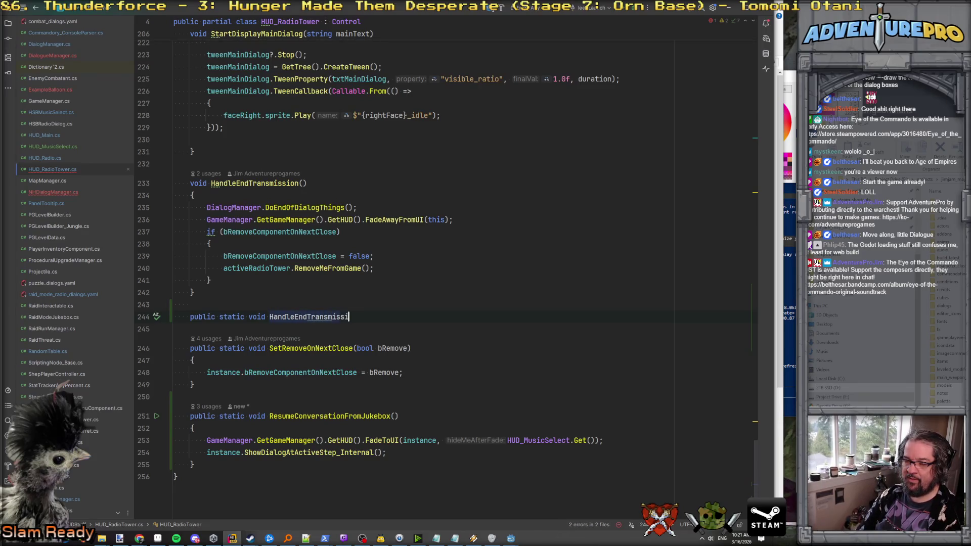
{"action": "key", "text": "BackSpace"}
{"action": "key", "text": "BackSpace"}
{"action": "key", "text": "BackSpace"}
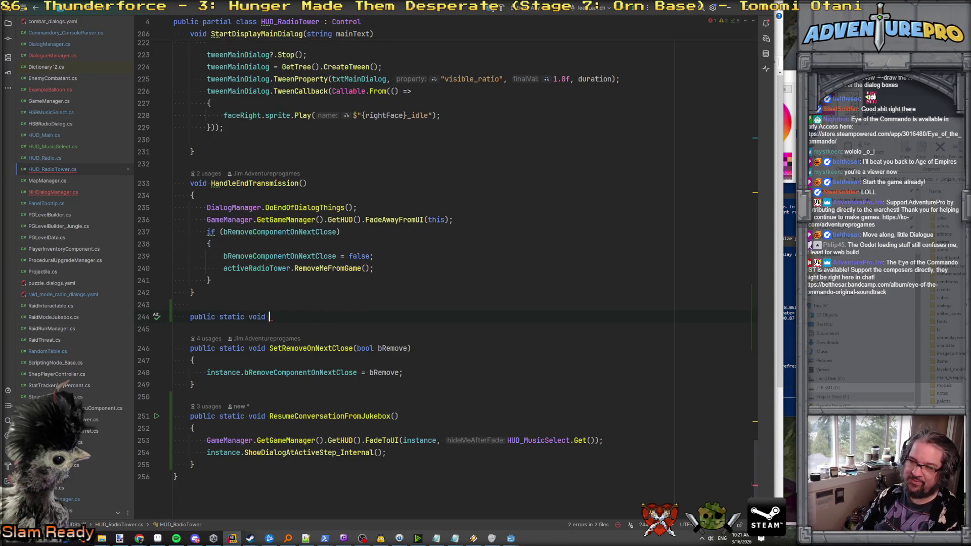
{"action": "type", "text": "Cl"}
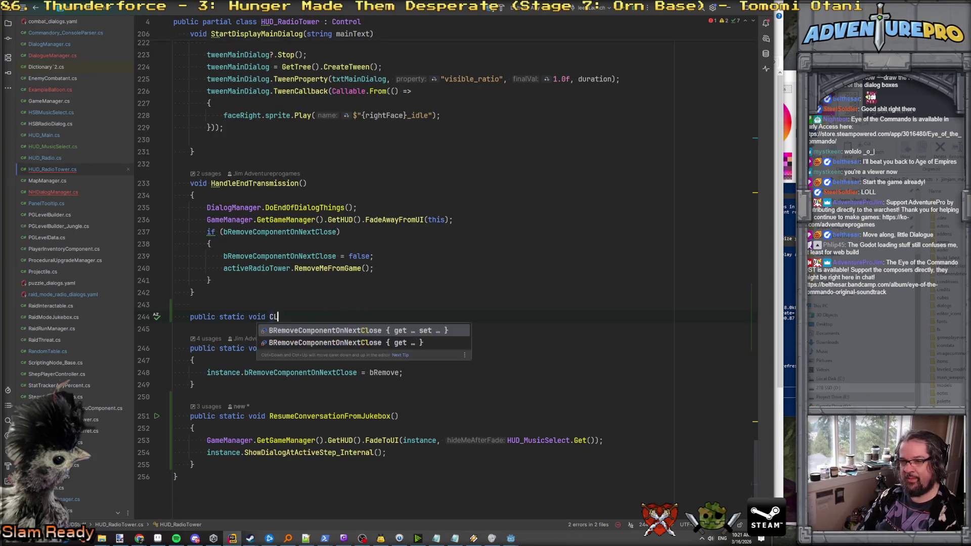
{"action": "type", "text": "oseDialog("}
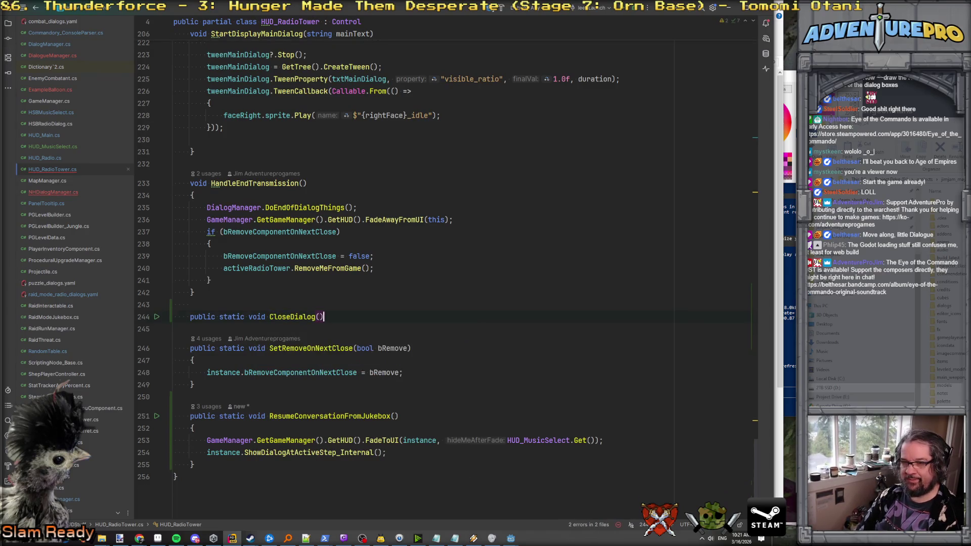
Back in NHDialogManager.cs, replace OnEndNHDialog with CloseDialog in the raid radio's end call.
{"action": "key", "text": "ctrl+minus"}
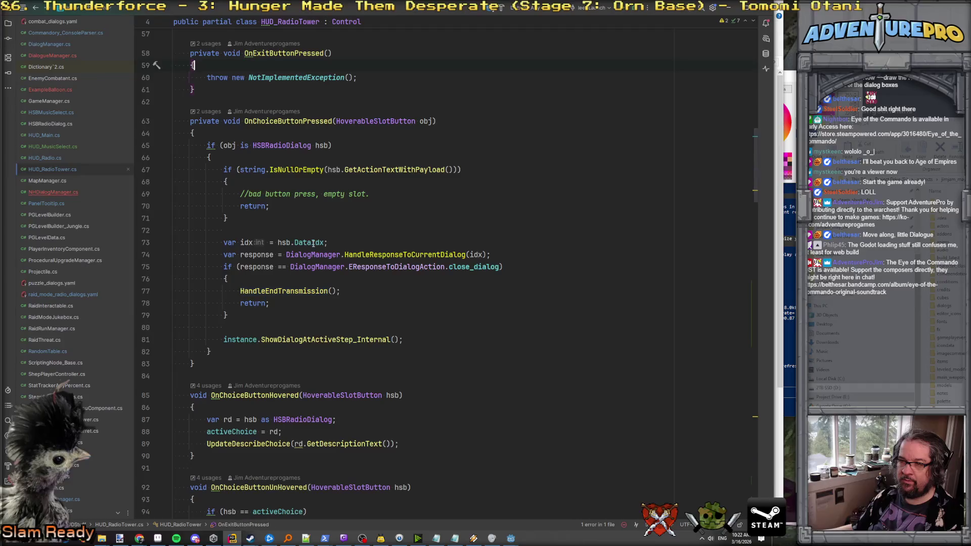
{"action": "key", "text": "ctrl+minus"}
{"action": "key", "text": "ctrl+shift+minus"}
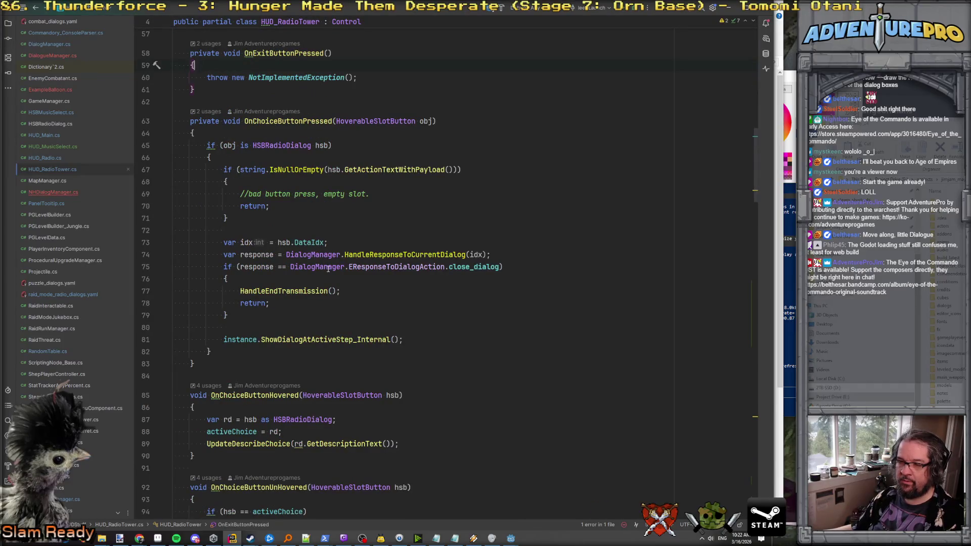
{"action": "key", "text": "ctrl+minus"}
{"action": "key", "text": "ctrl+minus"}
{"action": "double_click", "coordinate": [308, 329]}
{"action": "type", "text": "CloseDialog"}
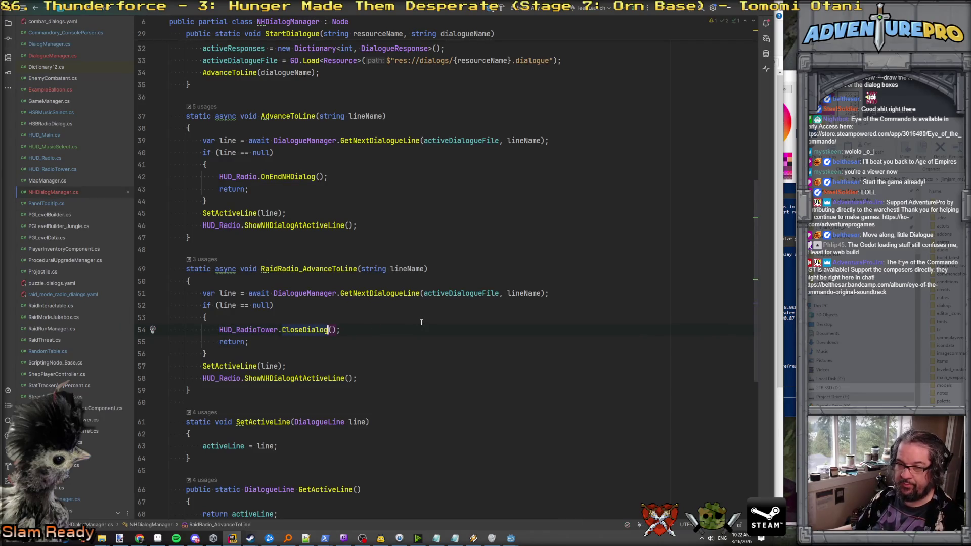
On line 58 of RaidRadio_AdvanceToLine, replace the HUD_Radio reference with HUD_RadioTower.
{"action": "left_click", "coordinate": [311, 270]}
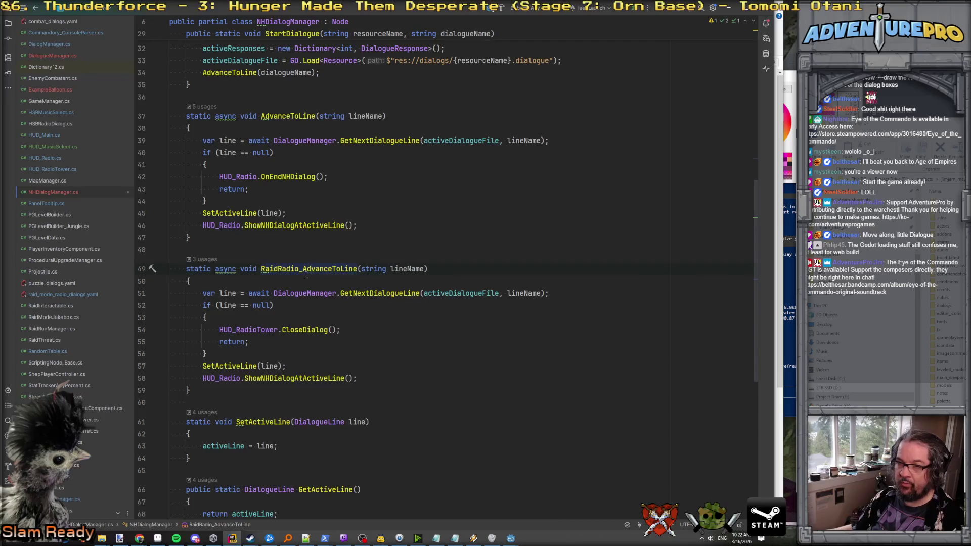
{"action": "scroll", "coordinate": [306, 274], "scroll_direction": "down", "scroll_amount": 1}
{"action": "left_click", "coordinate": [526, 257]}
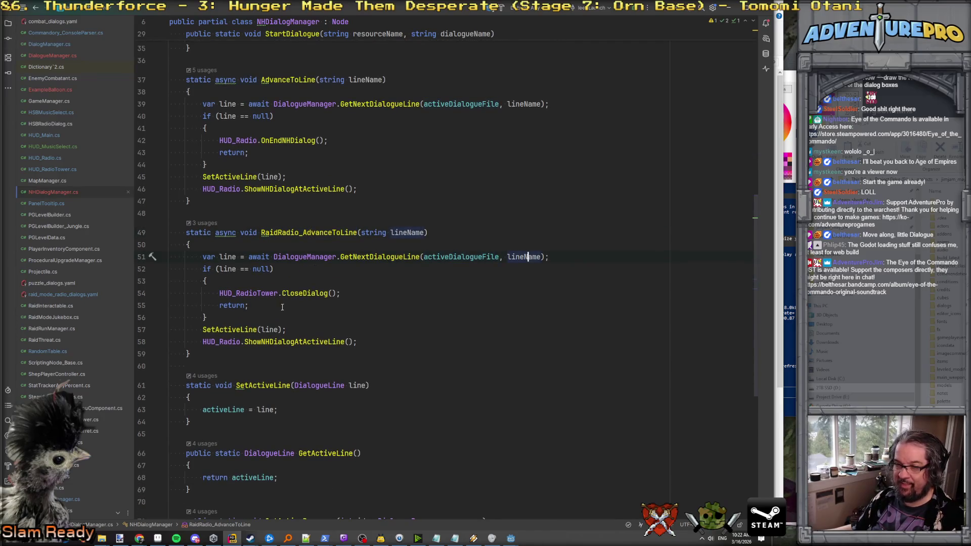
{"action": "left_click", "coordinate": [263, 338]}
{"action": "double_click", "coordinate": [243, 294]}
{"action": "key", "text": "ctrl+c"}
{"action": "double_click", "coordinate": [221, 342]}
{"action": "key", "text": "ctrl+v"}
Check that ShowNHDialogAtActiveLine is defined in HUD_RadioTower, then return to NHDialogManager.
{"action": "left_click", "coordinate": [336, 342]}
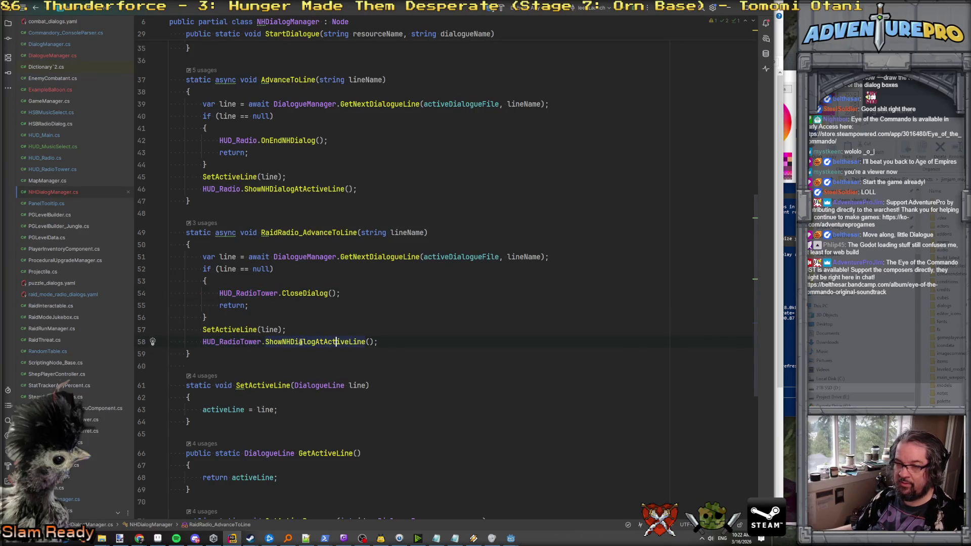
{"action": "left_click", "coordinate": [291, 342], "text": "ctrl"}
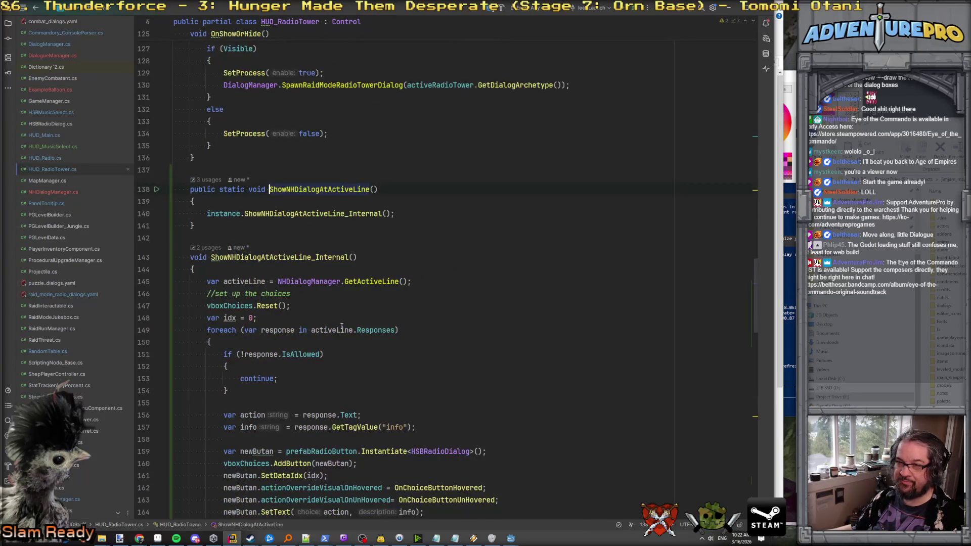
{"action": "key", "text": "ctrl+alt+Left"}
{"action": "scroll", "coordinate": [341, 326], "scroll_direction": "up", "scroll_amount": 12}
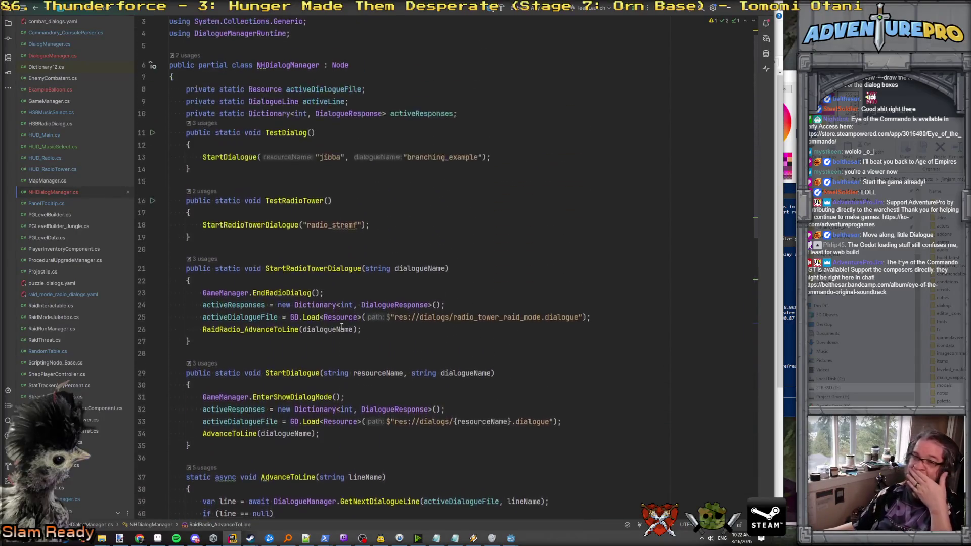
Open Commandory_ConsoleParser.cs and find the testnhdialog case.
{"action": "double_click", "coordinate": [289, 226]}
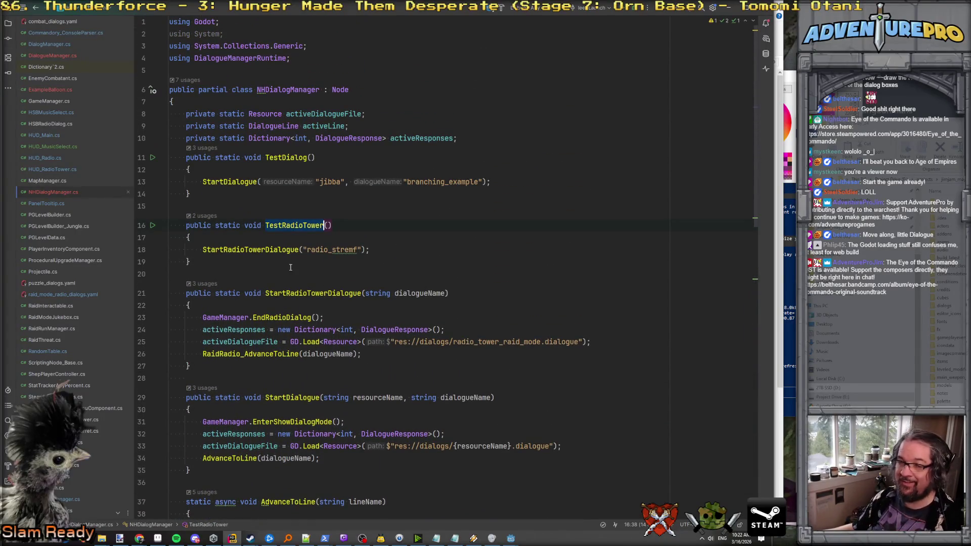
{"action": "double_click", "coordinate": [61, 33]}
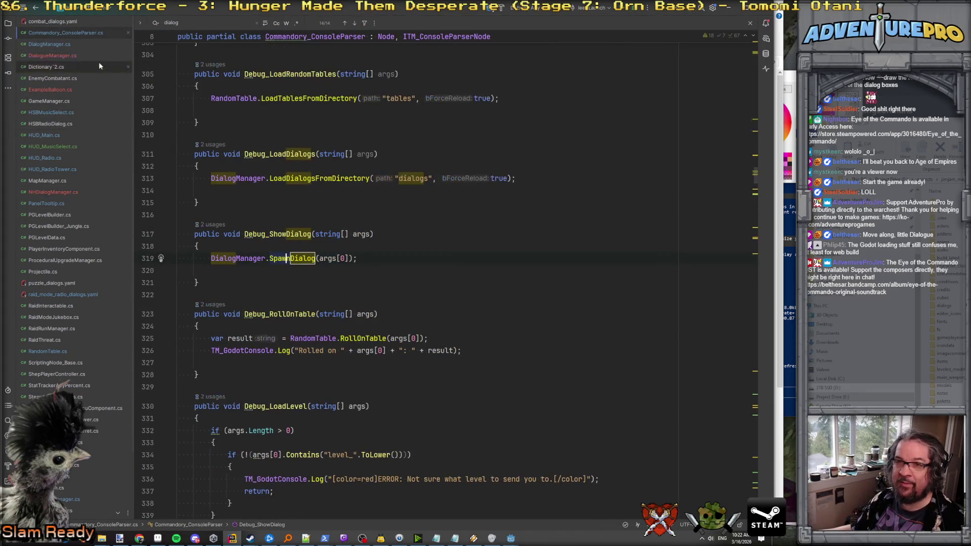
{"action": "scroll", "coordinate": [331, 225], "scroll_direction": "up", "scroll_amount": 7}
{"action": "scroll", "coordinate": [332, 225], "scroll_direction": "up", "scroll_amount": 20}
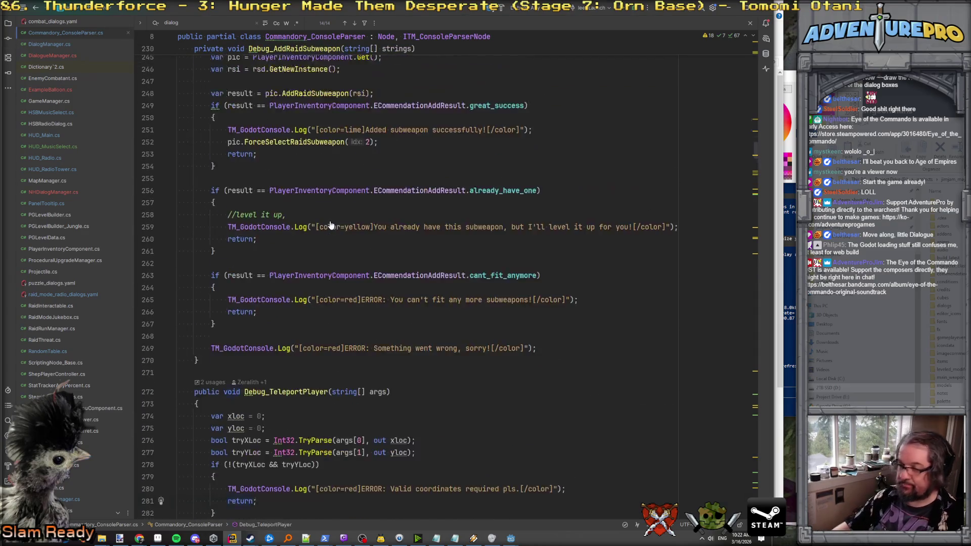
{"action": "scroll", "coordinate": [332, 225], "scroll_direction": "down", "scroll_amount": 20}
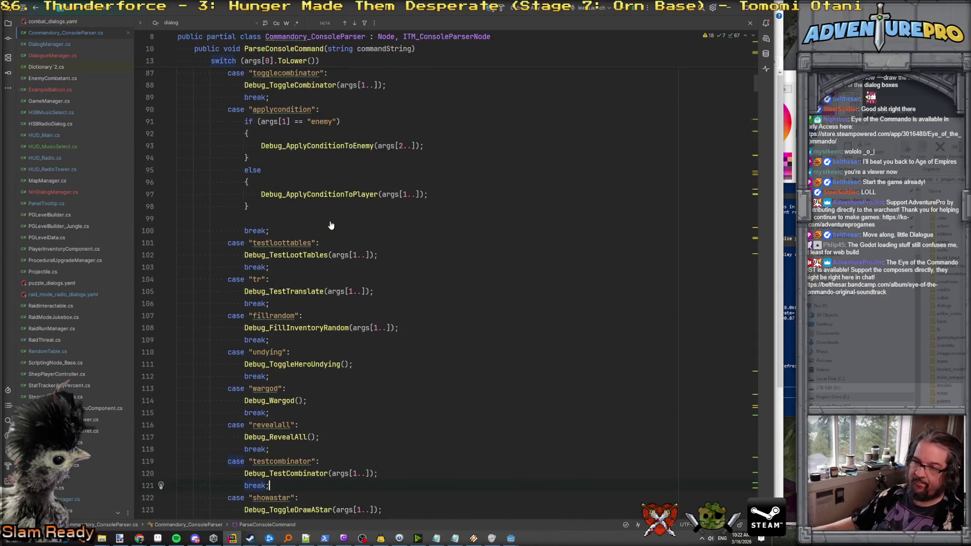
{"action": "scroll", "coordinate": [333, 237], "scroll_direction": "down", "scroll_amount": 19}
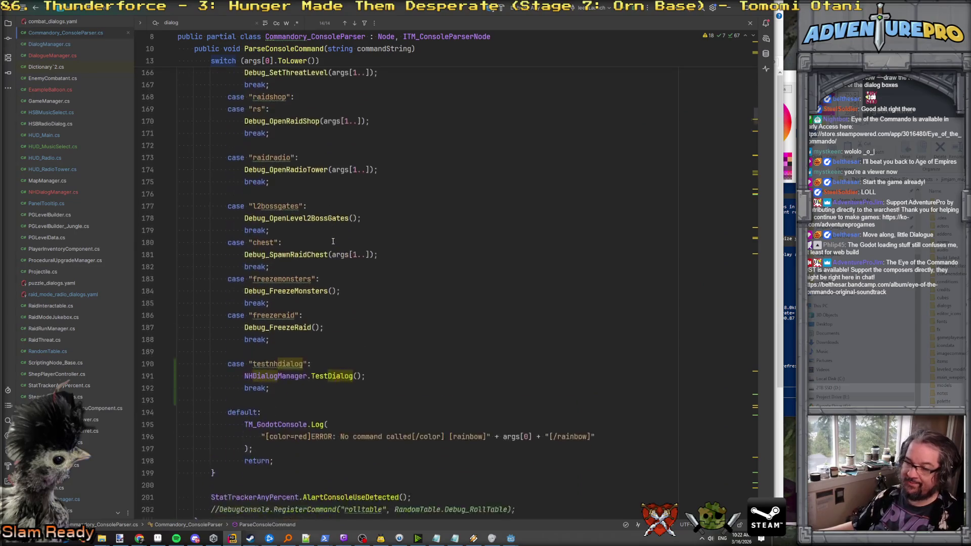
Below it, add case "testnhradio": NHDialogManager.TestRadioTower(); break;.
{"action": "key", "text": "Return"}
{"action": "key", "text": "Return"}
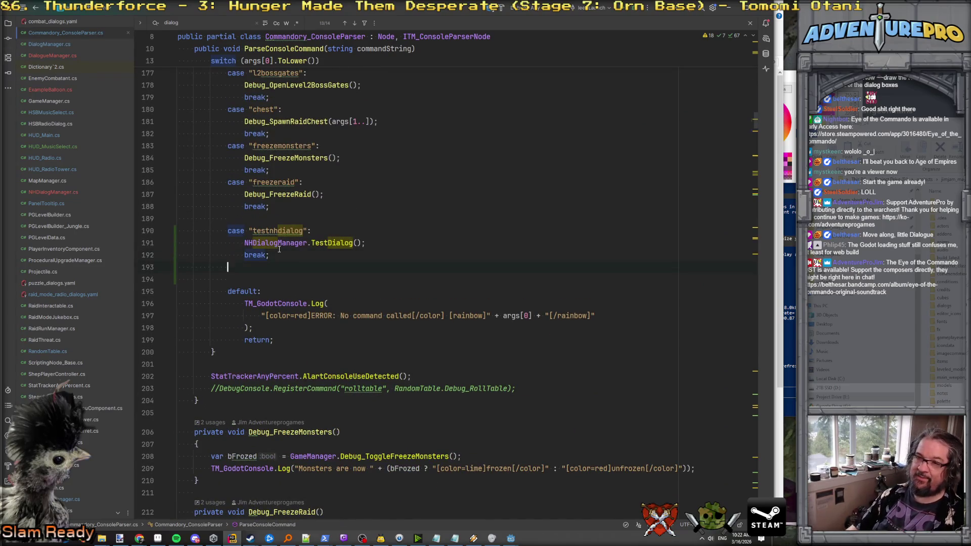
{"action": "type", "text": "case "}
{"action": "type", "text": "\""}
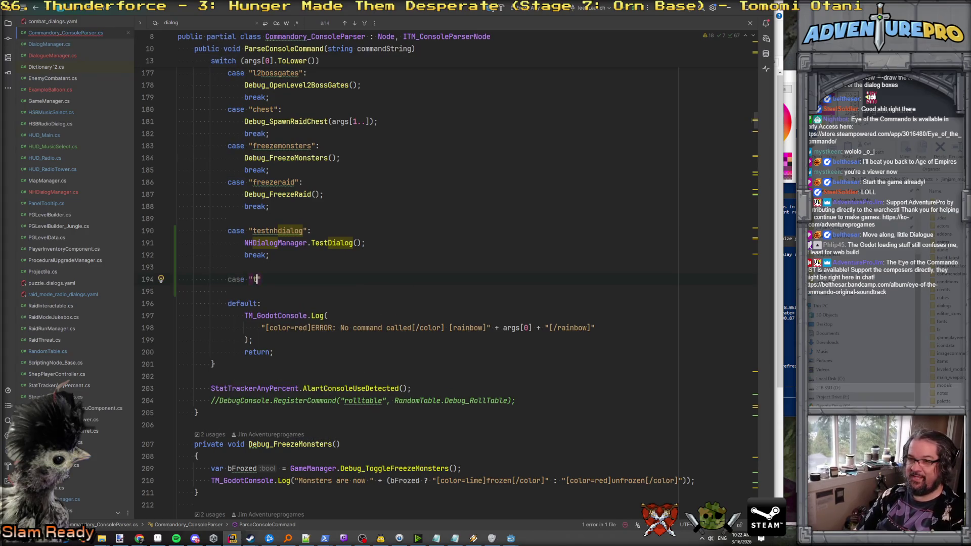
{"action": "type", "text": "testnhradio\":"}
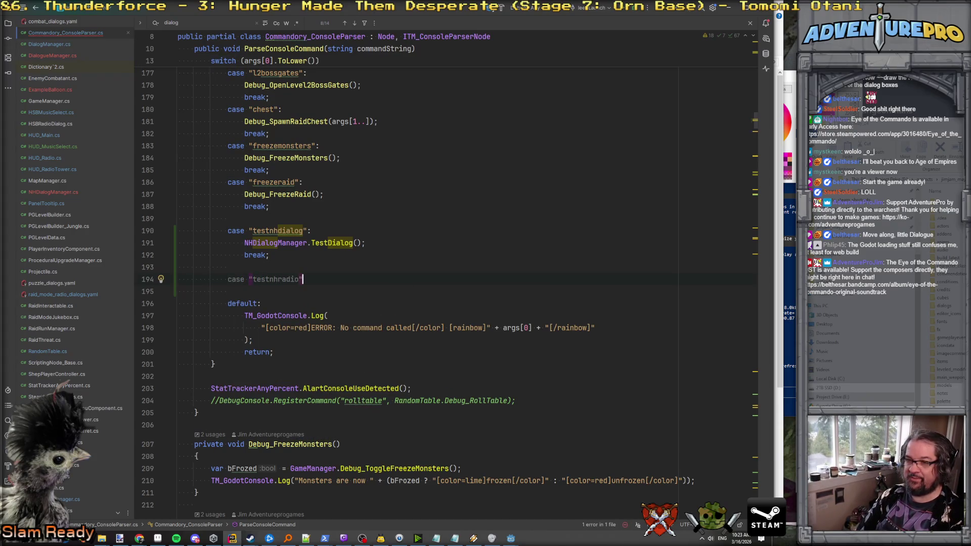
{"action": "key", "text": "Return"}
{"action": "type", "text": "NH"}
{"action": "key", "text": "Return"}
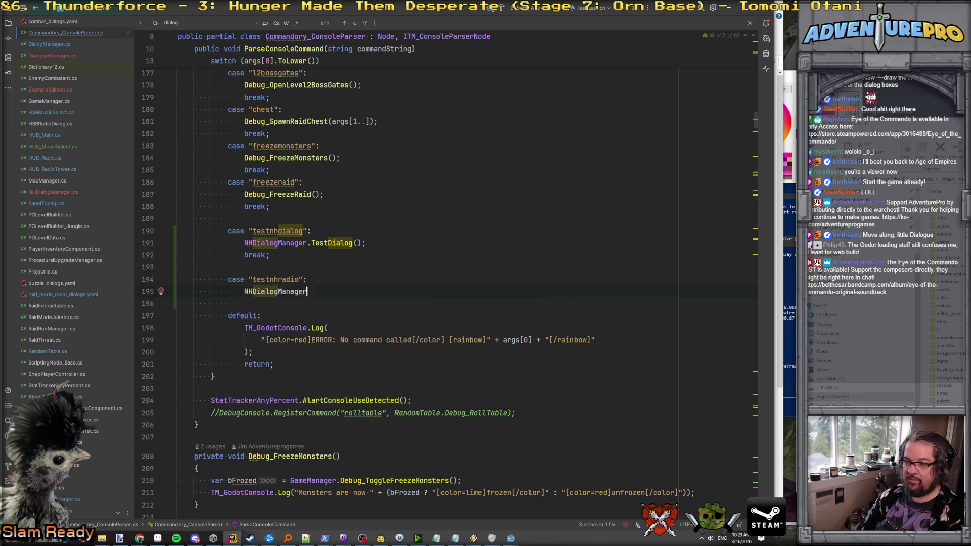
{"action": "type", "text": ".TestR"}
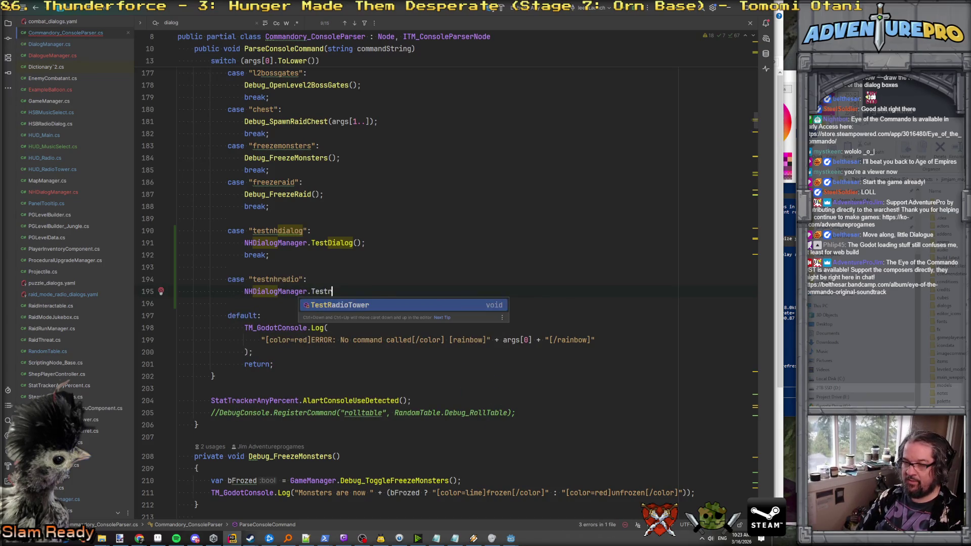
{"action": "key", "text": "Return"}
{"action": "type", "text": ";"}
{"action": "key", "text": "Return"}
{"action": "type", "text": "break;"}
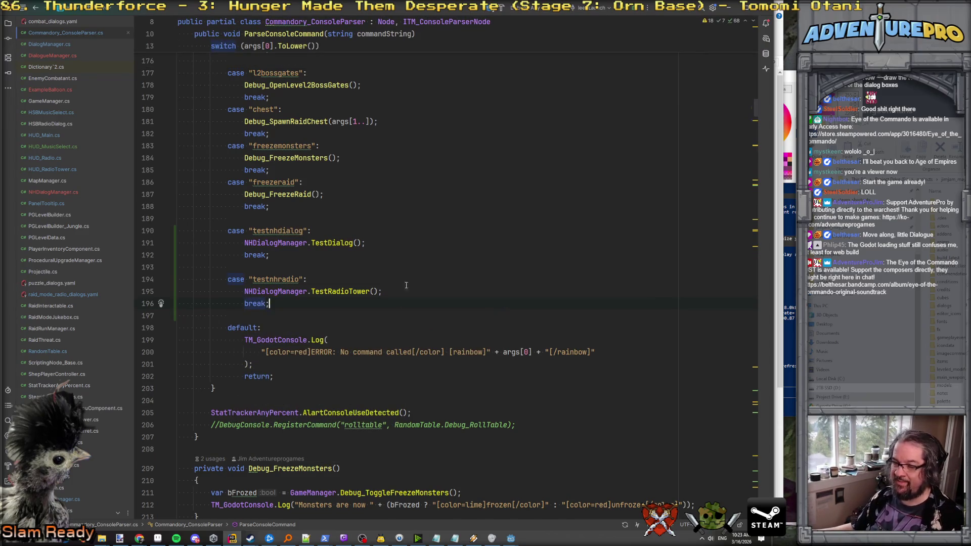
Go to the Debug_OpenRadioTower definition in the console parser code.
{"action": "left_click", "coordinate": [512, 539]}
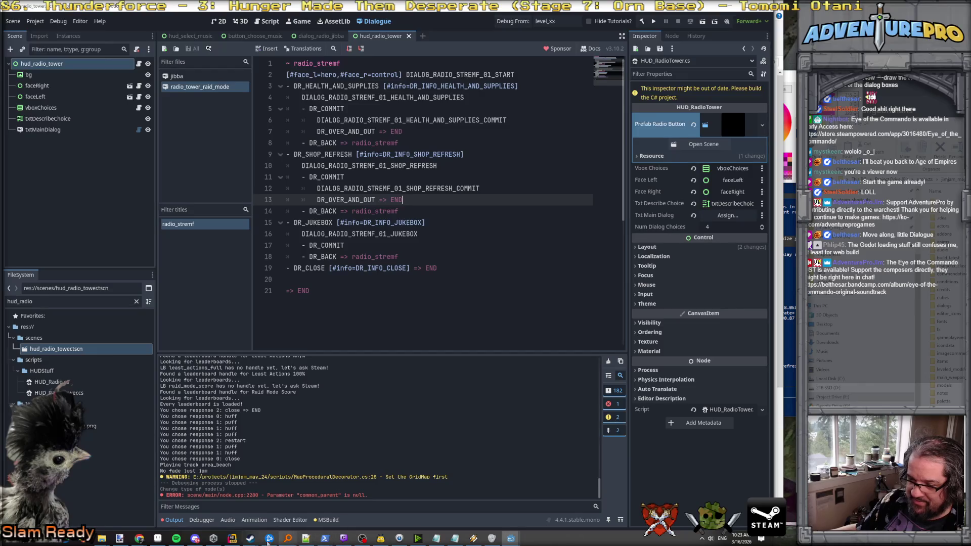
{"action": "left_click", "coordinate": [232, 539]}
{"action": "scroll", "coordinate": [280, 223], "scroll_direction": "up", "scroll_amount": 4}
{"action": "scroll", "coordinate": [280, 223], "scroll_direction": "up", "scroll_amount": 4}
{"action": "left_click", "coordinate": [295, 291]}
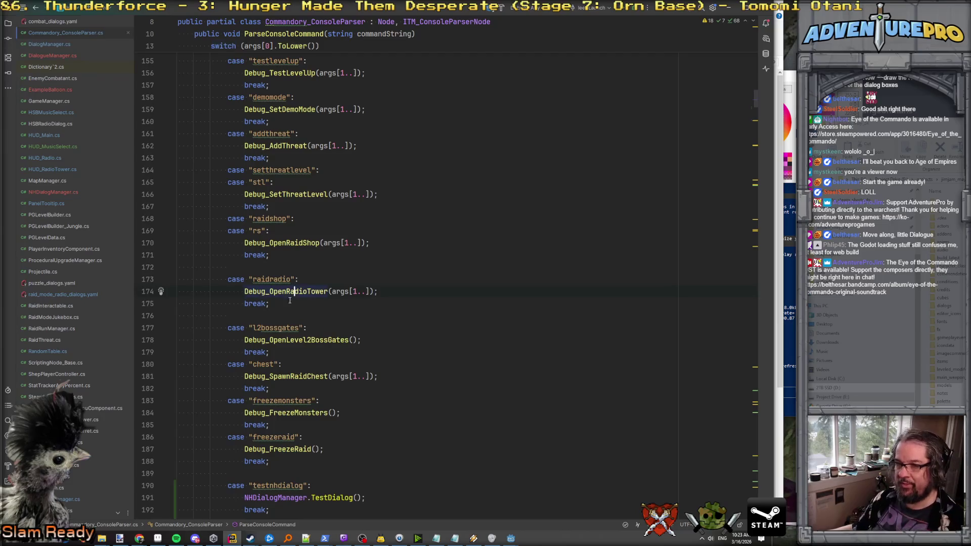
{"action": "left_click", "coordinate": [277, 291], "text": "ctrl"}
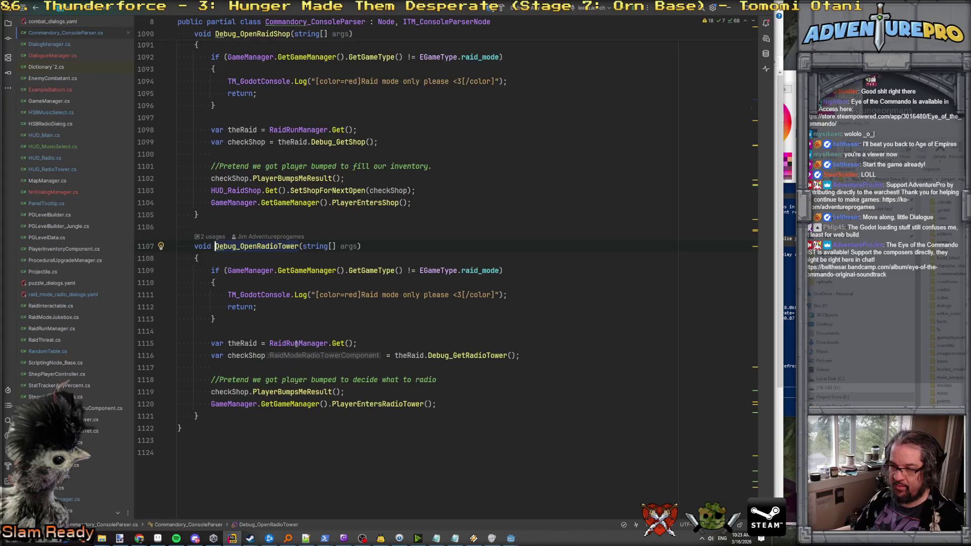
Inspect what PlayerEntersRadioTower and PlayerBumpsMeResult do for the radio tower.
{"action": "left_click", "coordinate": [359, 403]}
{"action": "left_click", "coordinate": [303, 392]}
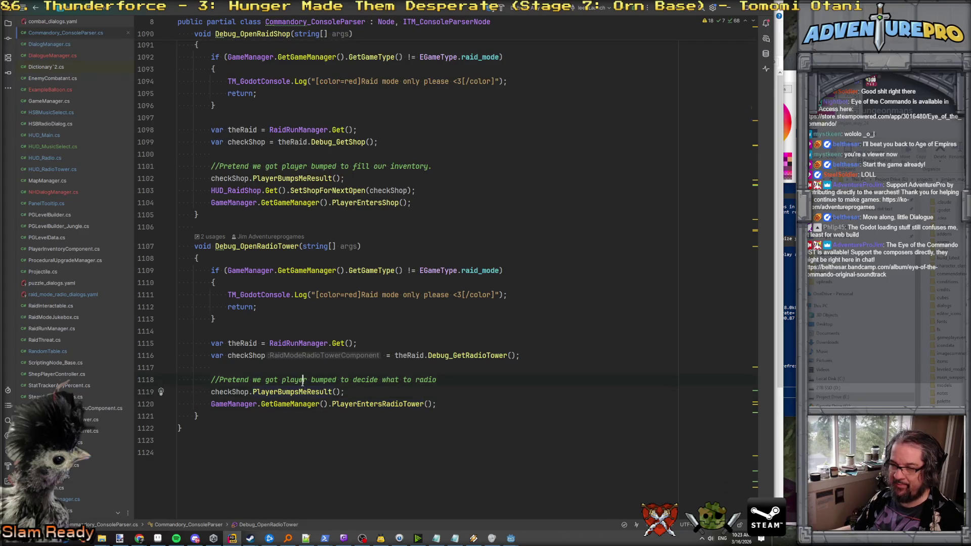
{"action": "left_click", "coordinate": [365, 403], "text": "ctrl"}
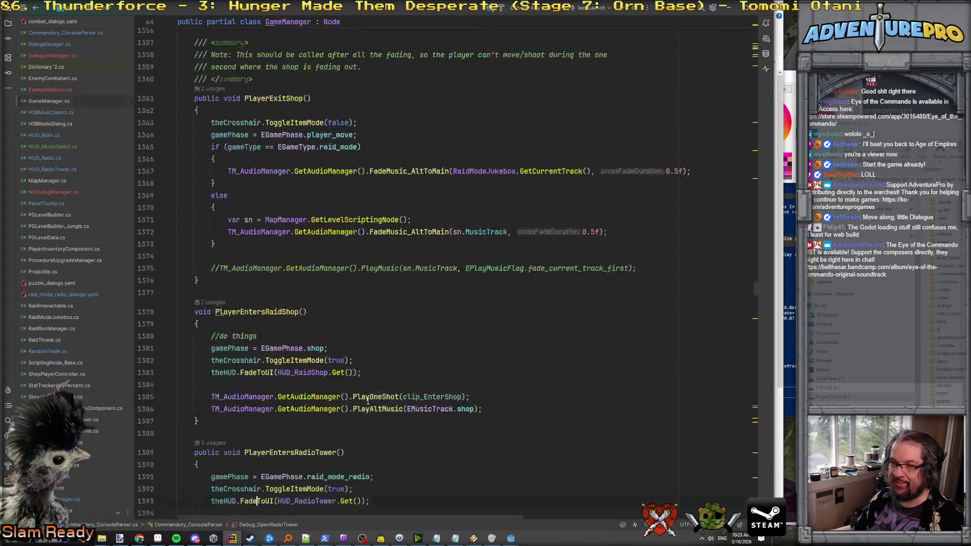
{"action": "left_click", "coordinate": [235, 221]}
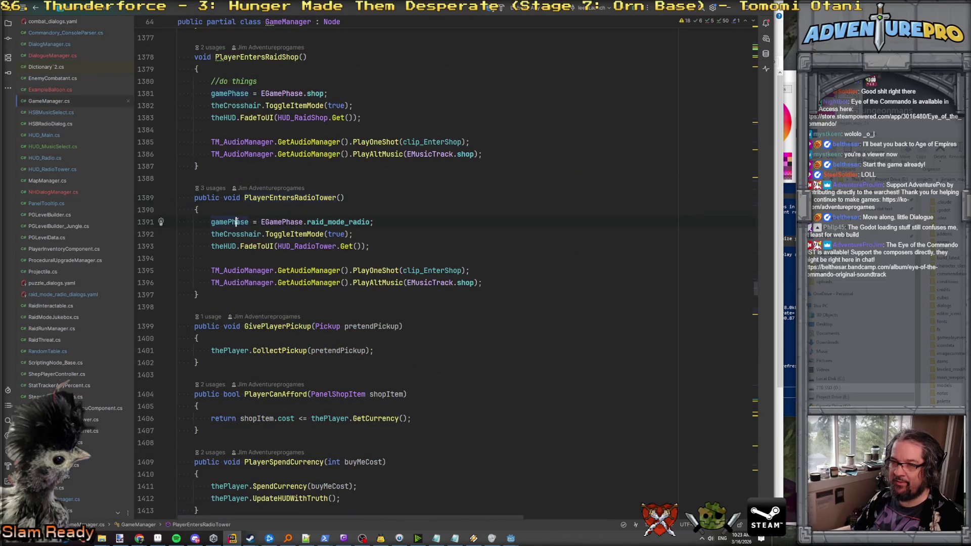
{"action": "double_click", "coordinate": [293, 197]}
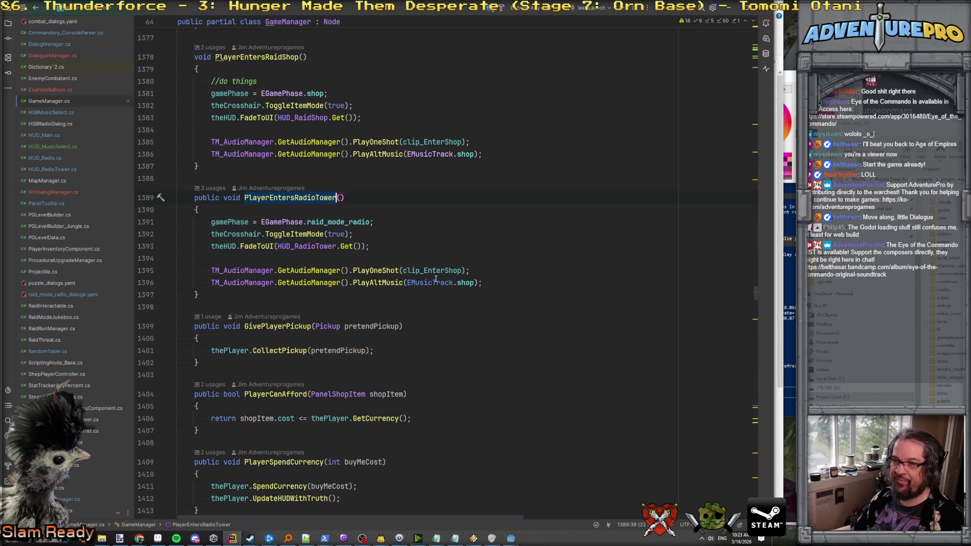
{"action": "key", "text": "ctrl+alt+Left"}
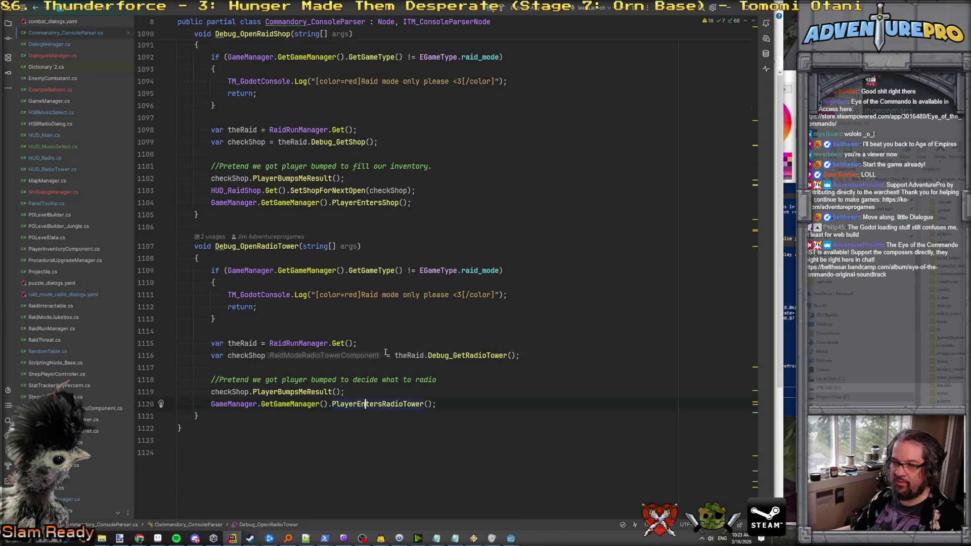
{"action": "left_click", "coordinate": [286, 392], "text": "ctrl"}
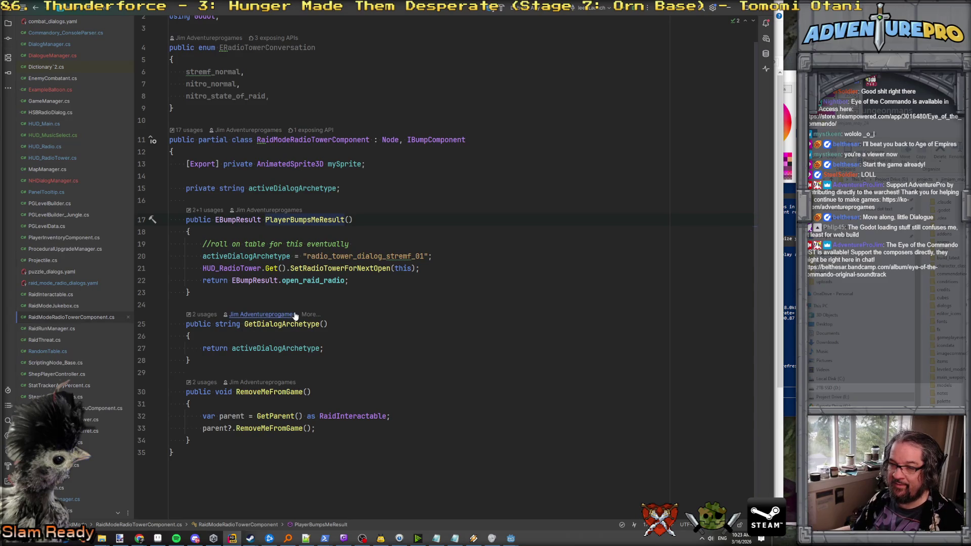
{"action": "key", "text": "ctrl+alt+Left"}
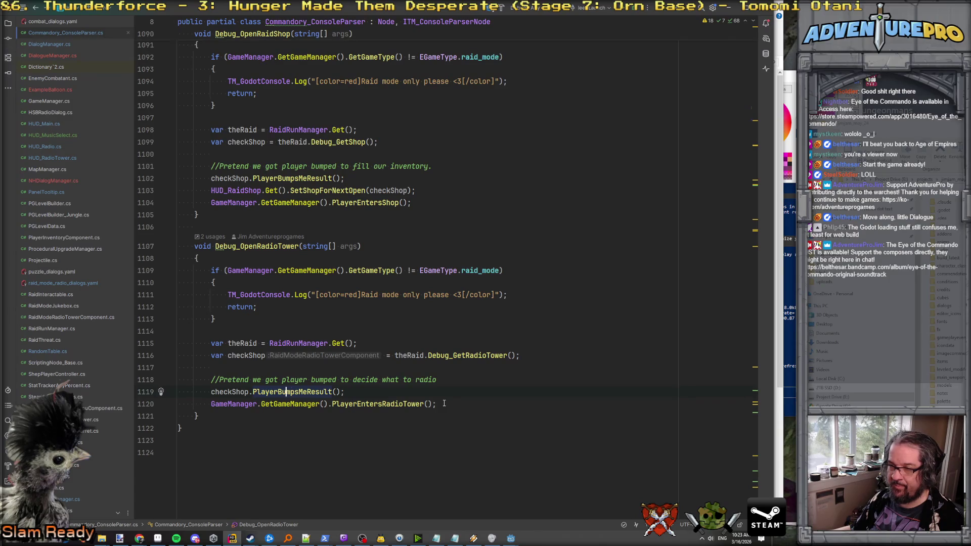
Copy the PlayerEntersRadioTower call line and open NHDialogManager.cs.
{"action": "left_click", "coordinate": [444, 403]}
{"action": "key", "text": "shift+Home"}
{"action": "key", "text": "ctrl+c"}
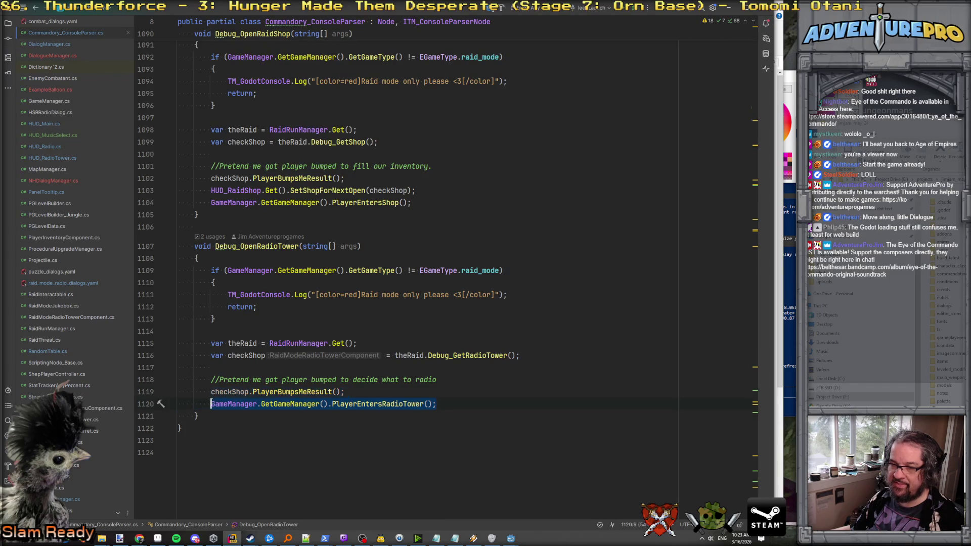
{"action": "scroll", "coordinate": [258, 312], "scroll_direction": "up", "scroll_amount": 4}
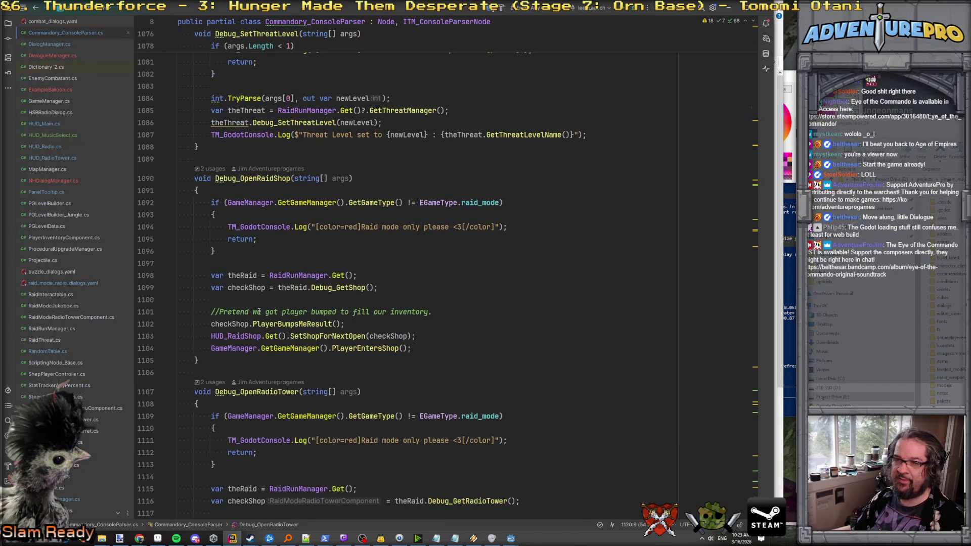
{"action": "left_click", "coordinate": [53, 181]}
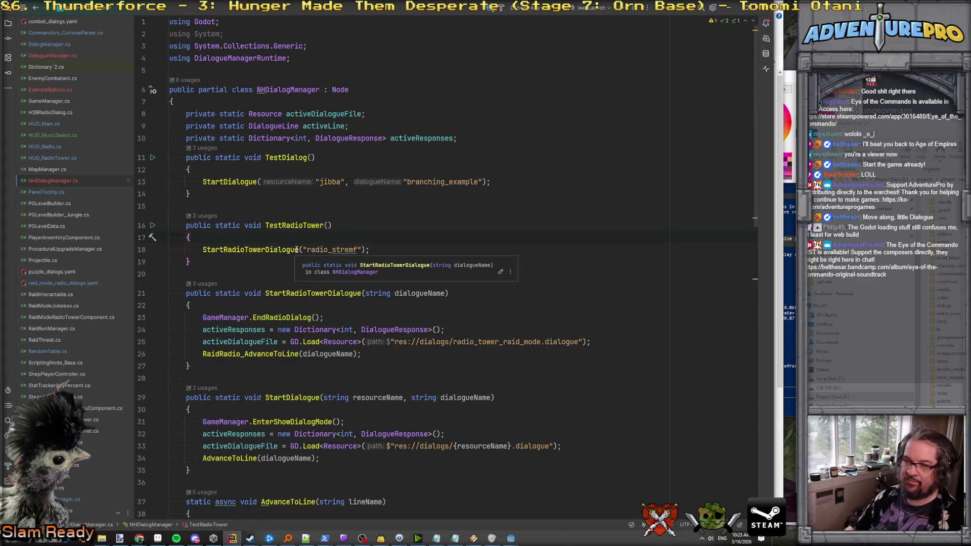
In StartRadioTowerDialogue, replace the EndRadioDialog line with the pasted PlayerEntersRadioTower call.
{"action": "key", "text": "Return"}
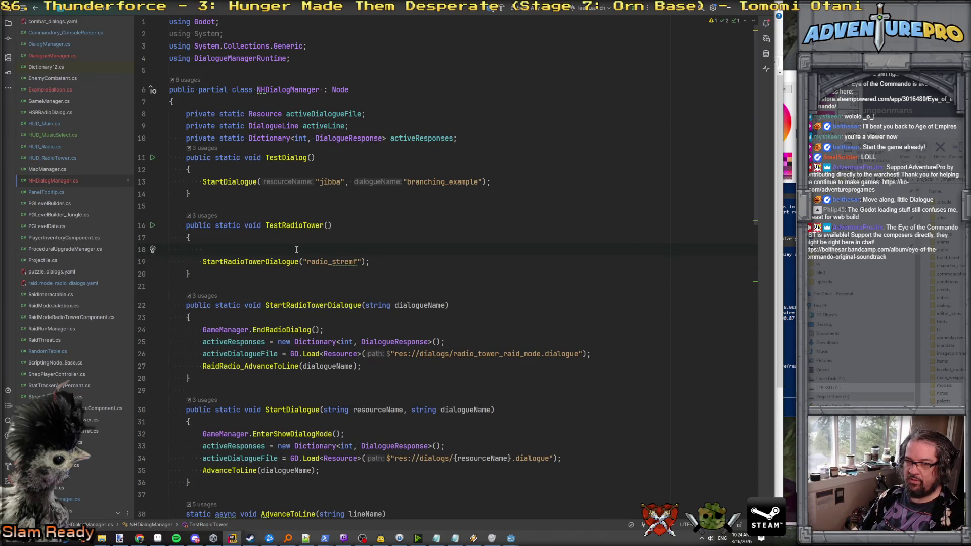
{"action": "key", "text": "Down"}
{"action": "key", "text": "Down"}
{"action": "key", "text": "Down"}
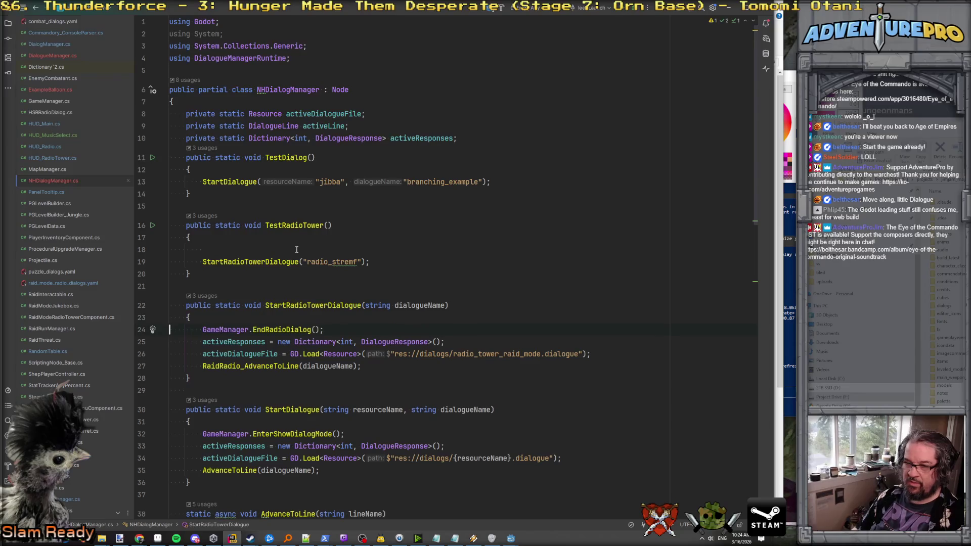
{"action": "key", "text": "shift+Down"}
{"action": "key", "text": "BackSpace"}
{"action": "key", "text": "ctrl+v"}
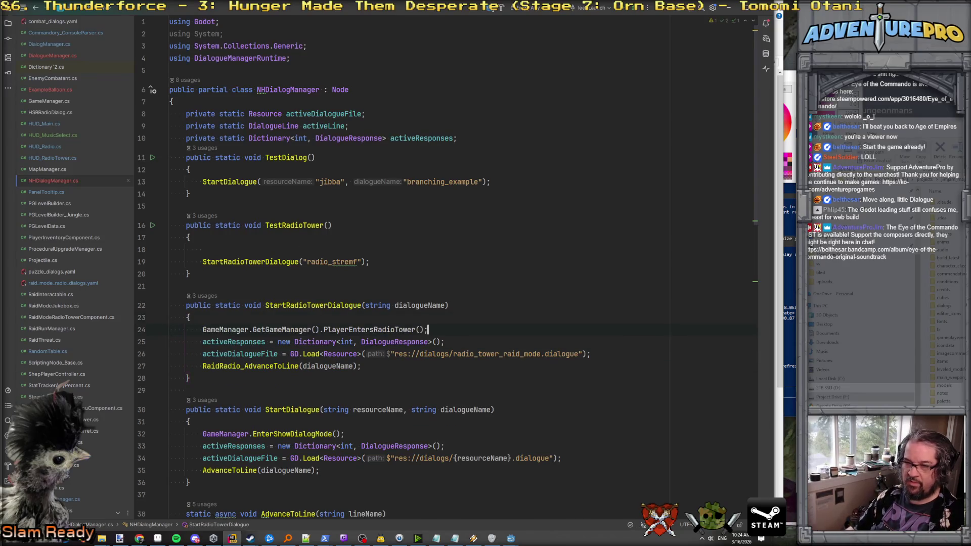
{"action": "left_click", "coordinate": [327, 248]}
{"action": "key", "text": "Down"}
{"action": "key", "text": "BackSpace"}
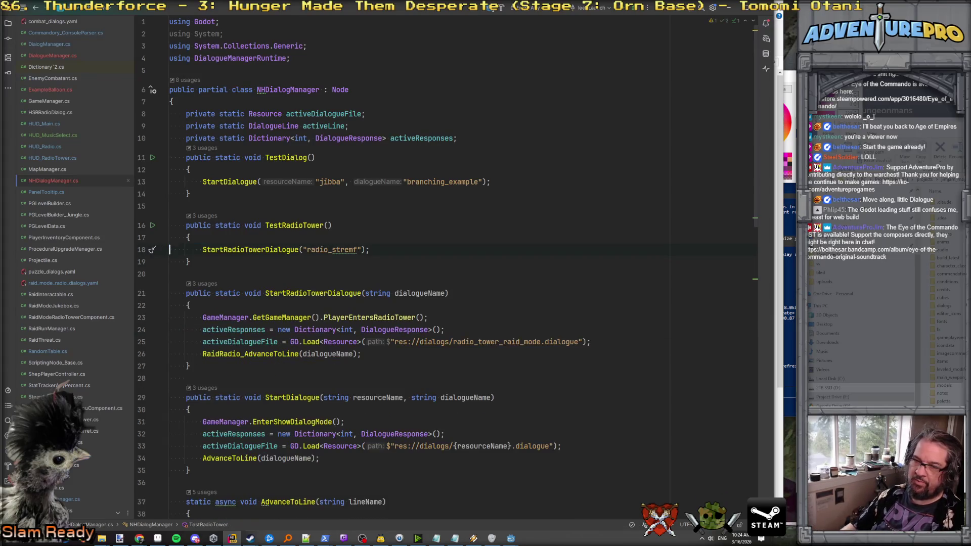
Check PlayerEntersRadioTower's definition and its HUD_RadioTower fade call, then return.
{"action": "left_click", "coordinate": [372, 317], "text": "ctrl"}
{"action": "left_click", "coordinate": [289, 250]}
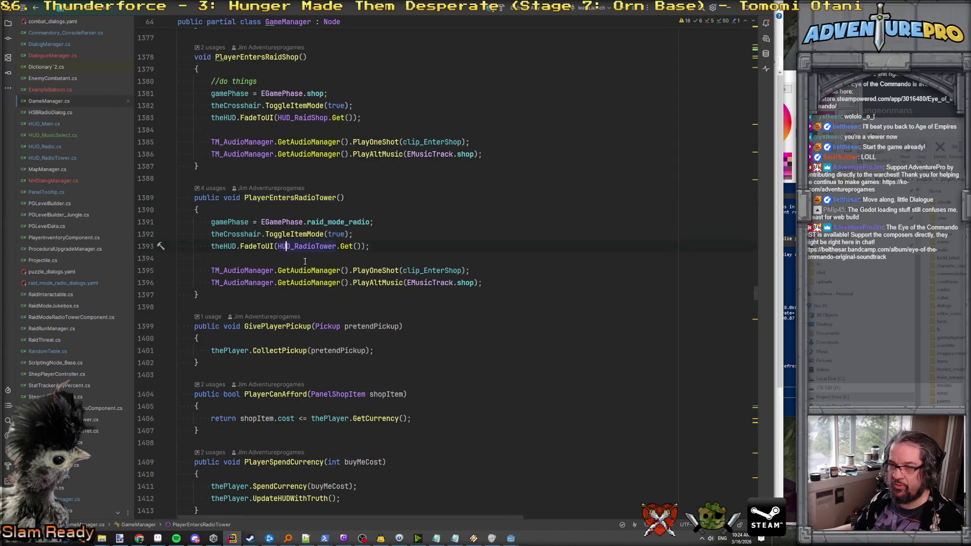
{"action": "key", "text": "ctrl+alt+Left"}
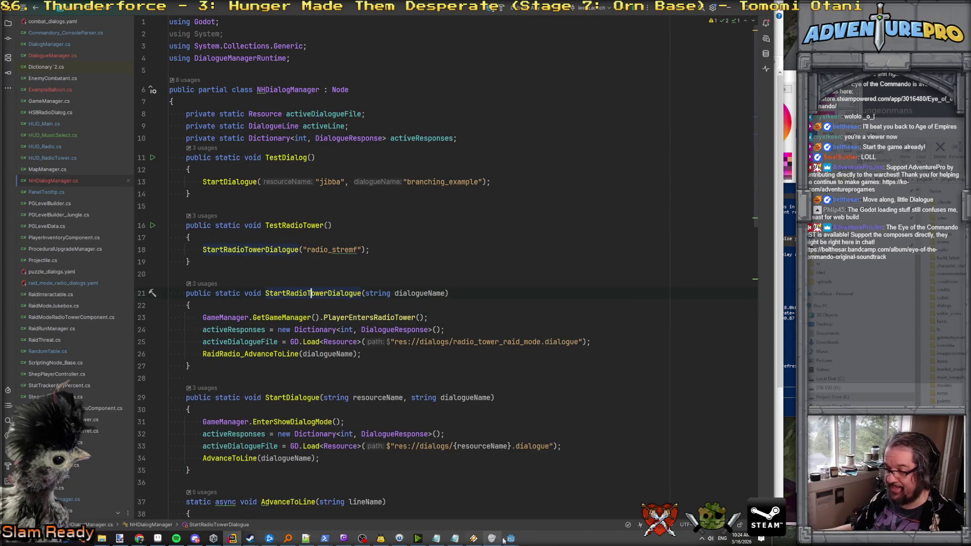
Find the testnhradio case in Commandory_ConsoleParser.cs, then bring the Godot editor forward.
{"action": "mouse_move", "coordinate": [511, 538]}
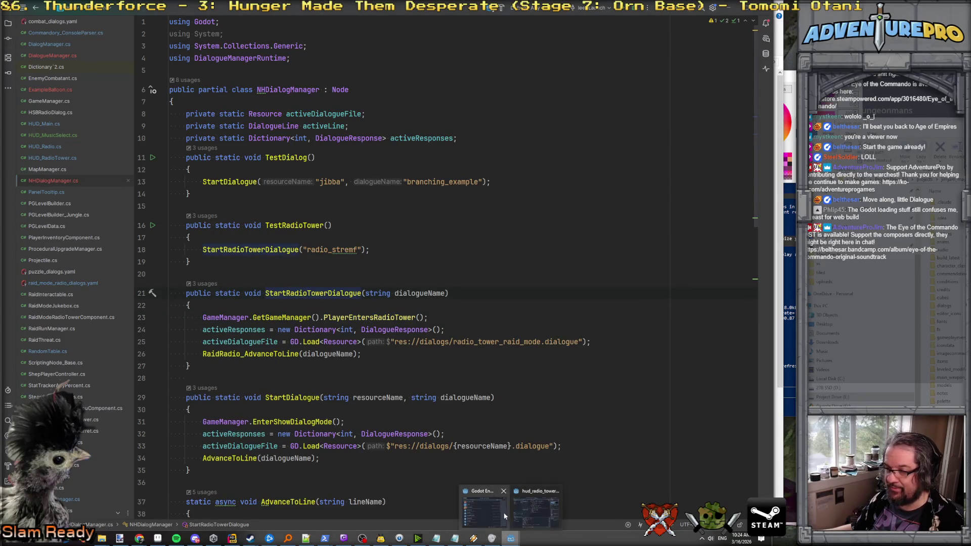
{"action": "left_click", "coordinate": [58, 22]}
{"action": "left_click", "coordinate": [60, 31]}
{"action": "key", "text": "Page_Up"}
{"action": "key", "text": "Page_Up"}
{"action": "key", "text": "Page_Up"}
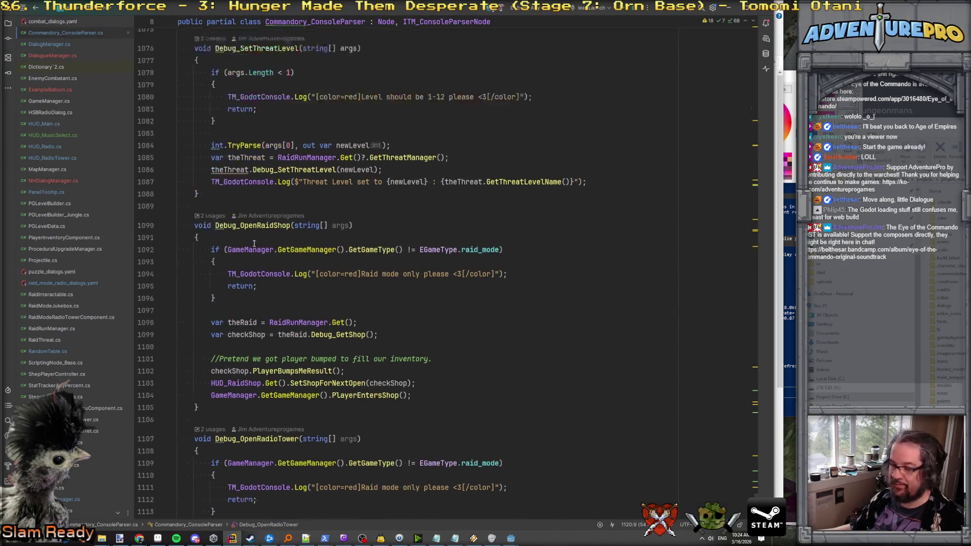
{"action": "key", "text": "Page_Up"}
{"action": "key", "text": "Page_Up"}
{"action": "key", "text": "Page_Up"}
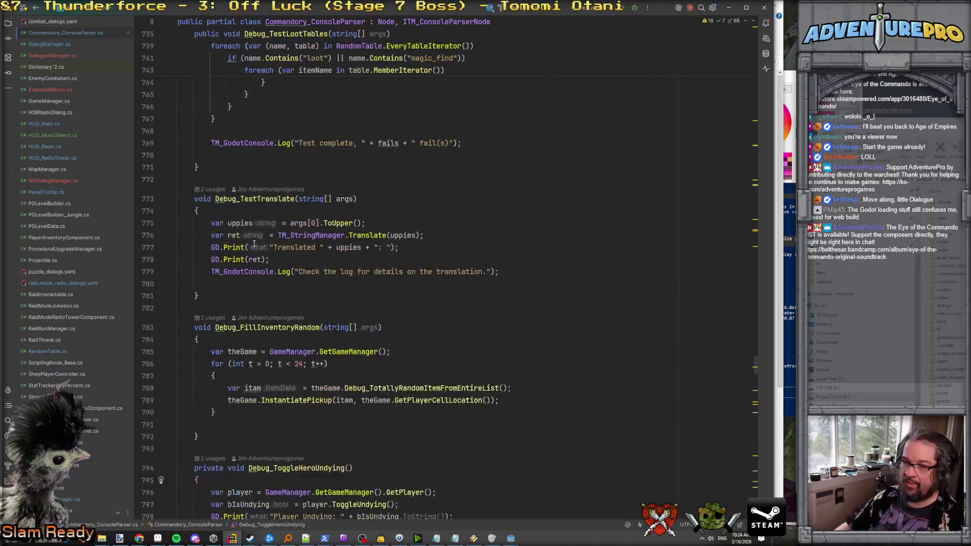
{"action": "key", "text": "Page_Up"}
{"action": "key", "text": "Page_Up"}
{"action": "key", "text": "Page_Up"}
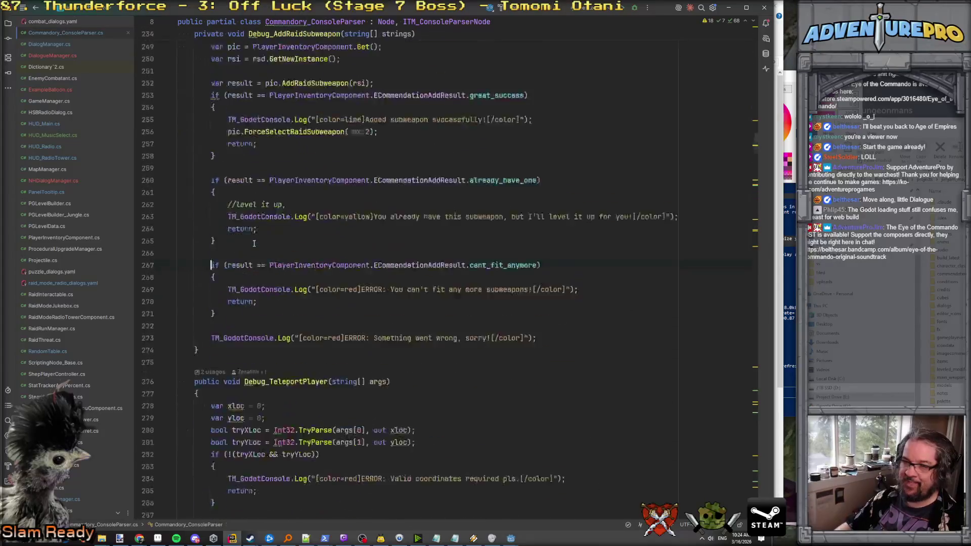
{"action": "scroll", "coordinate": [254, 243], "scroll_direction": "down", "scroll_amount": 4}
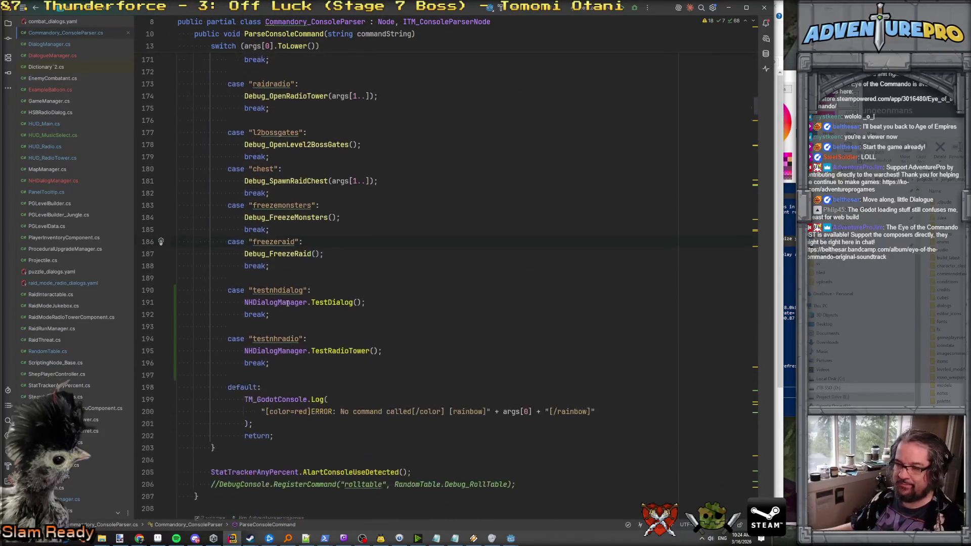
{"action": "double_click", "coordinate": [264, 337]}
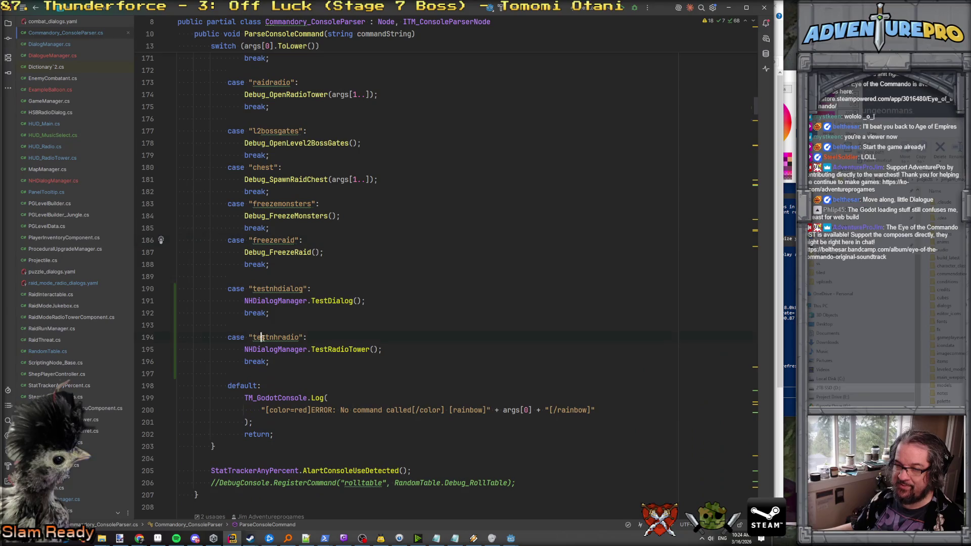
{"action": "left_click", "coordinate": [511, 539]}
{"action": "left_click", "coordinate": [534, 511]}
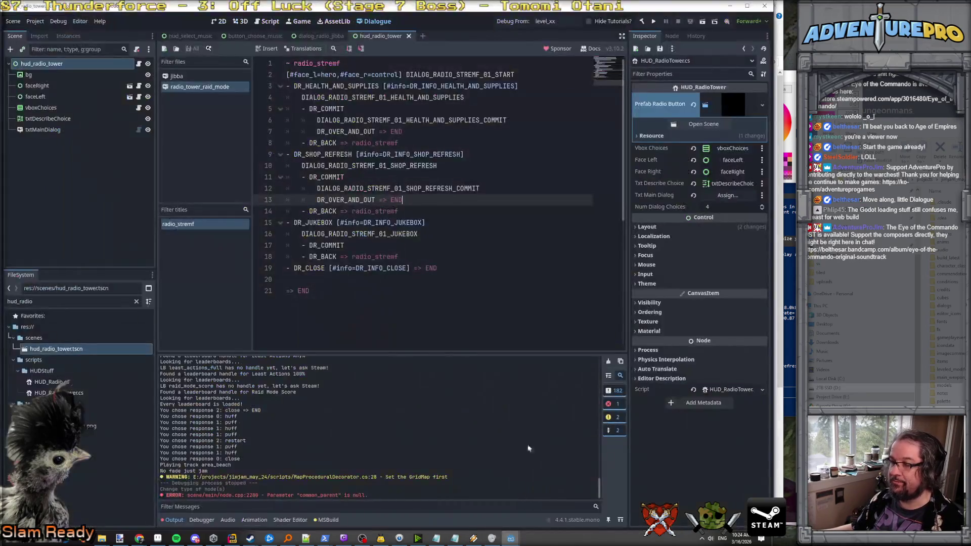
Run the project from the Godot toolbar so the .NET build starts.
{"action": "left_click", "coordinate": [516, 22]}
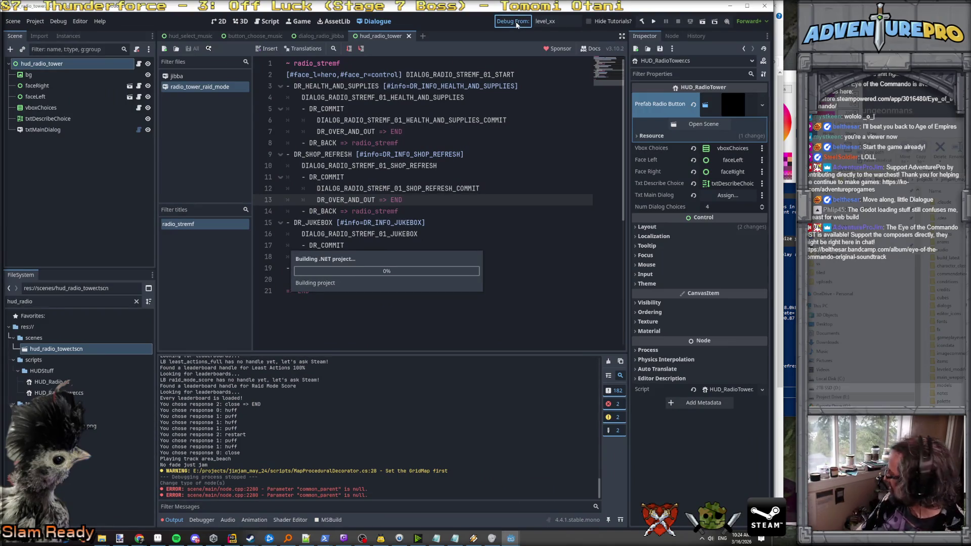
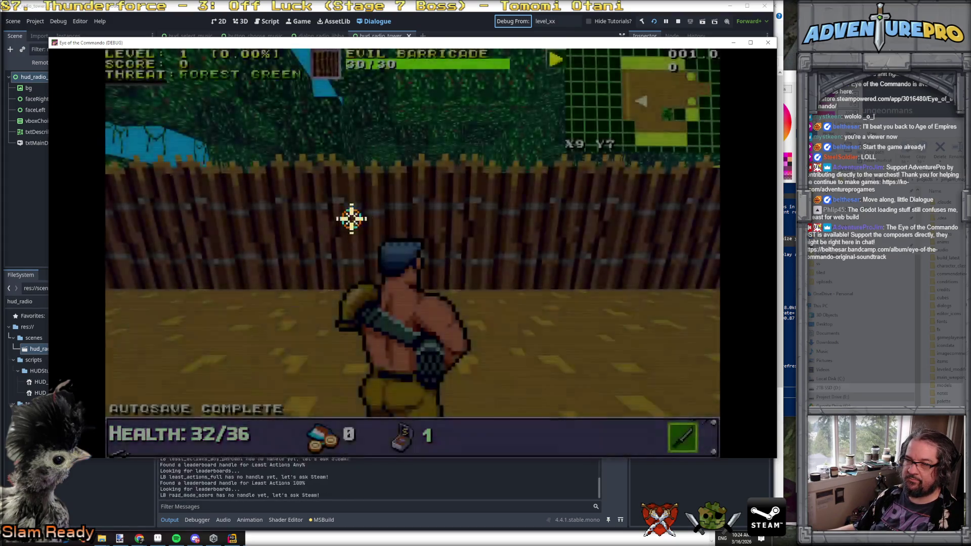
Run TESTNHRADIO in the game console to show the four-choice radio dialog, then close the game.
{"action": "key", "text": "grave"}
{"action": "type", "text": "TESTNHRADIO"}
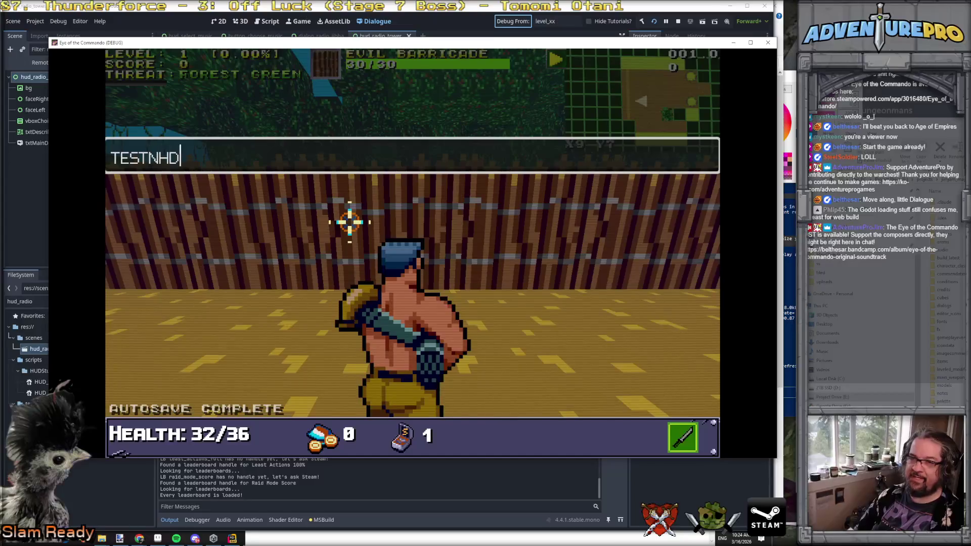
{"action": "key", "text": "Return"}
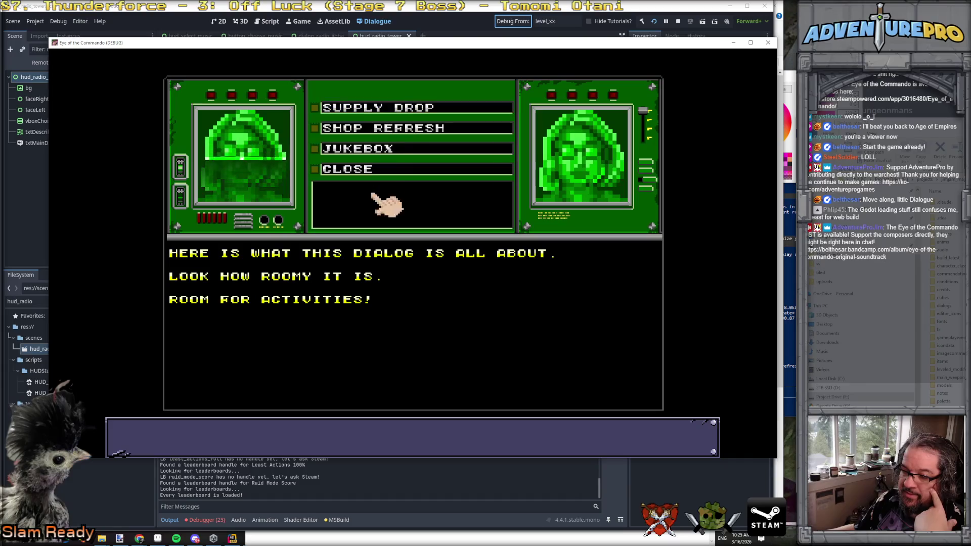
{"action": "key", "text": "alt+F4"}
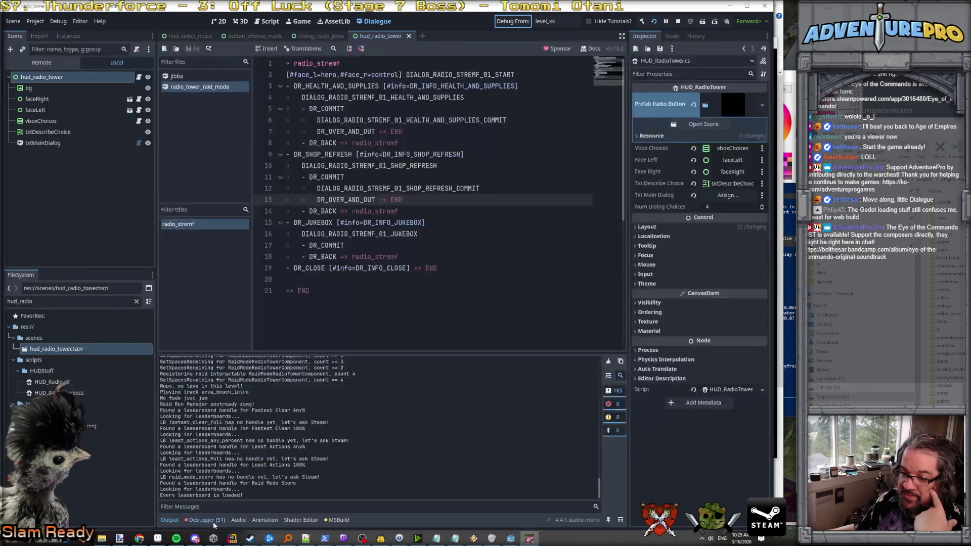
Open the first NullReferenceException's C# source, HUD_RadioTower.cs, in Rider from Godot's Errors list.
{"action": "left_click", "coordinate": [208, 520]}
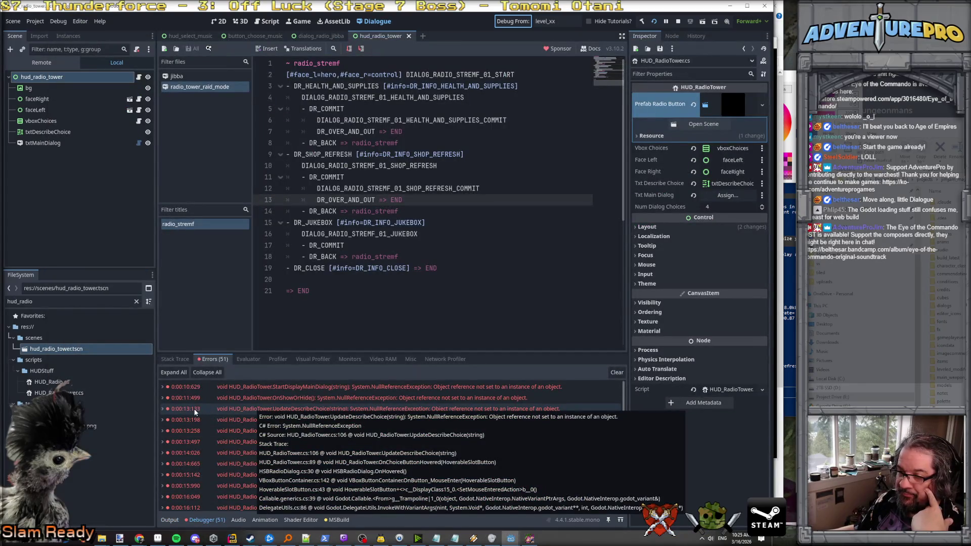
{"action": "left_click", "coordinate": [209, 388]}
{"action": "left_click", "coordinate": [164, 387]}
{"action": "left_click", "coordinate": [340, 411]}
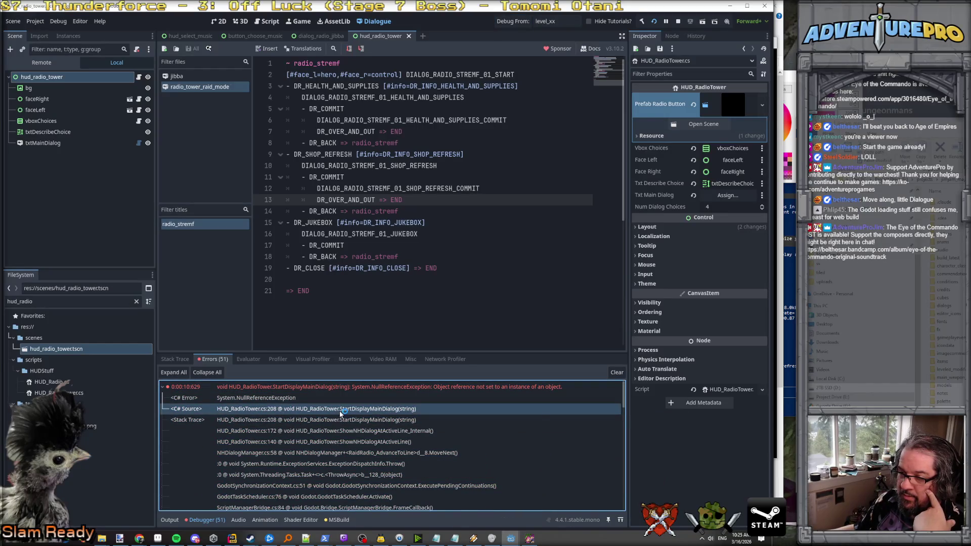
{"action": "double_click", "coordinate": [339, 408]}
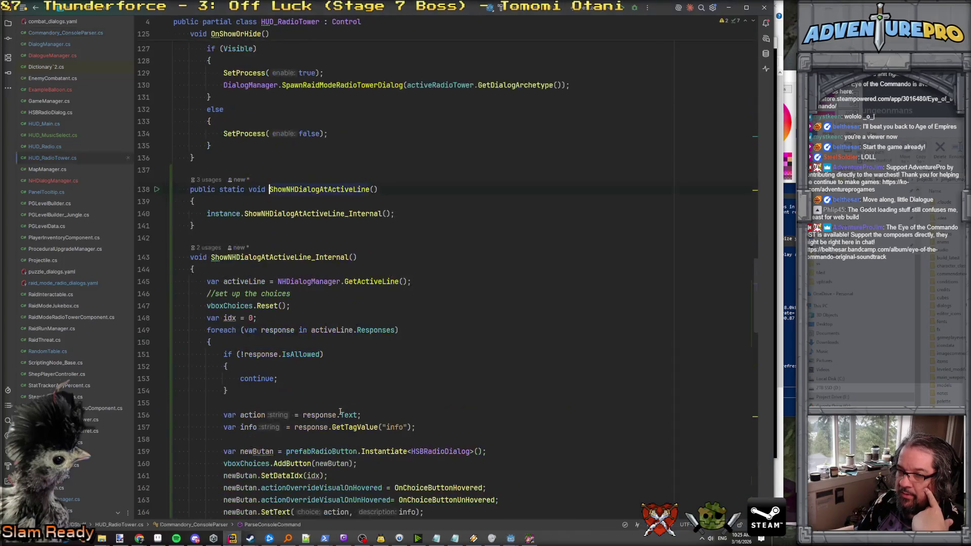
Inspect the txtMainDialog assignment on line 208 of StartDisplayMainDialog, then return to Godot.
{"action": "scroll", "coordinate": [337, 380], "scroll_direction": "down", "scroll_amount": 10}
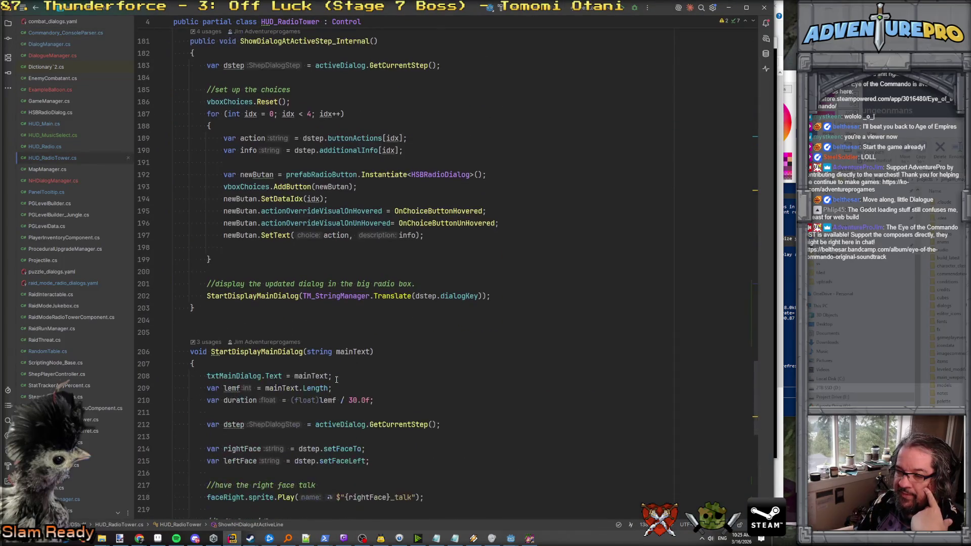
{"action": "double_click", "coordinate": [227, 376]}
{"action": "left_click", "coordinate": [245, 377]}
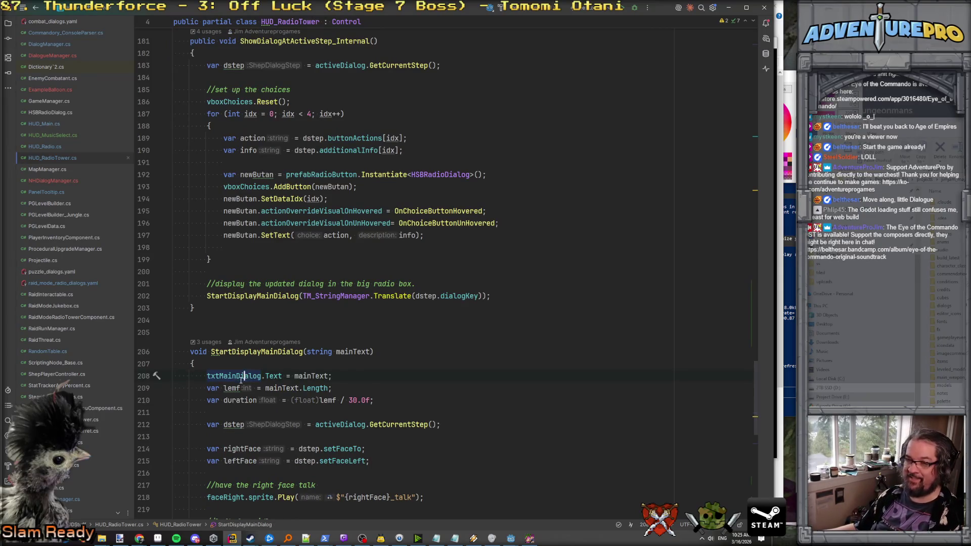
{"action": "mouse_move", "coordinate": [242, 380]}
{"action": "scroll", "coordinate": [242, 380], "scroll_direction": "up", "scroll_amount": 5}
{"action": "key", "text": "alt+Tab"}
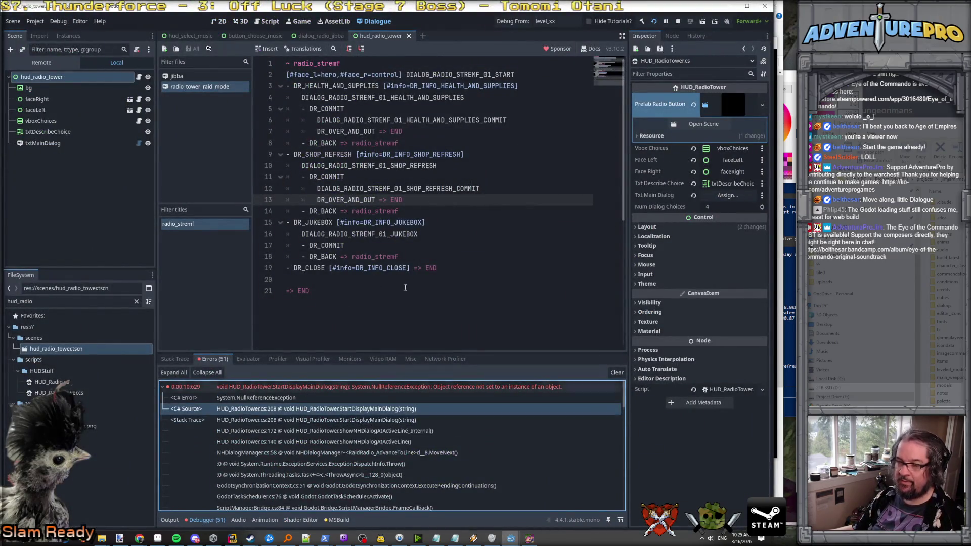
Assign the txtMainDialog node to Txt Main Dialog, save the radio tower scene and relaunch the game.
{"action": "left_click", "coordinate": [679, 20]}
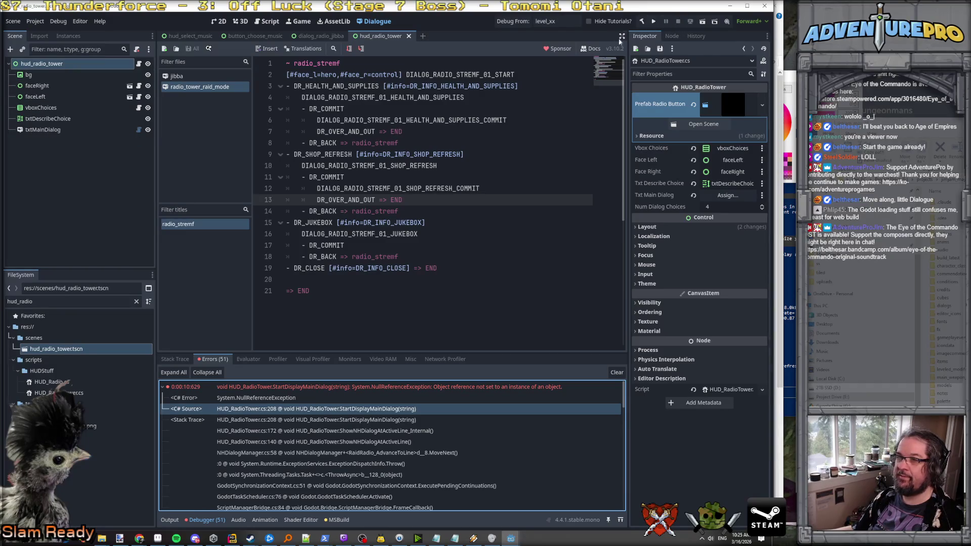
{"action": "left_click", "coordinate": [219, 22]}
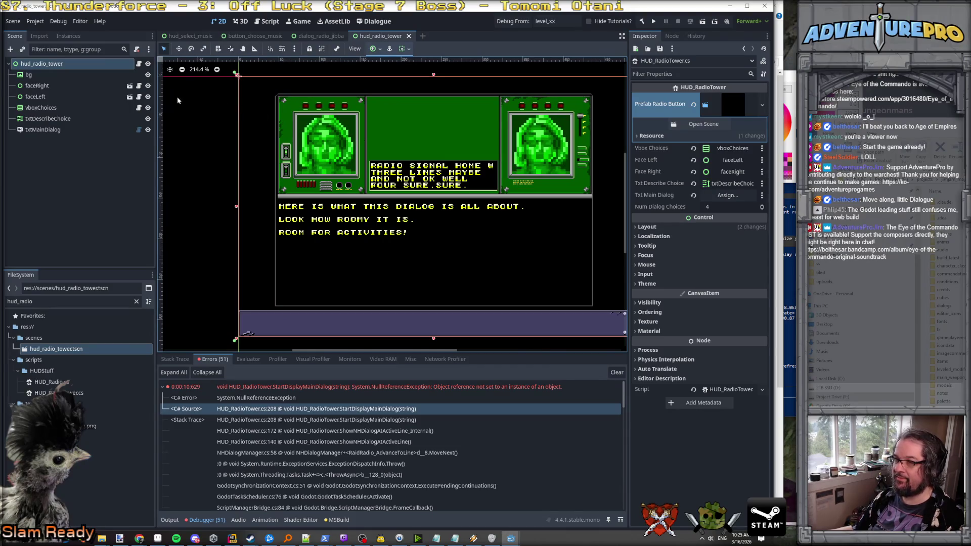
{"action": "left_click", "coordinate": [50, 131]}
{"action": "left_click_drag", "start_coordinate": [52, 133], "coordinate": [716, 194]}
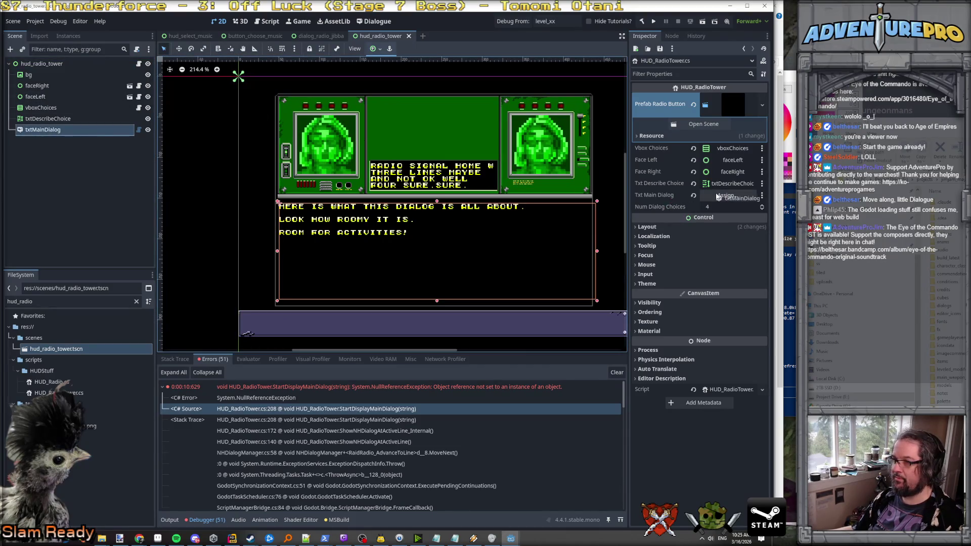
{"action": "key", "text": "ctrl+s"}
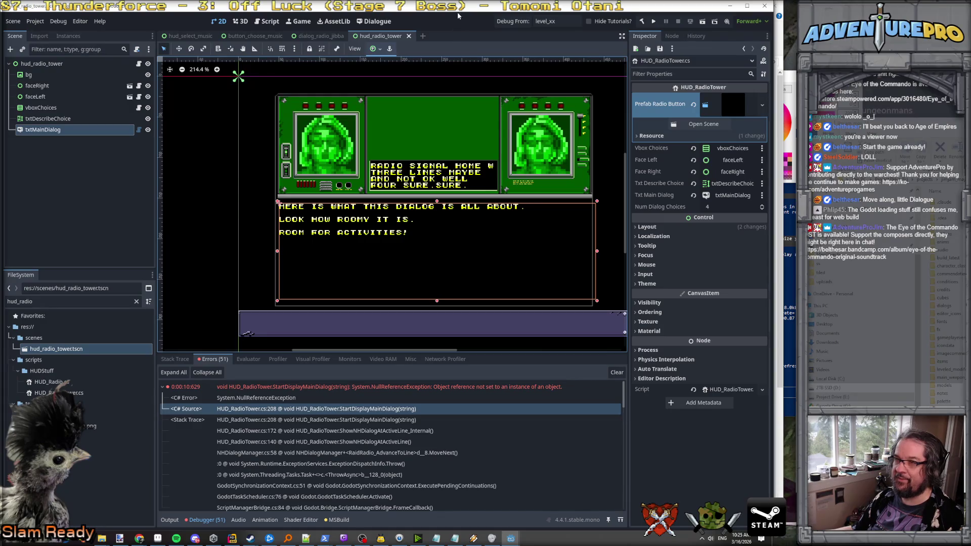
{"action": "left_click", "coordinate": [509, 22]}
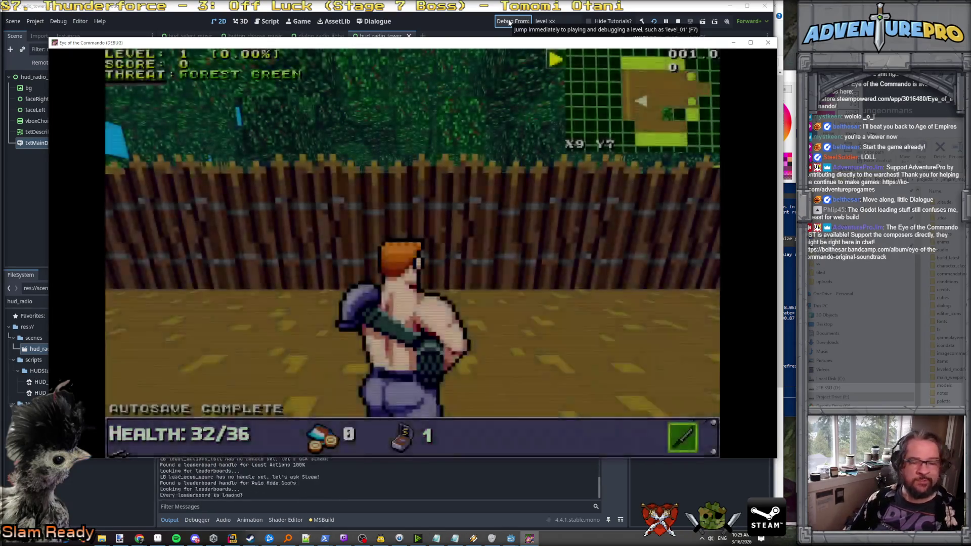
Rerun TESTNHRADIO to see the dialog's intro text, then open the remaining error's source in Rider.
{"action": "key", "text": "grave"}
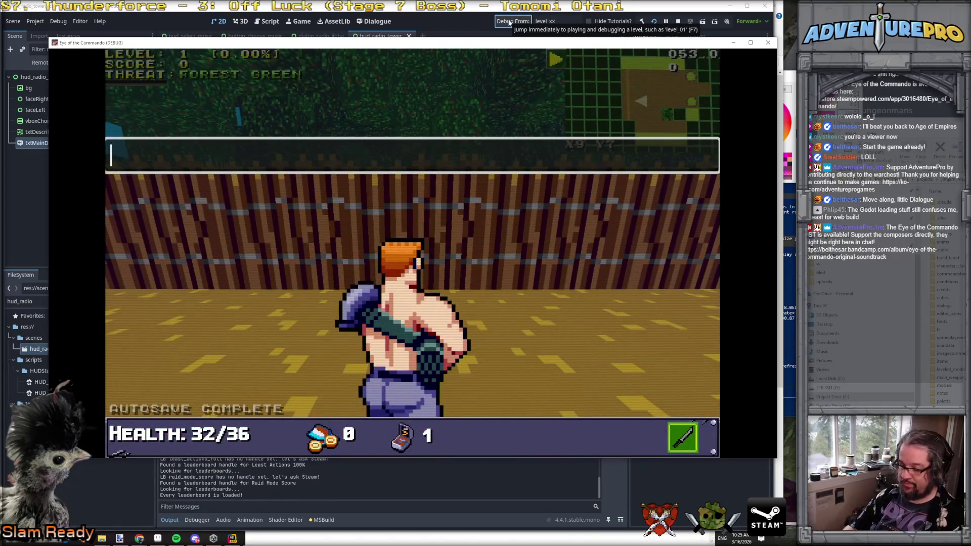
{"action": "type", "text": "TESHUDRA"}
{"action": "key", "text": "BackSpace"}
{"action": "key", "text": "BackSpace"}
{"action": "key", "text": "BackSpace"}
{"action": "type", "text": "RADIO"}
{"action": "key", "text": "Return"}
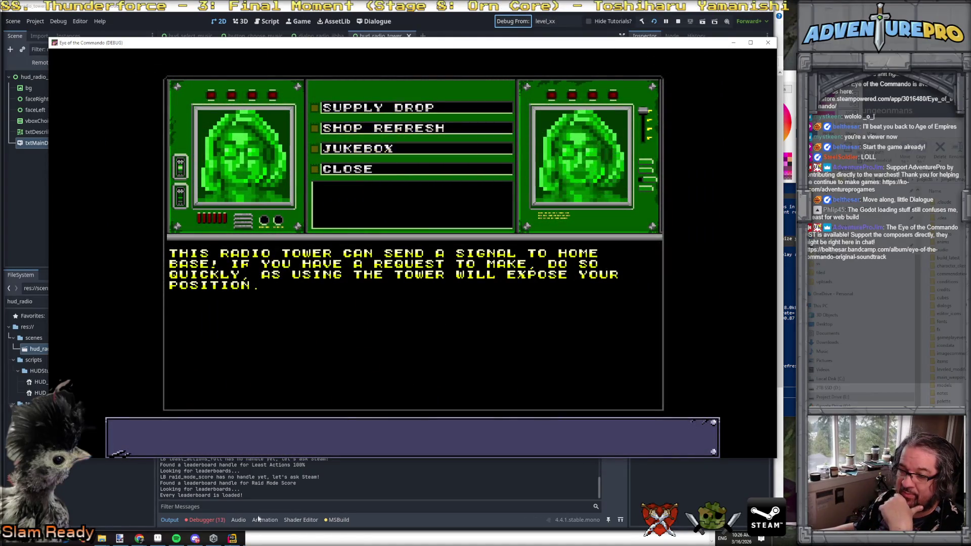
{"action": "left_click", "coordinate": [207, 520]}
{"action": "double_click", "coordinate": [262, 405]}
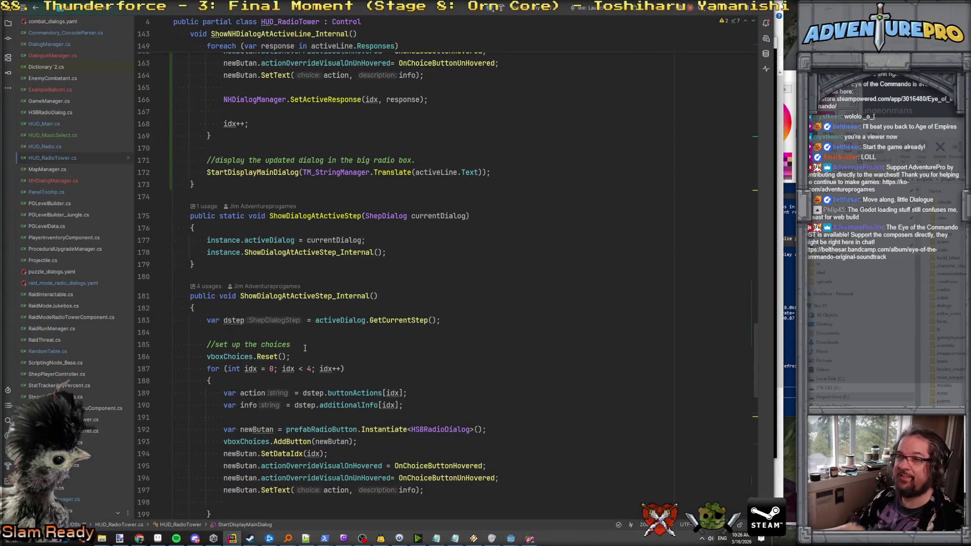
Follow the error's stack frames, including line 172, to the activeDialog.GetCurrentStep() call on line 212.
{"action": "key", "text": "alt+Tab"}
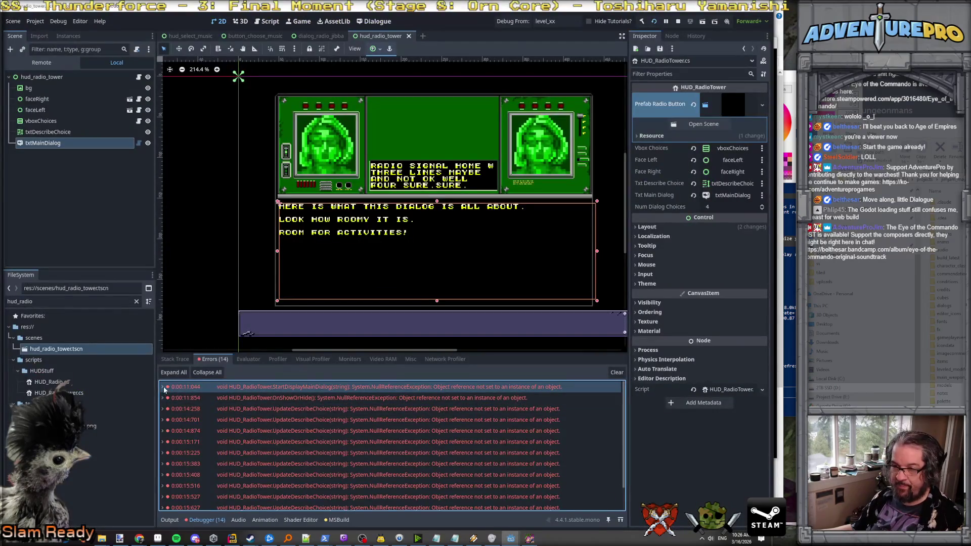
{"action": "double_click", "coordinate": [164, 387]}
{"action": "key", "text": "alt+Tab"}
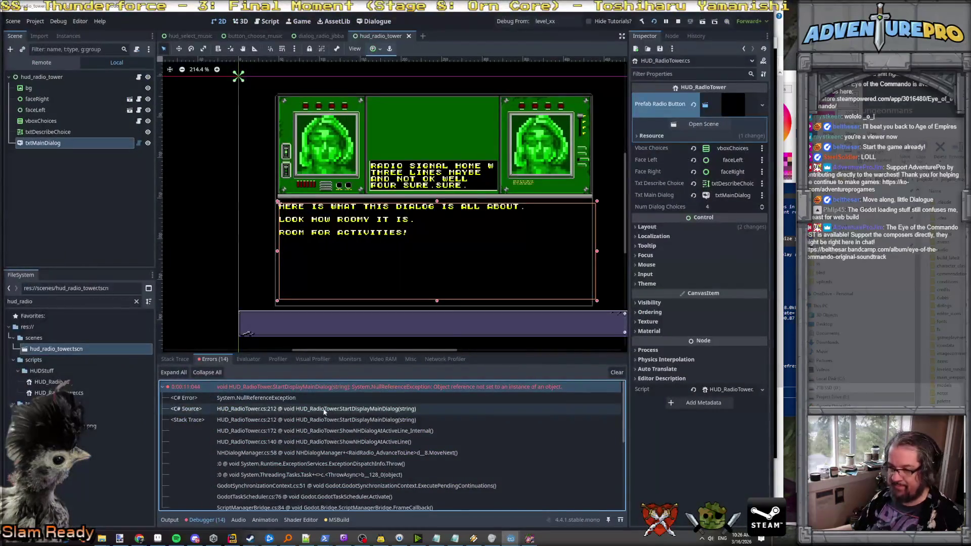
{"action": "double_click", "coordinate": [329, 420]}
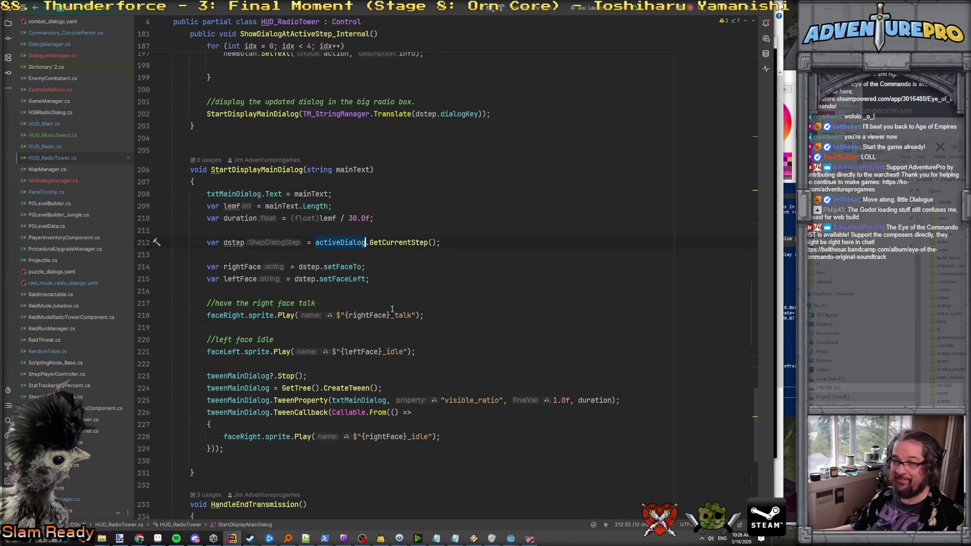
{"action": "key", "text": "alt+Tab"}
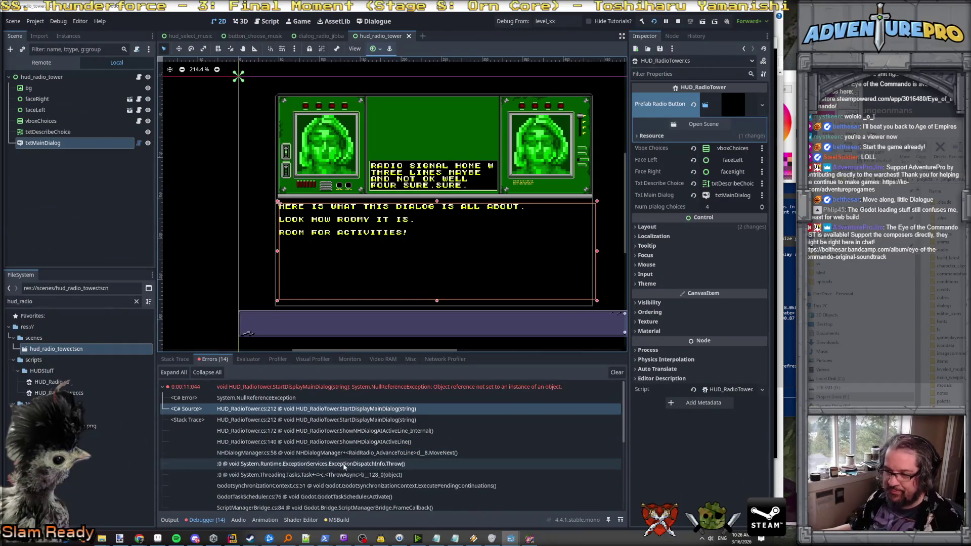
{"action": "scroll", "coordinate": [364, 475], "scroll_direction": "down", "scroll_amount": 1}
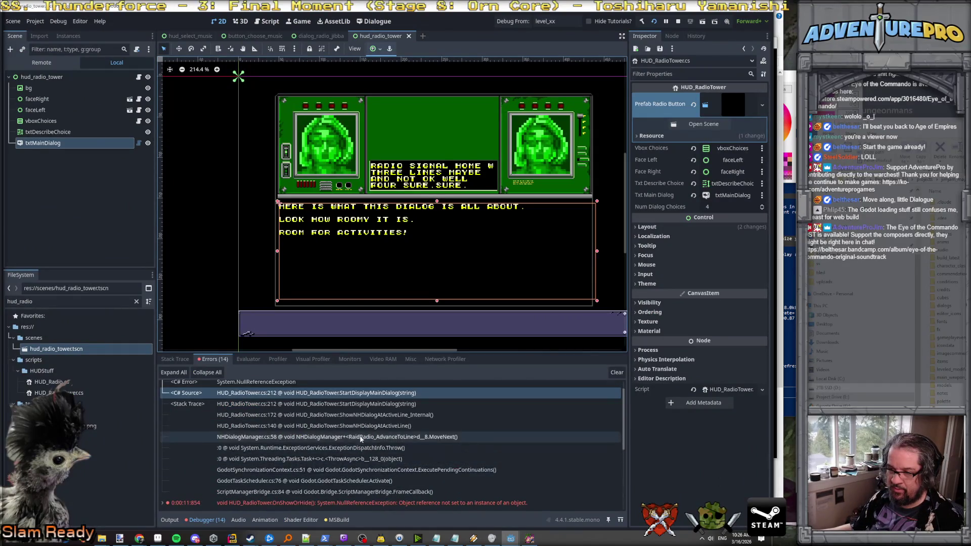
{"action": "double_click", "coordinate": [336, 417]}
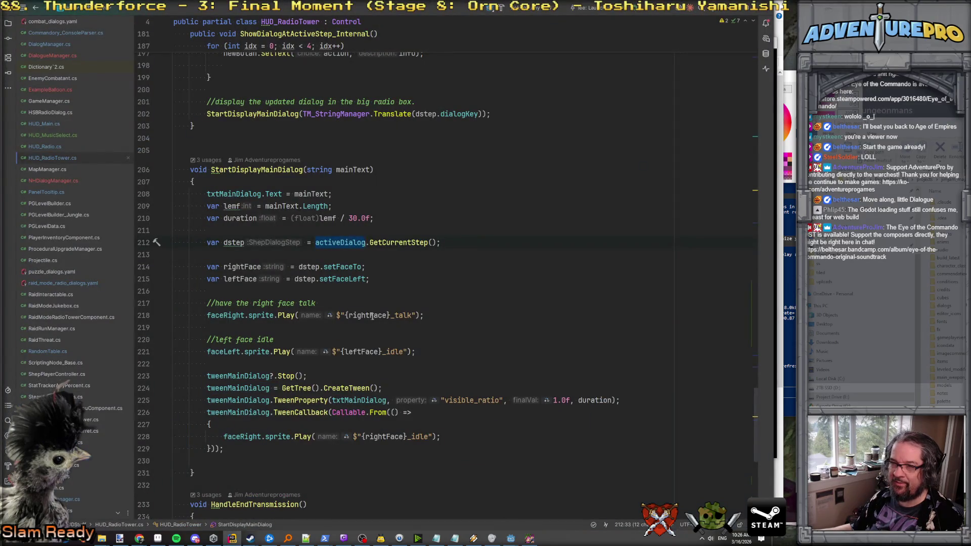
{"action": "key", "text": "alt+Tab"}
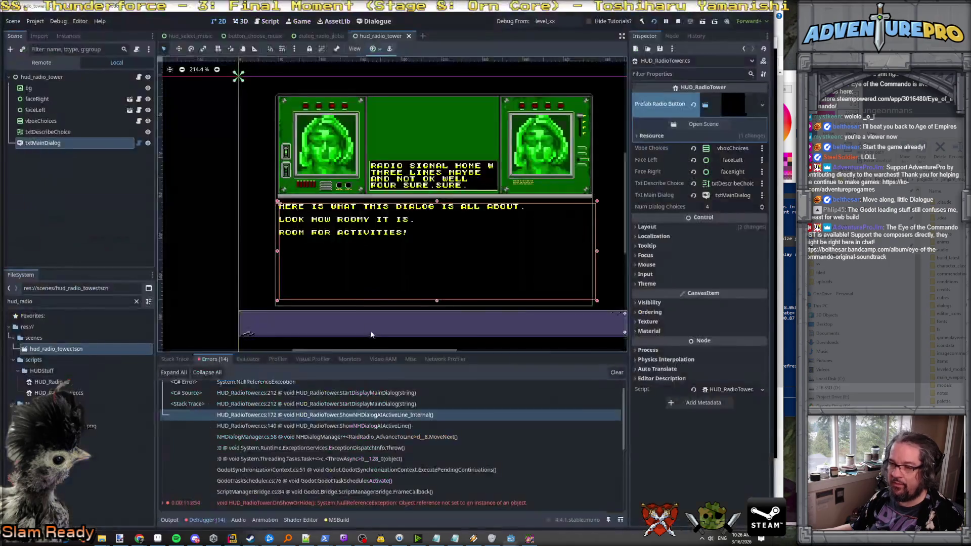
{"action": "key", "text": "alt+Tab"}
{"action": "scroll", "coordinate": [346, 328], "scroll_direction": "up", "scroll_amount": 10}
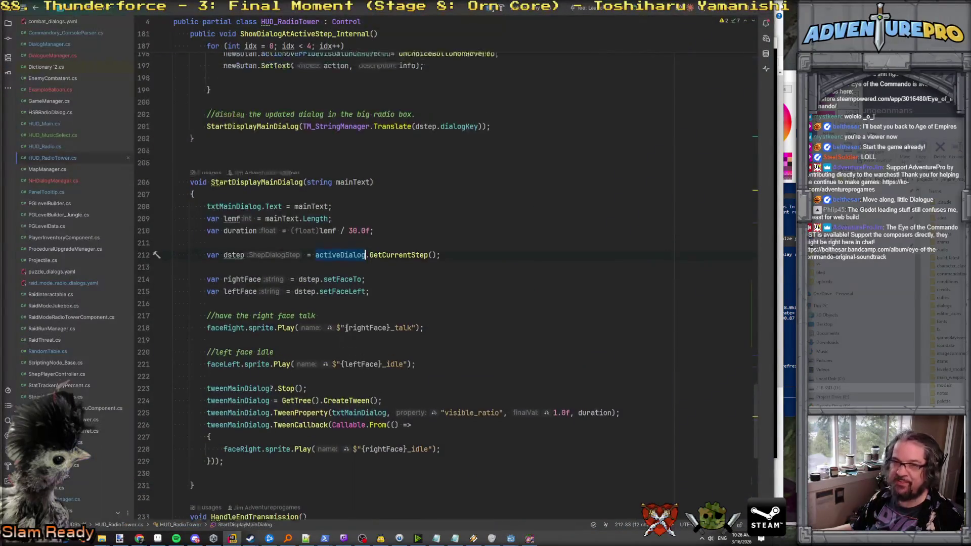
{"action": "scroll", "coordinate": [347, 329], "scroll_direction": "up", "scroll_amount": 4}
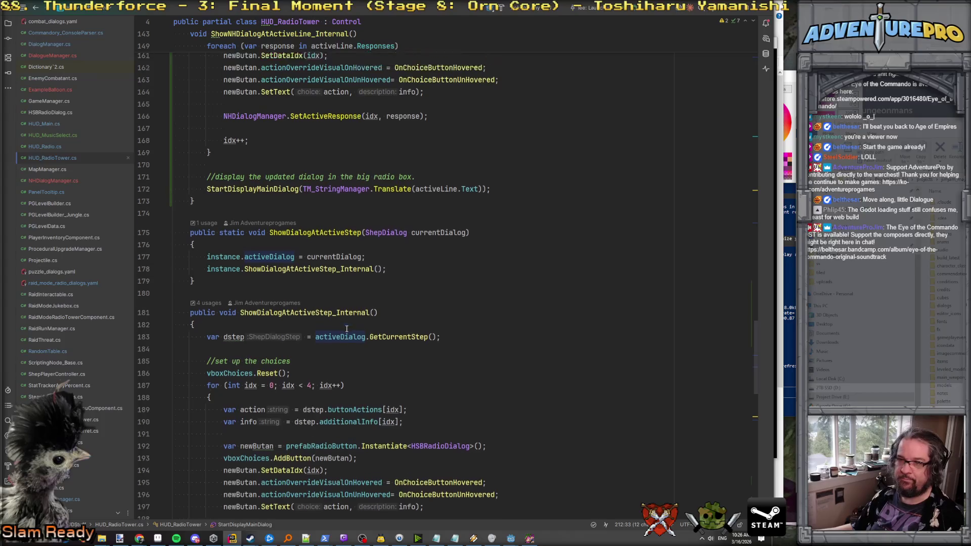
{"action": "double_click", "coordinate": [232, 317]}
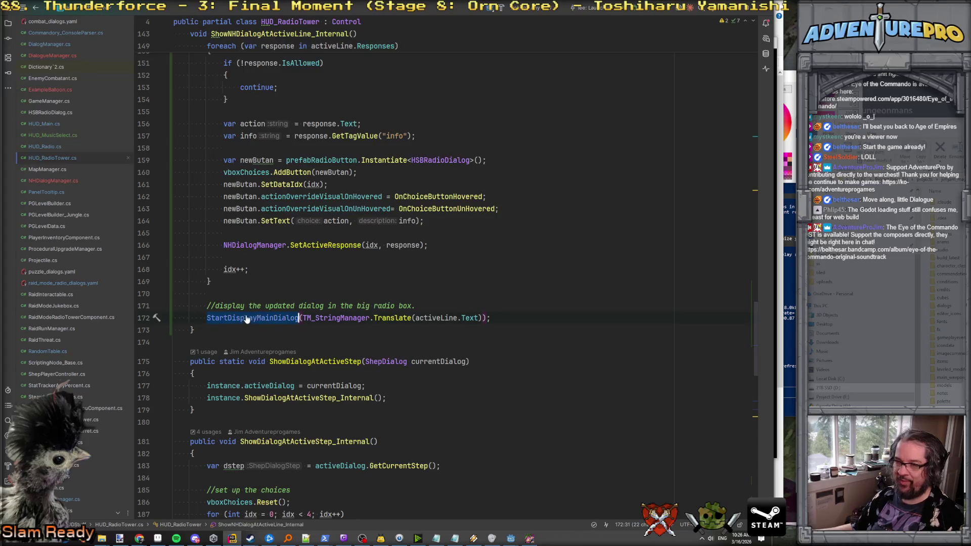
{"action": "left_click", "coordinate": [246, 319], "text": "ctrl"}
{"action": "double_click", "coordinate": [234, 286]}
{"action": "scroll", "coordinate": [318, 332], "scroll_direction": "down", "scroll_amount": 2}
{"action": "scroll", "coordinate": [326, 336], "scroll_direction": "up", "scroll_amount": 3}
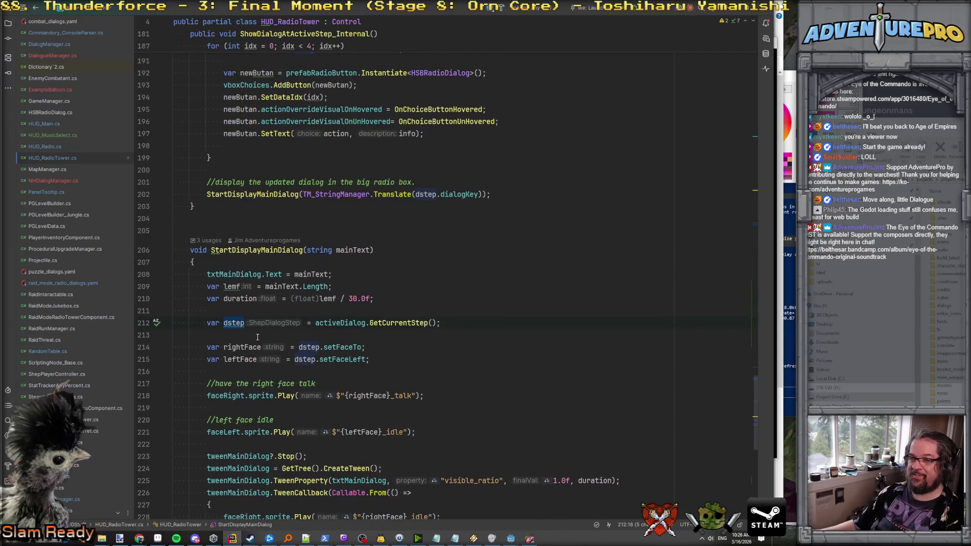
{"action": "scroll", "coordinate": [257, 337], "scroll_direction": "down", "scroll_amount": 4}
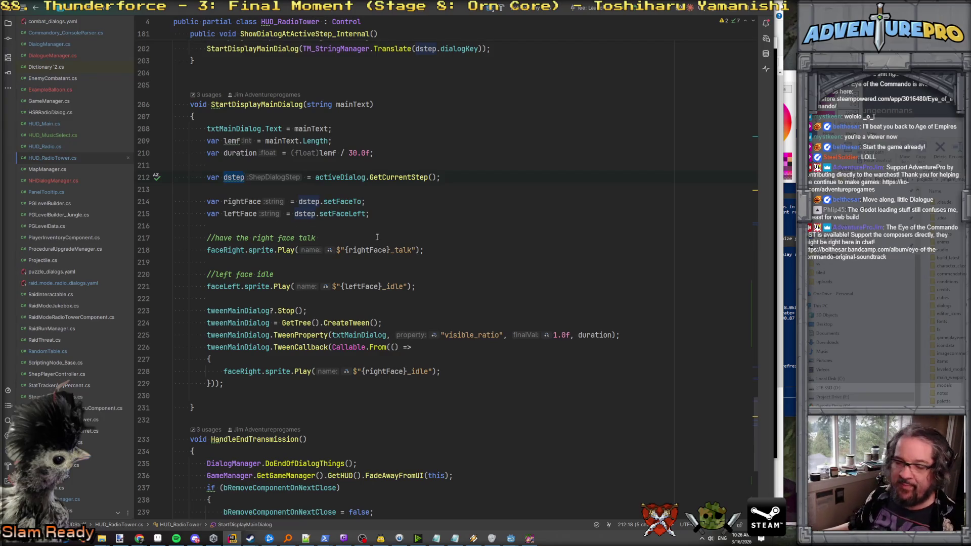
{"action": "scroll", "coordinate": [382, 222], "scroll_direction": "up", "scroll_amount": 1}
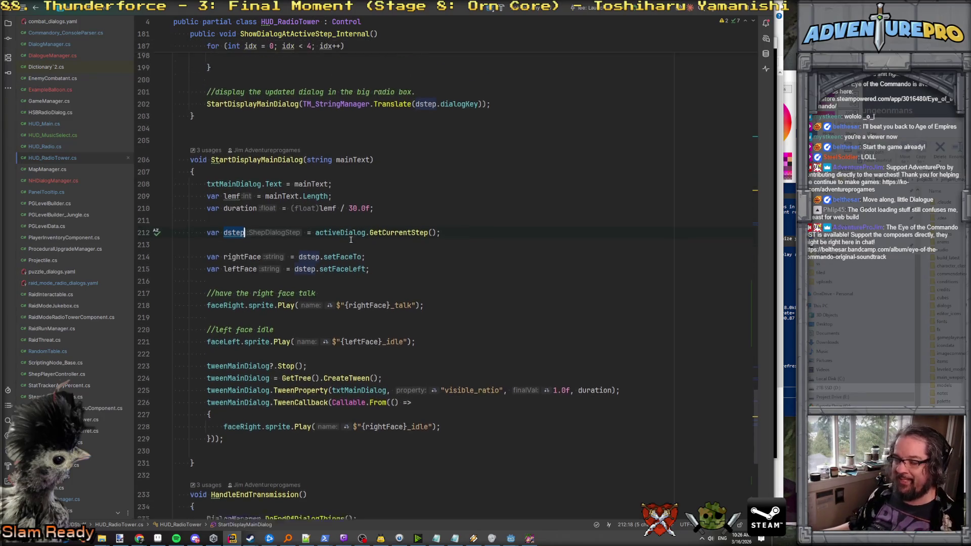
{"action": "scroll", "coordinate": [348, 236], "scroll_direction": "up", "scroll_amount": 5}
{"action": "scroll", "coordinate": [347, 236], "scroll_direction": "down", "scroll_amount": 2}
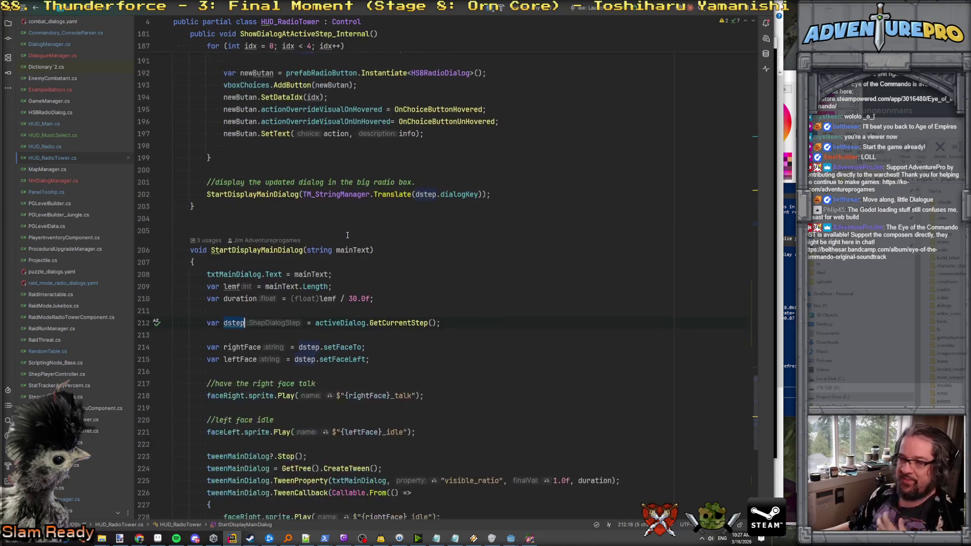
{"action": "scroll", "coordinate": [310, 220], "scroll_direction": "up", "scroll_amount": 4}
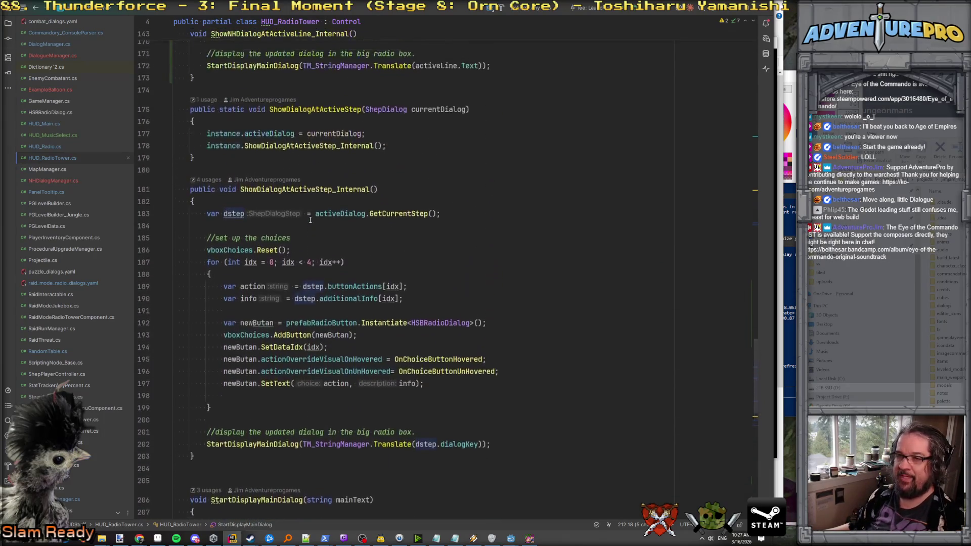
{"action": "scroll", "coordinate": [310, 220], "scroll_direction": "down", "scroll_amount": 7}
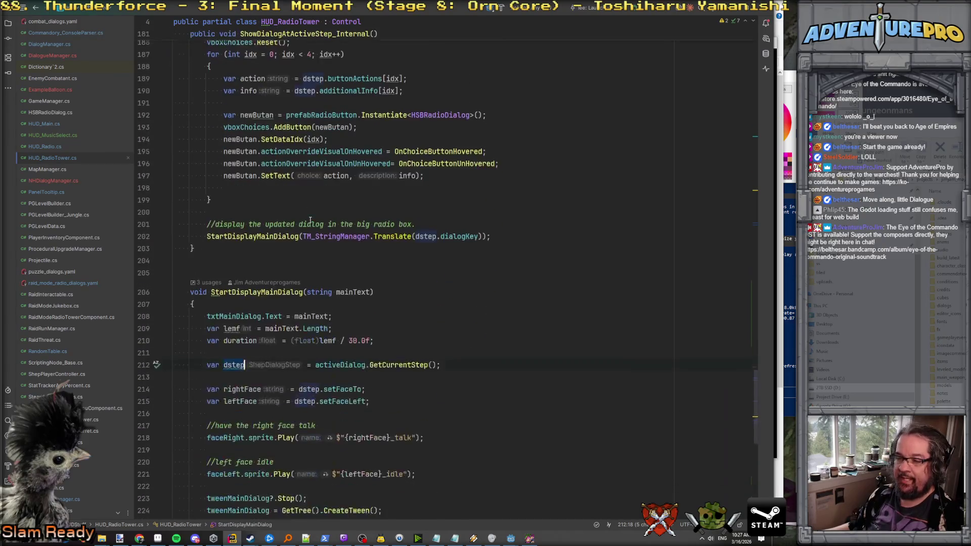
{"action": "left_click", "coordinate": [213, 434]}
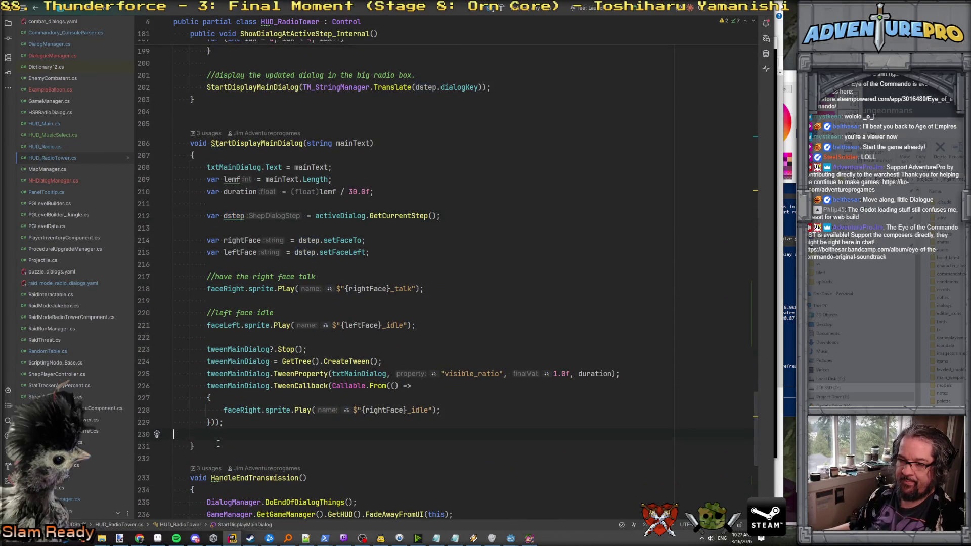
Declare void StartDisplayNHDialog(string message) with an empty body below StartDisplayMainDialog.
{"action": "key", "text": "Down"}
{"action": "key", "text": "End"}
{"action": "key", "text": "Return"}
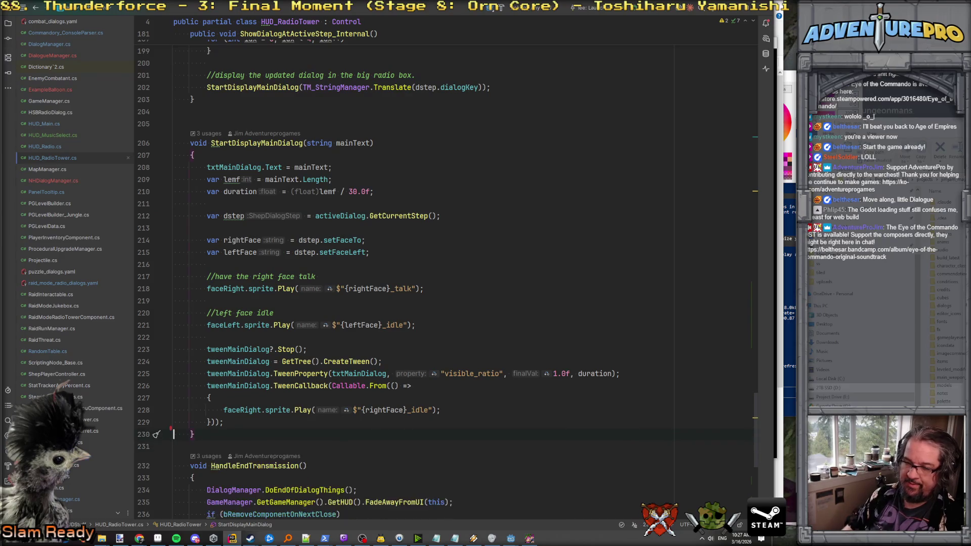
{"action": "type", "text": "vpo"}
{"action": "key", "text": "BackSpace"}
{"action": "key", "text": "BackSpace"}
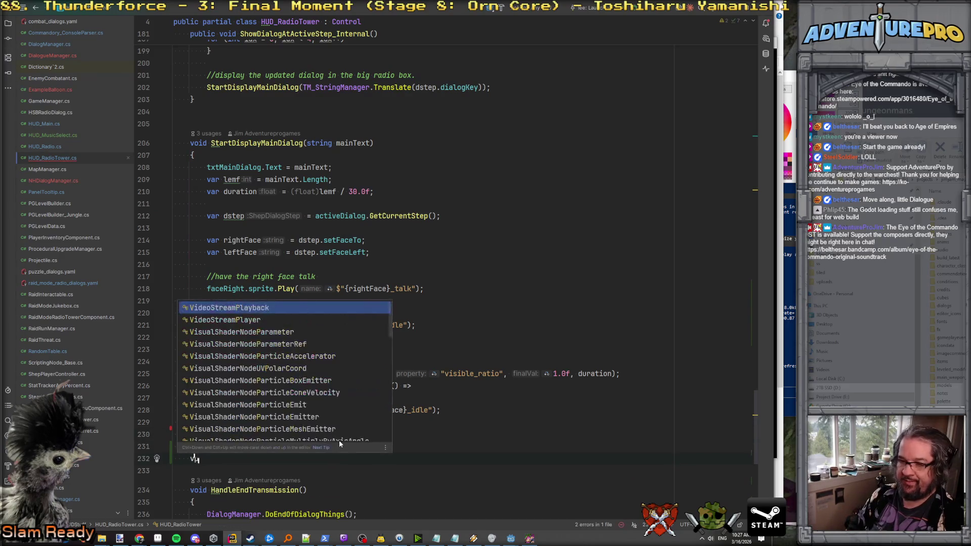
{"action": "type", "text": "oid StartDisplayNHD"}
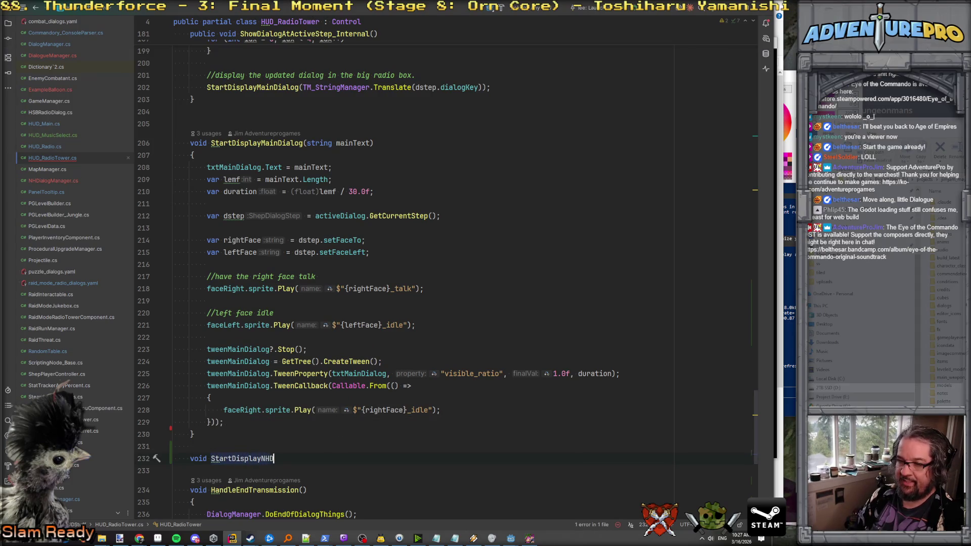
{"action": "type", "text": "ialog(string "}
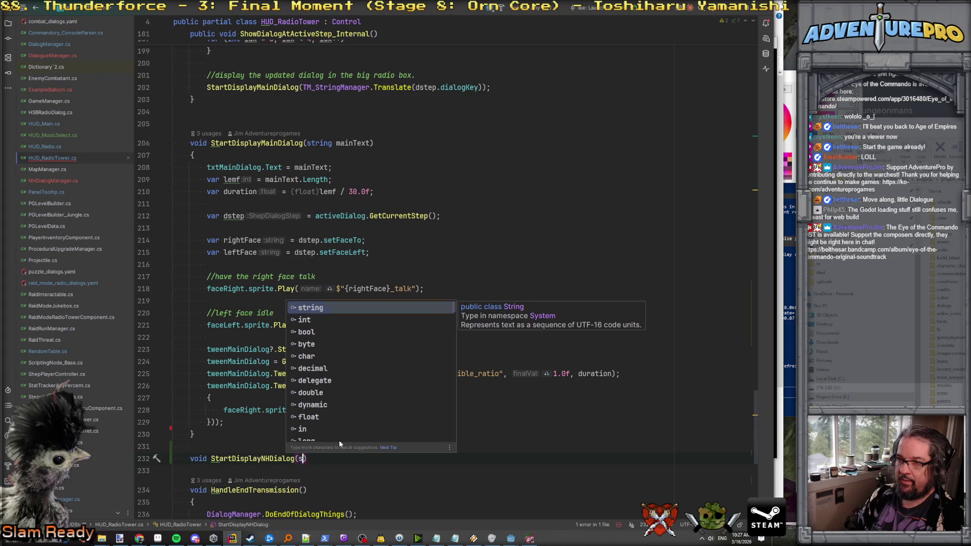
{"action": "type", "text": "message)"}
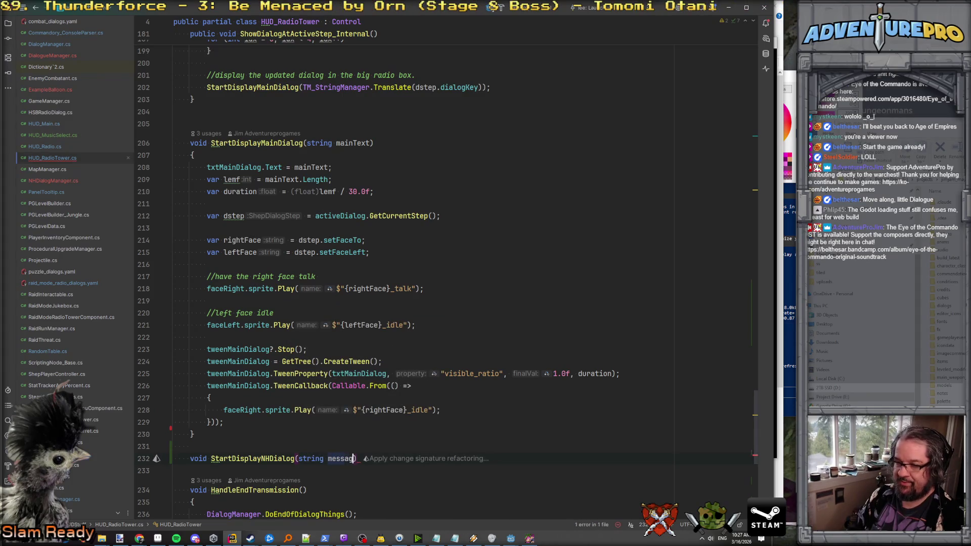
{"action": "key", "text": "Return"}
{"action": "type", "text": "{"}
{"action": "key", "text": "Return"}
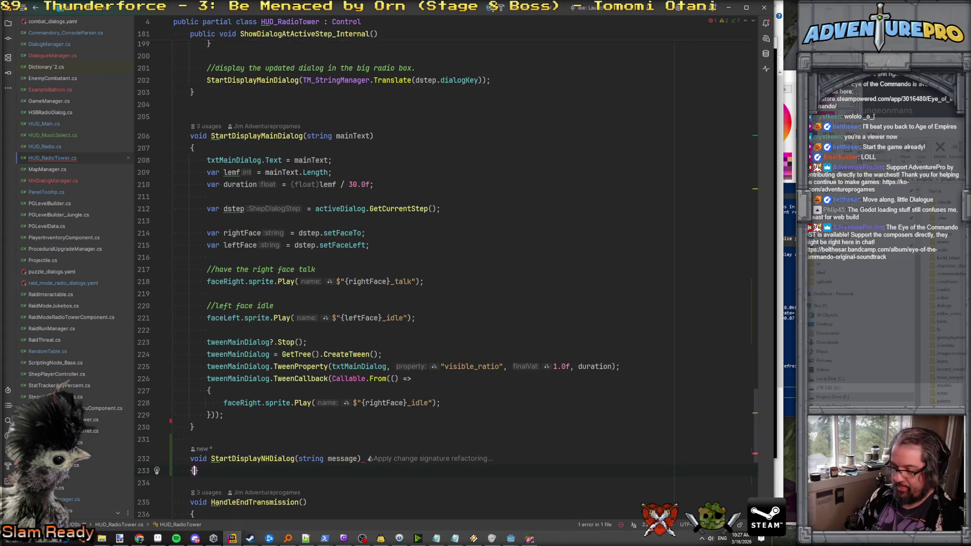
Remove the string message parameter so StartDisplayNHDialog takes no arguments.
{"action": "scroll", "coordinate": [321, 319], "scroll_direction": "down", "scroll_amount": 2}
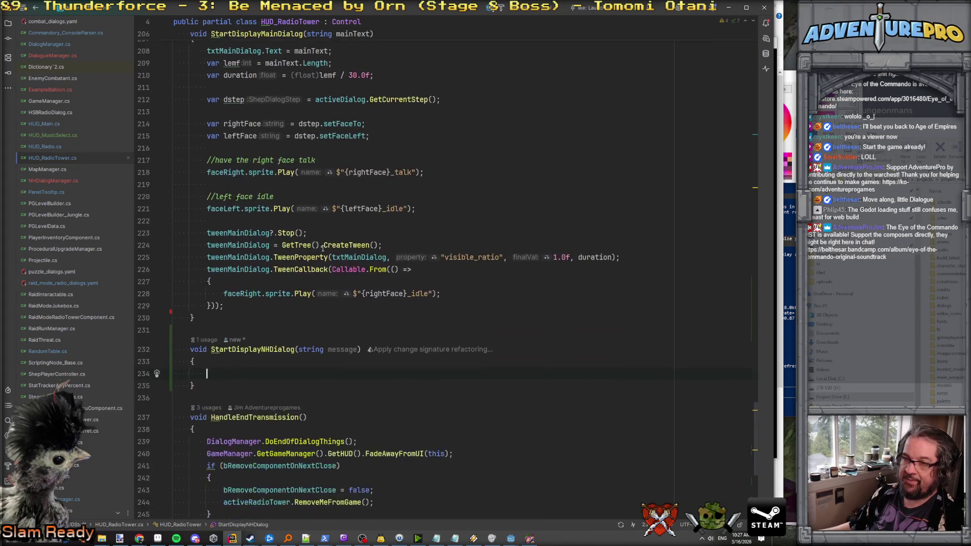
{"action": "scroll", "coordinate": [326, 263], "scroll_direction": "down", "scroll_amount": 3}
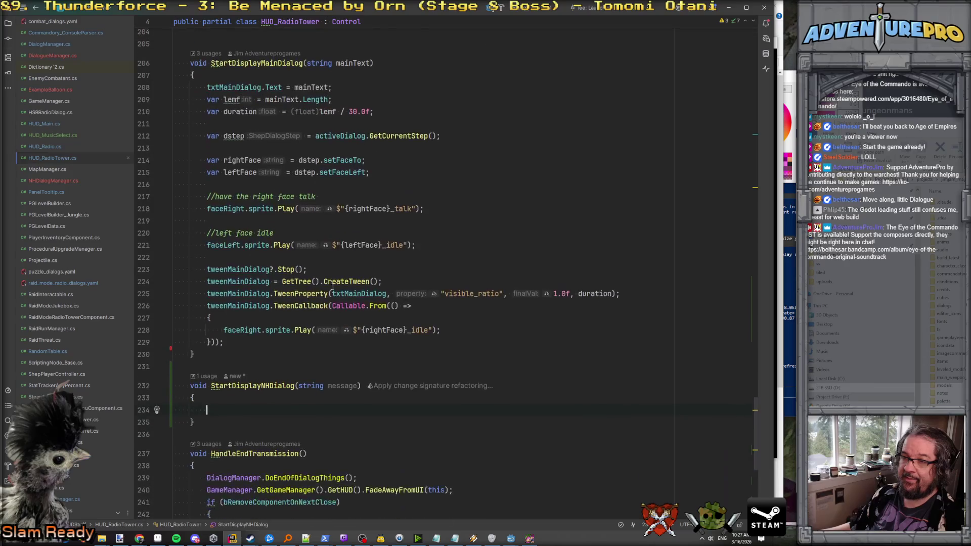
{"action": "left_click_drag", "start_coordinate": [299, 385], "coordinate": [354, 386]}
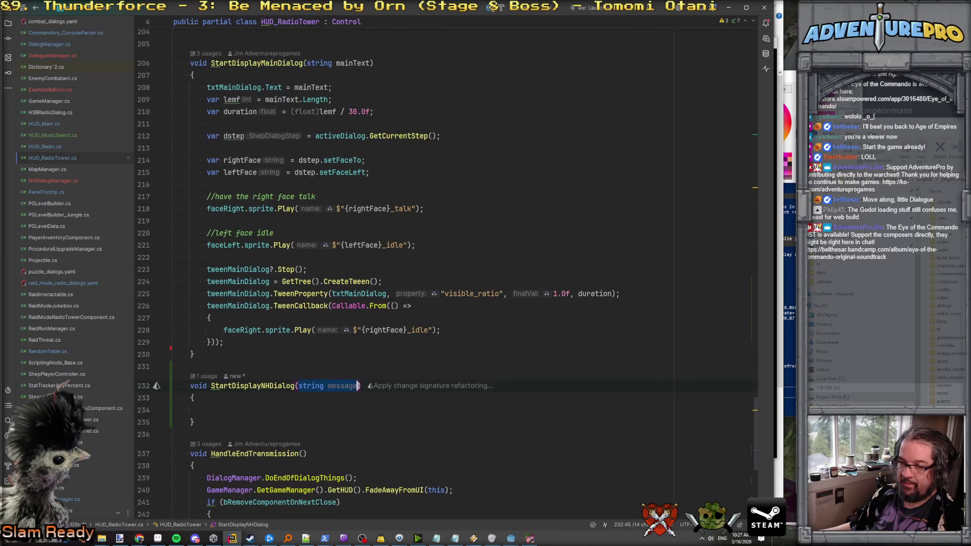
{"action": "key", "text": "BackSpace"}
Look up the ShowNHDialogAtActiveLine_Internal method name further up the file.
{"action": "scroll", "coordinate": [358, 385], "scroll_direction": "up", "scroll_amount": 5}
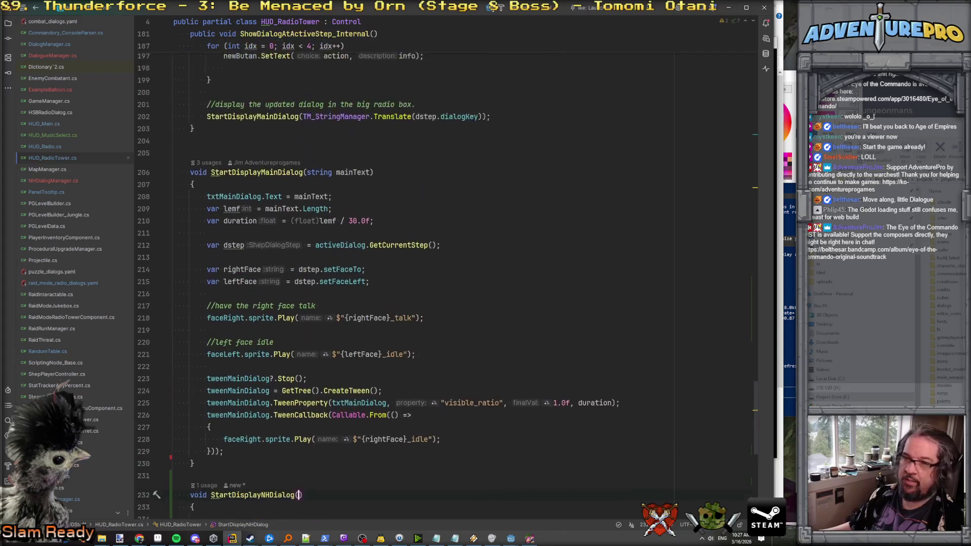
{"action": "scroll", "coordinate": [329, 237], "scroll_direction": "up", "scroll_amount": 10}
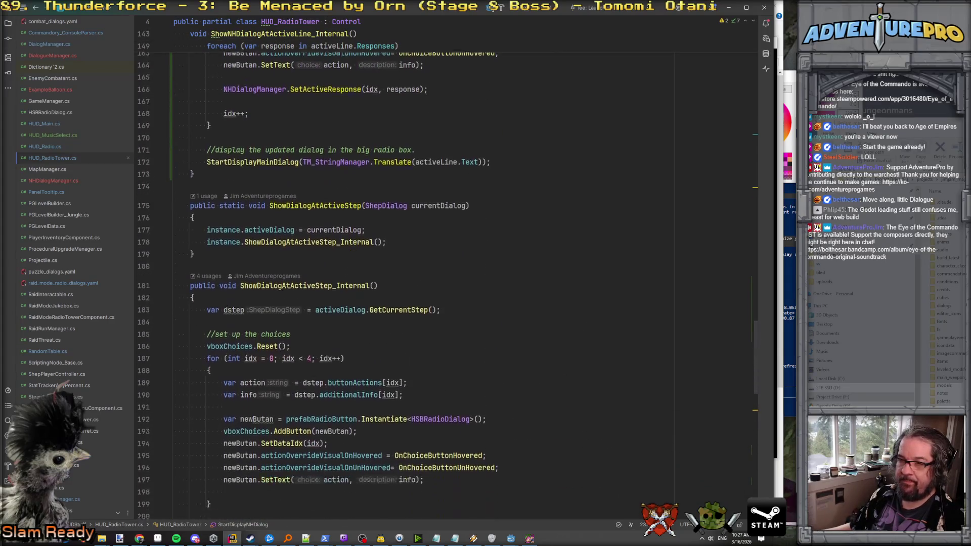
{"action": "left_click", "coordinate": [290, 218]}
{"action": "scroll", "coordinate": [283, 227], "scroll_direction": "up", "scroll_amount": 15}
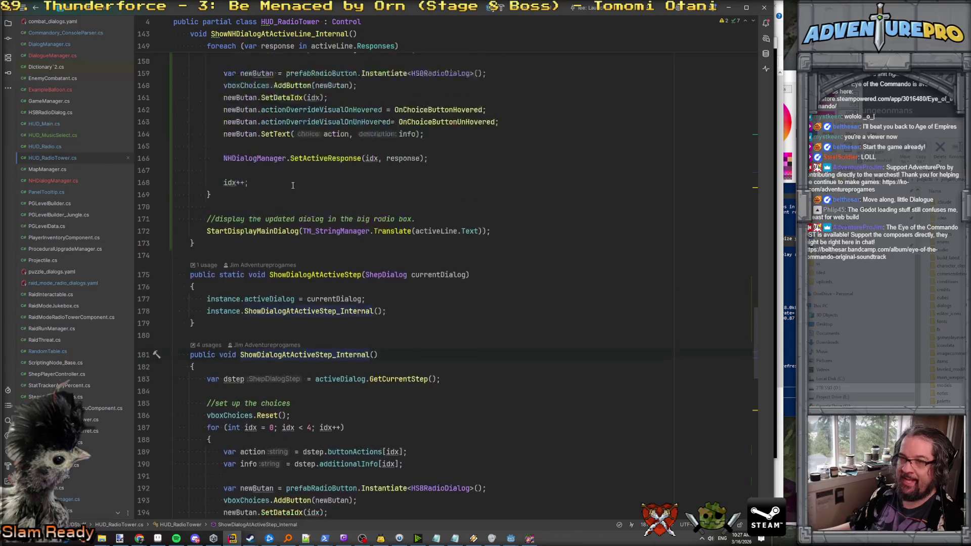
{"action": "double_click", "coordinate": [258, 216]}
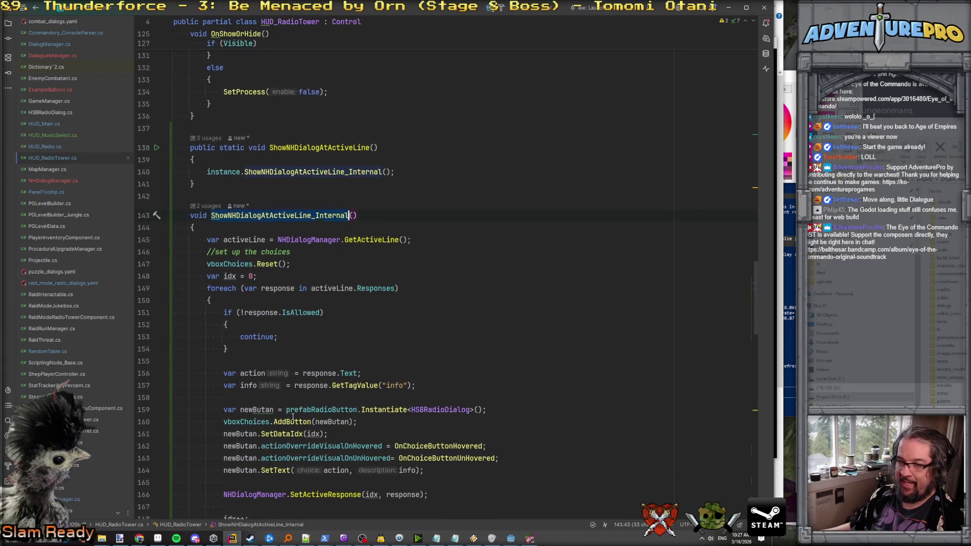
{"action": "scroll", "coordinate": [265, 279], "scroll_direction": "down", "scroll_amount": 3}
{"action": "scroll", "coordinate": [328, 372], "scroll_direction": "down", "scroll_amount": 3}
Compare StartDisplayMainDialog's body with the new method and place the cursor after idx++ in the loop.
{"action": "double_click", "coordinate": [244, 349]}
{"action": "scroll", "coordinate": [250, 345], "scroll_direction": "down", "scroll_amount": 20}
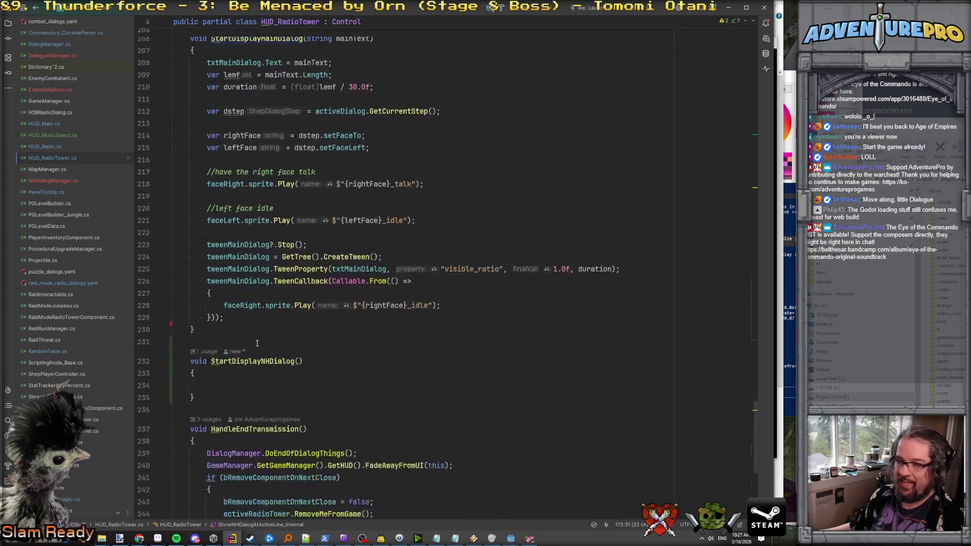
{"action": "scroll", "coordinate": [257, 344], "scroll_direction": "up", "scroll_amount": 2}
{"action": "scroll", "coordinate": [258, 344], "scroll_direction": "down", "scroll_amount": 2}
{"action": "mouse_move", "coordinate": [225, 335]}
{"action": "left_mouse_down"}
{"action": "mouse_move", "coordinate": [177, 68]}
{"action": "mouse_move", "coordinate": [173, 80]}
{"action": "left_mouse_up"}
{"action": "key", "text": "ctrl+c"}
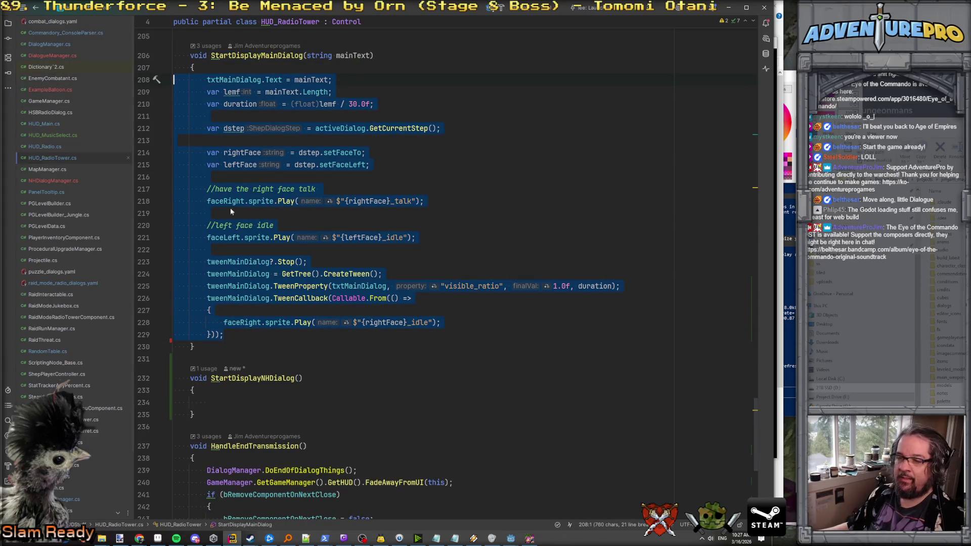
{"action": "mouse_move", "coordinate": [198, 414]}
{"action": "left_mouse_down"}
{"action": "mouse_move", "coordinate": [196, 377]}
{"action": "mouse_move", "coordinate": [182, 360]}
{"action": "left_mouse_up"}
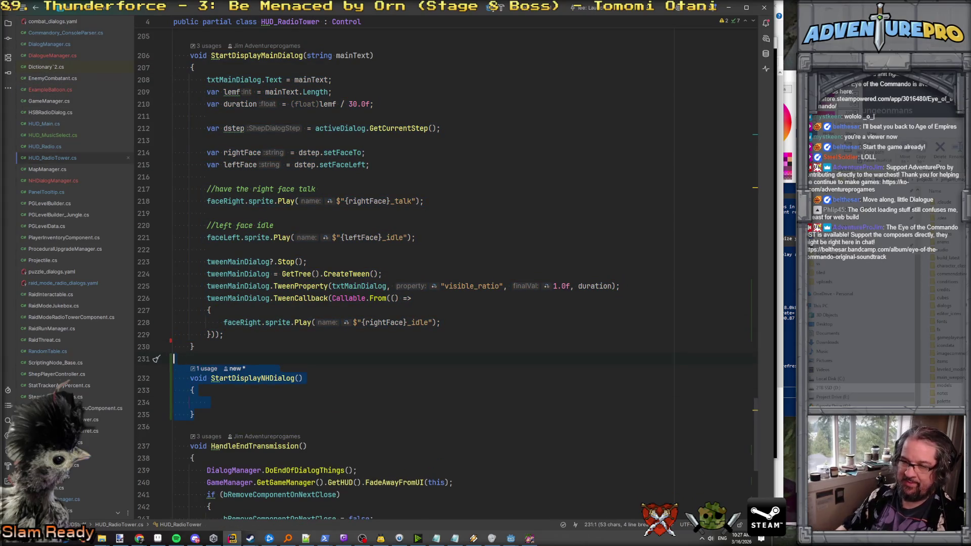
{"action": "scroll", "coordinate": [253, 291], "scroll_direction": "up", "scroll_amount": 15}
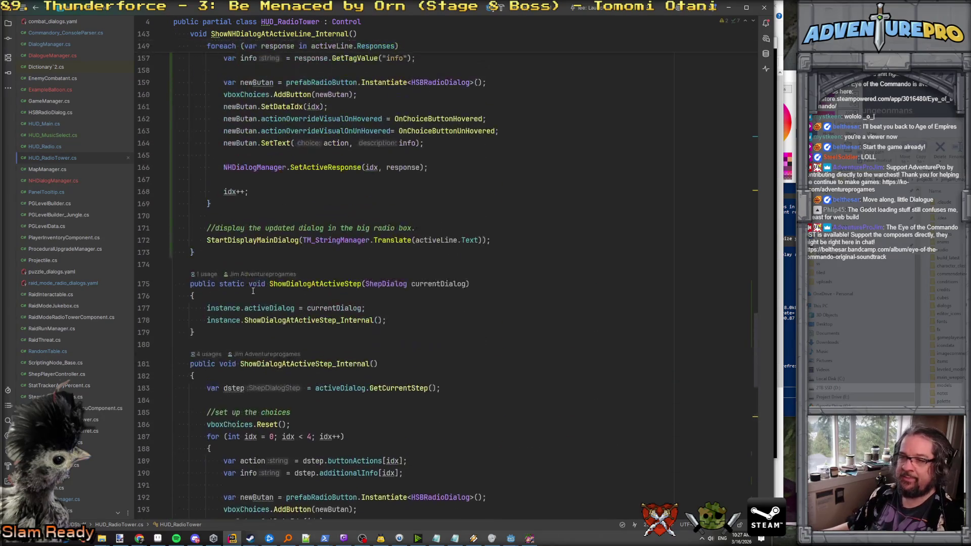
{"action": "scroll", "coordinate": [253, 291], "scroll_direction": "up", "scroll_amount": 5}
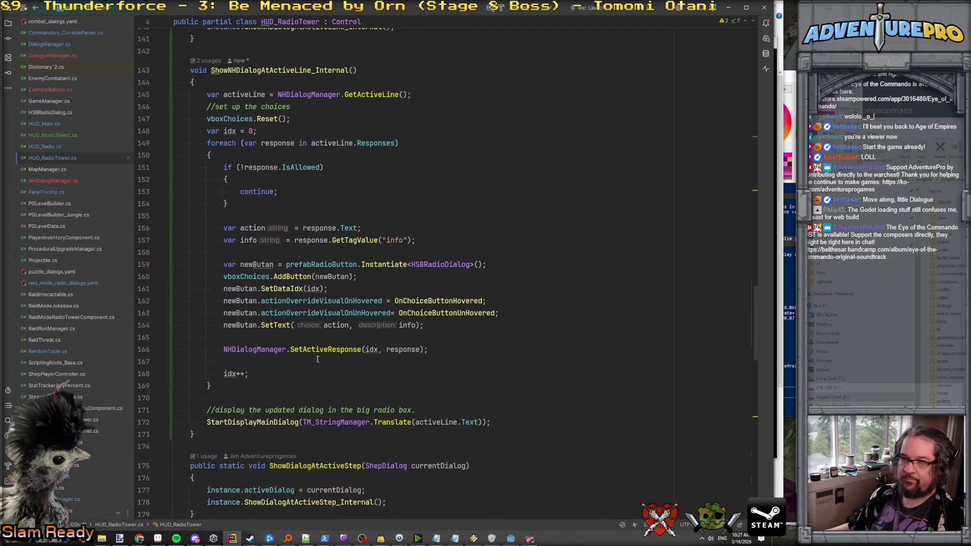
{"action": "left_click", "coordinate": [370, 375]}
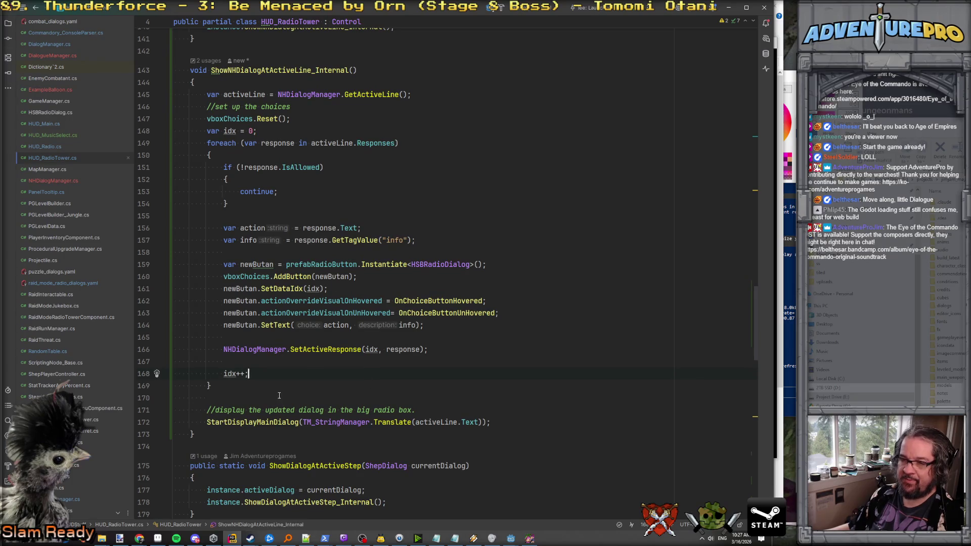
{"action": "key", "text": "Return"}
{"action": "key", "text": "ctrl+v"}
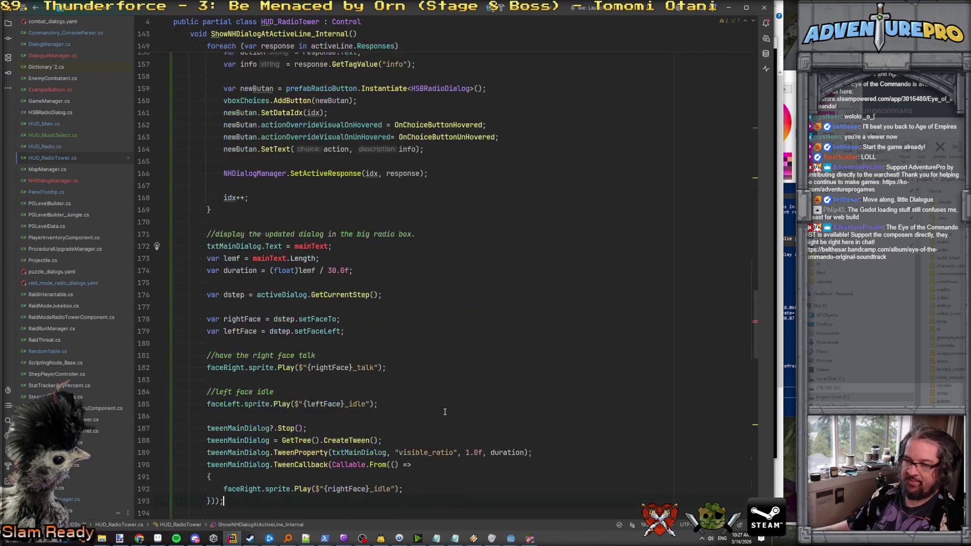
{"action": "key", "text": "shift+Down"}
{"action": "key", "text": "shift+Down"}
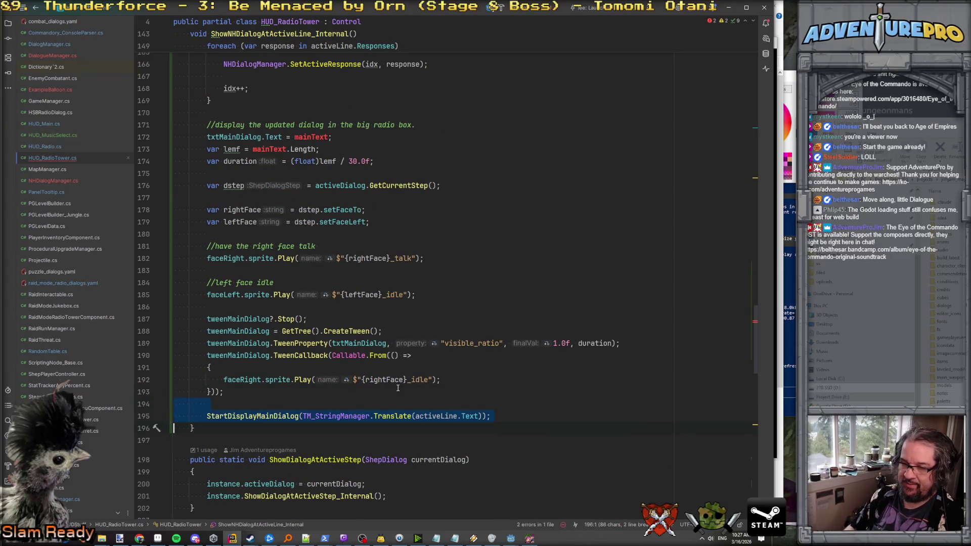
{"action": "key", "text": "ctrl+x"}
{"action": "scroll", "coordinate": [314, 326], "scroll_direction": "up", "scroll_amount": 5}
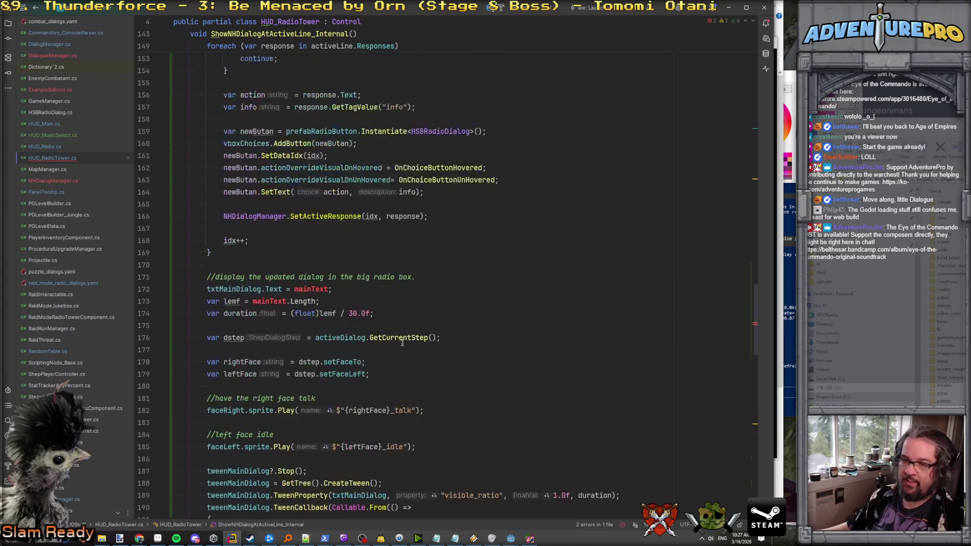
{"action": "double_click", "coordinate": [313, 324]}
{"action": "type", "text": "activeLine"}
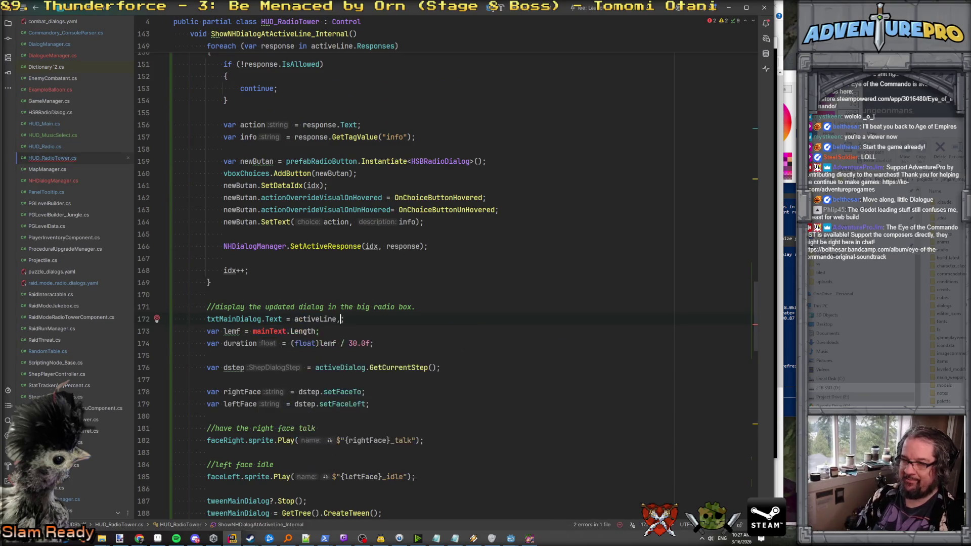
{"action": "type", "text": ".te"}
{"action": "key", "text": "Return"}
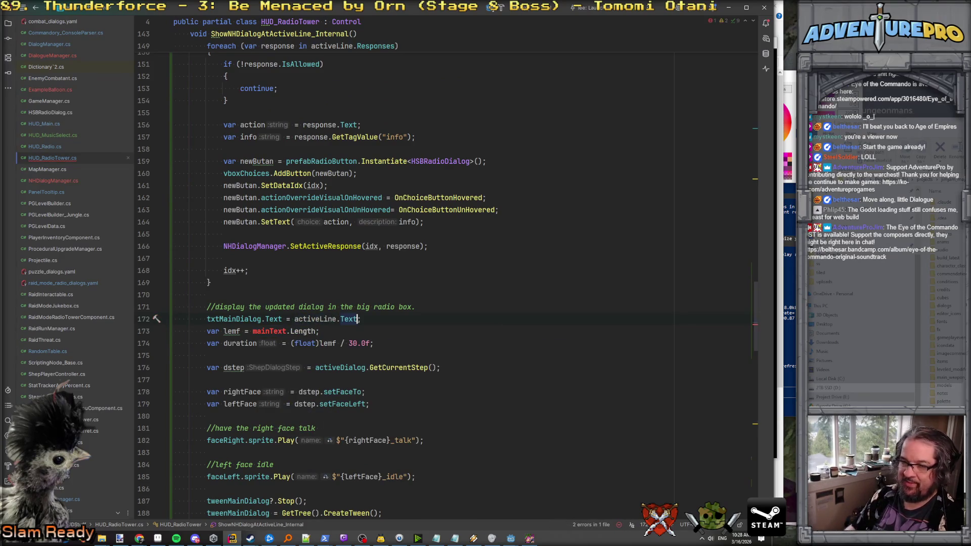
{"action": "double_click", "coordinate": [250, 321]}
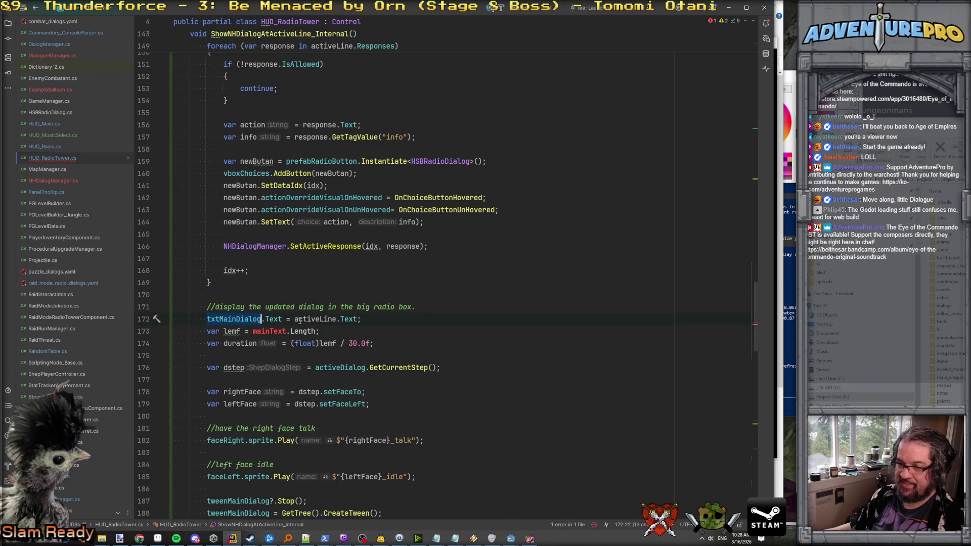
{"action": "key", "text": "ctrl+c"}
{"action": "double_click", "coordinate": [270, 332]}
{"action": "key", "text": "ctrl+v"}
{"action": "key", "text": "End"}
{"action": "scroll", "coordinate": [388, 329], "scroll_direction": "down", "scroll_amount": 1}
{"action": "scroll", "coordinate": [388, 329], "scroll_direction": "down", "scroll_amount": 1}
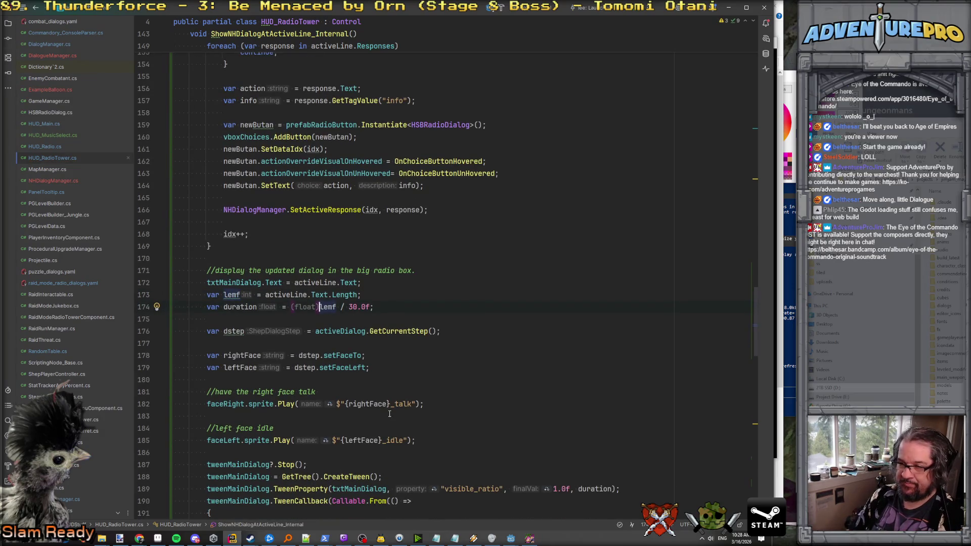
{"action": "key", "text": "BackSpace"}
{"action": "key", "text": "BackSpace"}
{"action": "key", "text": "BackSpace"}
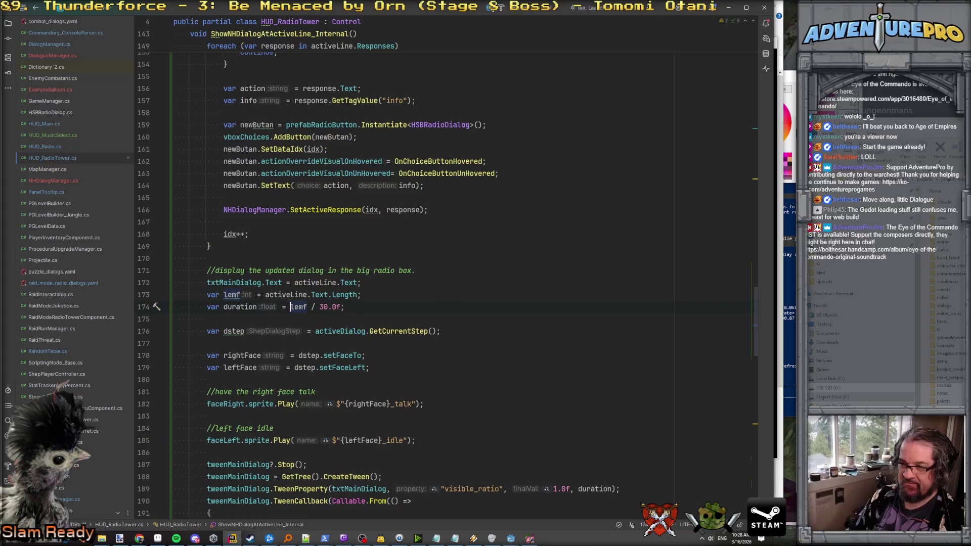
{"action": "scroll", "coordinate": [462, 304], "scroll_direction": "down", "scroll_amount": 3}
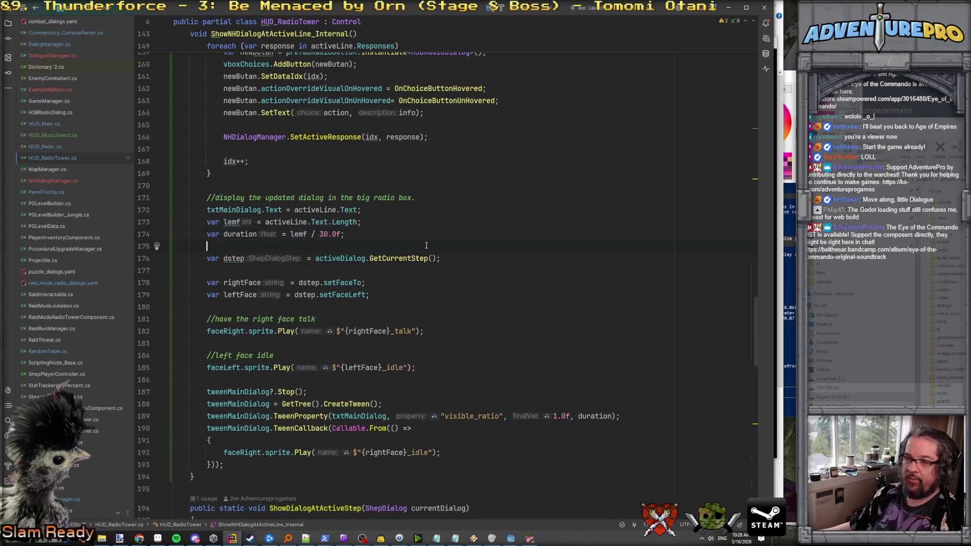
{"action": "key", "text": "ctrl+y"}
{"action": "key", "text": "ctrl+y"}
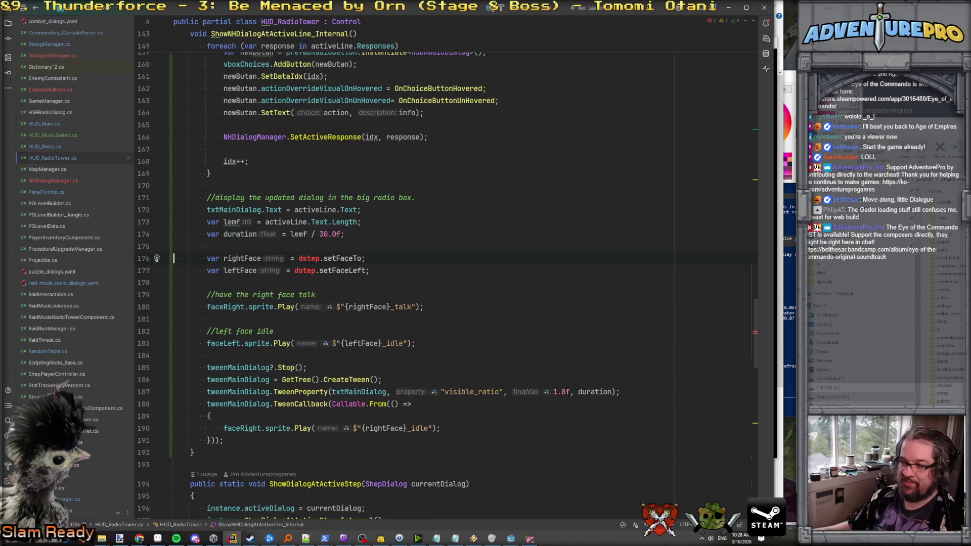
{"action": "scroll", "coordinate": [340, 260], "scroll_direction": "up", "scroll_amount": 1}
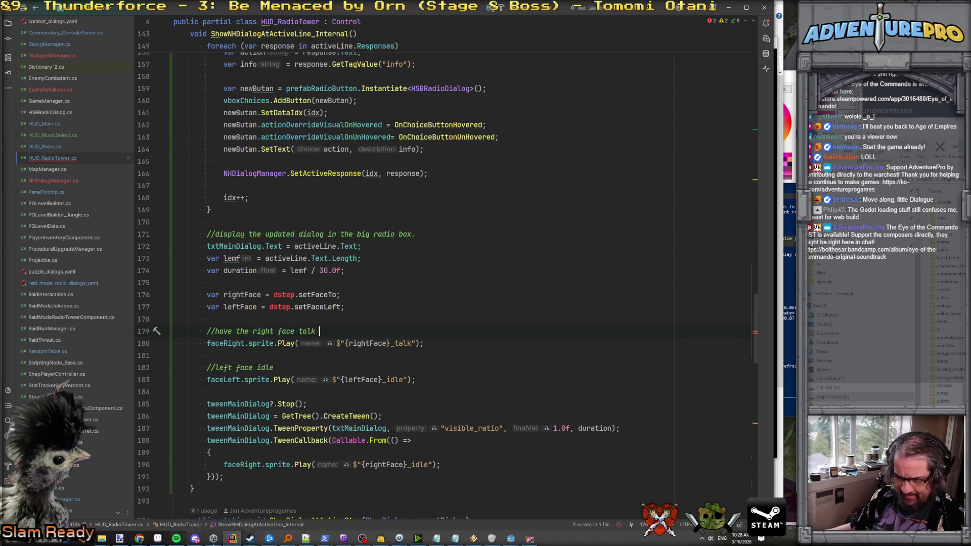
{"action": "scroll", "coordinate": [219, 511], "scroll_direction": "down", "scroll_amount": 1}
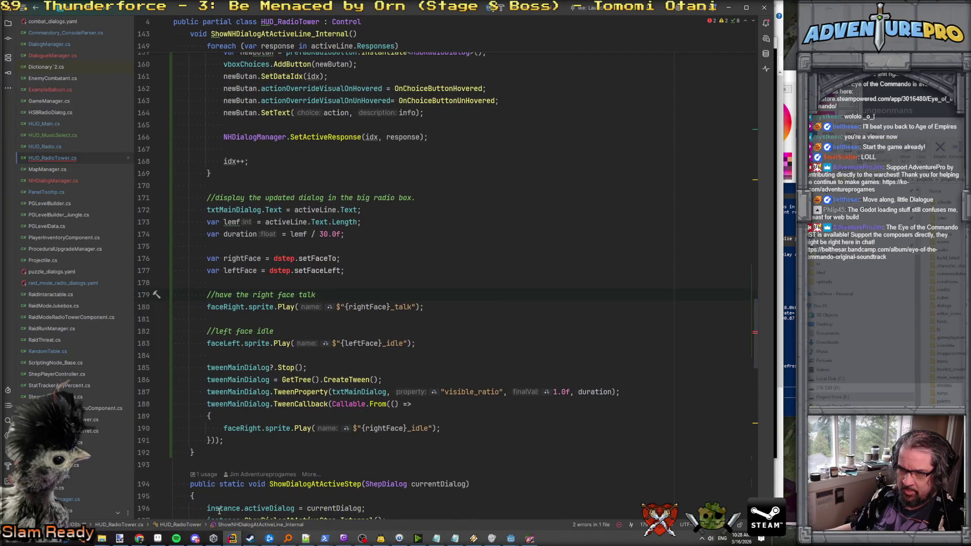
{"action": "scroll", "coordinate": [219, 511], "scroll_direction": "down", "scroll_amount": 1}
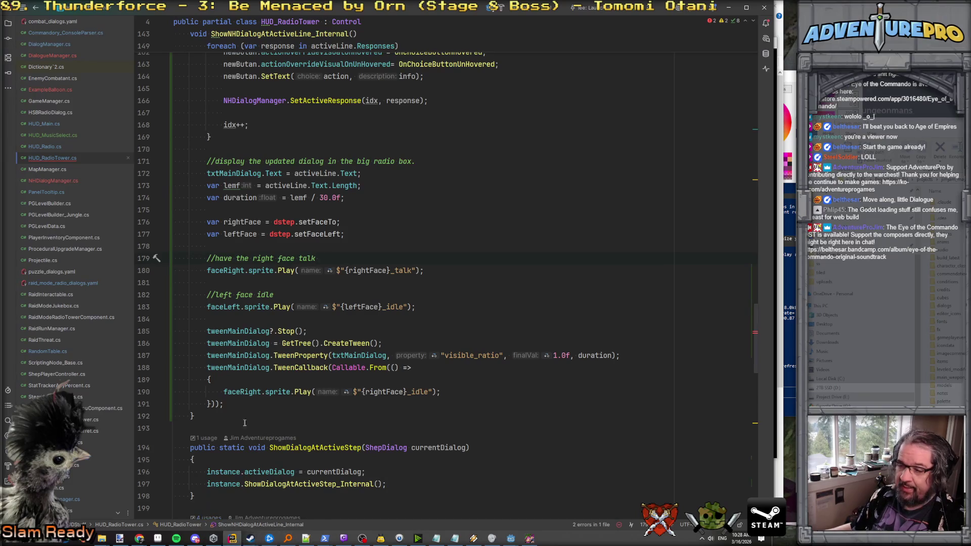
{"action": "mouse_move", "coordinate": [511, 539]}
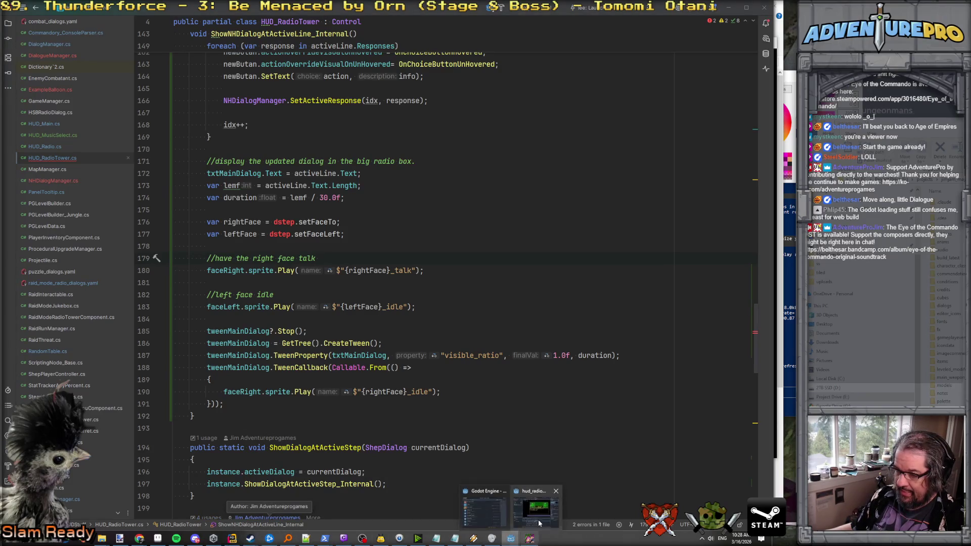
{"action": "left_click", "coordinate": [538, 518]}
{"action": "left_click", "coordinate": [378, 22]}
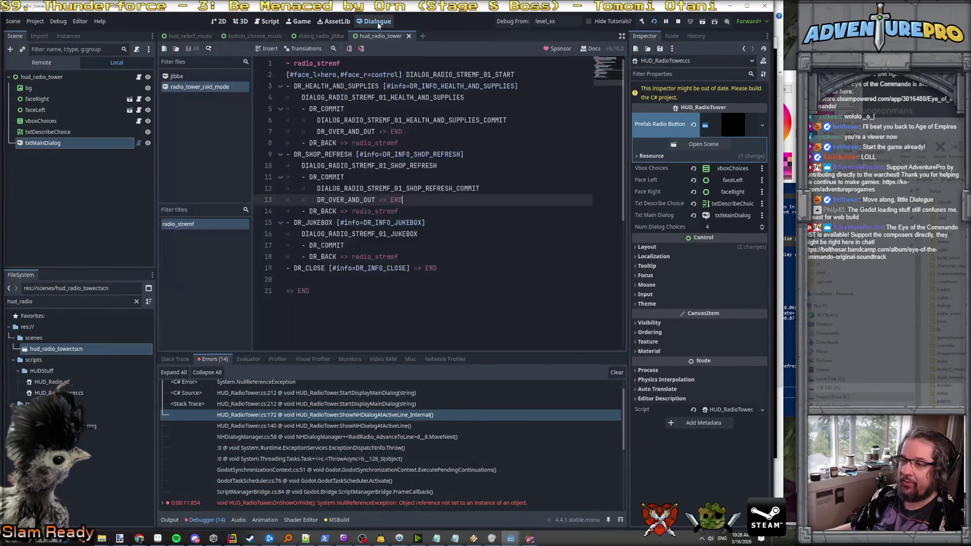
{"action": "left_click", "coordinate": [361, 74]}
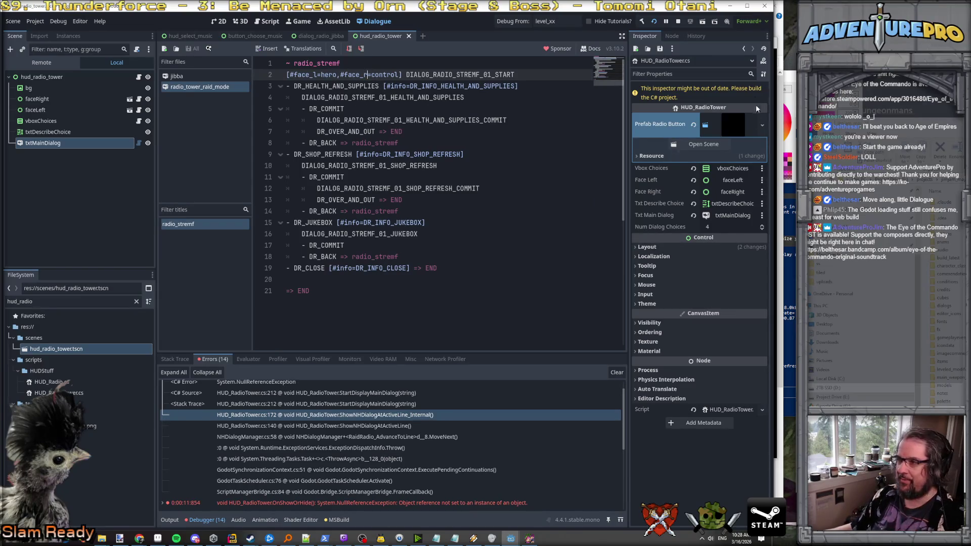
{"action": "key", "text": "alt+Tab"}
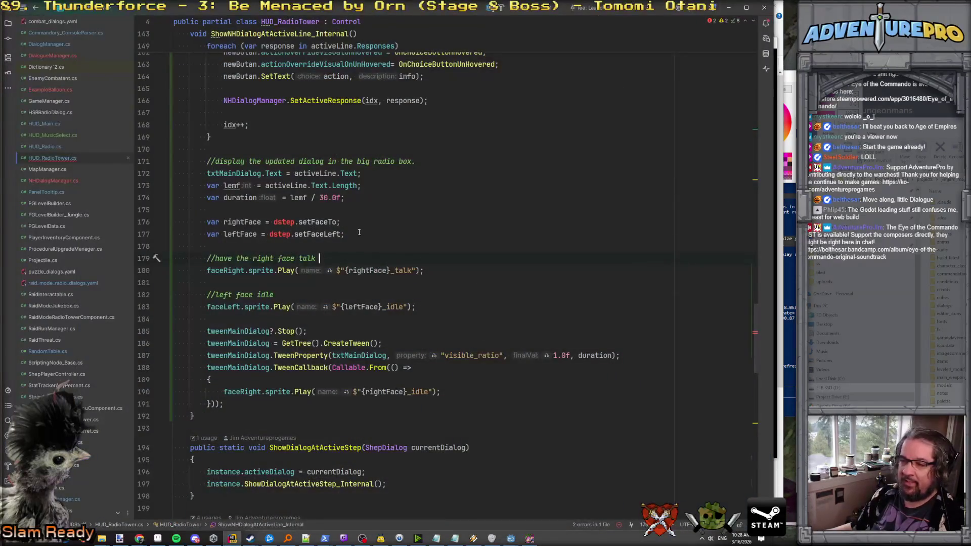
Add a private string nameFace_Left field after the bRemoveComponentOnNextClose line.
{"action": "scroll", "coordinate": [304, 248], "scroll_direction": "up", "scroll_amount": 3}
{"action": "scroll", "coordinate": [250, 230], "scroll_direction": "down", "scroll_amount": 3}
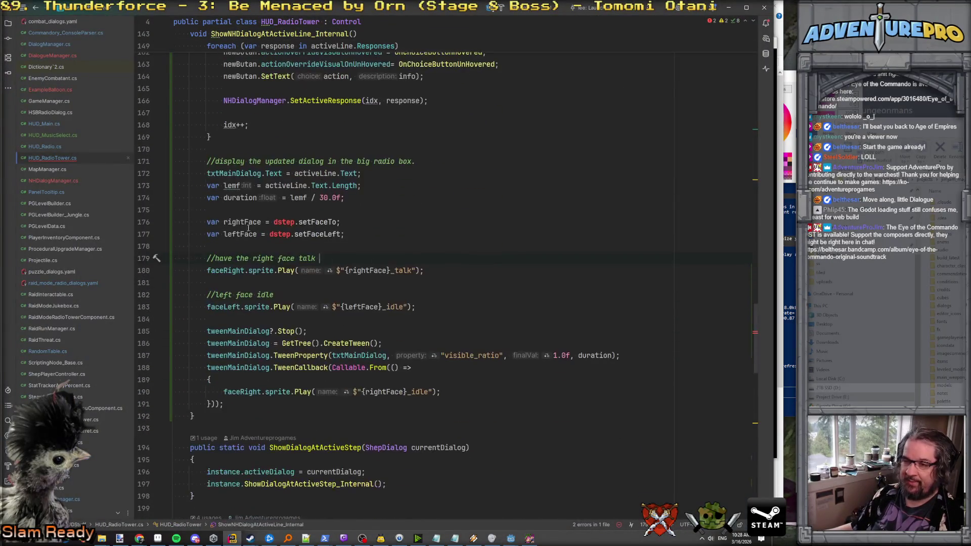
{"action": "scroll", "coordinate": [355, 227], "scroll_direction": "up", "scroll_amount": 20}
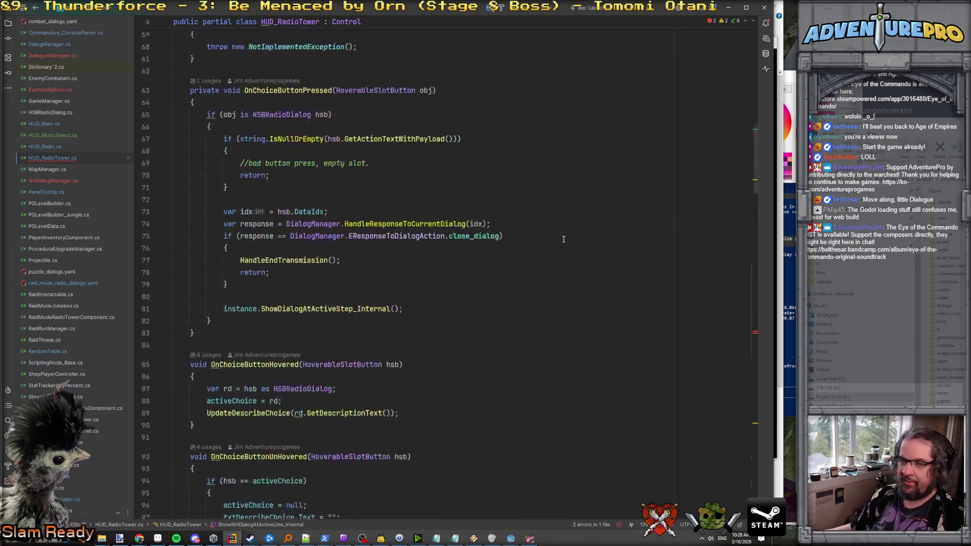
{"action": "scroll", "coordinate": [564, 240], "scroll_direction": "up", "scroll_amount": 9}
{"action": "left_click", "coordinate": [425, 256]}
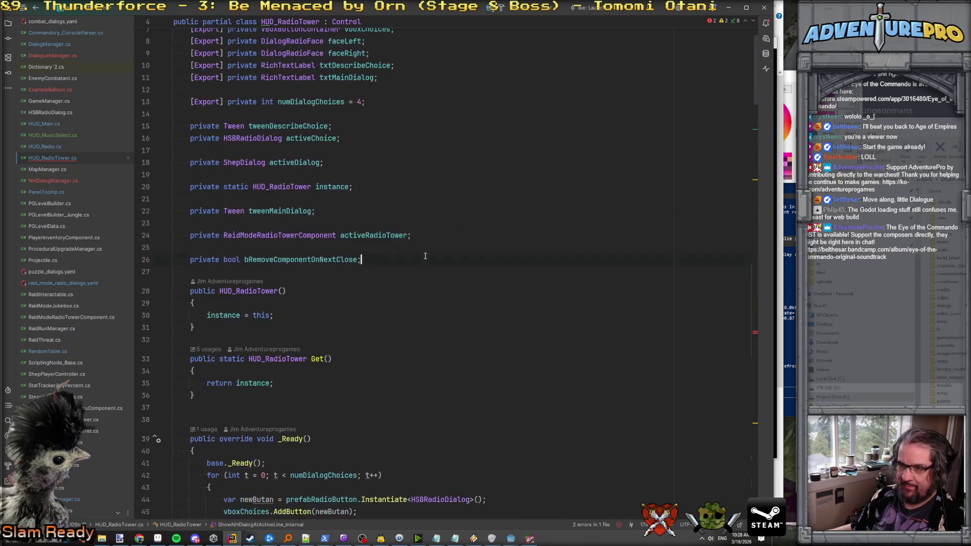
{"action": "key", "text": "Return"}
{"action": "key", "text": "Return"}
{"action": "type", "text": "private s"}
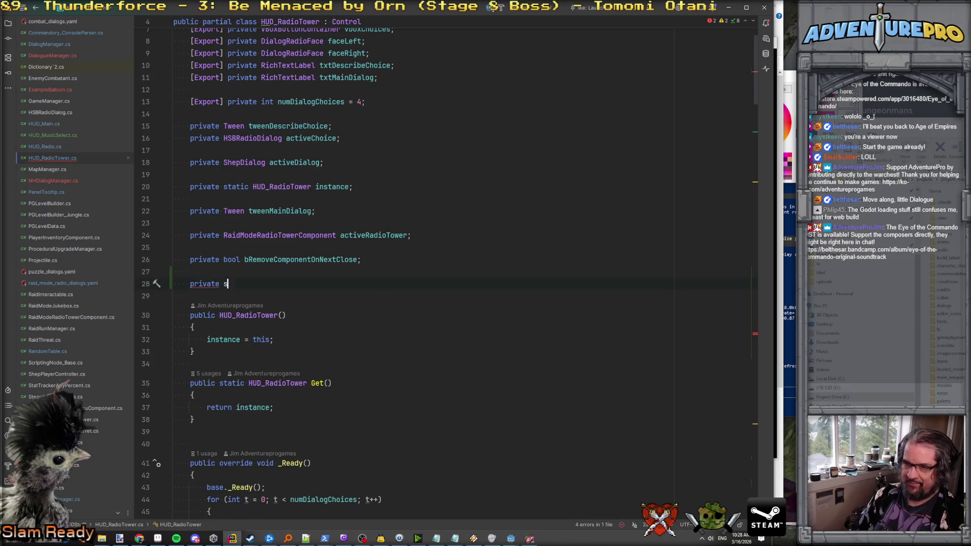
{"action": "type", "text": "tring l"}
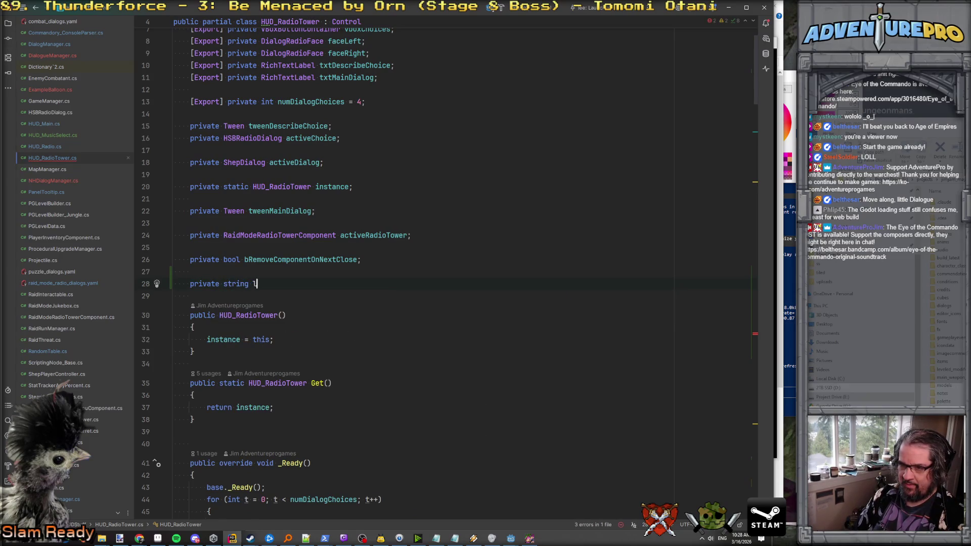
{"action": "type", "text": "eftFacel"}
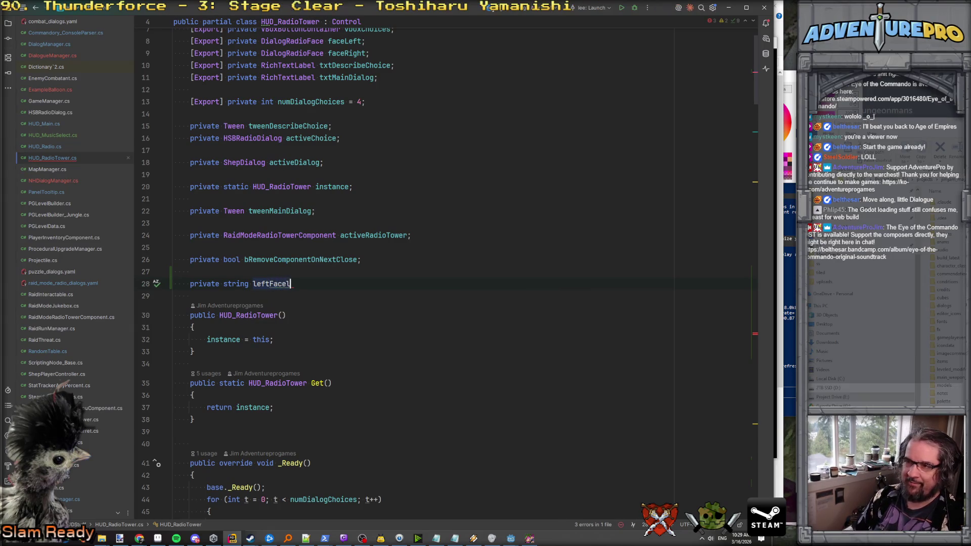
{"action": "scroll", "coordinate": [414, 49], "scroll_direction": "up", "scroll_amount": 2}
{"action": "scroll", "coordinate": [362, 327], "scroll_direction": "down", "scroll_amount": 2}
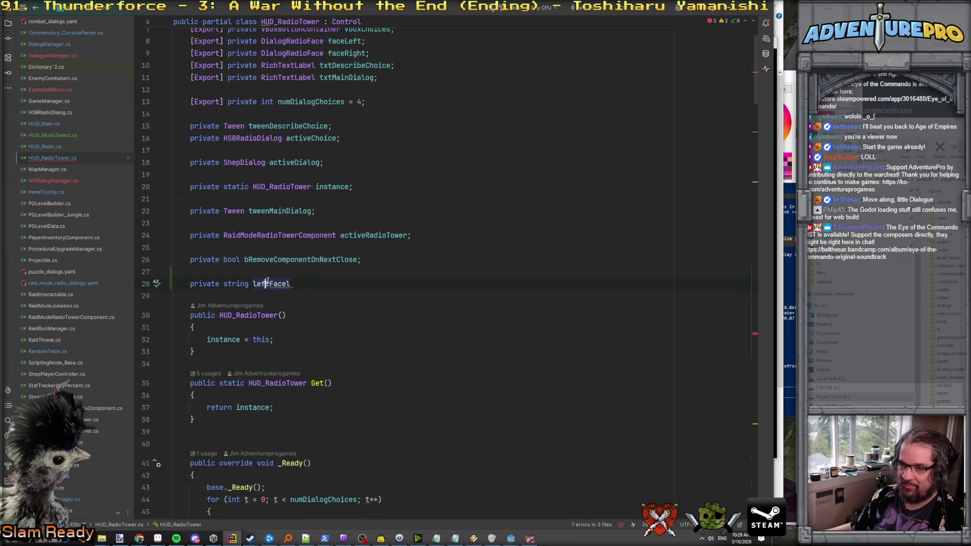
{"action": "key", "text": "ctrl+BackSpace"}
{"action": "type", "text": "r"}
{"action": "type", "text": "Face"}
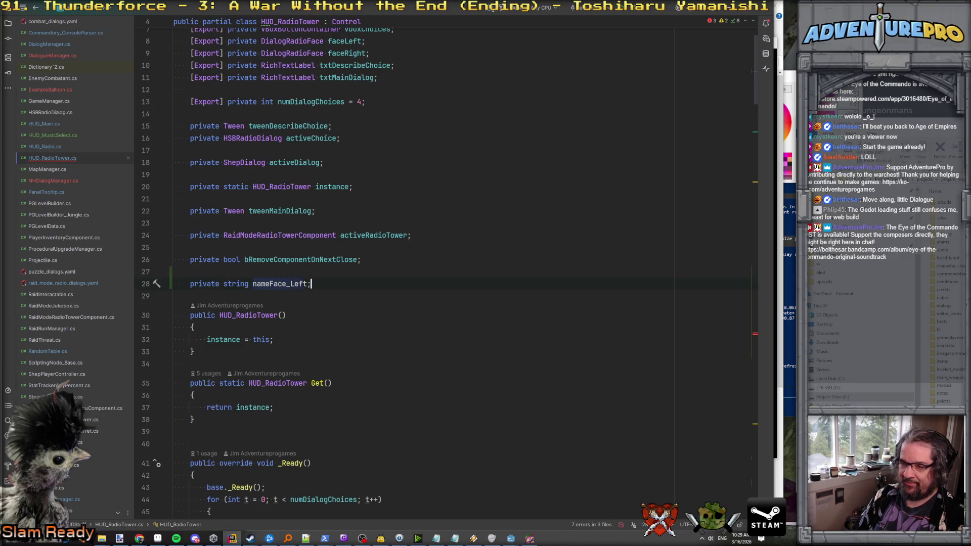
Duplicate the nameFace_Left field and rename the copy to nameFace_Right.
{"action": "key", "text": "ctrl+d"}
{"action": "key", "text": "BackSpace"}
{"action": "key", "text": "BackSpace"}
{"action": "key", "text": "BackSpace"}
{"action": "type", "text": "Righ"}
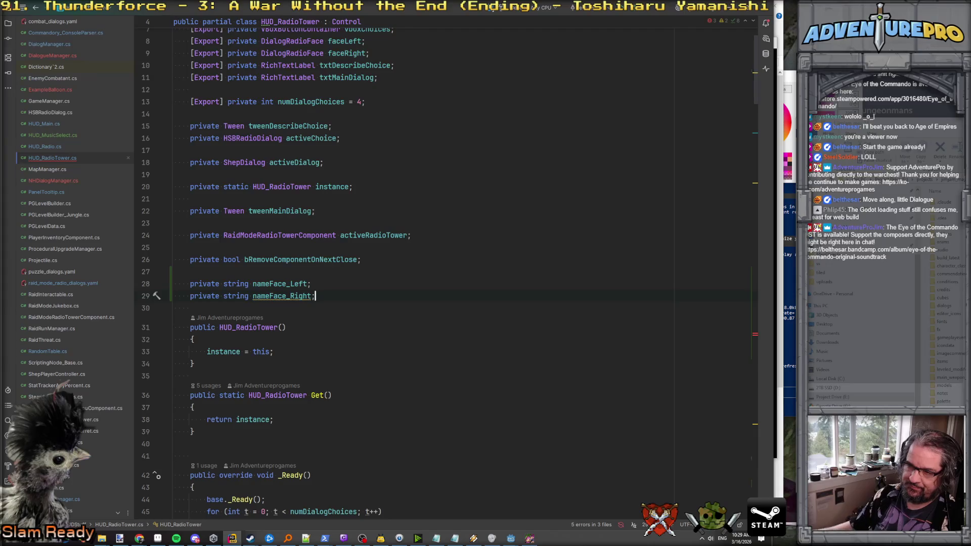
{"action": "scroll", "coordinate": [456, 273], "scroll_direction": "down", "scroll_amount": 20}
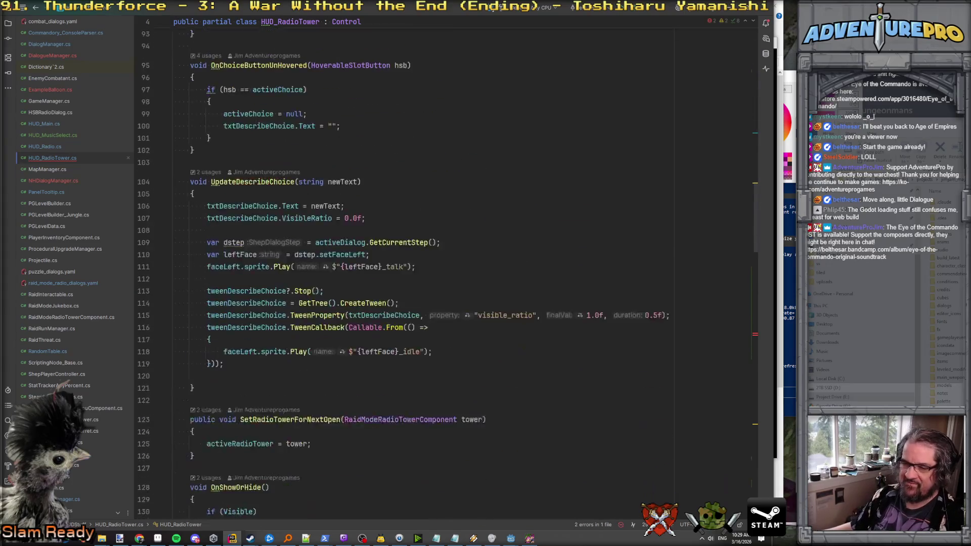
{"action": "scroll", "coordinate": [455, 274], "scroll_direction": "down", "scroll_amount": 2}
{"action": "scroll", "coordinate": [455, 273], "scroll_direction": "up", "scroll_amount": 4}
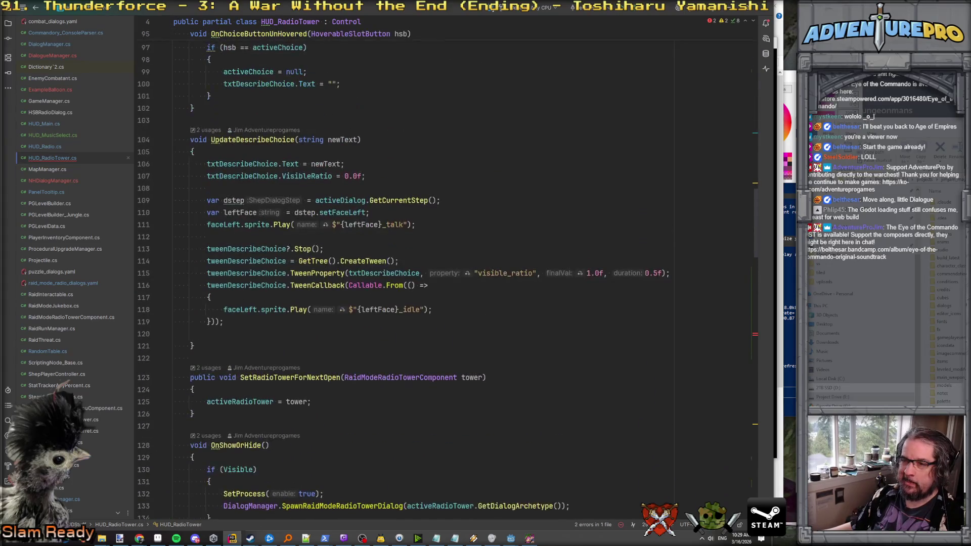
{"action": "scroll", "coordinate": [455, 273], "scroll_direction": "down", "scroll_amount": 15}
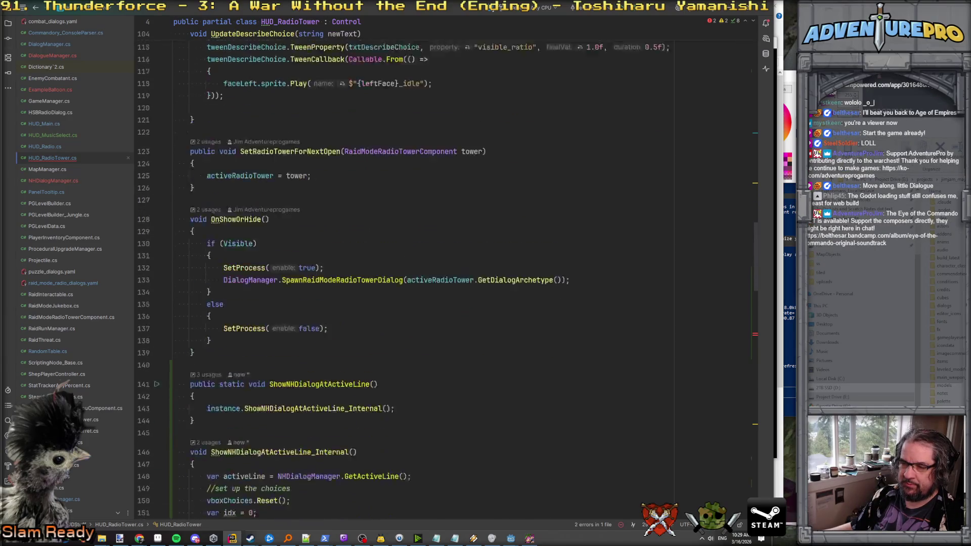
{"action": "scroll", "coordinate": [455, 273], "scroll_direction": "up", "scroll_amount": 17}
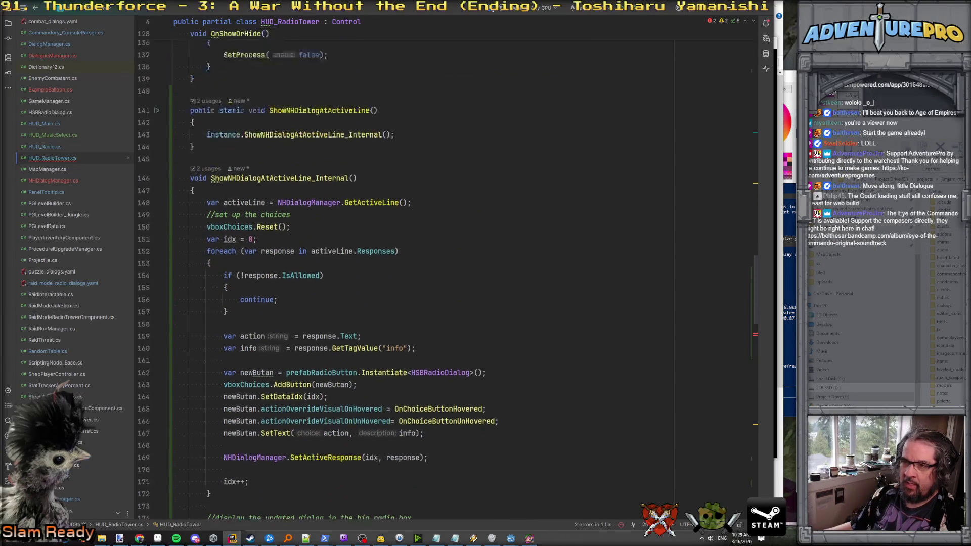
{"action": "scroll", "coordinate": [455, 273], "scroll_direction": "up", "scroll_amount": 19}
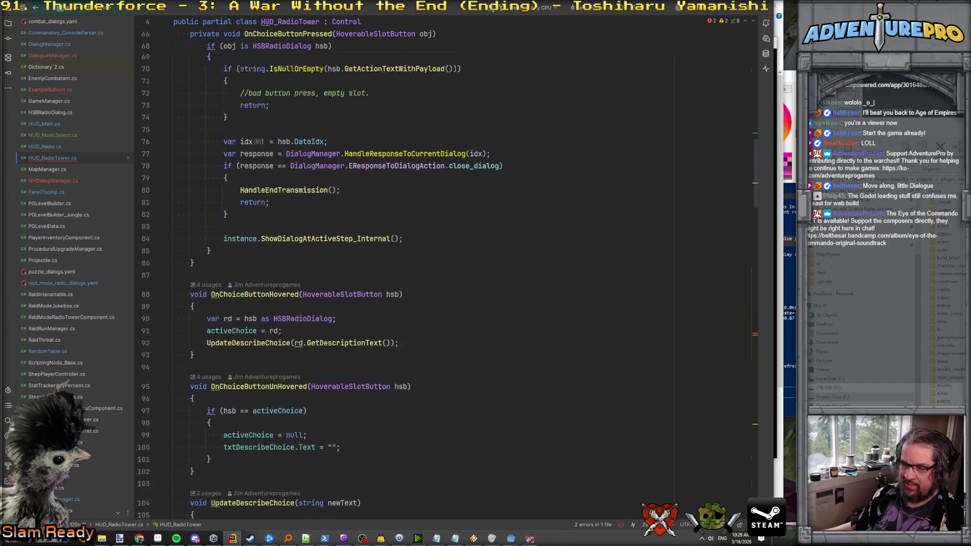
{"action": "scroll", "coordinate": [455, 273], "scroll_direction": "down", "scroll_amount": 20}
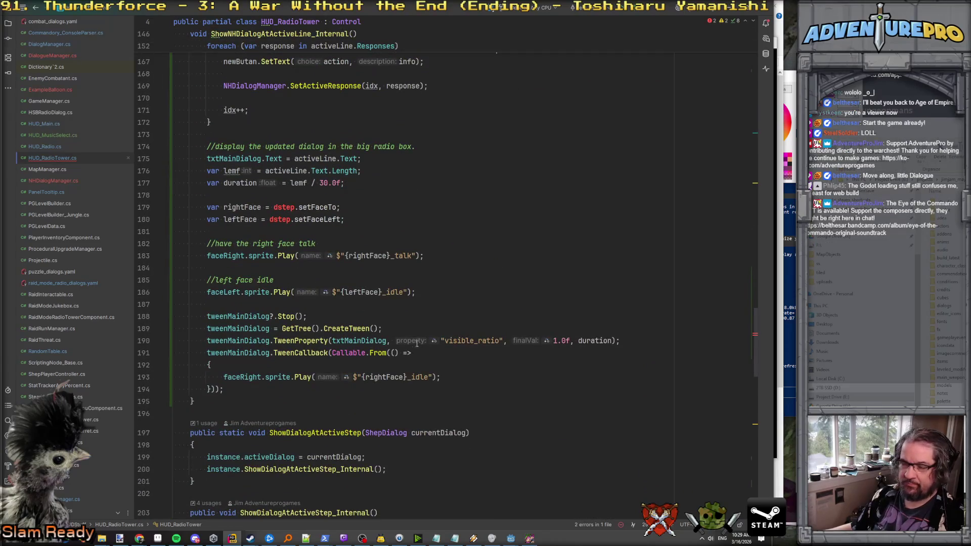
Declare tagLeftFace as activeLine.GetTagValue("face_l") after the duration line.
{"action": "left_click", "coordinate": [277, 198]}
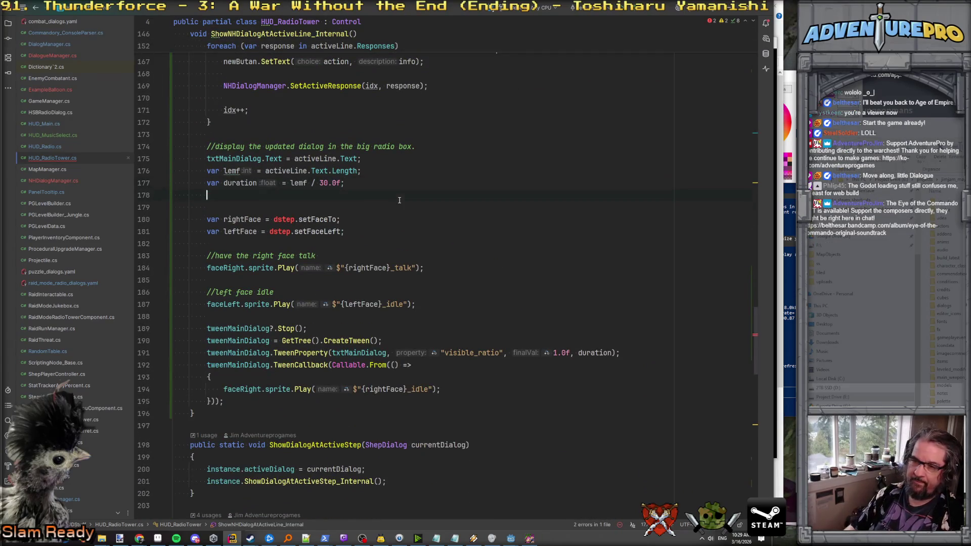
{"action": "type", "text": "private string nameFace_Left;"}
{"action": "key", "text": "Up"}
{"action": "key", "text": "ctrl+x"}
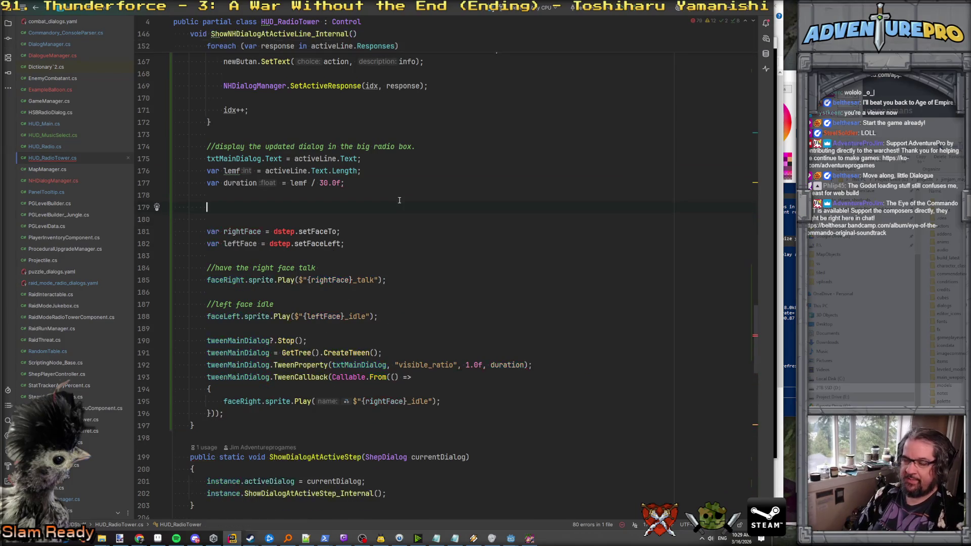
{"action": "type", "text": "if("}
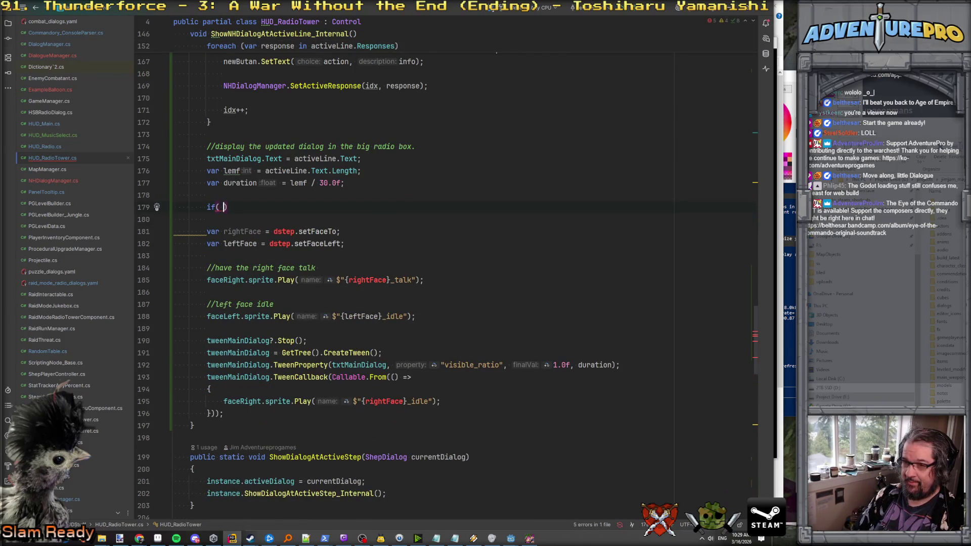
{"action": "key", "text": "BackSpace"}
{"action": "key", "text": "BackSpace"}
{"action": "key", "text": "BackSpace"}
{"action": "type", "text": "var "}
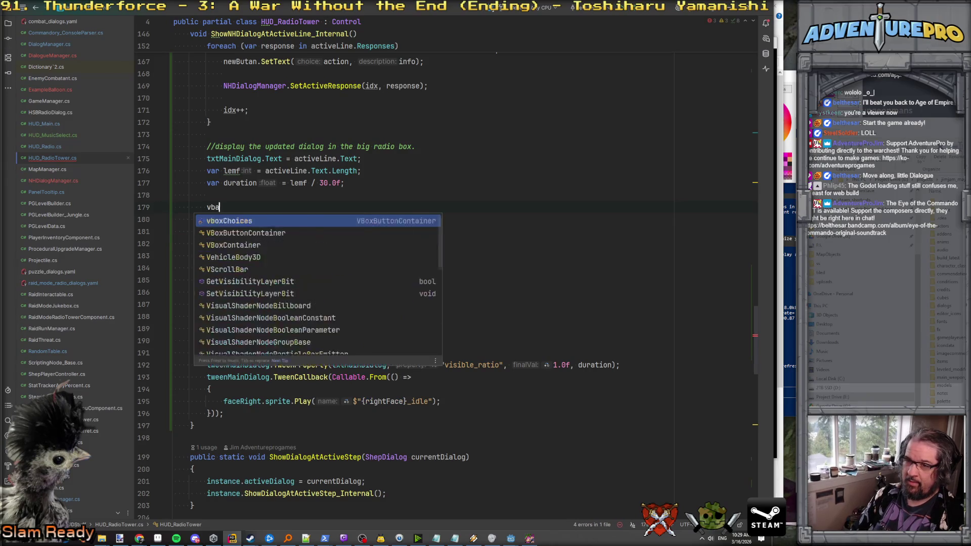
{"action": "type", "text": "tagLeftFa"}
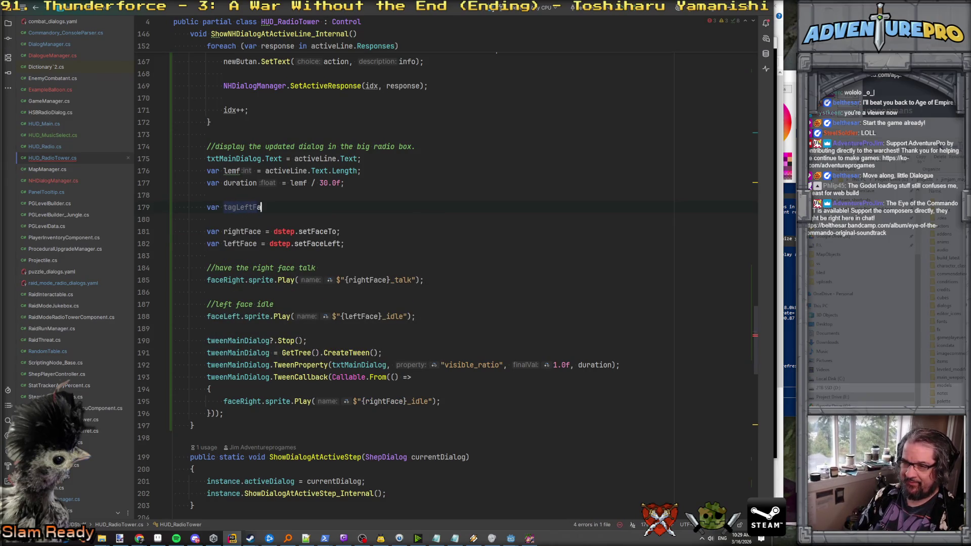
{"action": "type", "text": "ce = a"}
{"action": "key", "text": "Return"}
{"action": "type", "text": "."}
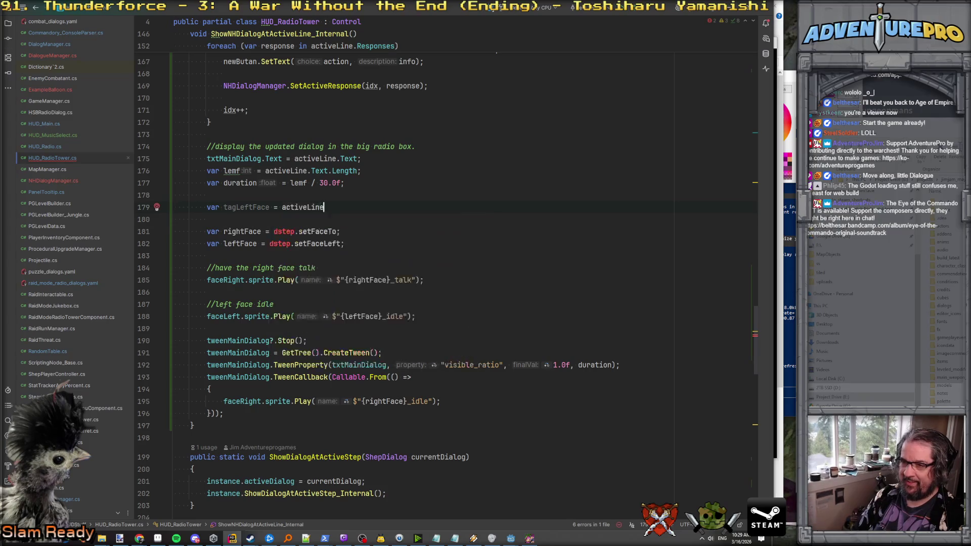
{"action": "type", "text": "Get"}
{"action": "key", "text": "Return"}
{"action": "type", "text": "\""}
{"action": "key", "text": "alt+Tab"}
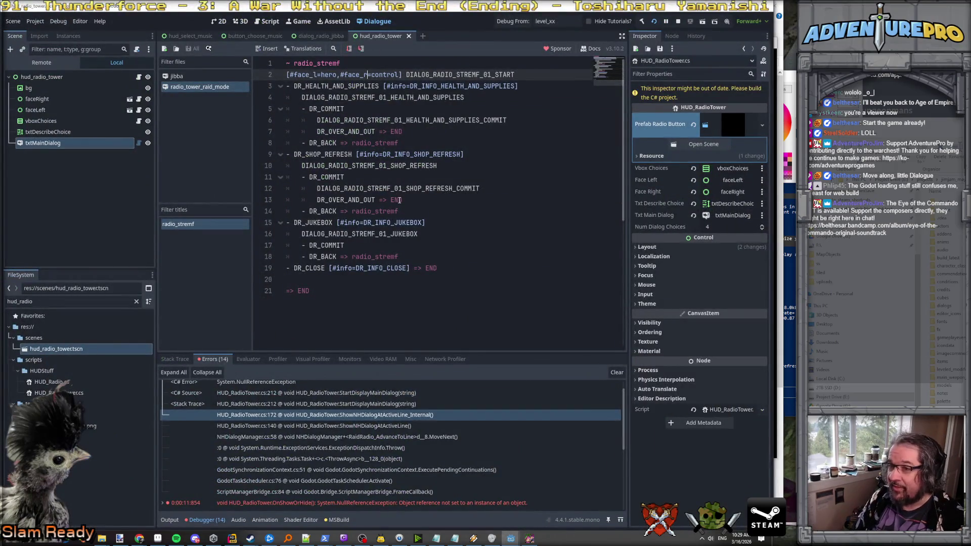
{"action": "key", "text": "alt+Tab"}
{"action": "type", "text": "face_l\")"}
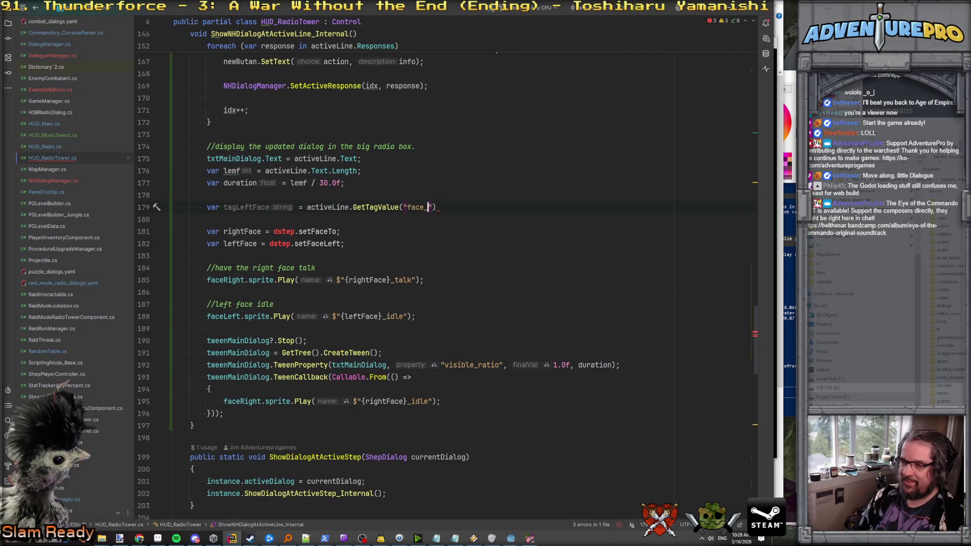
{"action": "type", "text": ";"}
Duplicate that line as tagRightFace reading the face_r tag.
{"action": "key", "text": "ctrl+d"}
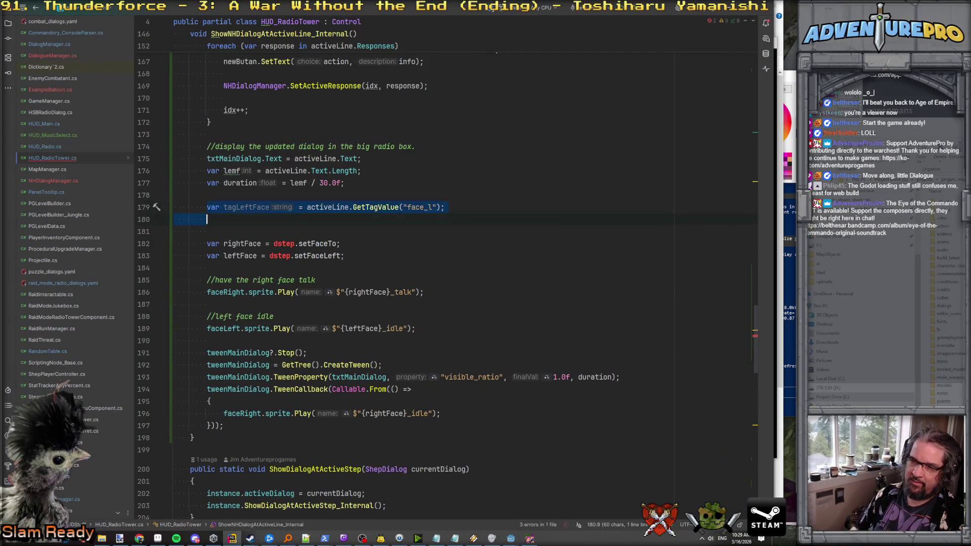
{"action": "key", "text": "Return"}
{"action": "left_click", "coordinate": [252, 219]}
{"action": "key", "text": "BackSpace"}
{"action": "key", "text": "BackSpace"}
{"action": "key", "text": "BackSpace"}
{"action": "type", "text": "RightFace = activeLine.GetTagValue(\"face_l"}
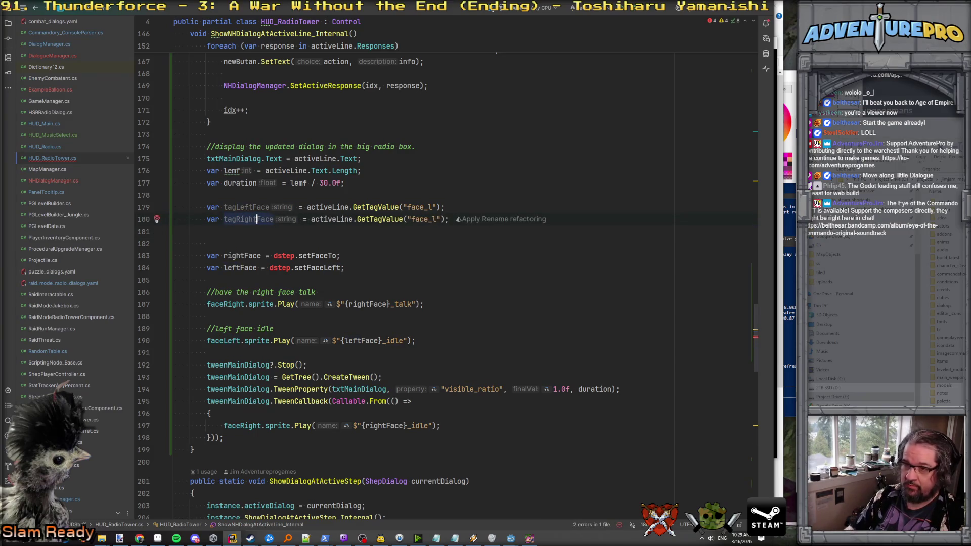
{"action": "type", "text": "r"}
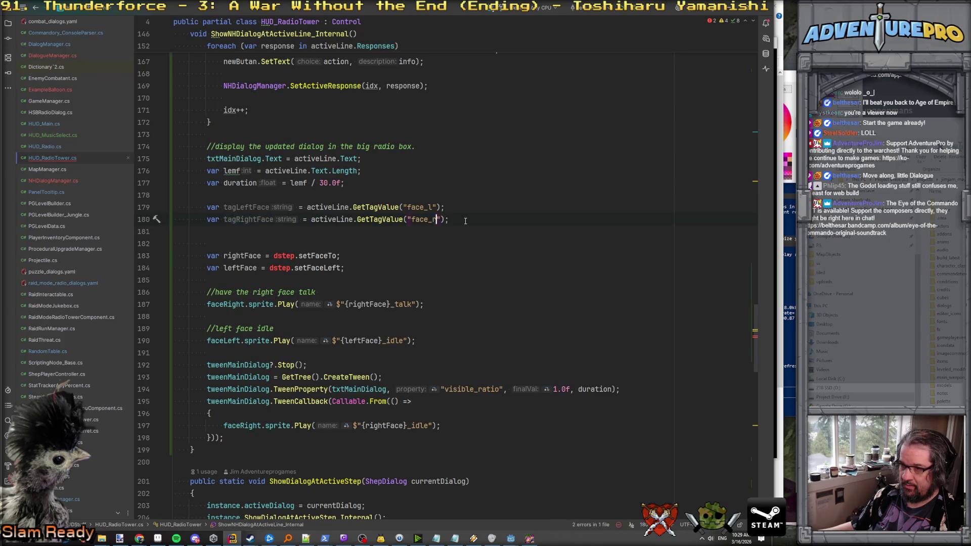
{"action": "key", "text": "End"}
Add an if (!string.IsNullOrEmpty(tagLeftFace)) condition below the tag lookups.
{"action": "key", "text": "Return"}
{"action": "type", "text": "if( !t"}
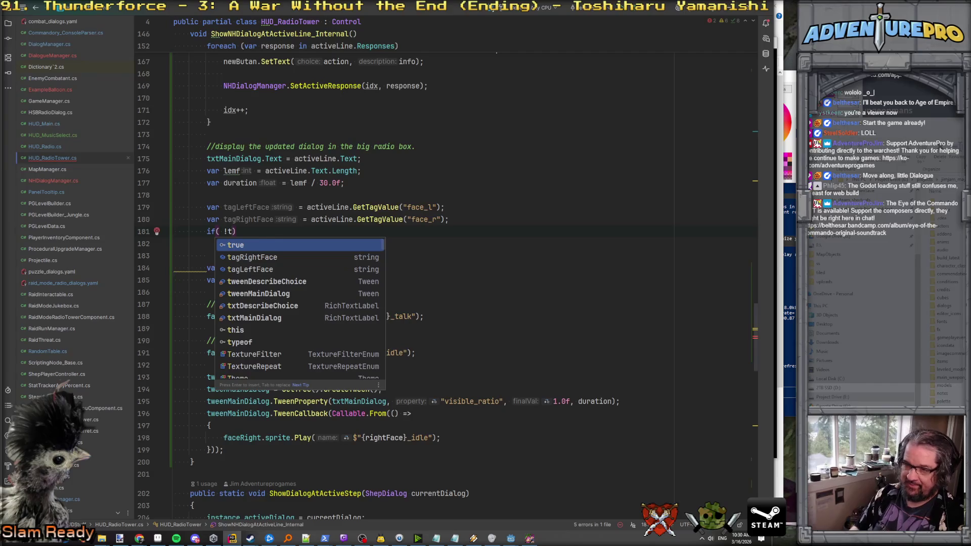
{"action": "type", "text": "agLeftFace.isnu"}
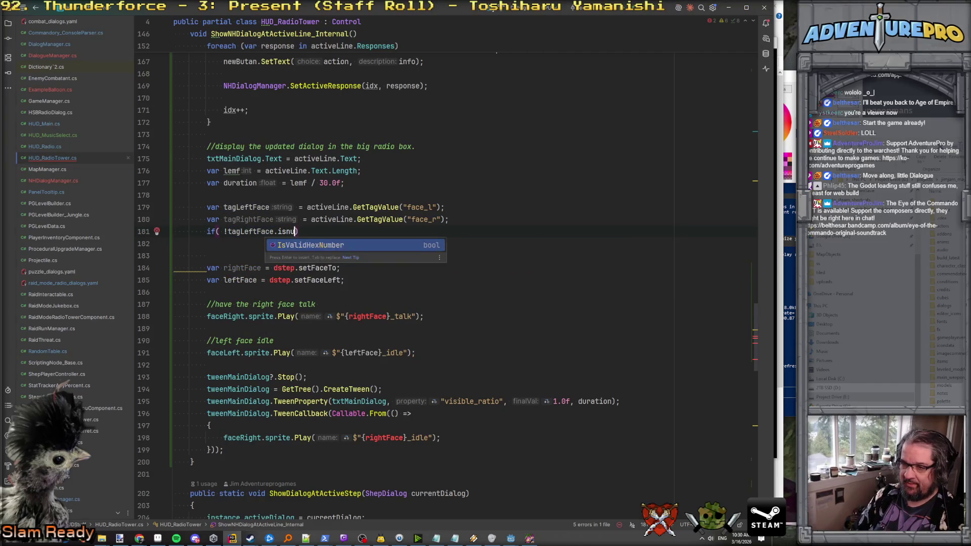
{"action": "key", "text": "BackSpace"}
{"action": "key", "text": "BackSpace"}
{"action": "key", "text": "BackSpace"}
{"action": "type", "text": "str"}
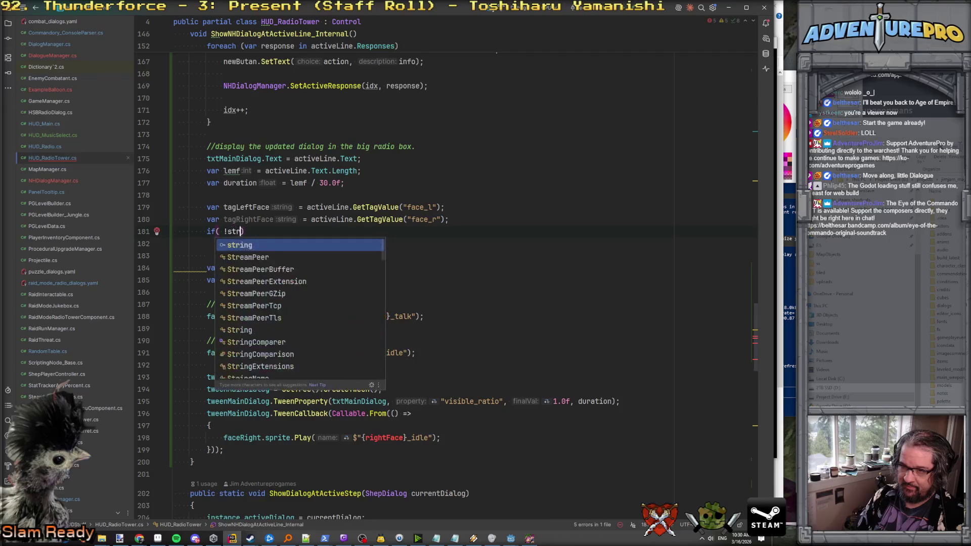
{"action": "type", "text": ".isnu"}
{"action": "key", "text": "Return"}
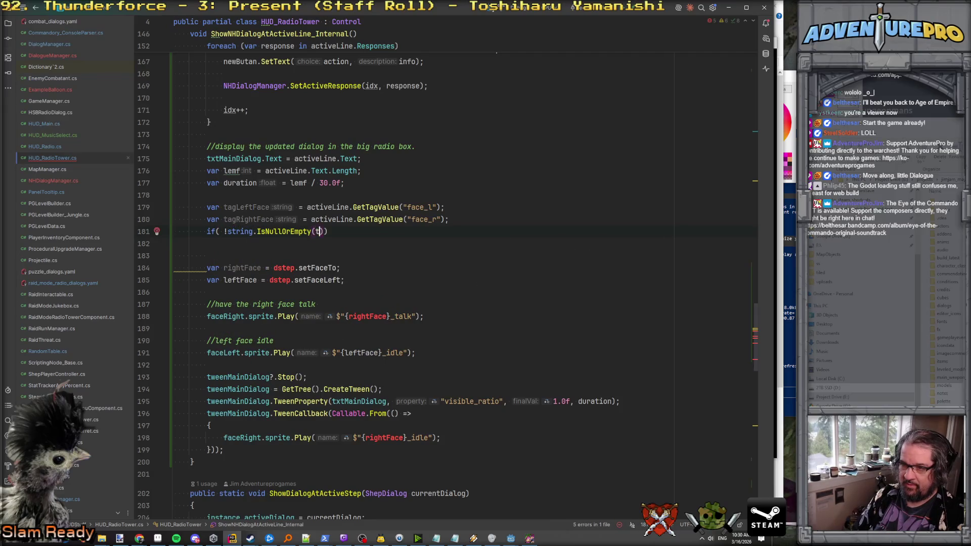
{"action": "key", "text": "Down"}
{"action": "key", "text": "Return"}
Assign nameFace_Left = tagLeftFace inside the left-face check.
{"action": "key", "text": "End"}
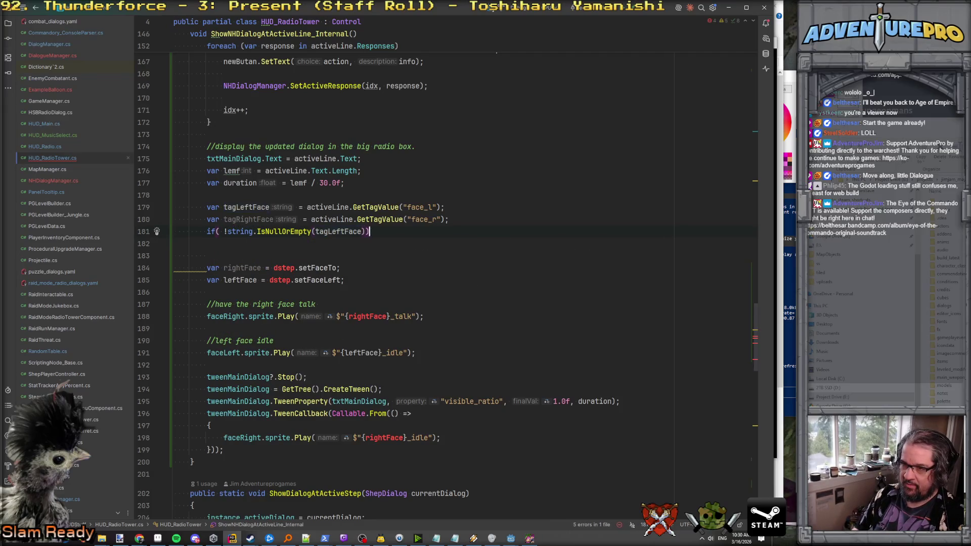
{"action": "key", "text": "Return"}
{"action": "type", "text": "f"}
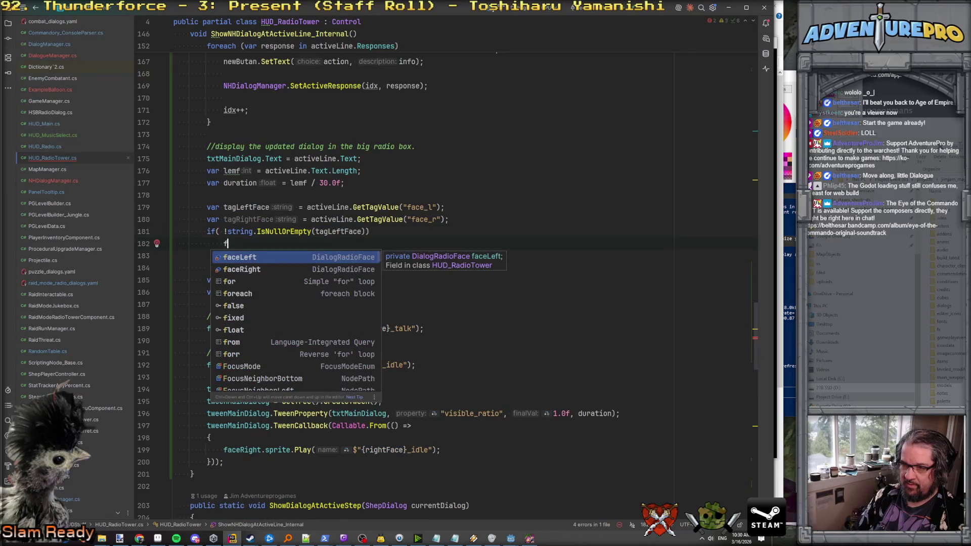
{"action": "key", "text": "BackSpace"}
{"action": "type", "text": "name"}
{"action": "key", "text": "Return"}
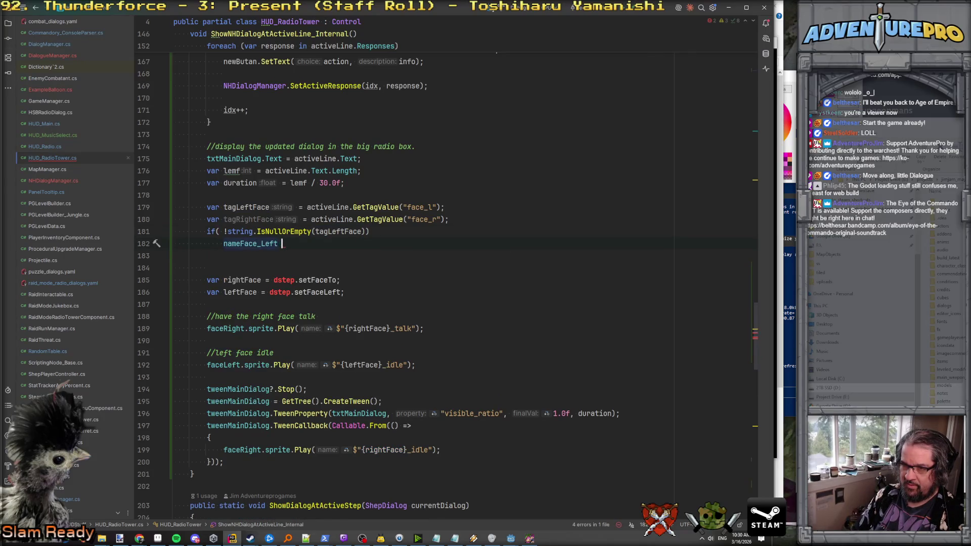
{"action": "type", "text": "= t"}
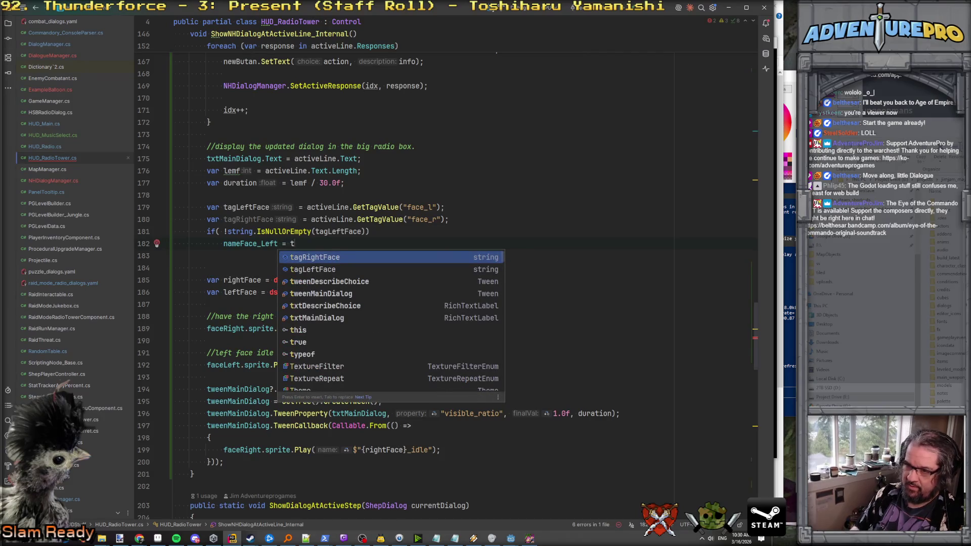
{"action": "key", "text": "Down"}
{"action": "key", "text": "Return"}
{"action": "type", "text": ";"}
{"action": "key", "text": "Return"}
Move the tagRightFace line below the left-face check and paste a copy of the check after it.
{"action": "key", "text": "Home"}
{"action": "key", "text": "ctrl+x"}
{"action": "key", "text": "Down"}
{"action": "key", "text": "Down"}
{"action": "key", "text": "Down"}
{"action": "key", "text": "Return"}
{"action": "key", "text": "ctrl+v"}
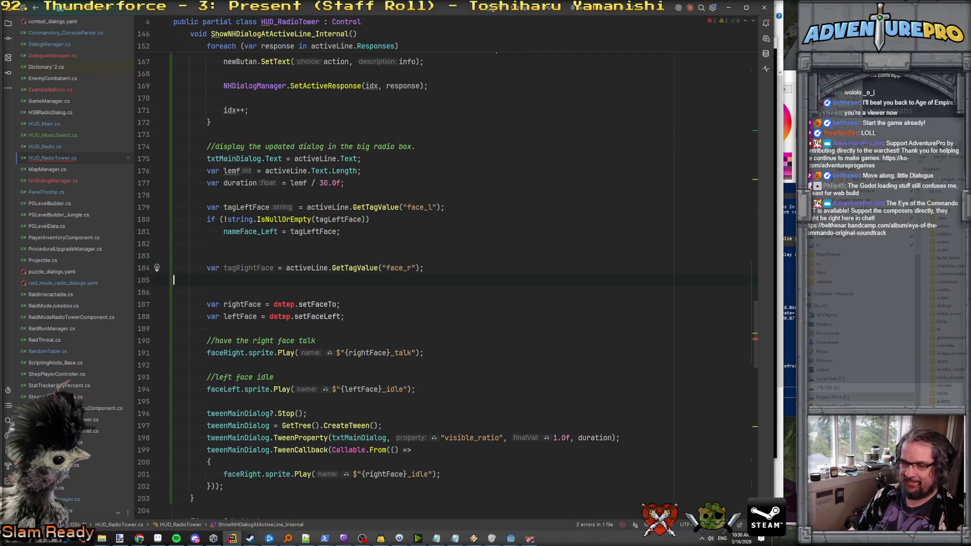
{"action": "key", "text": "Up"}
{"action": "key", "text": "Up"}
{"action": "key", "text": "Up"}
{"action": "key", "text": "shift+Down"}
{"action": "key", "text": "shift+Down"}
{"action": "key", "text": "ctrl+c"}
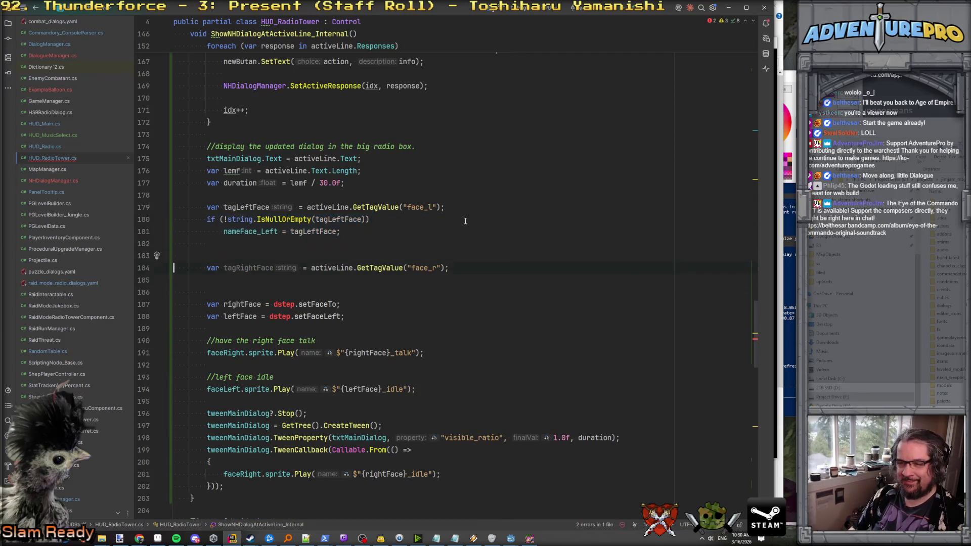
{"action": "key", "text": "Down"}
{"action": "key", "text": "Down"}
{"action": "key", "text": "Down"}
{"action": "key", "text": "ctrl+v"}
Retarget the copied check to test tagRightFace and assign nameFace_Right = tagRightFace.
{"action": "double_click", "coordinate": [248, 267]}
{"action": "key", "text": "ctrl+c"}
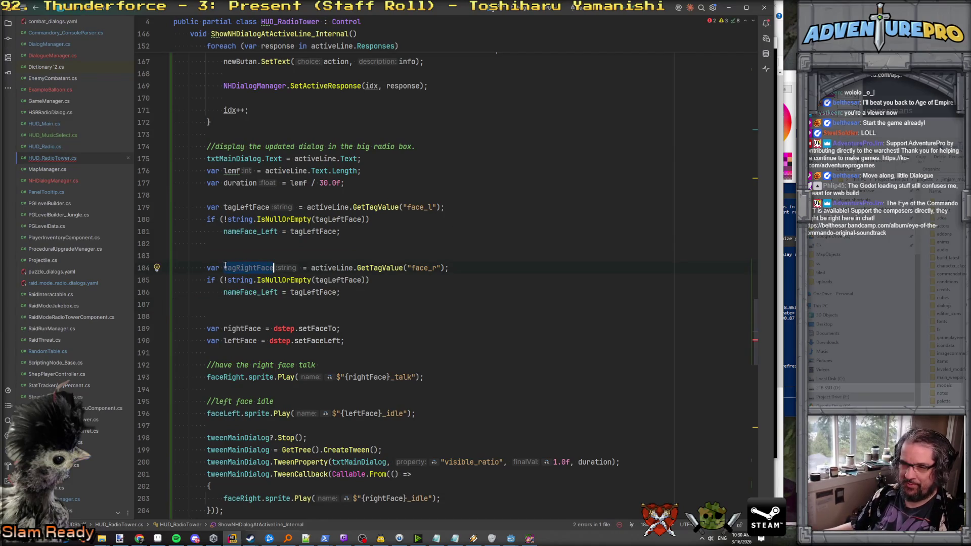
{"action": "double_click", "coordinate": [338, 280]}
{"action": "key", "text": "ctrl+v"}
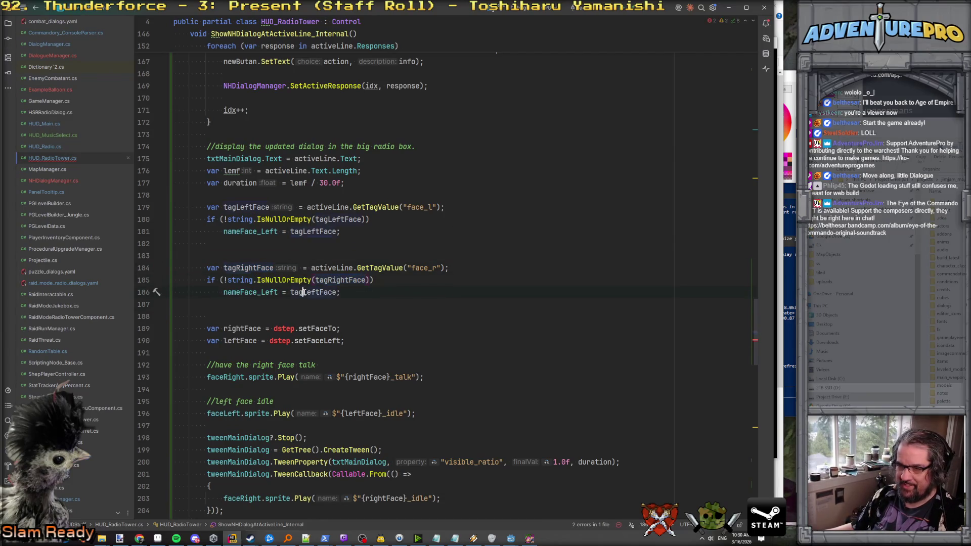
{"action": "double_click", "coordinate": [263, 292]}
{"action": "type", "text": "nameR"}
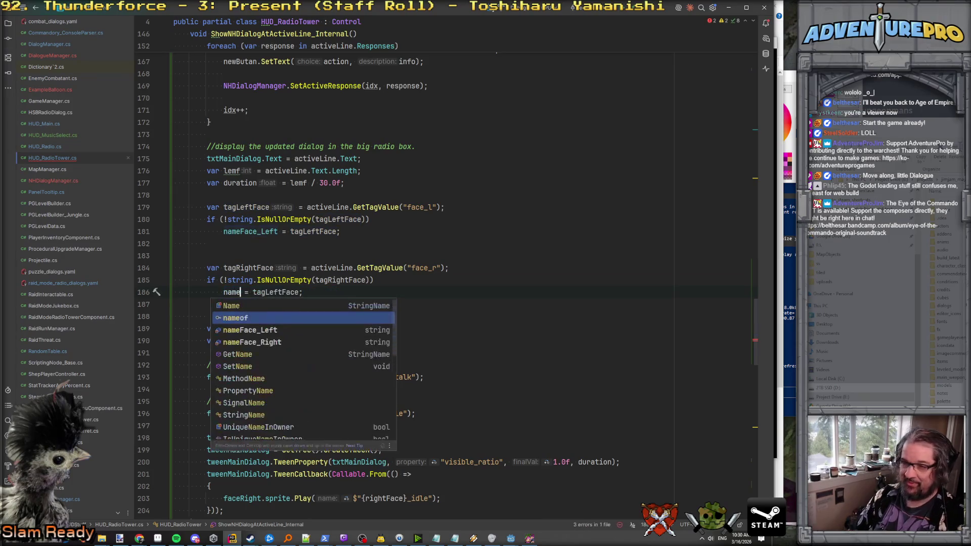
{"action": "key", "text": "Return"}
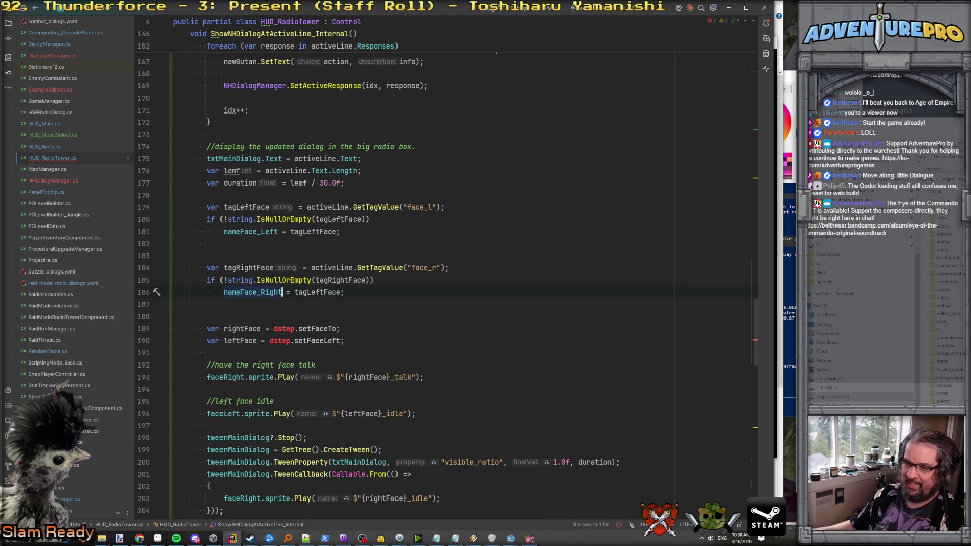
{"action": "double_click", "coordinate": [247, 268]}
{"action": "key", "text": "ctrl+c"}
{"action": "double_click", "coordinate": [303, 292]}
{"action": "key", "text": "ctrl+v"}
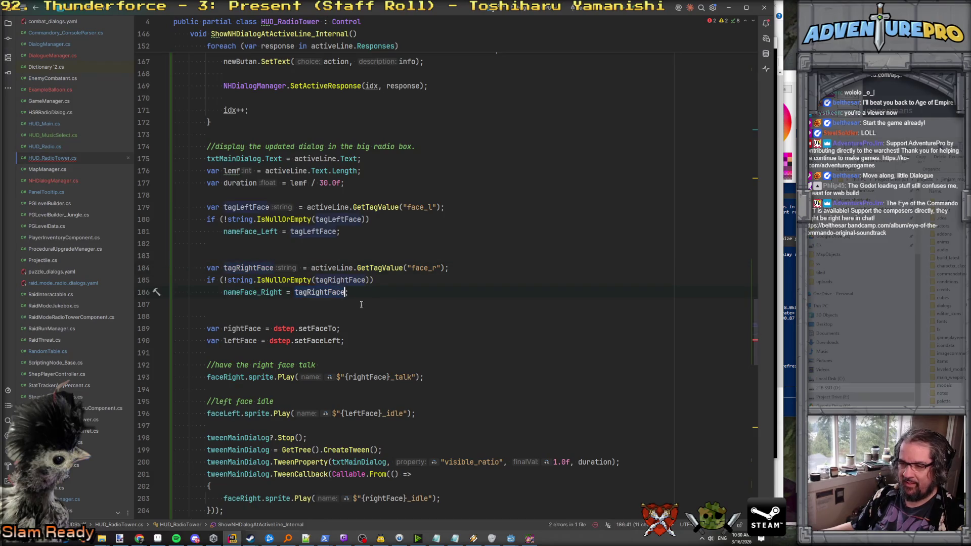
{"action": "key", "text": "Down"}
{"action": "key", "text": "Down"}
Delete the old dstep rightFace and leftFace lines and the extra blank line.
{"action": "key", "text": "Down"}
{"action": "key", "text": "Up"}
{"action": "key", "text": "Up"}
{"action": "key", "text": "Up"}
{"action": "key", "text": "Down"}
{"action": "key", "text": "shift+Down"}
{"action": "key", "text": "shift+Down"}
{"action": "key", "text": "shift+Down"}
{"action": "key", "text": "BackSpace"}
{"action": "key", "text": "BackSpace"}
{"action": "left_click", "coordinate": [404, 244]}
{"action": "key", "text": "Delete"}
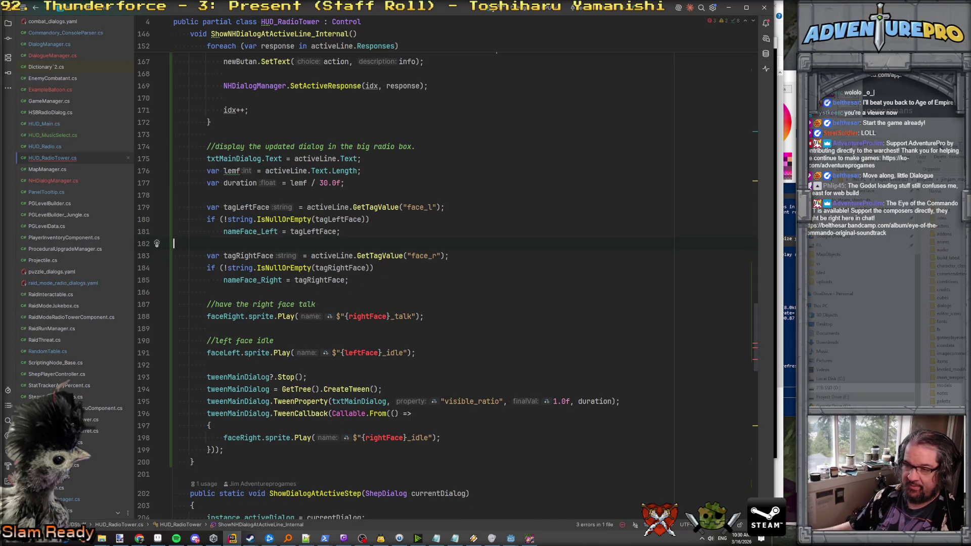
Use nameFace_Left in the idle Play call and nameFace_Right in the talk Play call.
{"action": "double_click", "coordinate": [257, 232]}
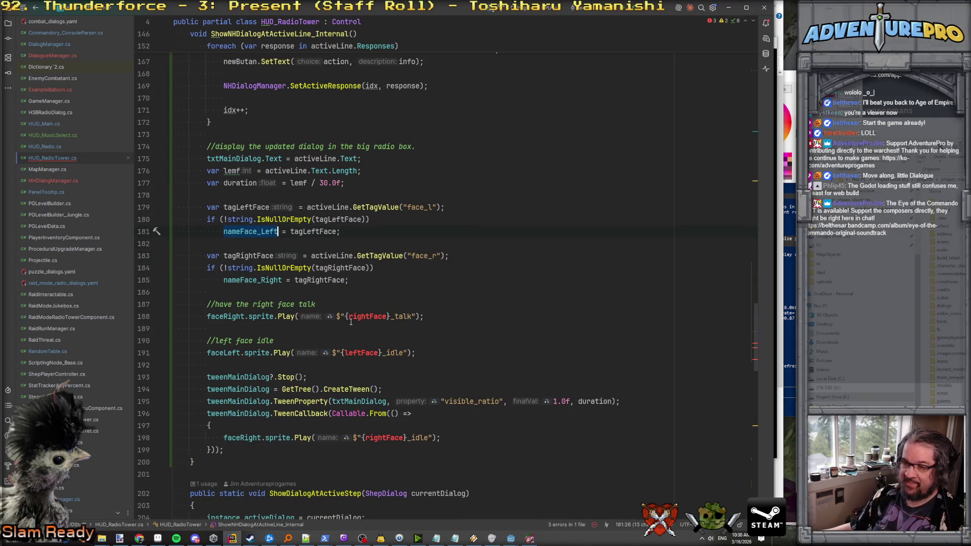
{"action": "key", "text": "ctrl+c"}
{"action": "double_click", "coordinate": [361, 353]}
{"action": "key", "text": "ctrl+v"}
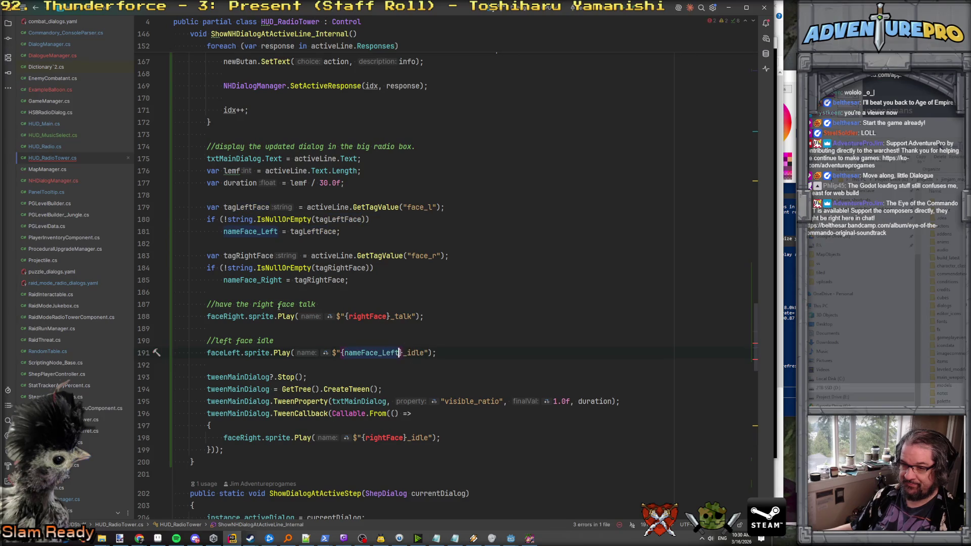
{"action": "double_click", "coordinate": [251, 280]}
{"action": "key", "text": "ctrl+c"}
{"action": "double_click", "coordinate": [367, 316]}
{"action": "key", "text": "ctrl+v"}
Add the comment '//big assume: these two values get set at least once per dialog.' above the tag lookups.
{"action": "left_click", "coordinate": [289, 195]}
{"action": "key", "text": "Return"}
{"action": "type", "text": "//"}
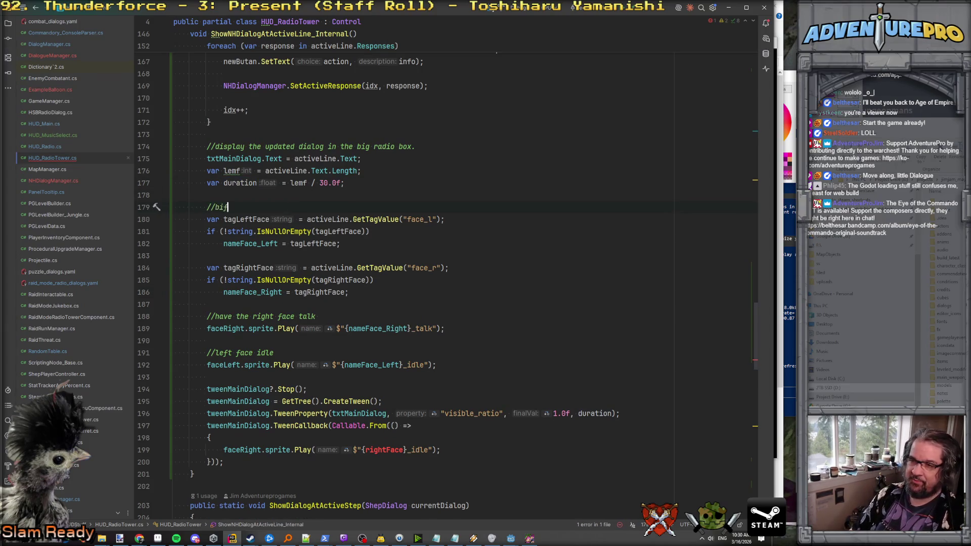
{"action": "type", "text": "g ass"}
{"action": "type", "text": ": these twgo"}
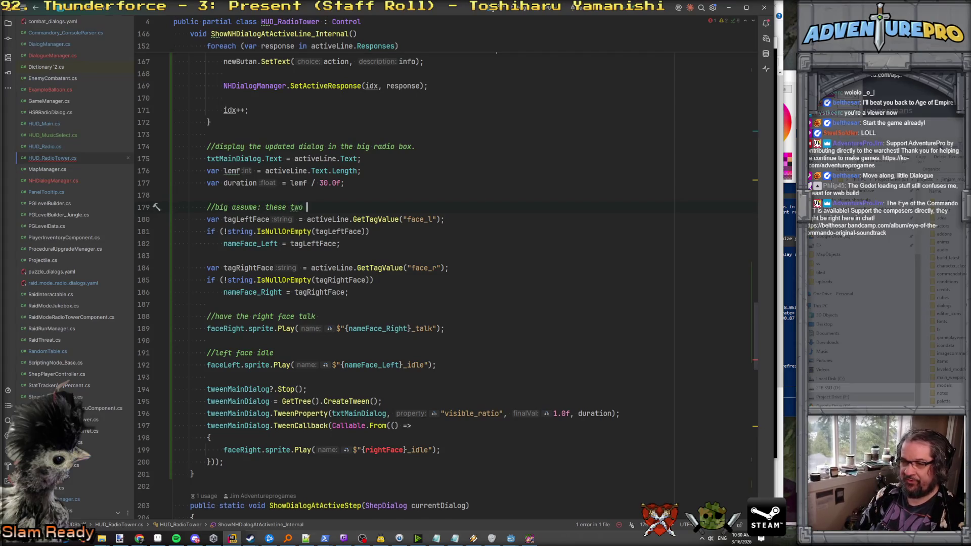
{"action": "type", "text": "t le"}
{"action": "type", "text": "nce pr"}
{"action": "key", "text": "BackSpace"}
{"action": "key", "text": "BackSpace"}
{"action": "type", "text": "er"}
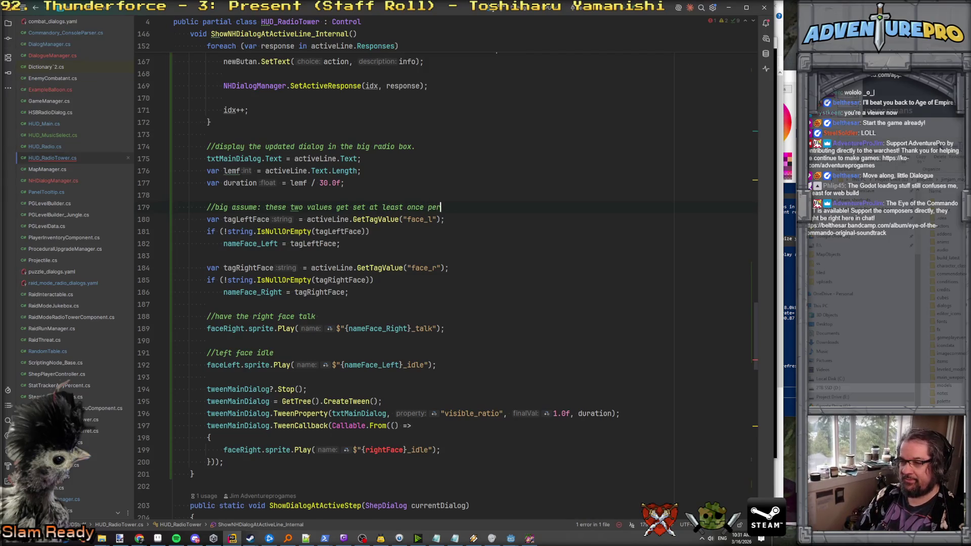
{"action": "type", "text": " dialog."}
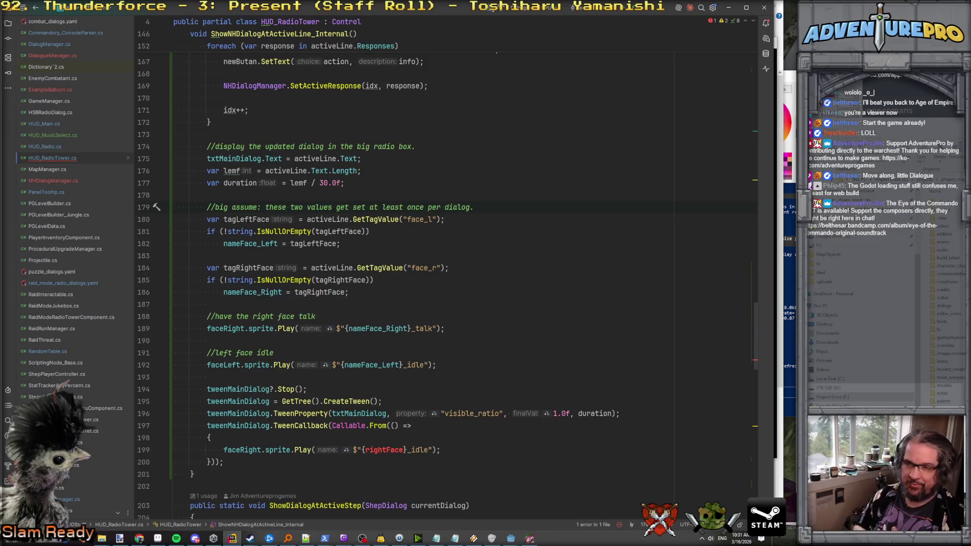
Replace rightFace with nameFace_Right in the tween callback's idle animation.
{"action": "double_click", "coordinate": [253, 292]}
{"action": "double_click", "coordinate": [383, 449]}
{"action": "key", "text": "ctrl+v"}
{"action": "scroll", "coordinate": [270, 304], "scroll_direction": "down", "scroll_amount": 5}
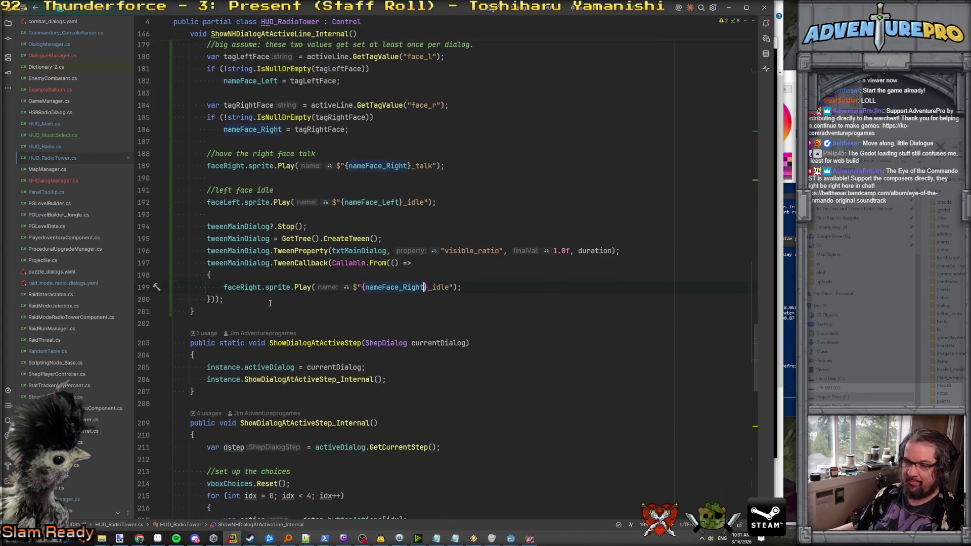
Search the file for 'idl' and step through the _idle matches to line 249.
{"action": "scroll", "coordinate": [271, 290], "scroll_direction": "up", "scroll_amount": 5}
{"action": "scroll", "coordinate": [354, 329], "scroll_direction": "down", "scroll_amount": 3}
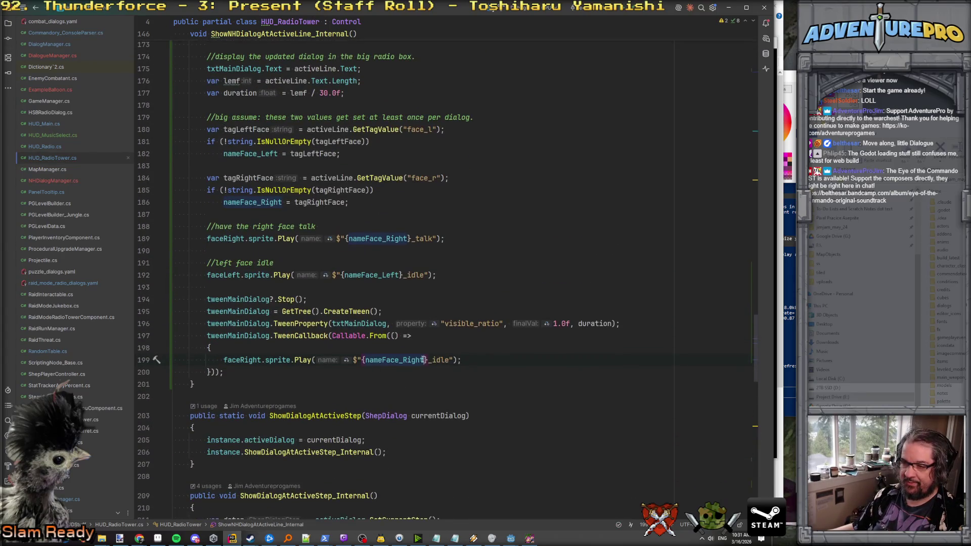
{"action": "key", "text": "F5"}
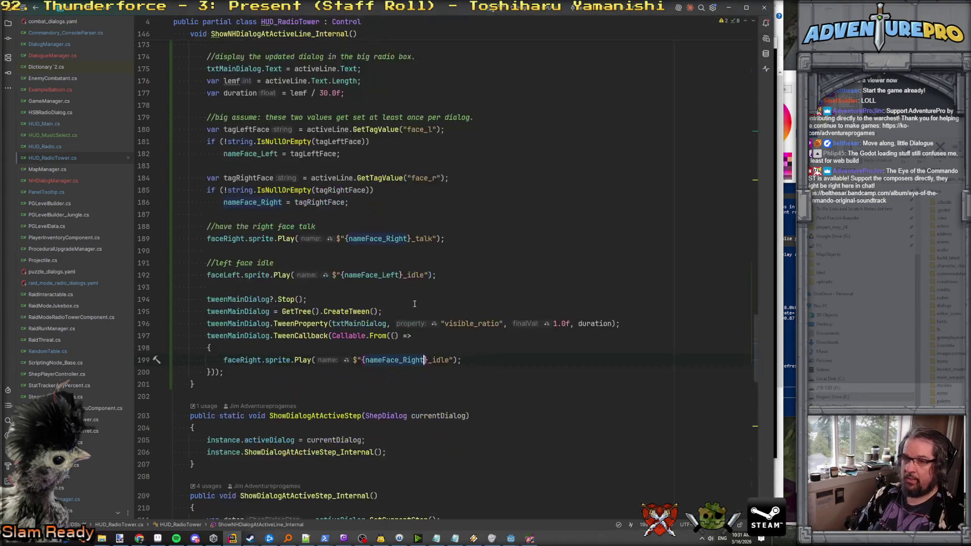
{"action": "key", "text": "ctrl+f"}
{"action": "scroll", "coordinate": [414, 303], "scroll_direction": "down", "scroll_amount": 5}
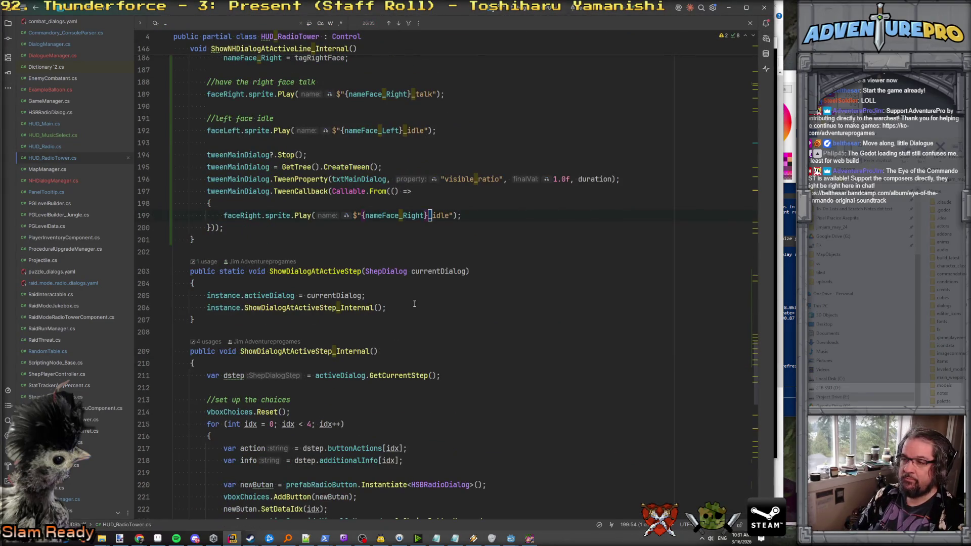
{"action": "type", "text": "idl"}
{"action": "key", "text": "Return"}
{"action": "key", "text": "Return"}
{"action": "key", "text": "Return"}
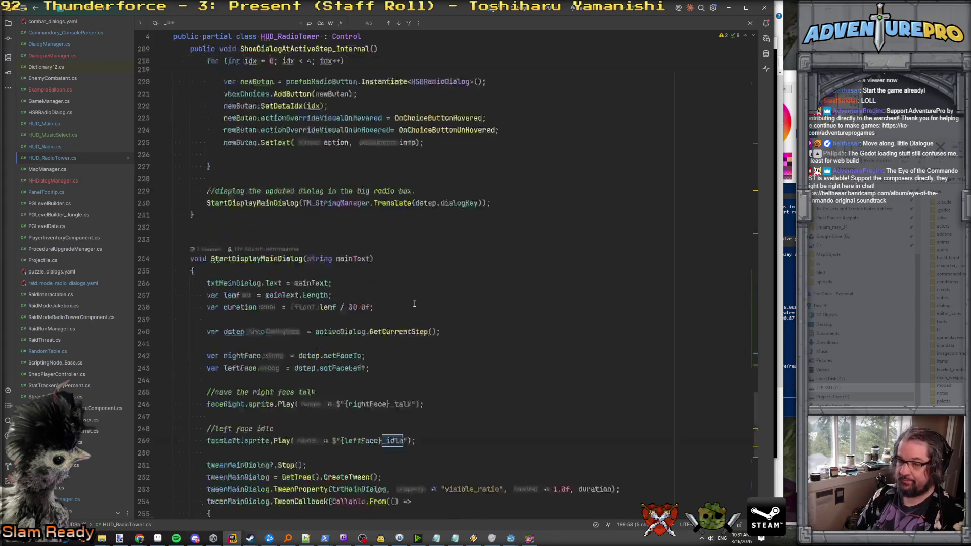
{"action": "key", "text": "Return"}
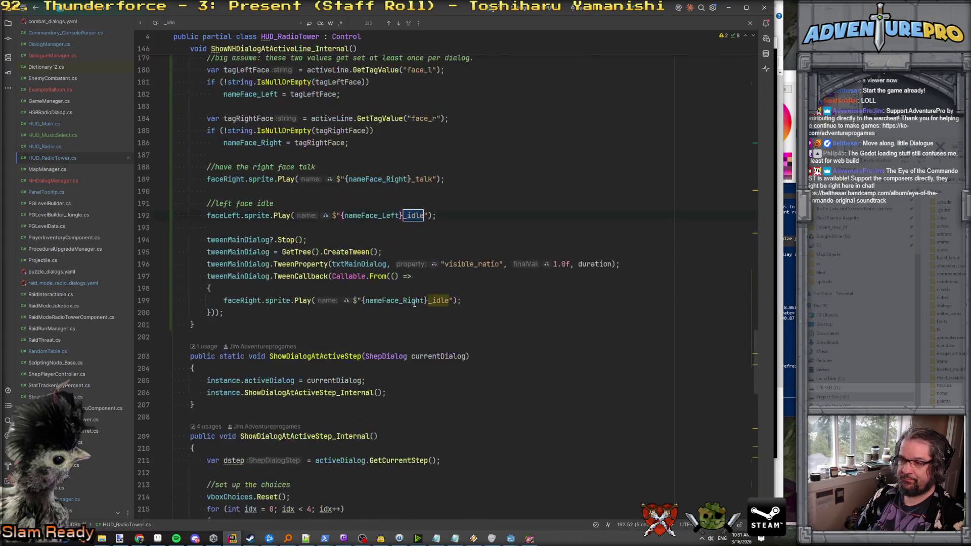
{"action": "type", "text": "4"}
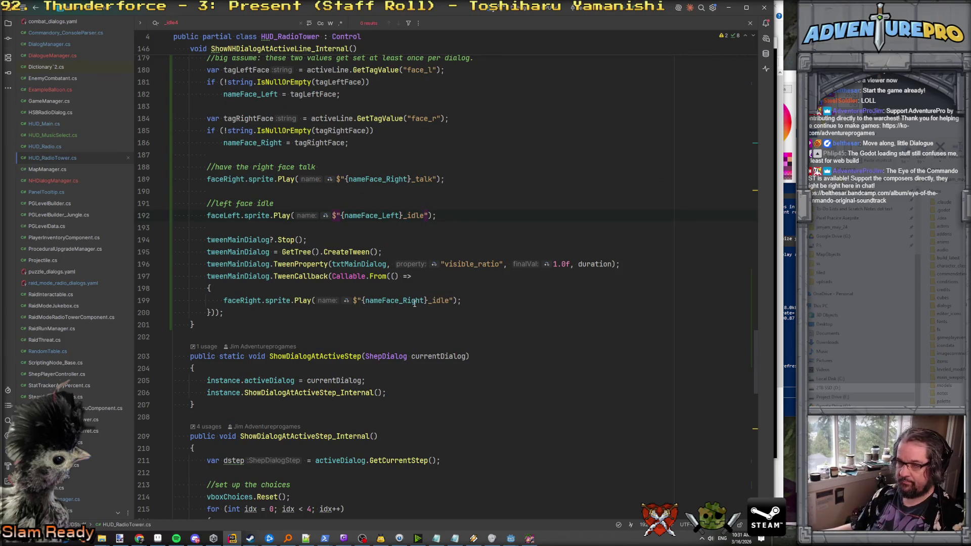
{"action": "key", "text": "BackSpace"}
{"action": "key", "text": "Return"}
{"action": "key", "text": "Return"}
{"action": "key", "text": "Return"}
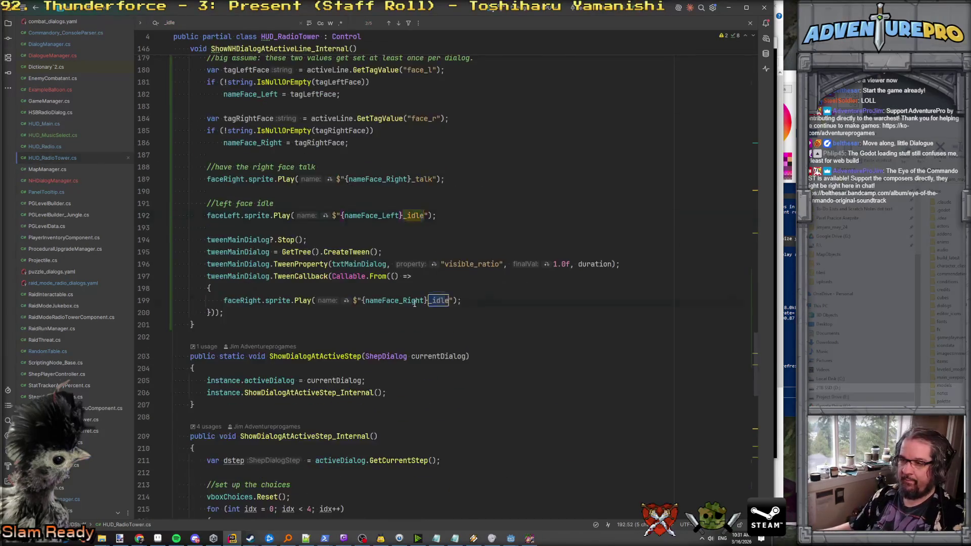
Try nameFace_Left and nameFace_Right in StartDisplayMainDialog's Play calls, then undo to keep leftFace and rightFace.
{"action": "double_click", "coordinate": [359, 214]}
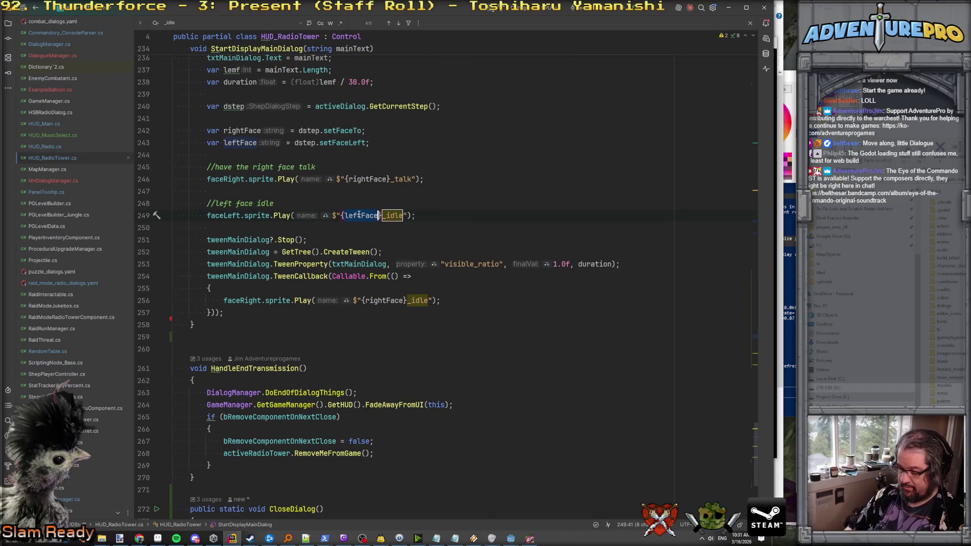
{"action": "type", "text": "name"}
{"action": "key", "text": "Down"}
{"action": "key", "text": "Return"}
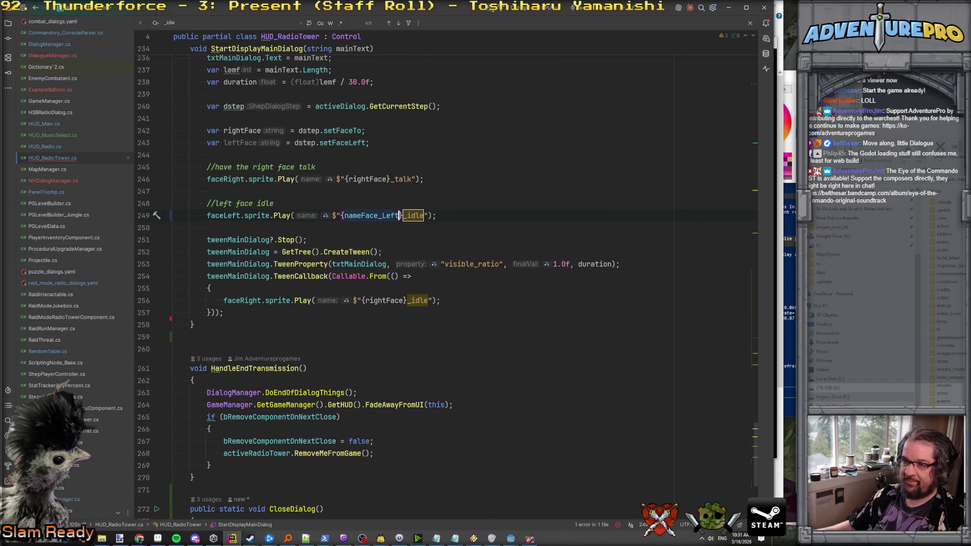
{"action": "double_click", "coordinate": [354, 179]}
{"action": "type", "text": "name"}
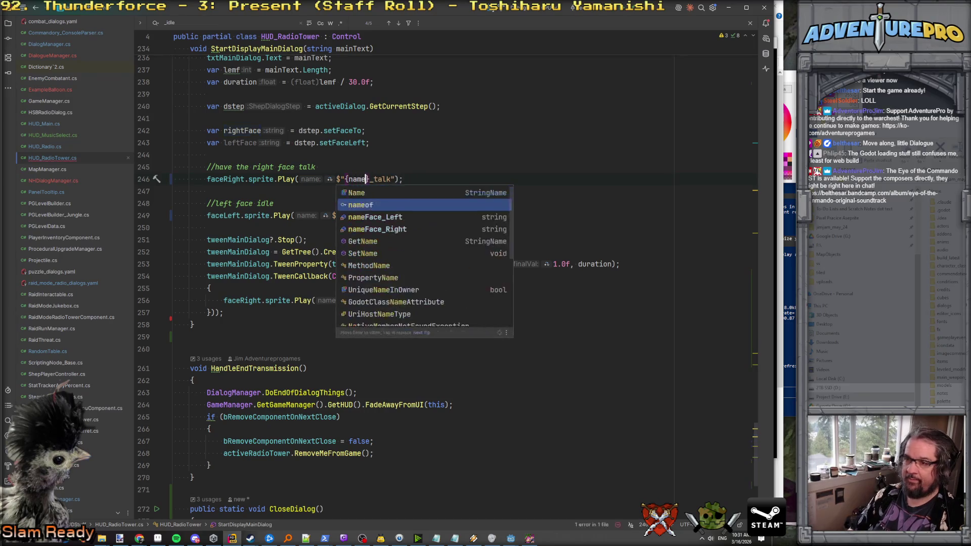
{"action": "key", "text": "Down"}
{"action": "key", "text": "Return"}
{"action": "scroll", "coordinate": [376, 231], "scroll_direction": "up", "scroll_amount": 3}
{"action": "key", "text": "ctrl+z"}
{"action": "key", "text": "ctrl+z"}
{"action": "key", "text": "ctrl+z"}
{"action": "key", "text": "ctrl+z"}
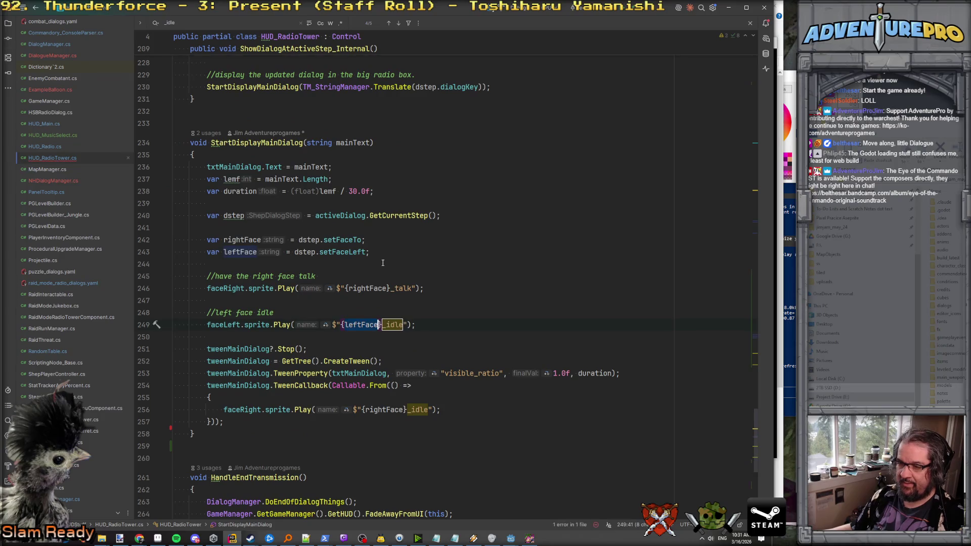
Search for '.Play' and step through every match, wrapping back to the first.
{"action": "scroll", "coordinate": [384, 266], "scroll_direction": "down", "scroll_amount": 1}
{"action": "scroll", "coordinate": [383, 266], "scroll_direction": "down", "scroll_amount": 3}
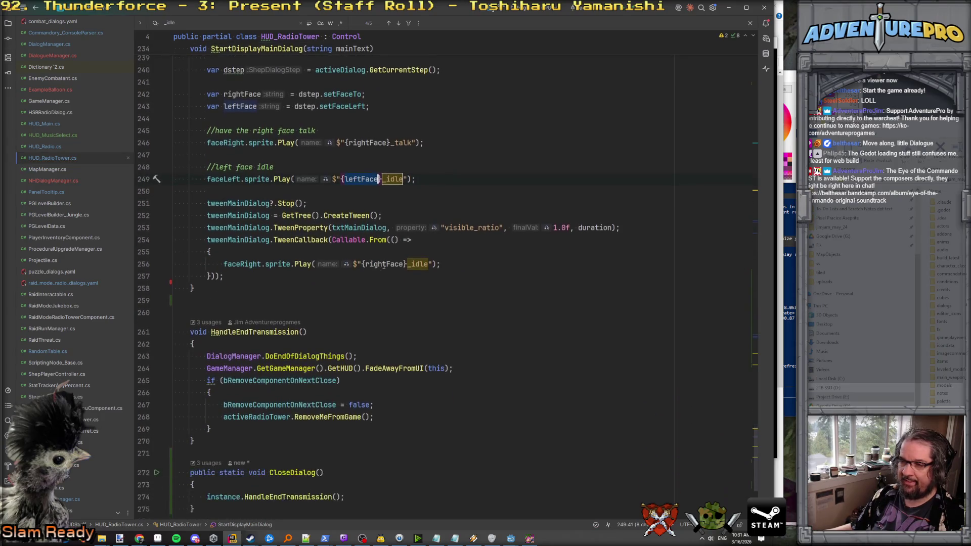
{"action": "scroll", "coordinate": [384, 265], "scroll_direction": "down", "scroll_amount": 4}
{"action": "scroll", "coordinate": [343, 295], "scroll_direction": "up", "scroll_amount": 5}
{"action": "type", "text": ".Play"}
{"action": "key", "text": "Return"}
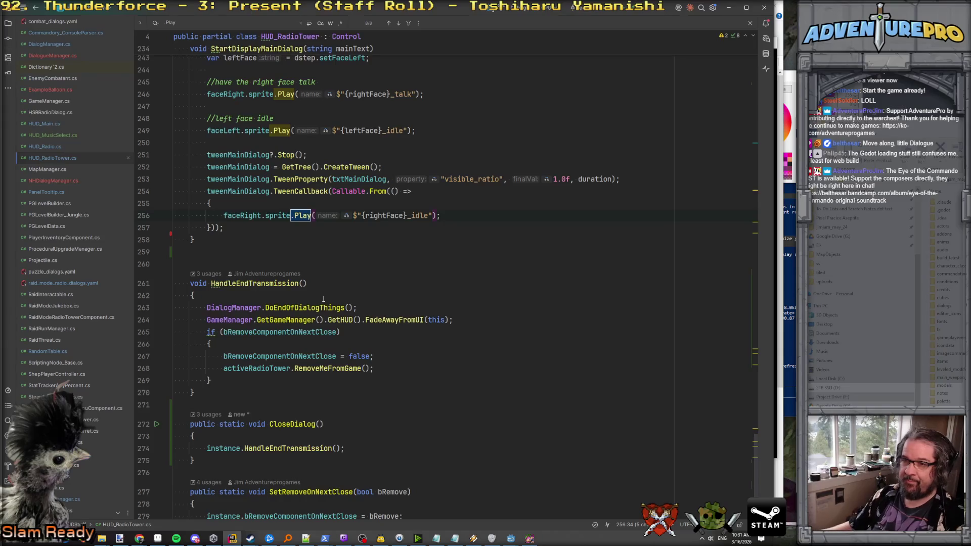
{"action": "key", "text": "Return"}
{"action": "key", "text": "Return"}
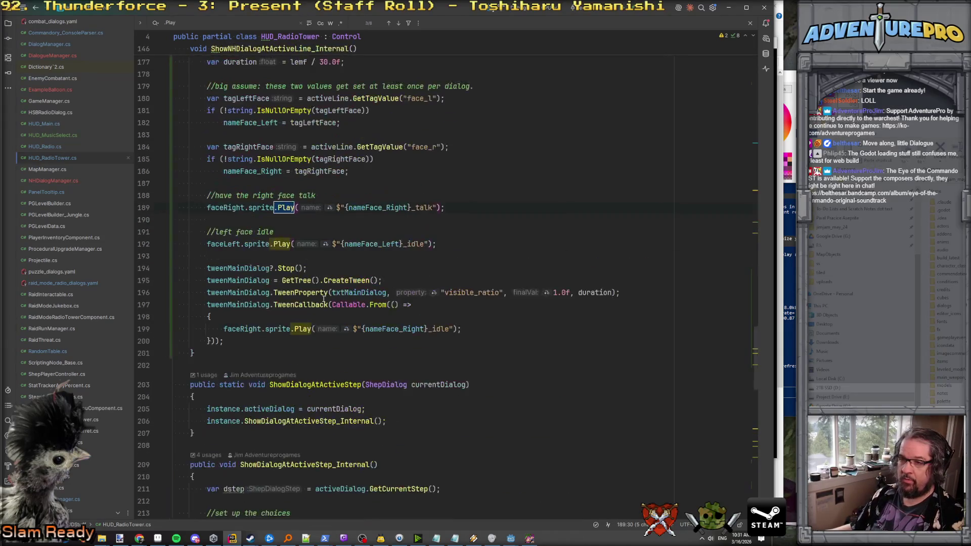
{"action": "scroll", "coordinate": [326, 301], "scroll_direction": "up", "scroll_amount": 7}
{"action": "scroll", "coordinate": [328, 302], "scroll_direction": "down", "scroll_amount": 5}
{"action": "key", "text": "Return"}
{"action": "key", "text": "Return"}
{"action": "key", "text": "Return"}
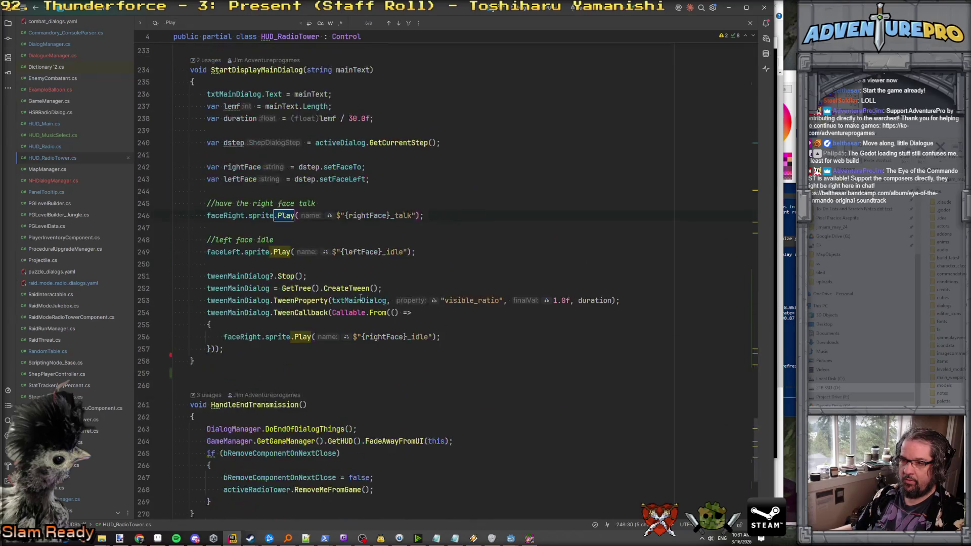
{"action": "scroll", "coordinate": [306, 230], "scroll_direction": "up", "scroll_amount": 1}
{"action": "scroll", "coordinate": [306, 229], "scroll_direction": "down", "scroll_amount": 4}
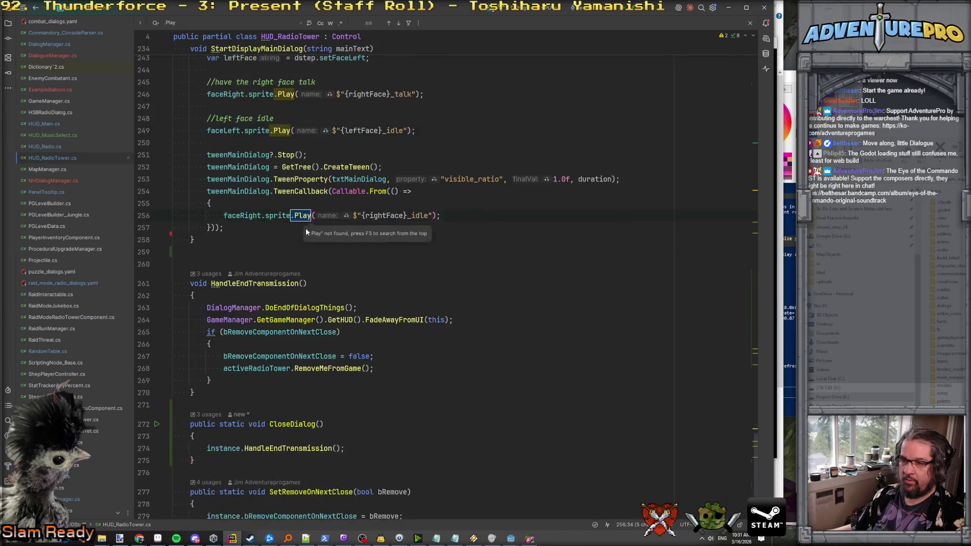
{"action": "key", "text": "Return"}
{"action": "scroll", "coordinate": [307, 230], "scroll_direction": "up", "scroll_amount": 1}
Replace leftFace with nameFace_Left in the talk call on line 111 and idle call on line 118.
{"action": "left_click", "coordinate": [264, 167]}
{"action": "left_click", "coordinate": [312, 252]}
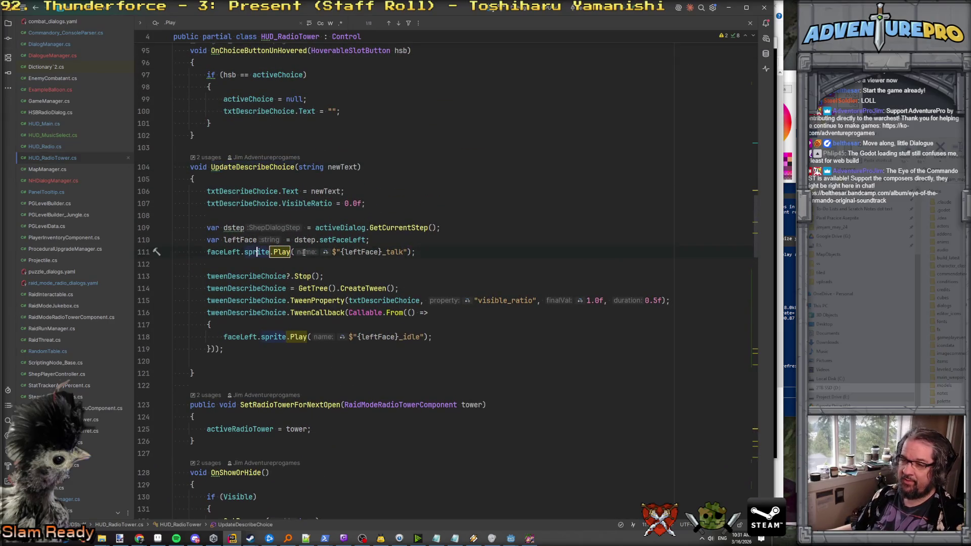
{"action": "double_click", "coordinate": [361, 252]}
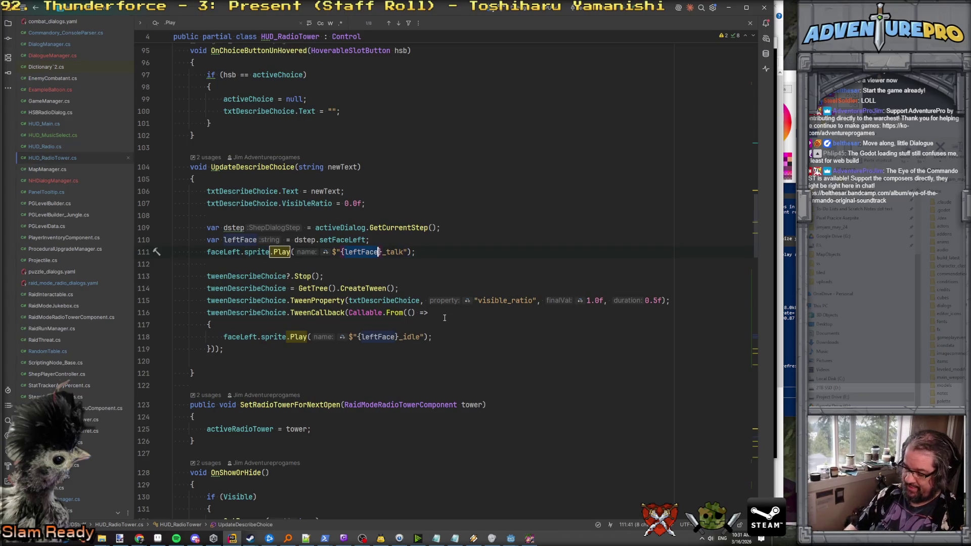
{"action": "type", "text": "name"}
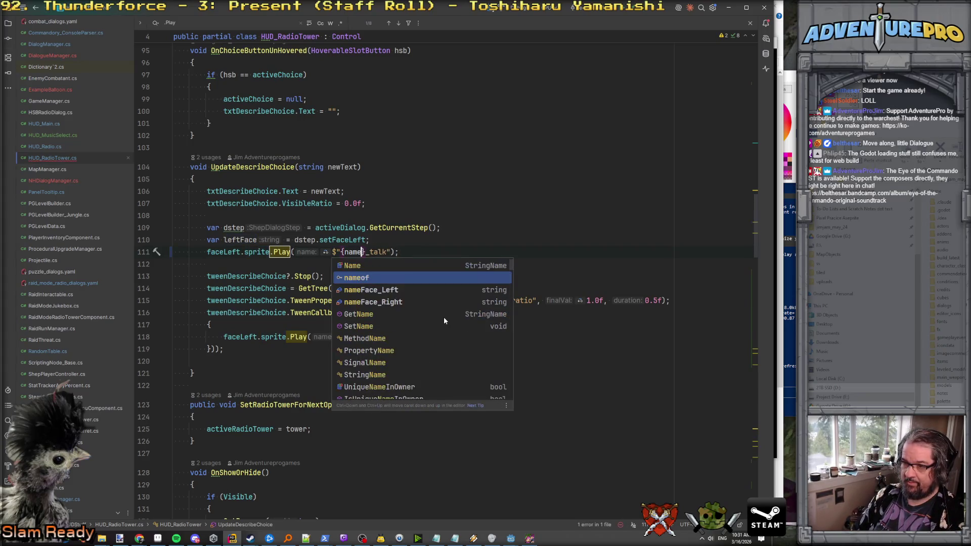
{"action": "type", "text": "Face_Left}"}
{"action": "key", "text": "Return"}
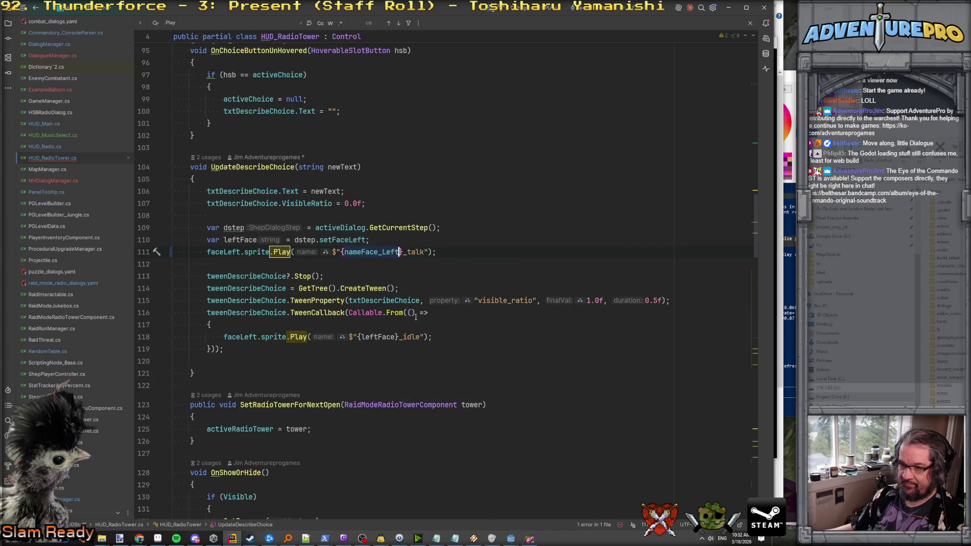
{"action": "double_click", "coordinate": [377, 253]}
{"action": "key", "text": "ctrl+c"}
{"action": "double_click", "coordinate": [376, 336]}
{"action": "key", "text": "ctrl+v"}
Delete the unused dstep and leftFace declaration lines from UpdateDescribeChoice.
{"action": "left_click", "coordinate": [501, 335]}
{"action": "left_click", "coordinate": [496, 263]}
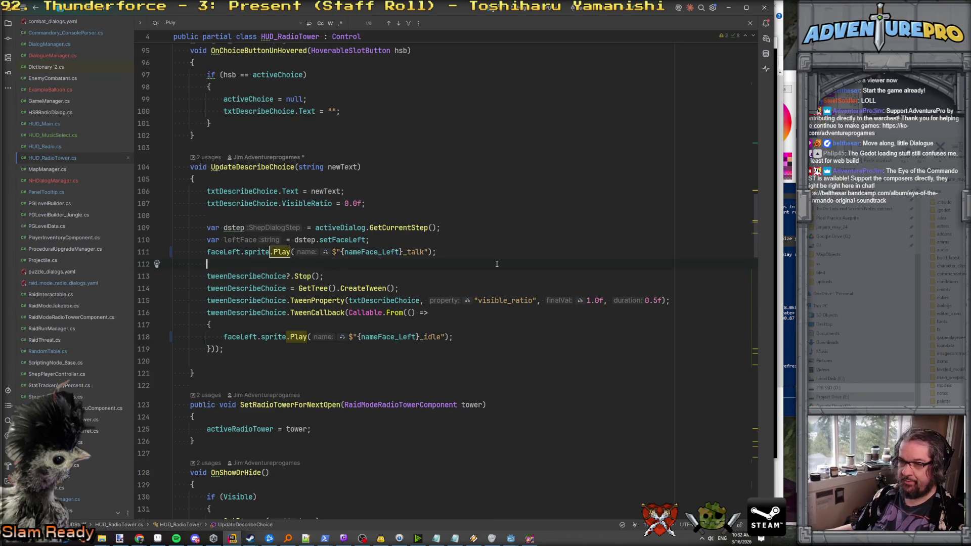
{"action": "key", "text": "Escape"}
{"action": "left_click", "coordinate": [439, 227]}
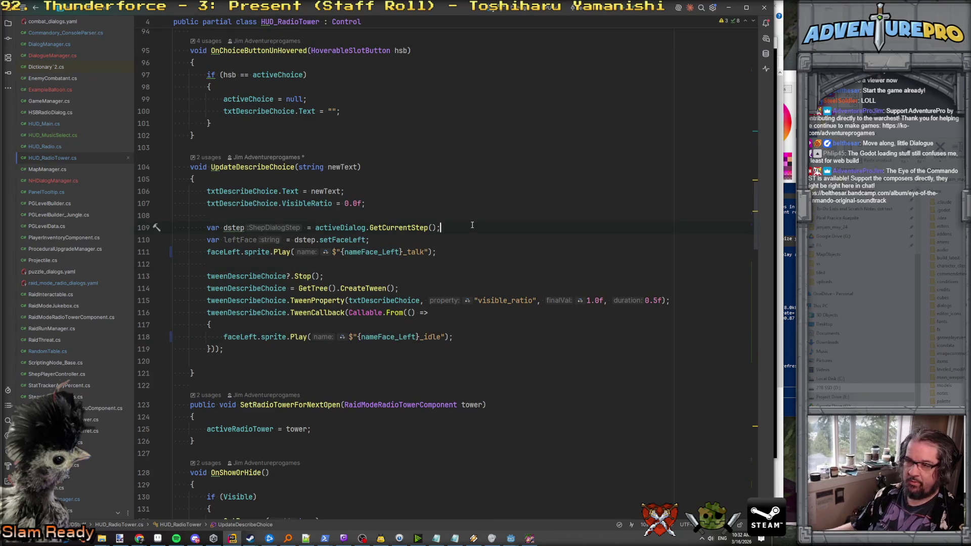
{"action": "key", "text": "shift+Down"}
{"action": "key", "text": "shift+Down"}
{"action": "key", "text": "Delete"}
{"action": "key", "text": "Down"}
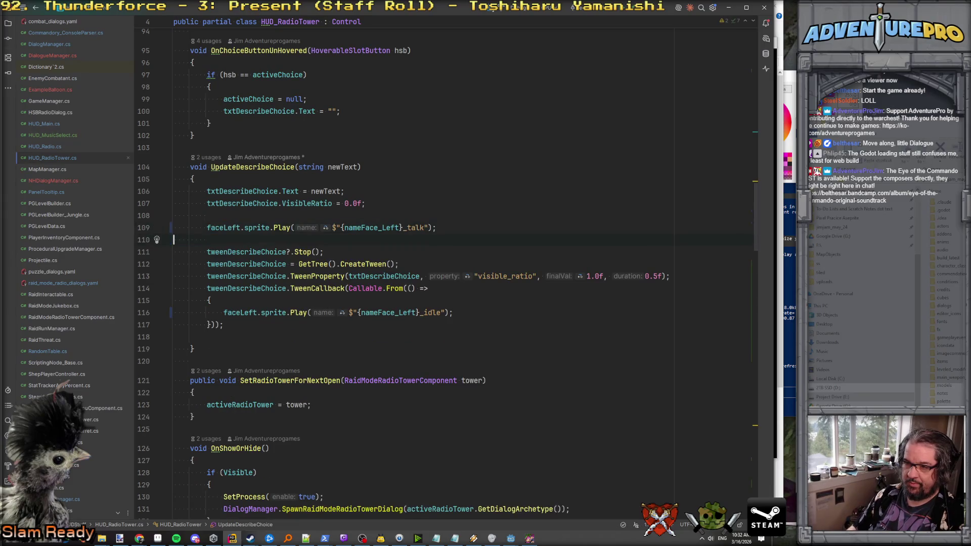
{"action": "scroll", "coordinate": [401, 270], "scroll_direction": "down", "scroll_amount": 15}
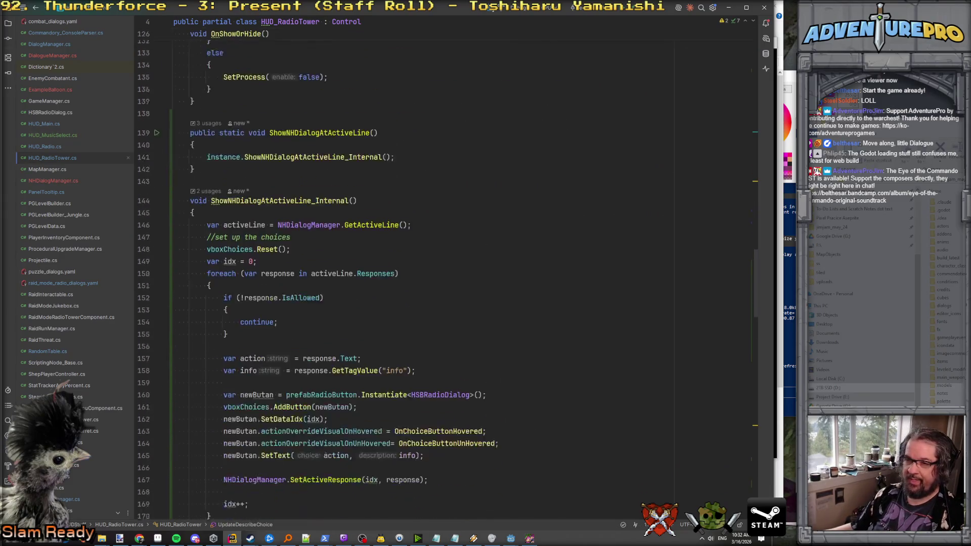
{"action": "scroll", "coordinate": [469, 496], "scroll_direction": "down", "scroll_amount": 20}
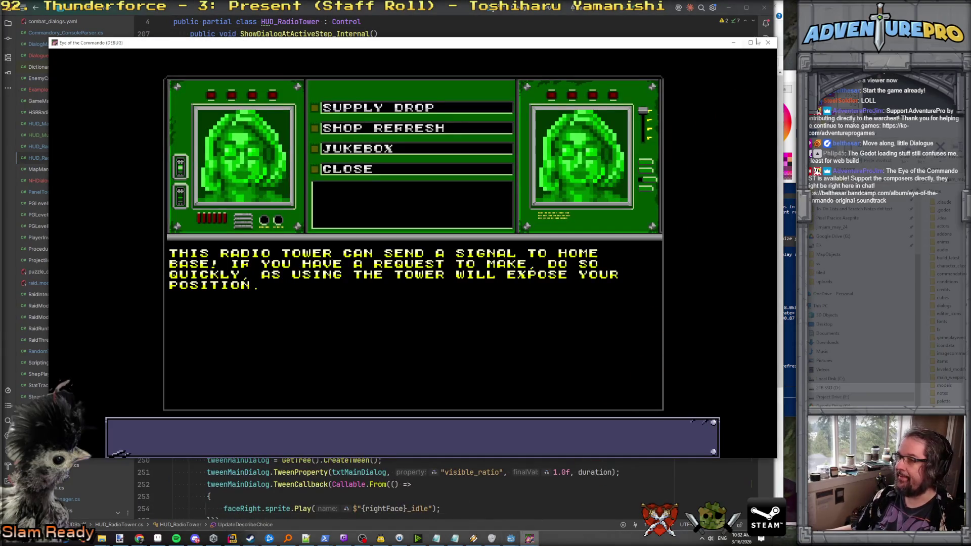
Close the running game and rebuild and run it from the Godot editor with F5.
{"action": "left_click", "coordinate": [769, 43]}
{"action": "mouse_move", "coordinate": [511, 538]}
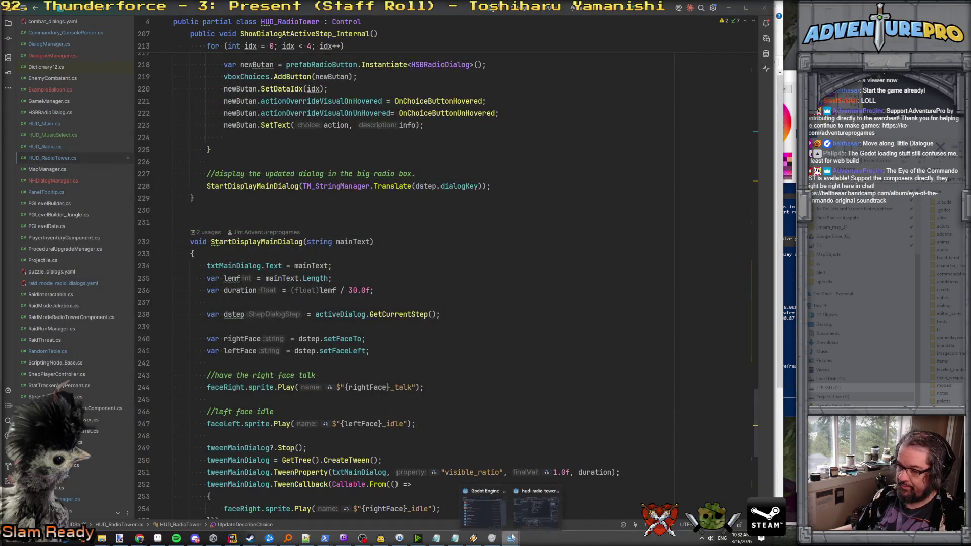
{"action": "left_click", "coordinate": [537, 510]}
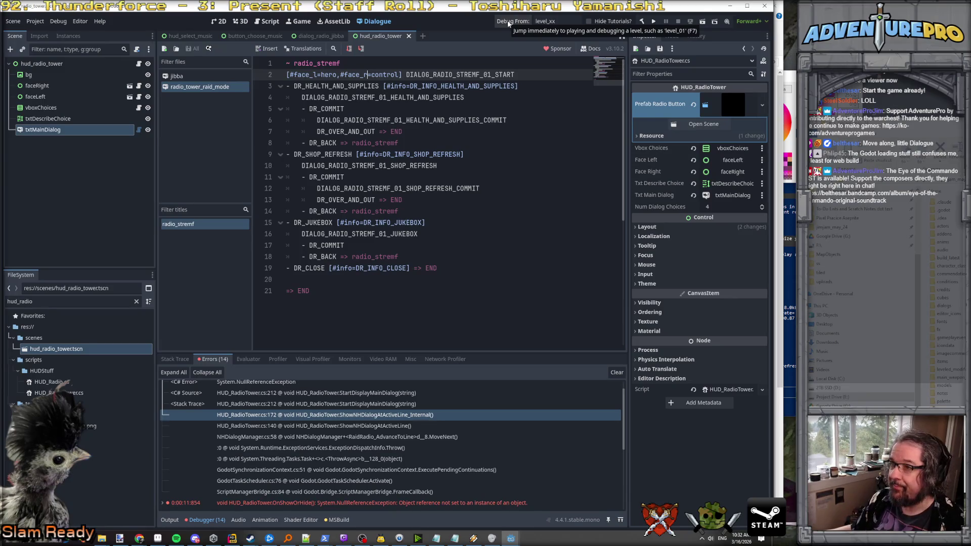
{"action": "key", "text": "F5"}
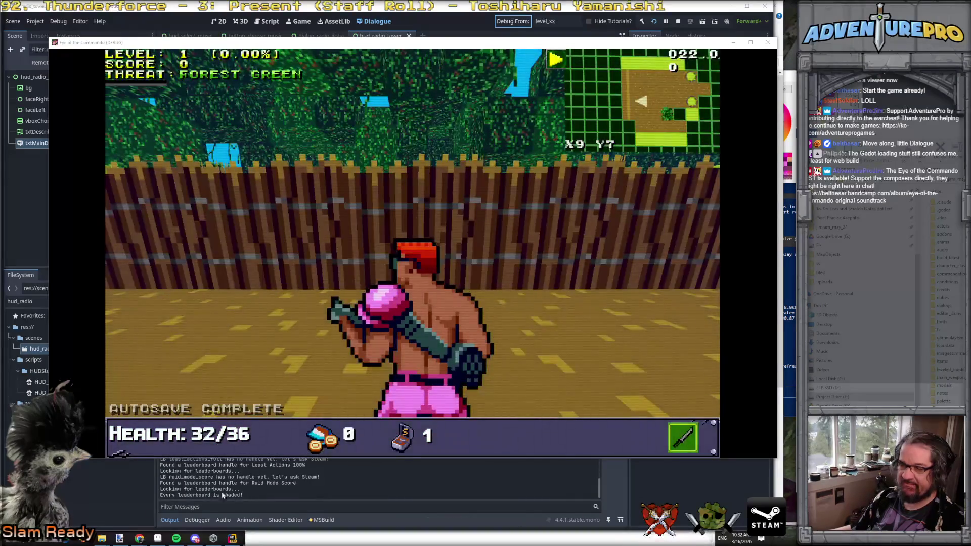
Run TEST_RADIO in the in-game console to show the radio tower dialog, then stop the game.
{"action": "left_click", "coordinate": [360, 399]}
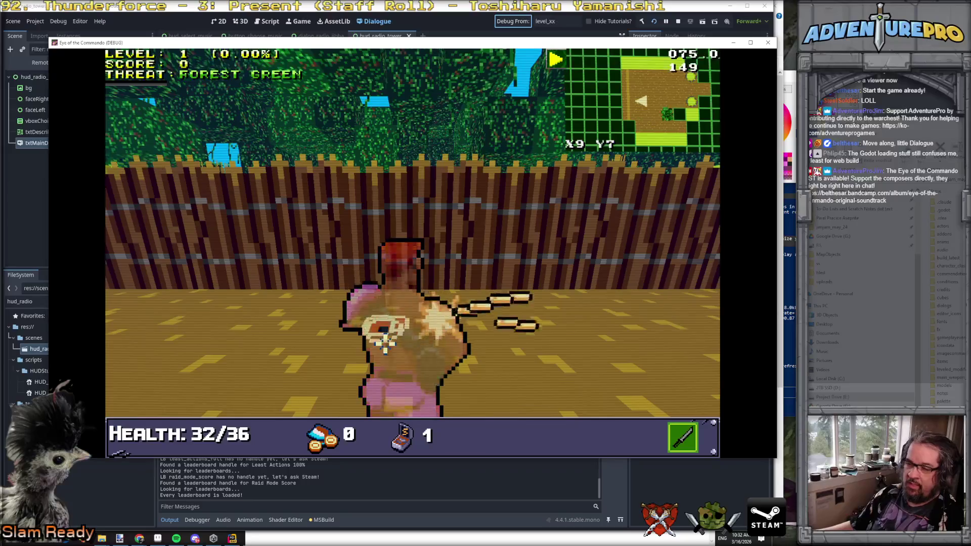
{"action": "key", "text": "grave"}
{"action": "type", "text": "TEST_RADIO"}
{"action": "key", "text": "Return"}
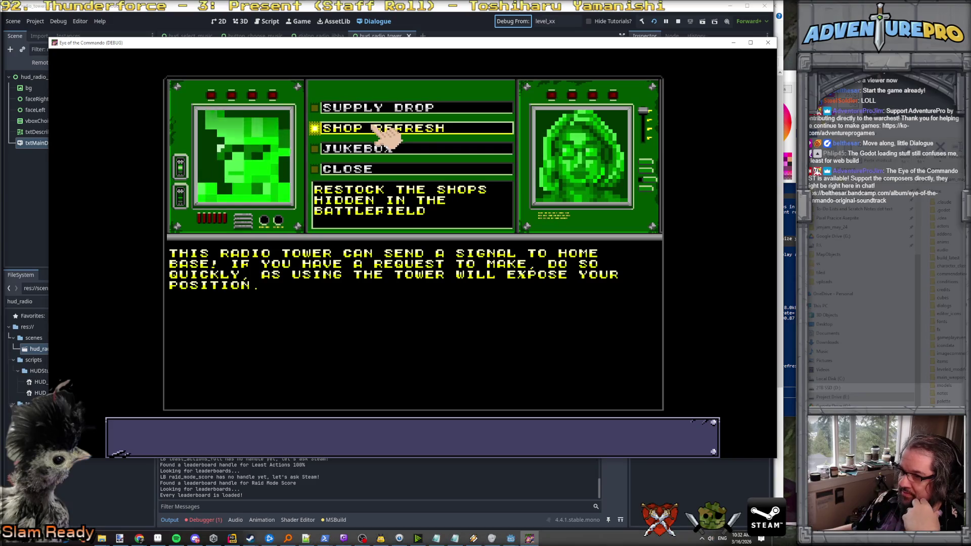
{"action": "left_click", "coordinate": [373, 170]}
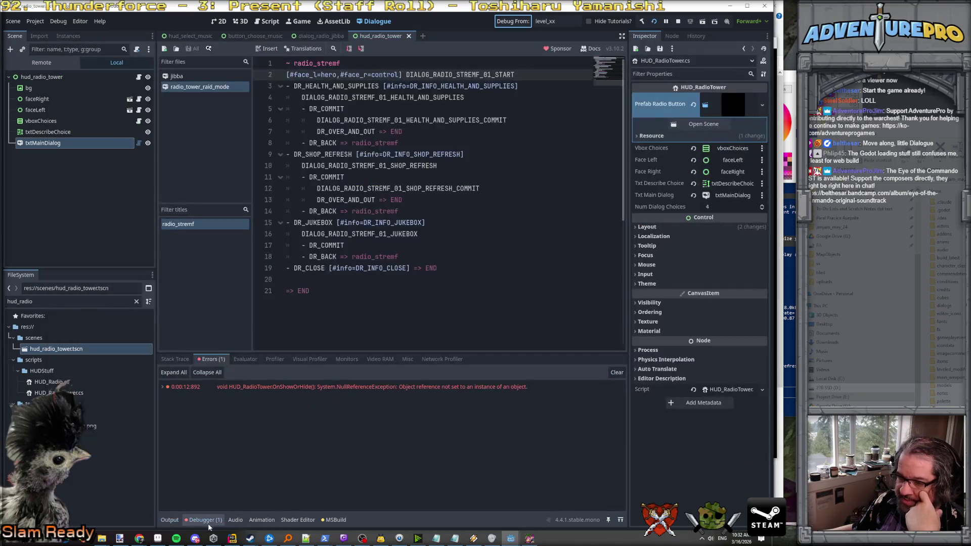
Jump from the debugger error to the SpawnRaidModeRadioTowerDialog call in OnShowOrHide.
{"action": "double_click", "coordinate": [257, 386]}
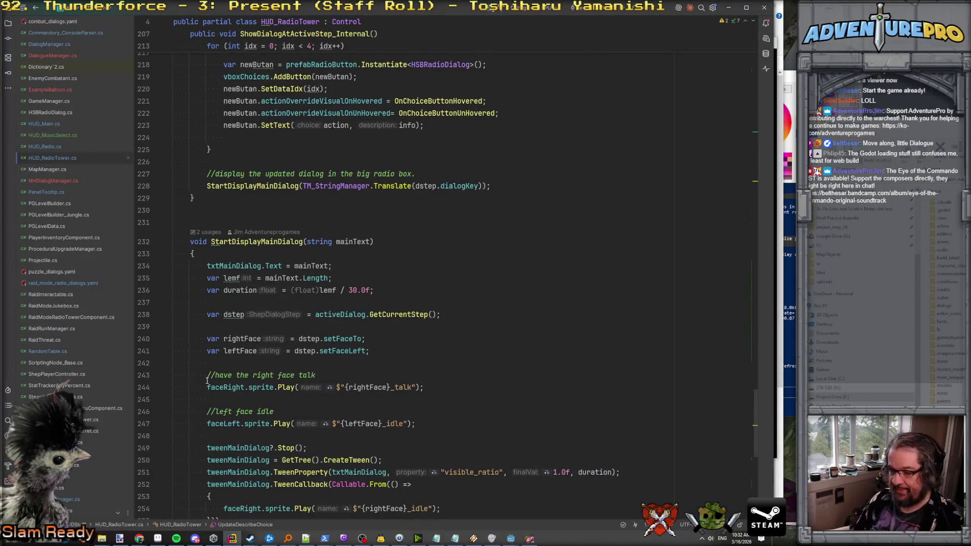
{"action": "key", "text": "alt+Tab"}
{"action": "key", "text": "alt+Tab"}
{"action": "key", "text": "alt+Tab"}
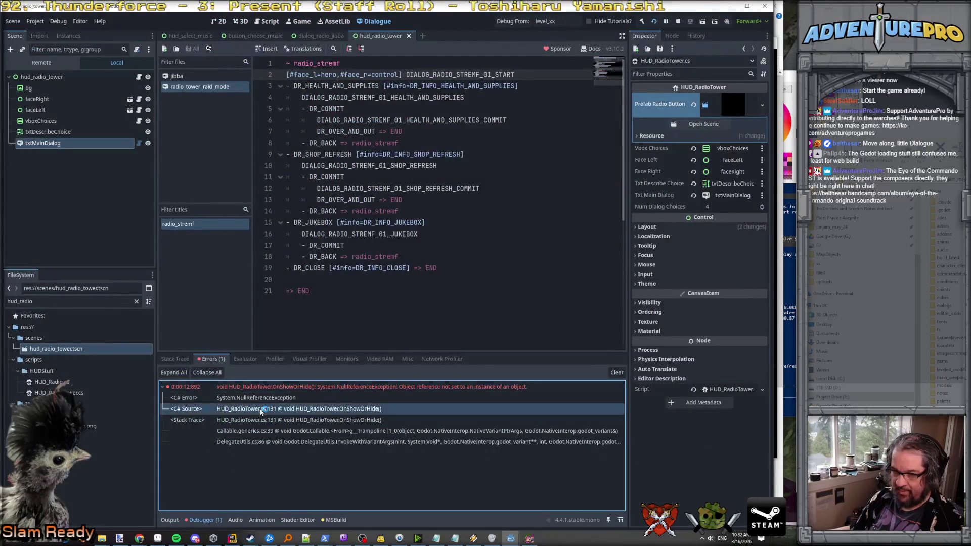
{"action": "key", "text": "alt+Tab"}
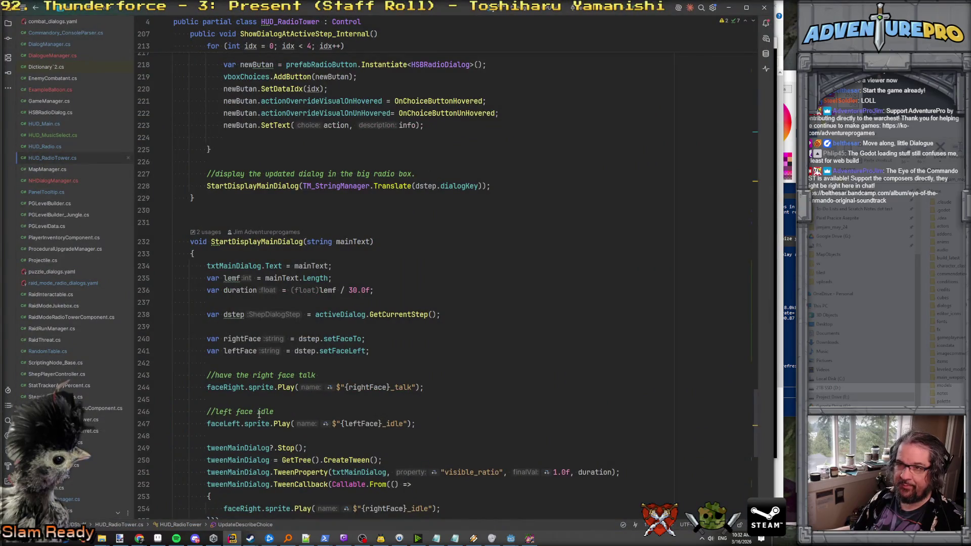
{"action": "scroll", "coordinate": [259, 415], "scroll_direction": "up", "scroll_amount": 20}
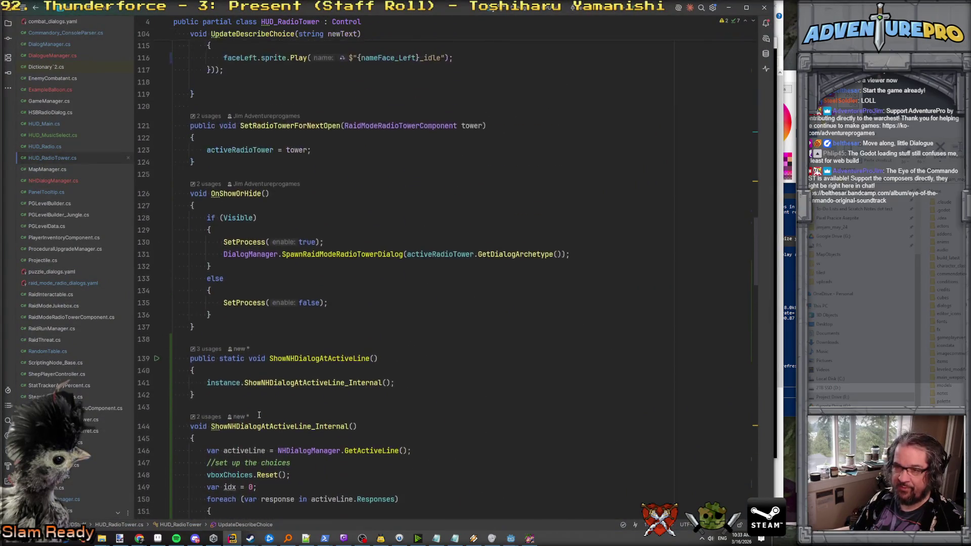
{"action": "scroll", "coordinate": [259, 414], "scroll_direction": "down", "scroll_amount": 1}
{"action": "left_click", "coordinate": [339, 209]}
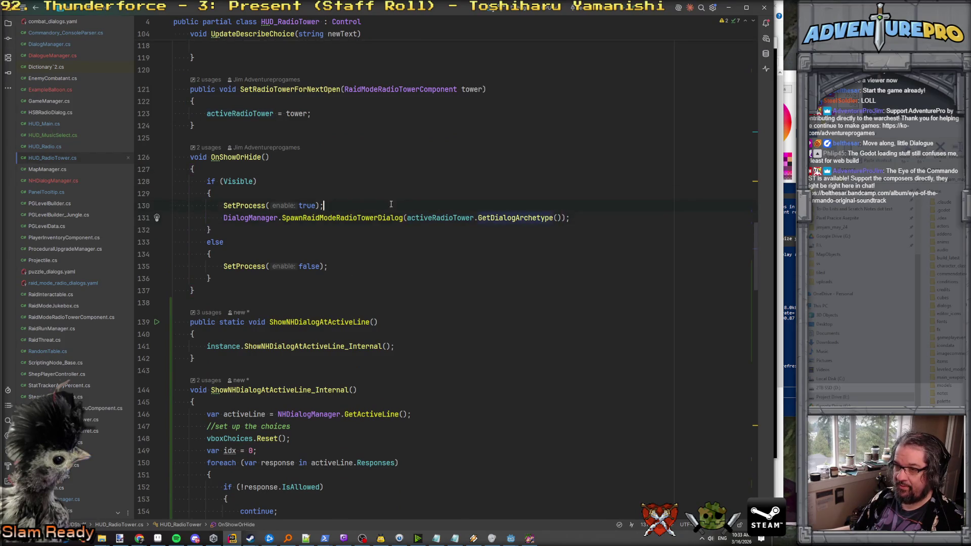
{"action": "left_click", "coordinate": [228, 218]}
{"action": "left_click", "coordinate": [341, 217]}
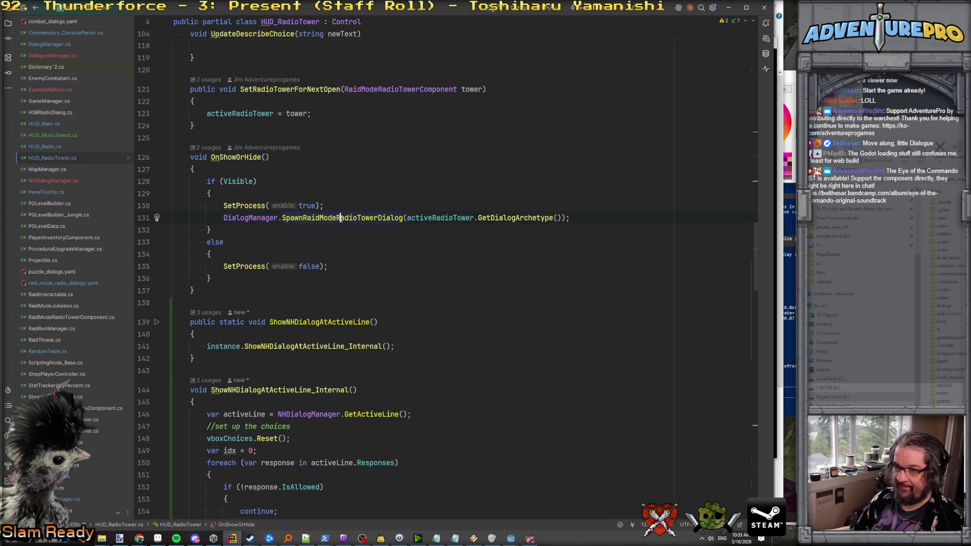
{"action": "left_click", "coordinate": [224, 217]}
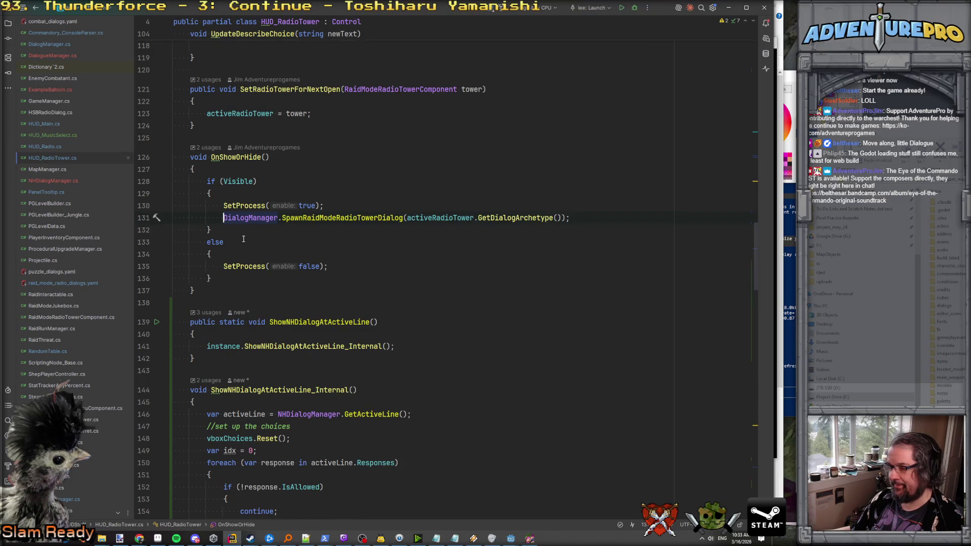
Add the condition if (activeRadioTower != null) above the dialog spawn call.
{"action": "key", "text": "Return"}
{"action": "key", "text": "Up"}
{"action": "type", "text": "if( ac"}
{"action": "key", "text": "Down"}
{"action": "key", "text": "Down"}
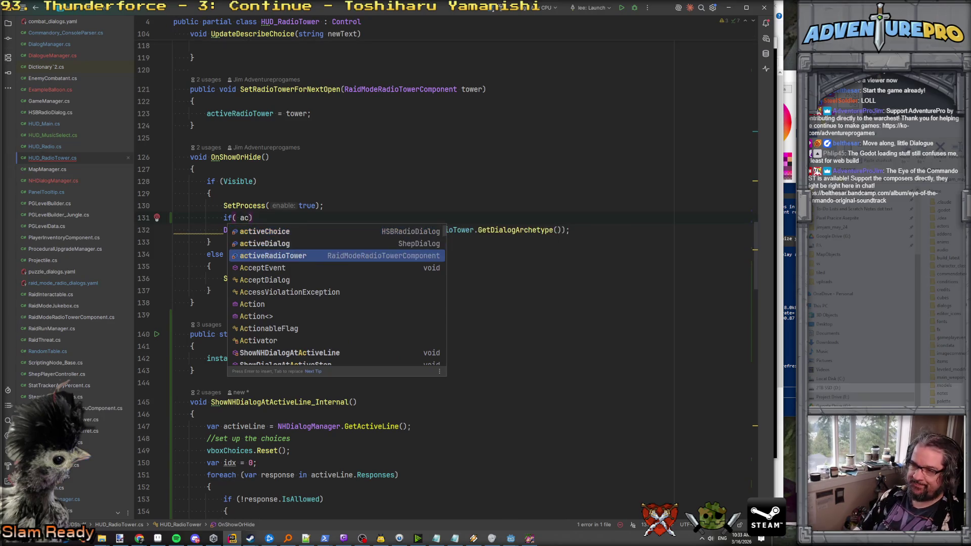
{"action": "key", "text": "Return"}
{"action": "type", "text": "!="}
{"action": "key", "text": "BackSpace"}
{"action": "key", "text": "BackSpace"}
{"action": "key", "text": "BackSpace"}
{"action": "type", "text": "= nu"}
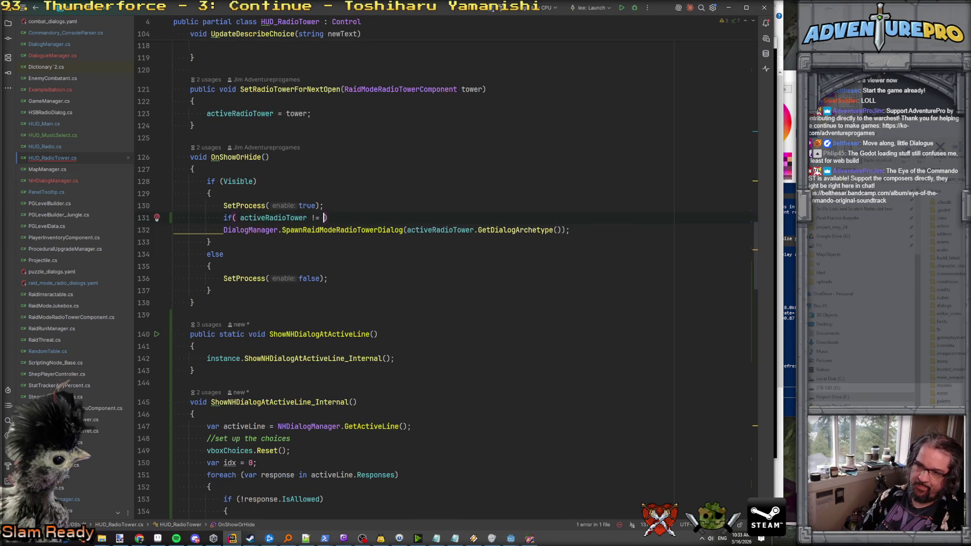
{"action": "key", "text": "Return"}
Open a brace block for the guarded spawn call and delete the blank line above it.
{"action": "key", "text": "End"}
{"action": "key", "text": "Return"}
{"action": "type", "text": "{"}
{"action": "key", "text": "Up"}
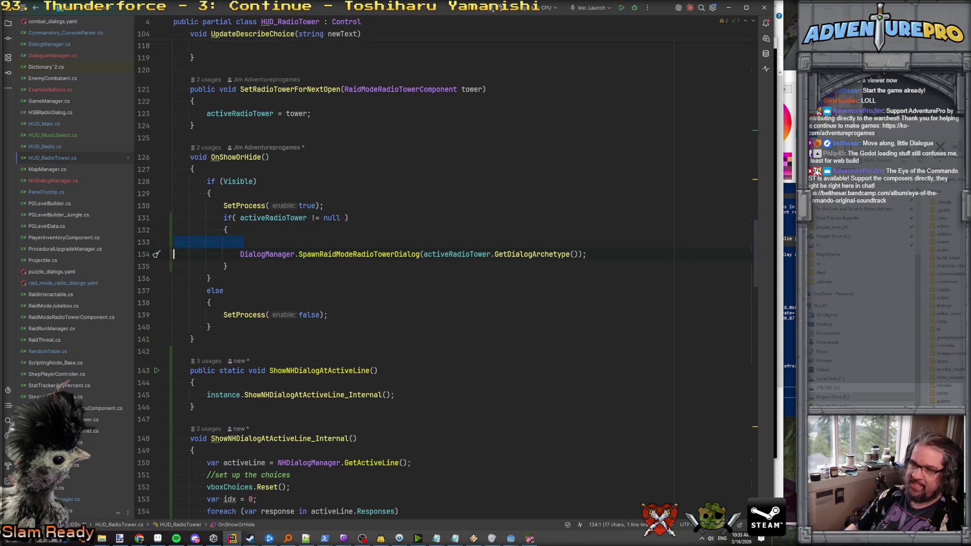
{"action": "key", "text": "ctrl+y"}
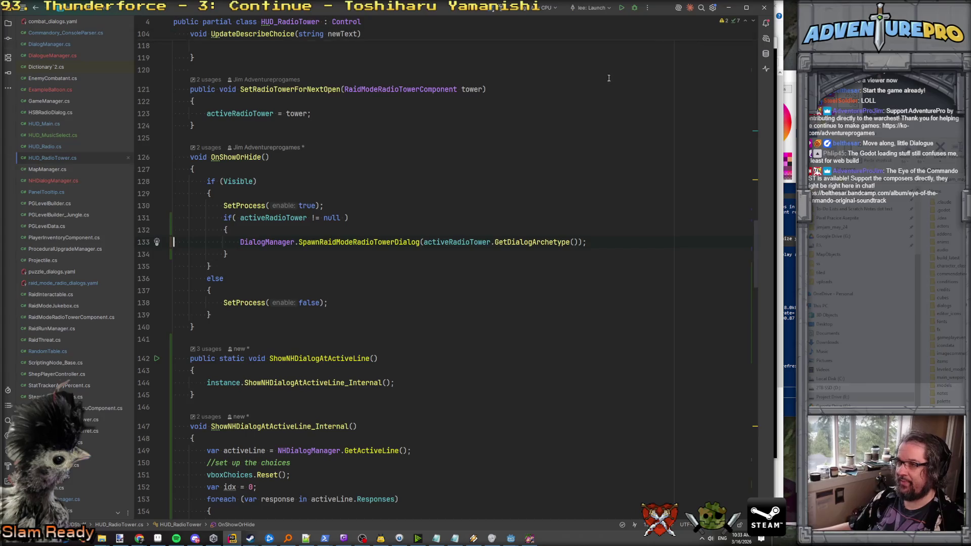
{"action": "key", "text": "alt+Tab"}
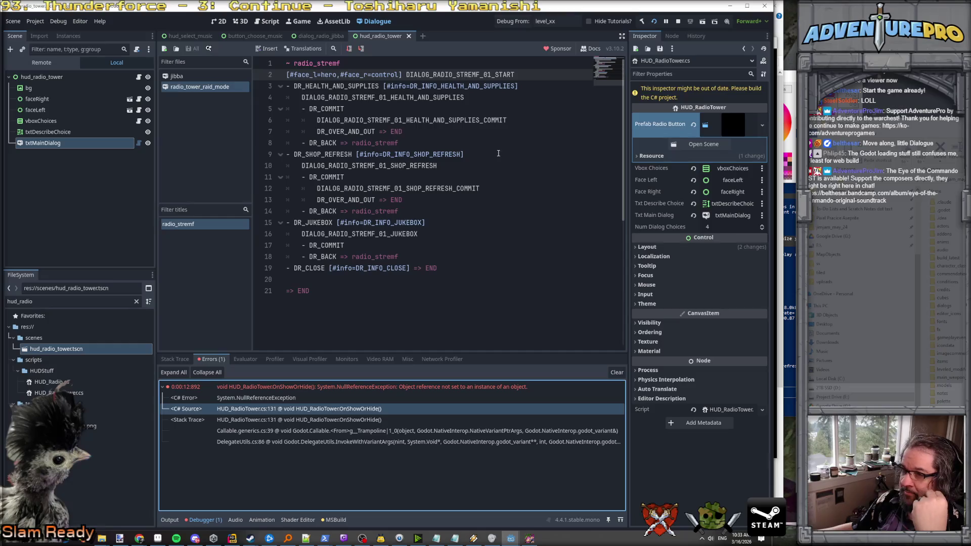
Stop the game, prefix both DR_OVER_AND_OUT lines with '- ' to make them responses, and save.
{"action": "left_click", "coordinate": [677, 21]}
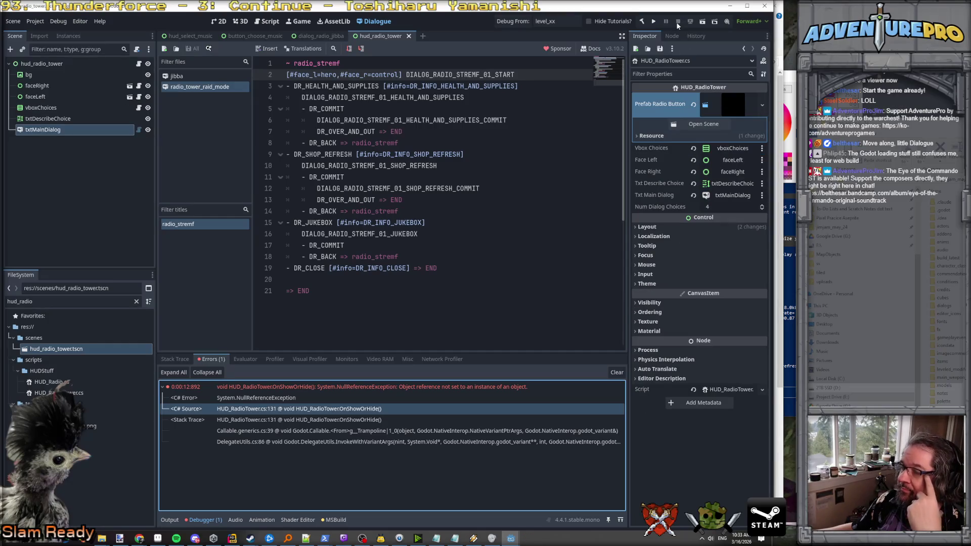
{"action": "left_click", "coordinate": [387, 108]}
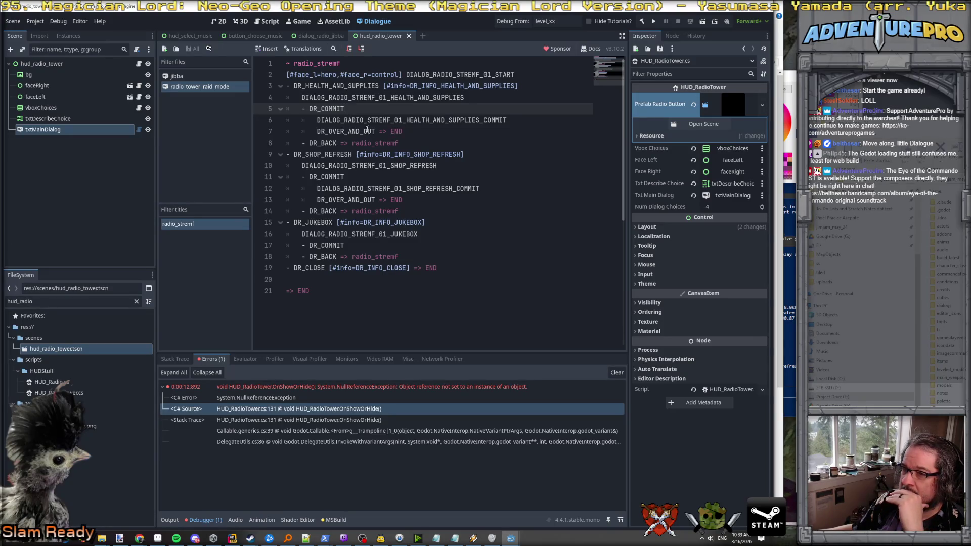
{"action": "left_click", "coordinate": [329, 120]}
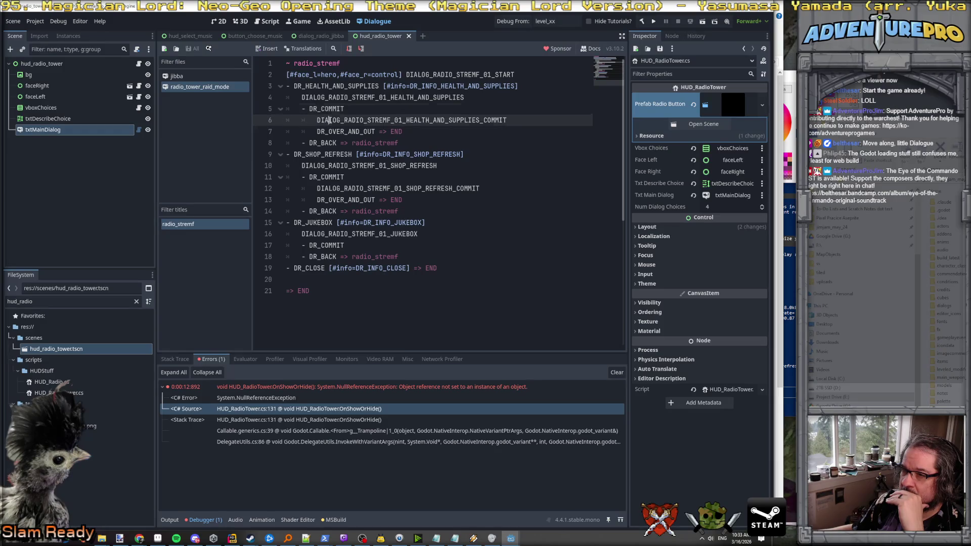
{"action": "left_click", "coordinate": [316, 131]}
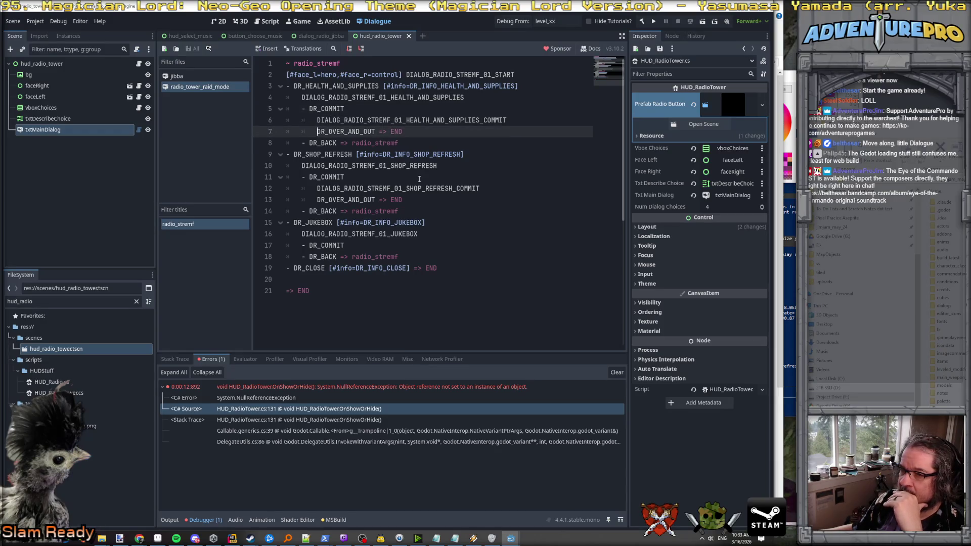
{"action": "type", "text": "-"}
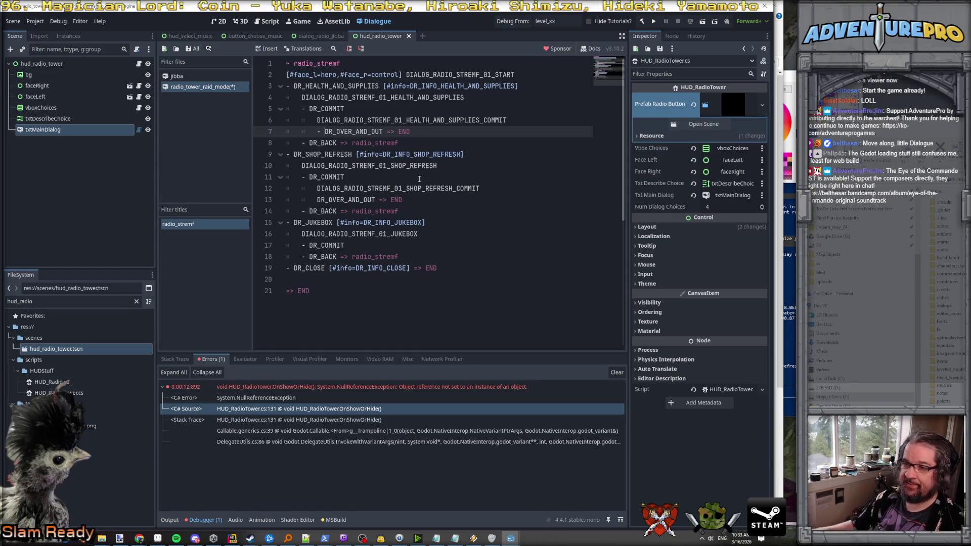
{"action": "left_click", "coordinate": [317, 200]}
{"action": "type", "text": "-"}
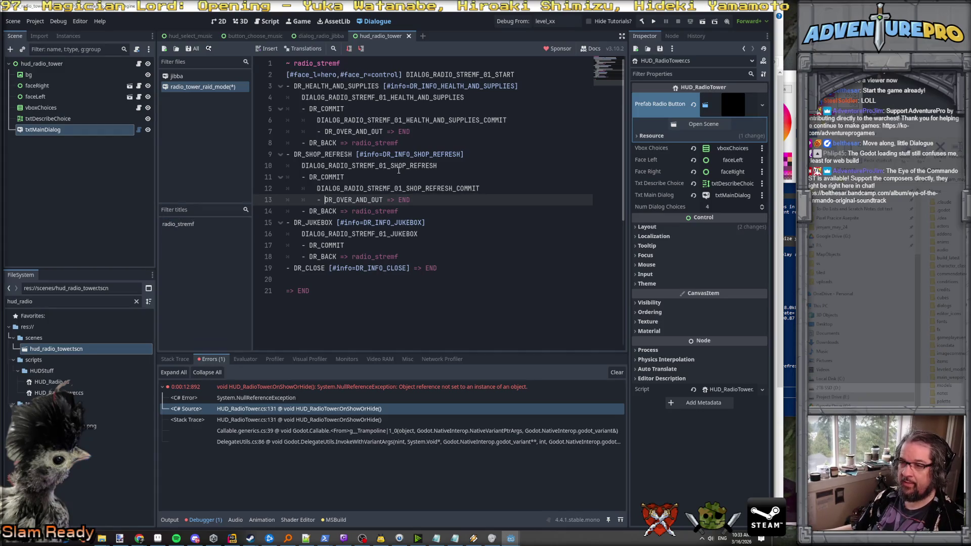
{"action": "key", "text": "ctrl+s"}
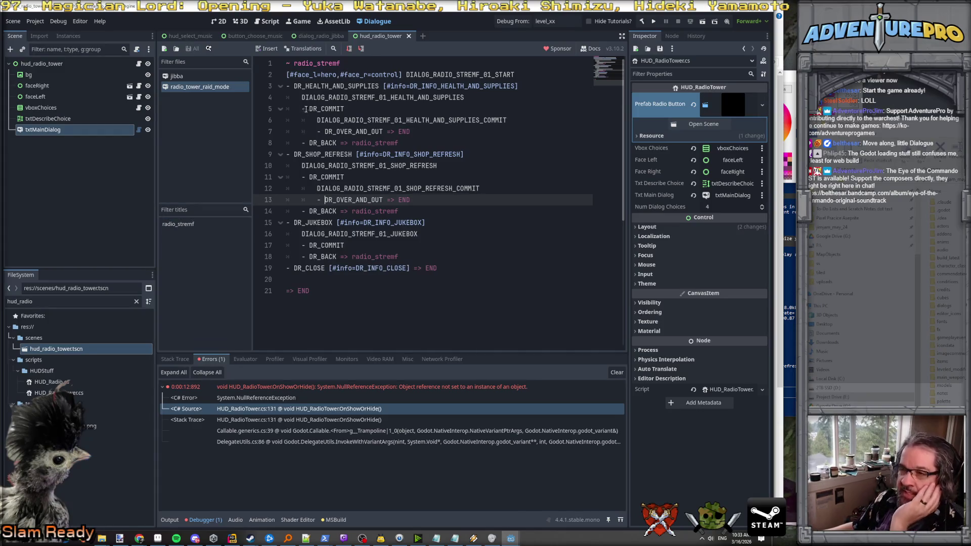
Copy the [#info=DR_INFO_CLOSE] tag from line 19 and paste it after the first DR_COMMIT.
{"action": "double_click", "coordinate": [344, 98]}
{"action": "double_click", "coordinate": [338, 109]}
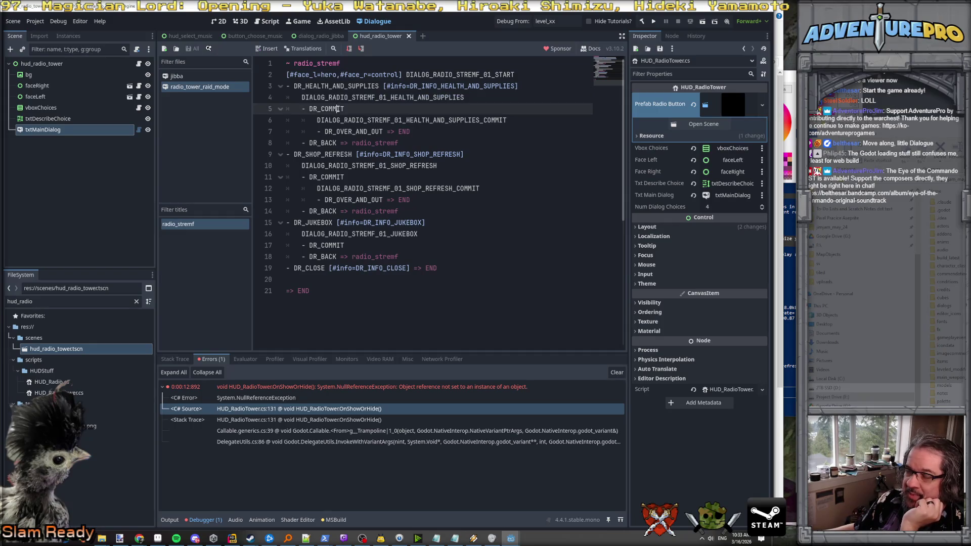
{"action": "double_click", "coordinate": [336, 86]}
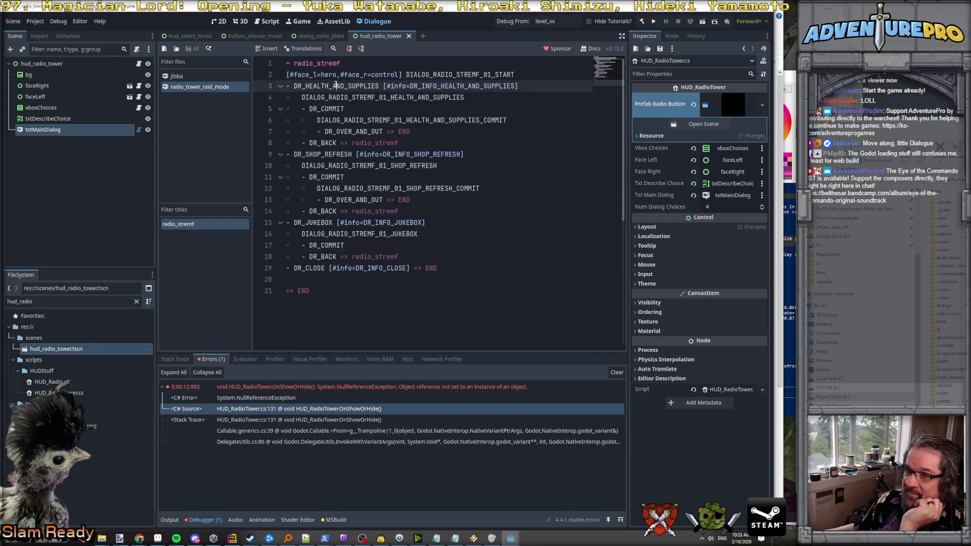
{"action": "double_click", "coordinate": [337, 97]}
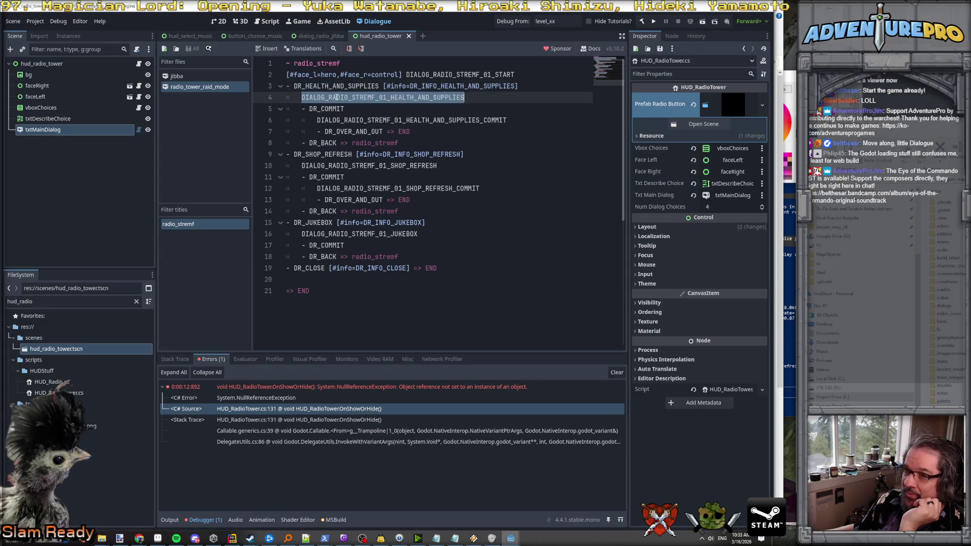
{"action": "double_click", "coordinate": [331, 109]}
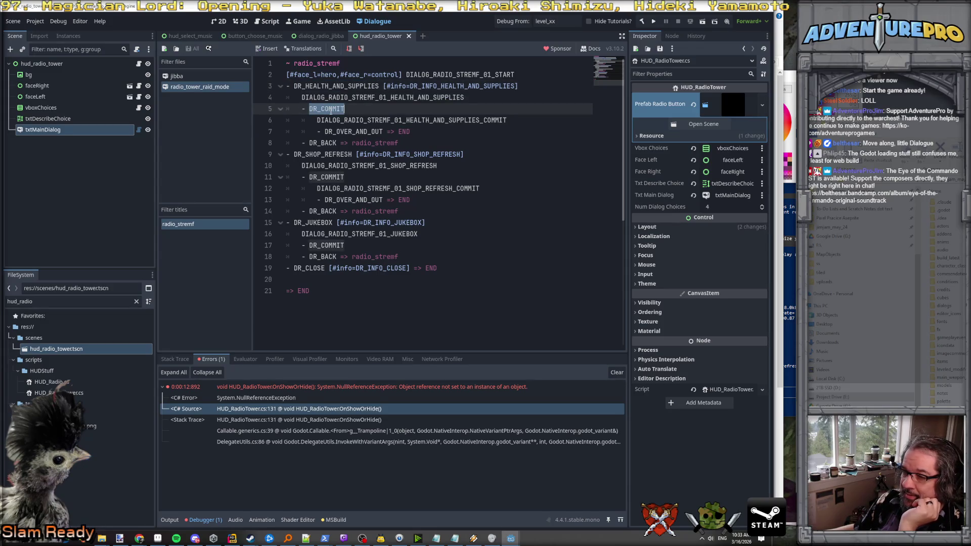
{"action": "left_click_drag", "start_coordinate": [328, 268], "coordinate": [410, 269]}
{"action": "key", "text": "ctrl+c"}
{"action": "left_click", "coordinate": [372, 109]}
{"action": "key", "text": "ctrl+v"}
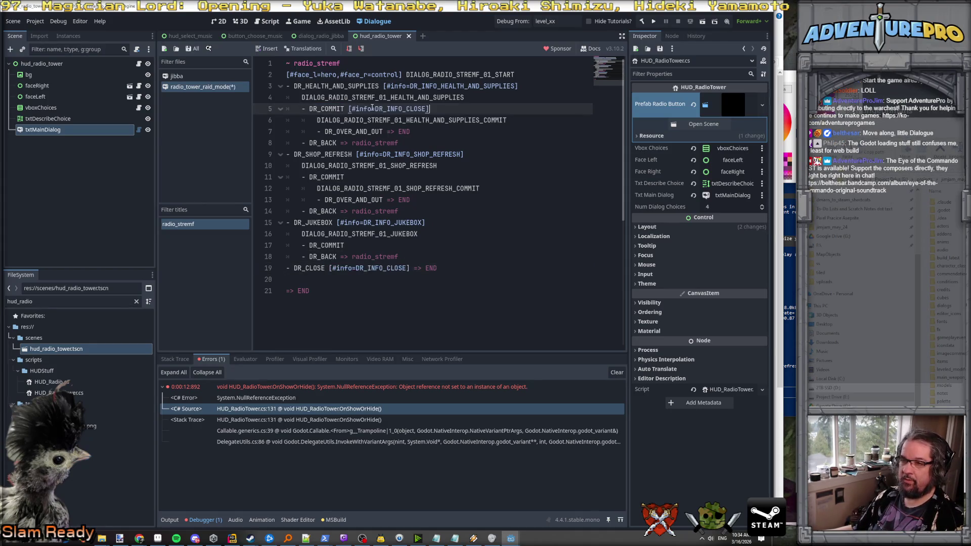
{"action": "left_click", "coordinate": [232, 538]}
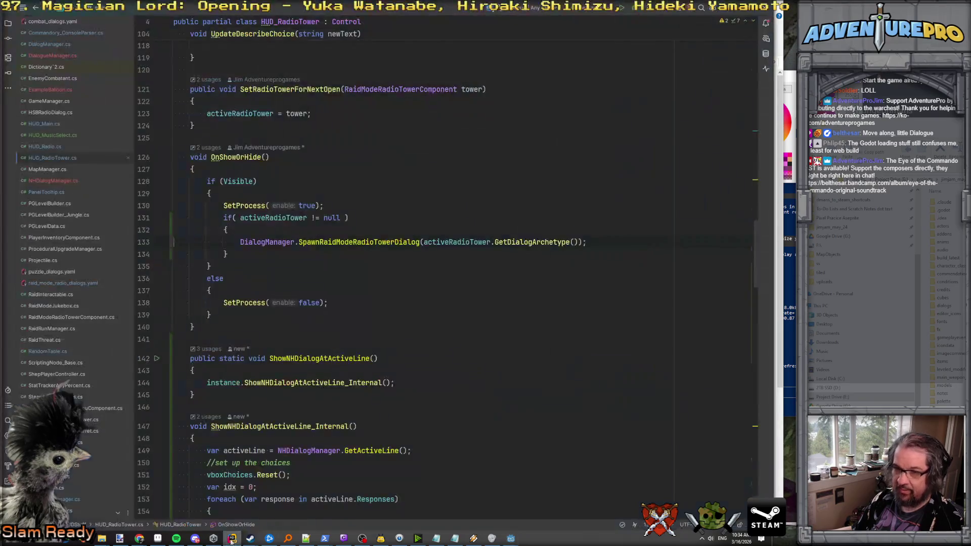
Open raid_mode_radio_dialogs.yaml and copy the DR_INFO_HEALTH_AND_SUPPLIES_COMMIT key name.
{"action": "scroll", "coordinate": [52, 202], "scroll_direction": "down", "scroll_amount": 1}
{"action": "scroll", "coordinate": [52, 203], "scroll_direction": "down", "scroll_amount": 3}
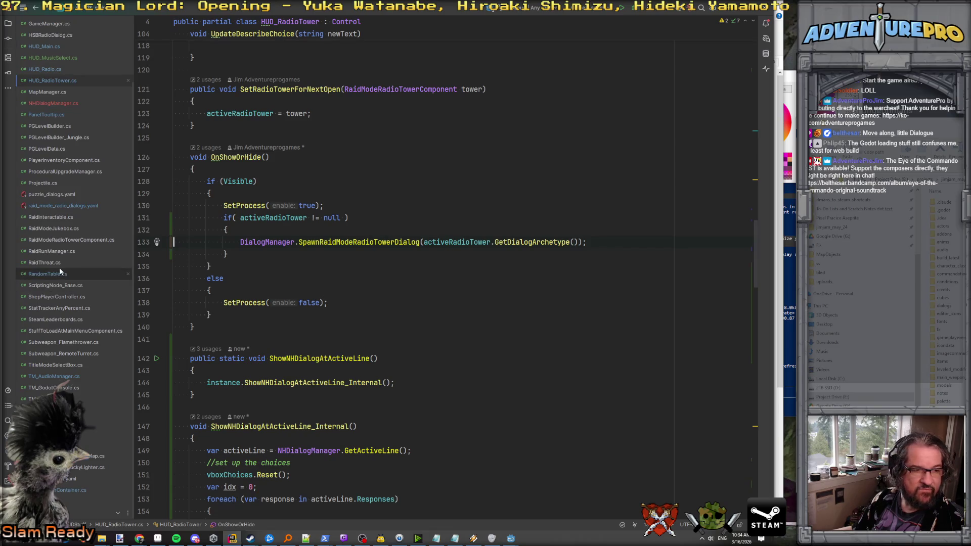
{"action": "left_click", "coordinate": [53, 207]}
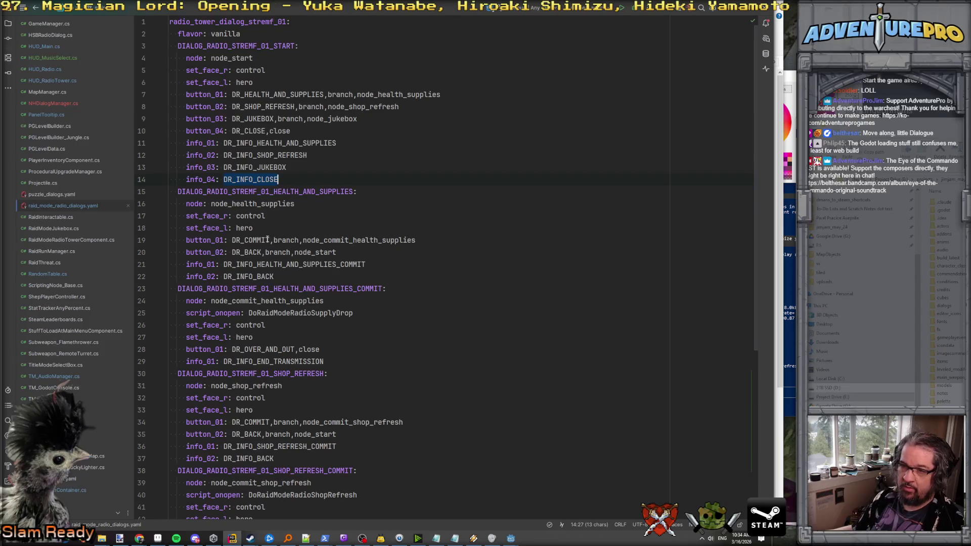
{"action": "double_click", "coordinate": [247, 265]}
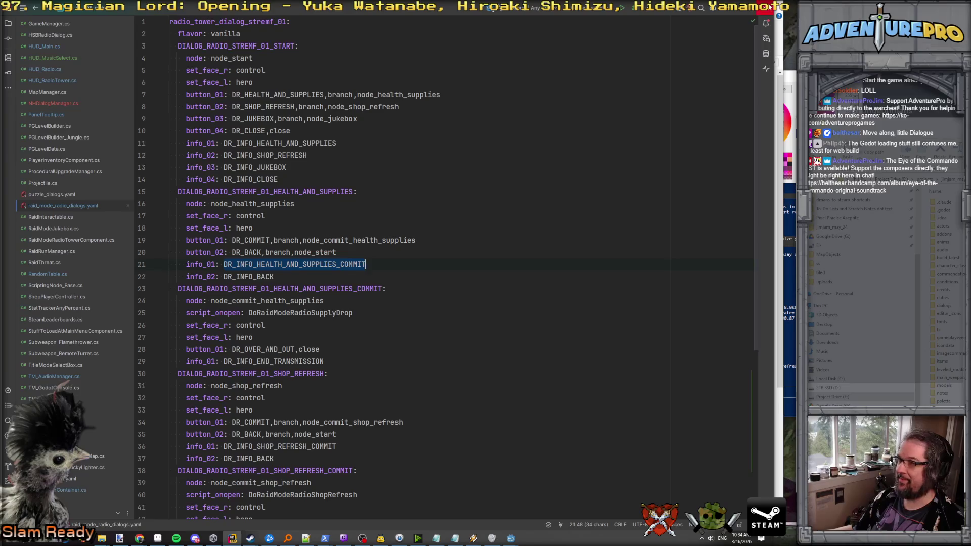
{"action": "key", "text": "alt+Tab"}
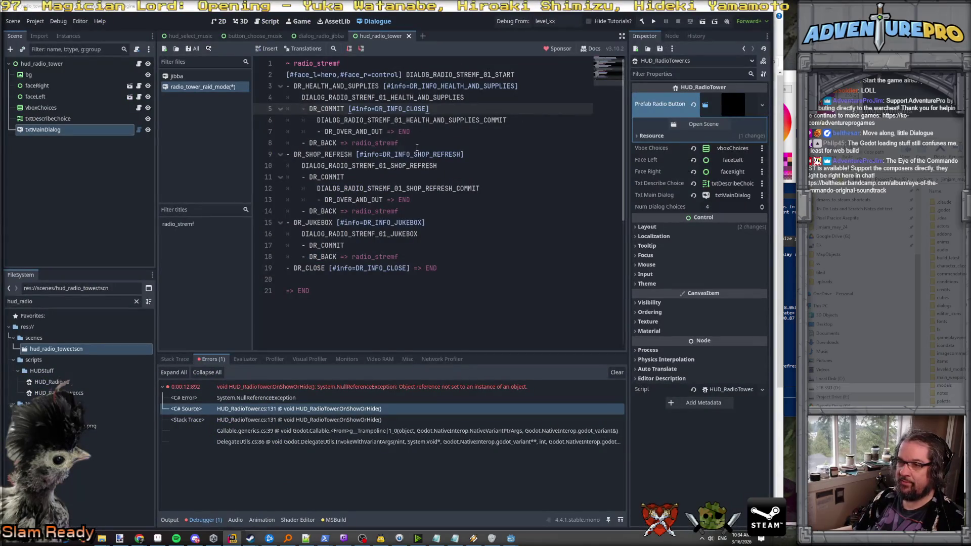
Replace DR_INFO_CLOSE with DR_INFO_HEALTH_AND_SUPPLIES_COMMIT and give the shop refresh DR_COMMIT its info tag with a _COMMIT suffix.
{"action": "double_click", "coordinate": [397, 109]}
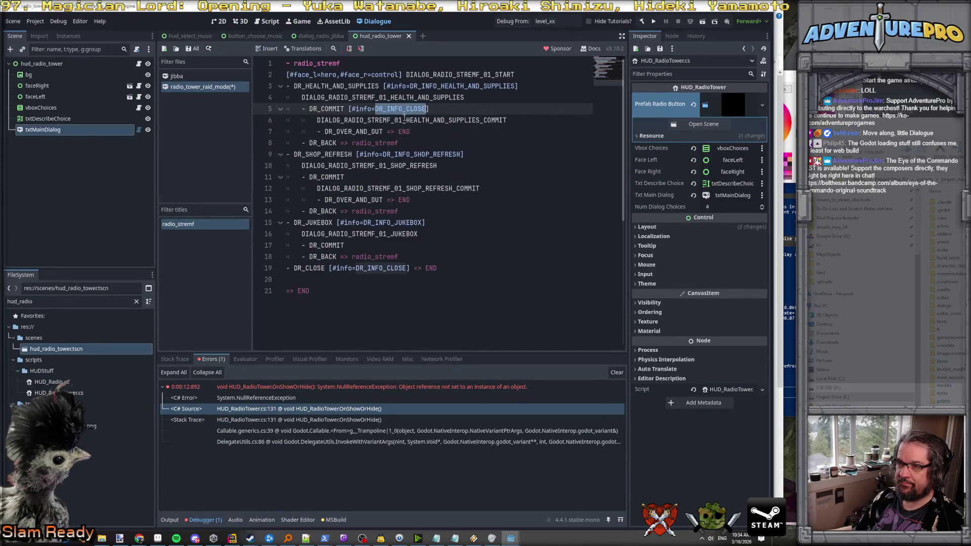
{"action": "key", "text": "ctrl+v"}
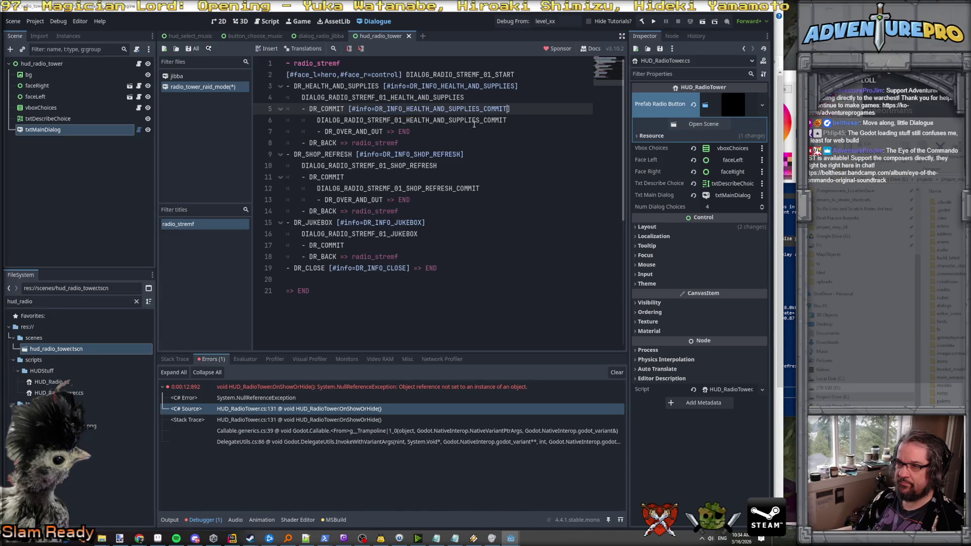
{"action": "key", "text": "Up"}
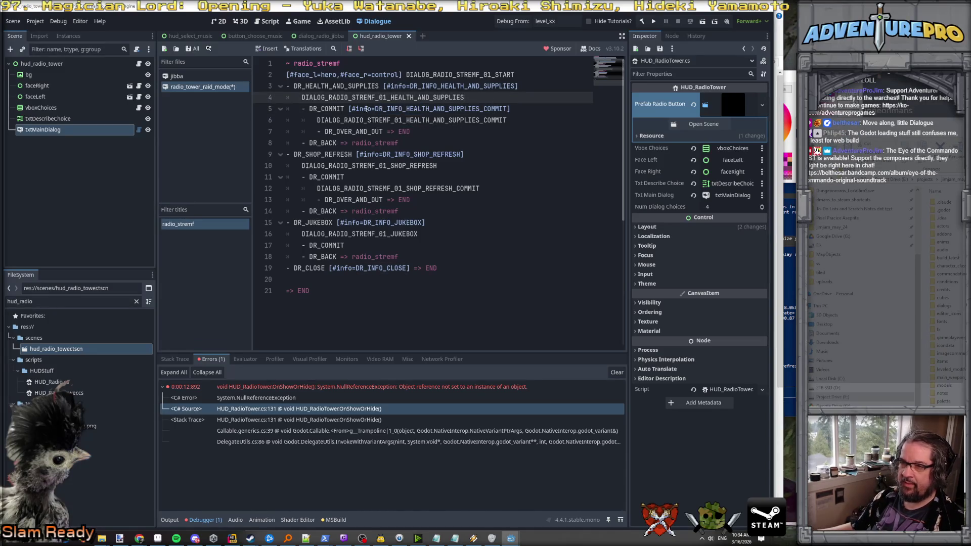
{"action": "left_click_drag", "start_coordinate": [353, 154], "coordinate": [527, 156]}
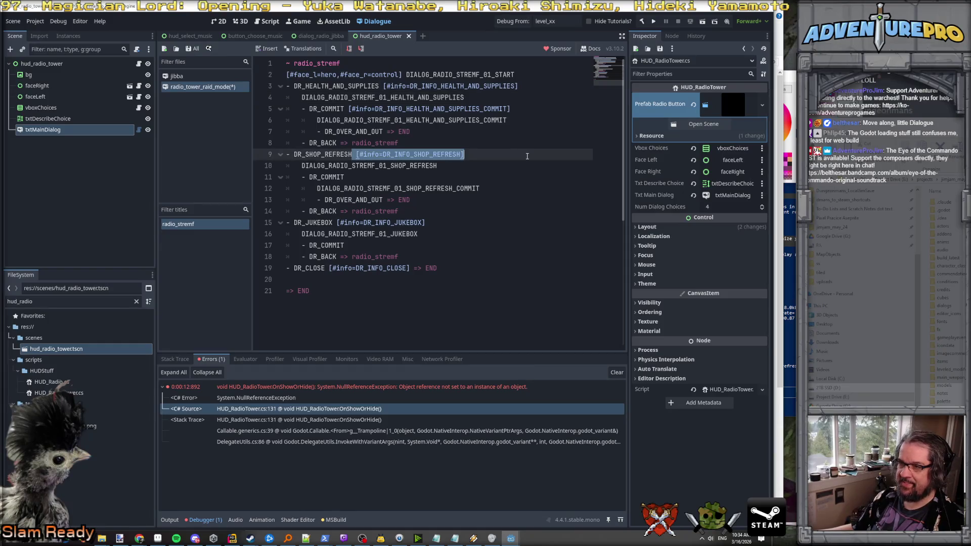
{"action": "key", "text": "ctrl+c"}
{"action": "left_click", "coordinate": [380, 178]}
{"action": "key", "text": "ctrl+v"}
{"action": "key", "text": "Left"}
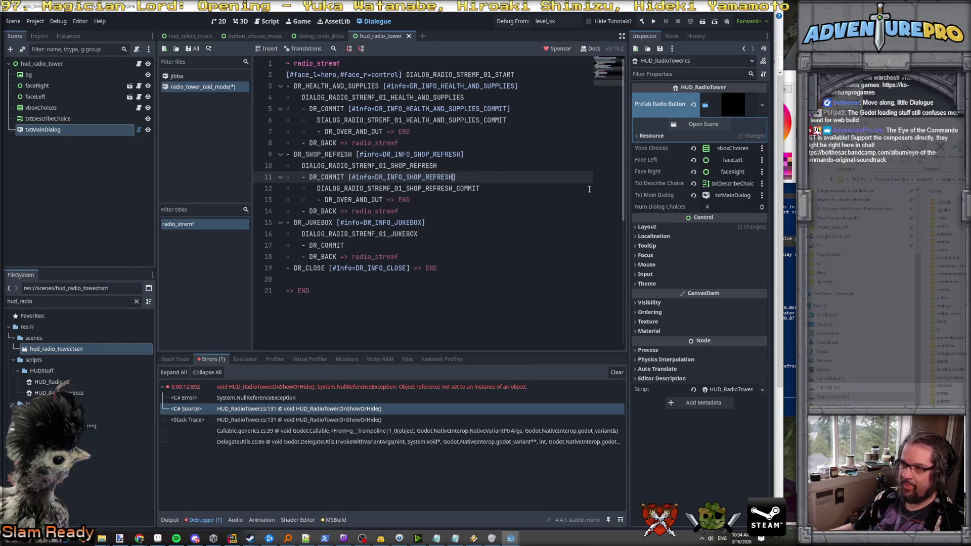
{"action": "type", "text": "_COMMIT"}
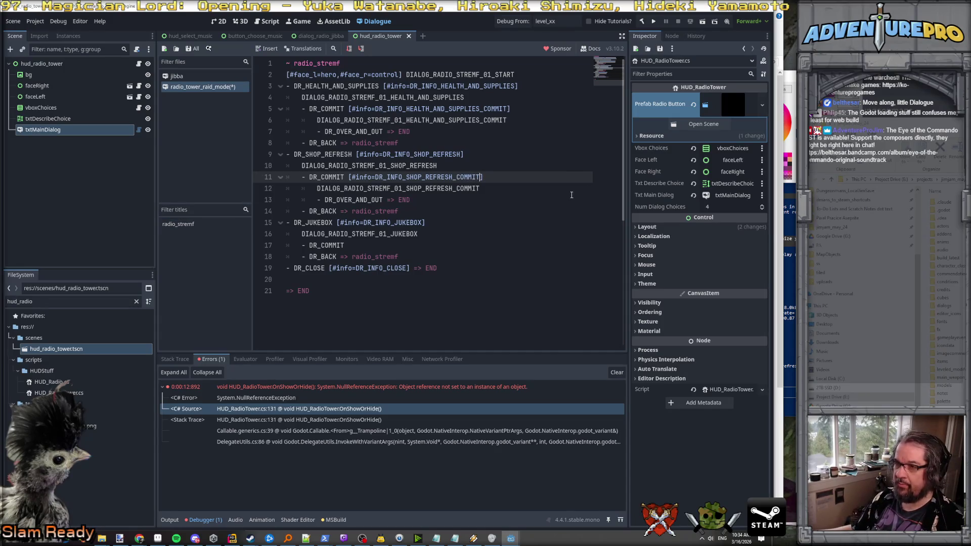
Tag the jukebox DR_COMMIT with [#info=DR_INFO_JUKEBOX_COMMIT] copied from the YAML.
{"action": "left_click", "coordinate": [428, 233]}
{"action": "left_click", "coordinate": [421, 246]}
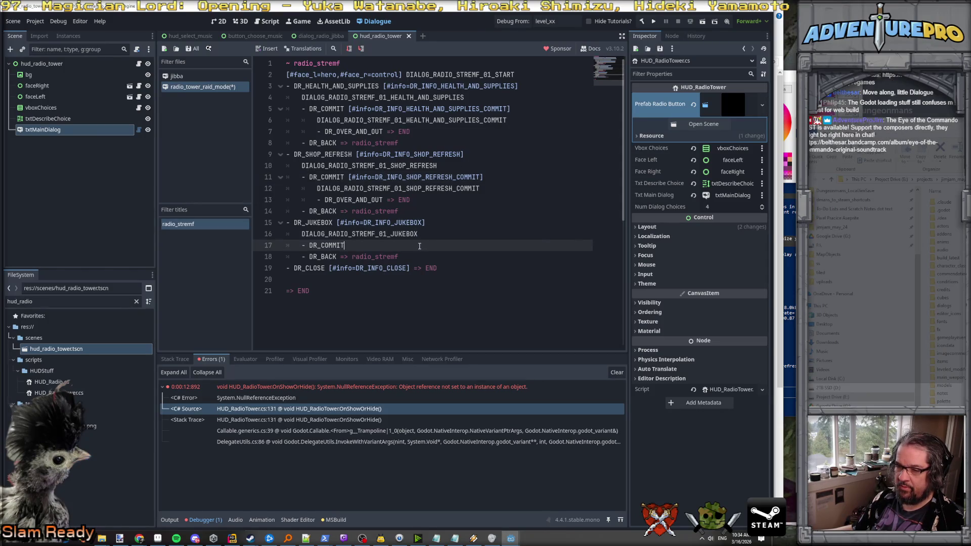
{"action": "key", "text": "alt+Tab"}
{"action": "scroll", "coordinate": [394, 273], "scroll_direction": "down", "scroll_amount": 7}
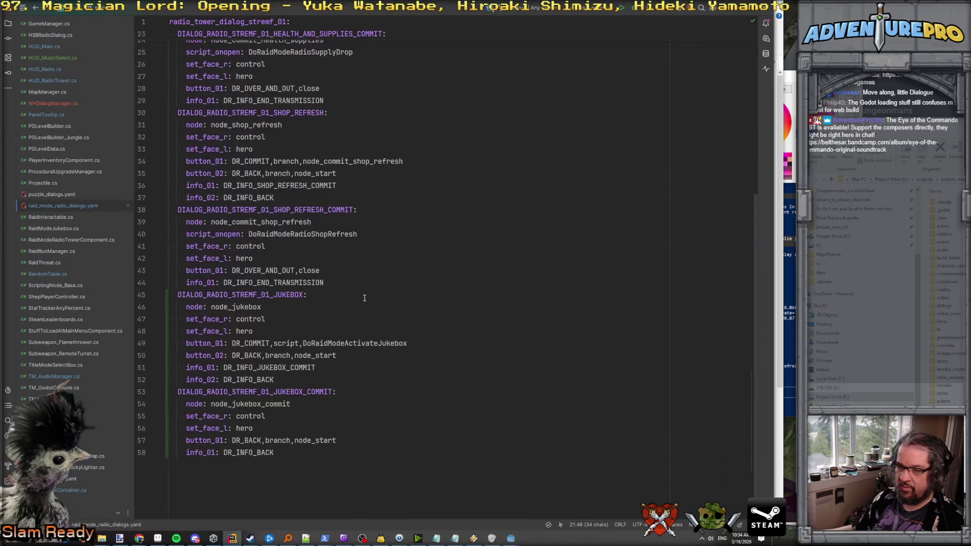
{"action": "double_click", "coordinate": [293, 373]}
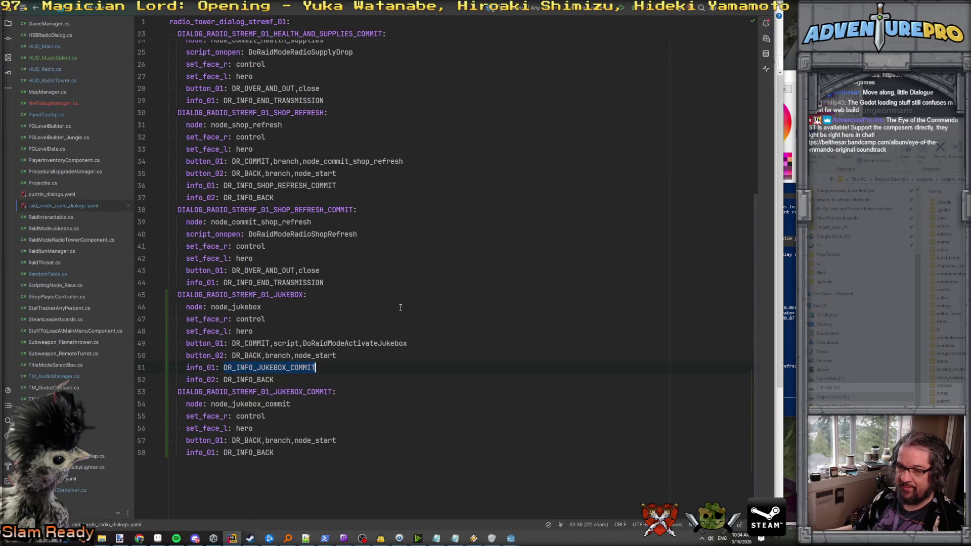
{"action": "key", "text": "alt+Tab"}
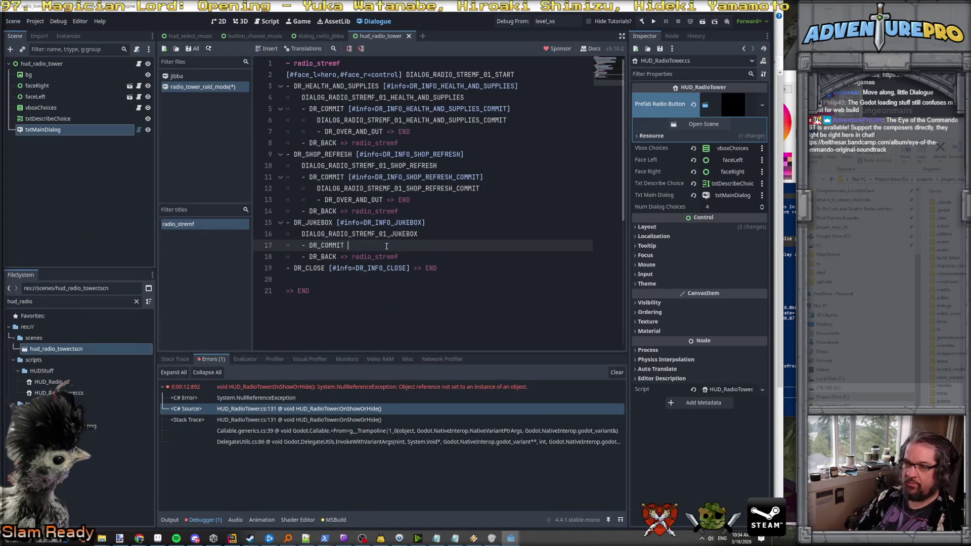
{"action": "type", "text": "[#info"}
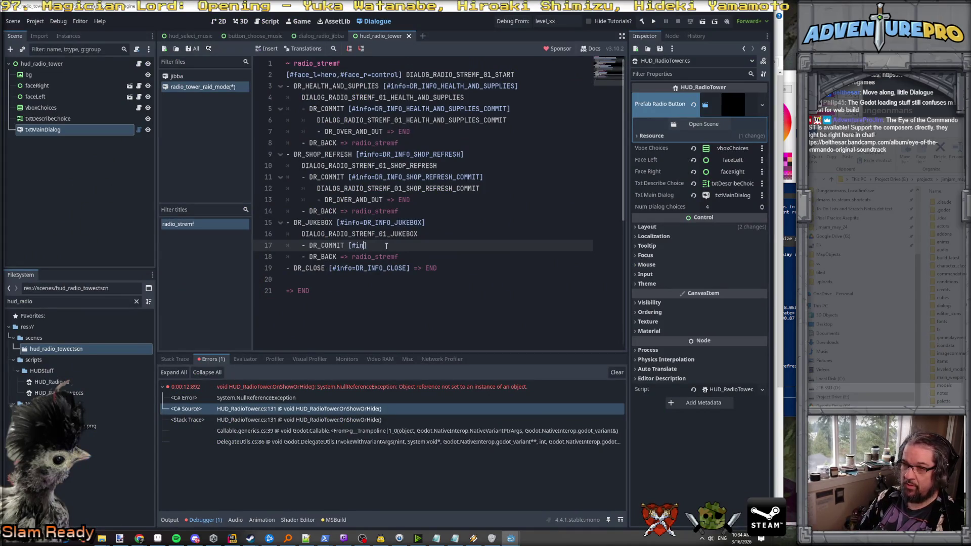
{"action": "type", "text": "="}
{"action": "key", "text": "ctrl+v"}
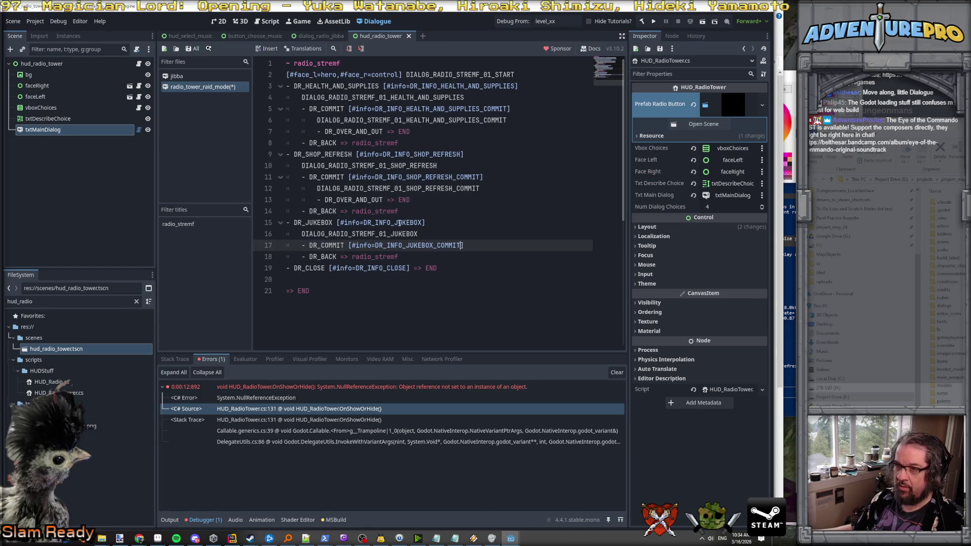
Add [#info=DR_INFO_BACK] to the DR_BACK responses on lines 18, 14 and 8.
{"action": "key", "text": "alt+Tab"}
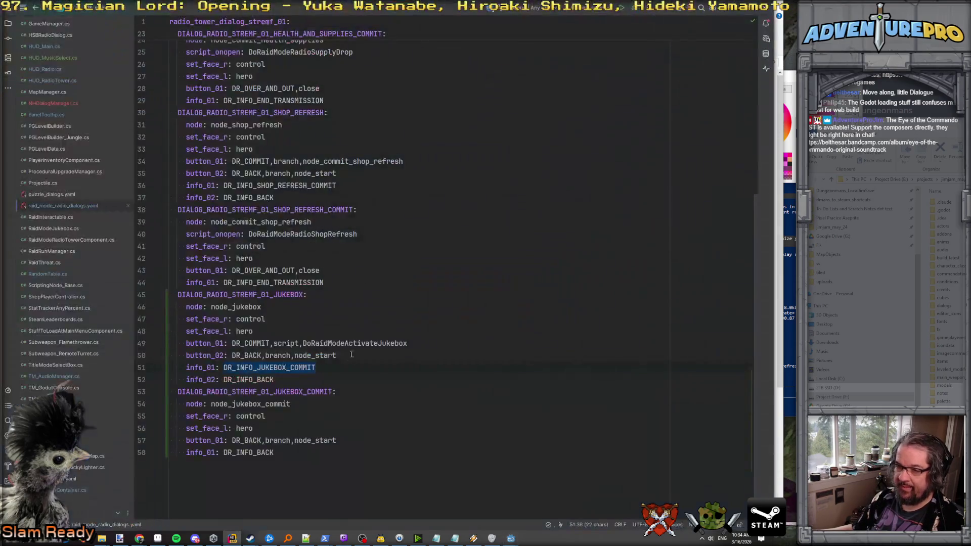
{"action": "double_click", "coordinate": [242, 379]}
{"action": "key", "text": "alt+Tab"}
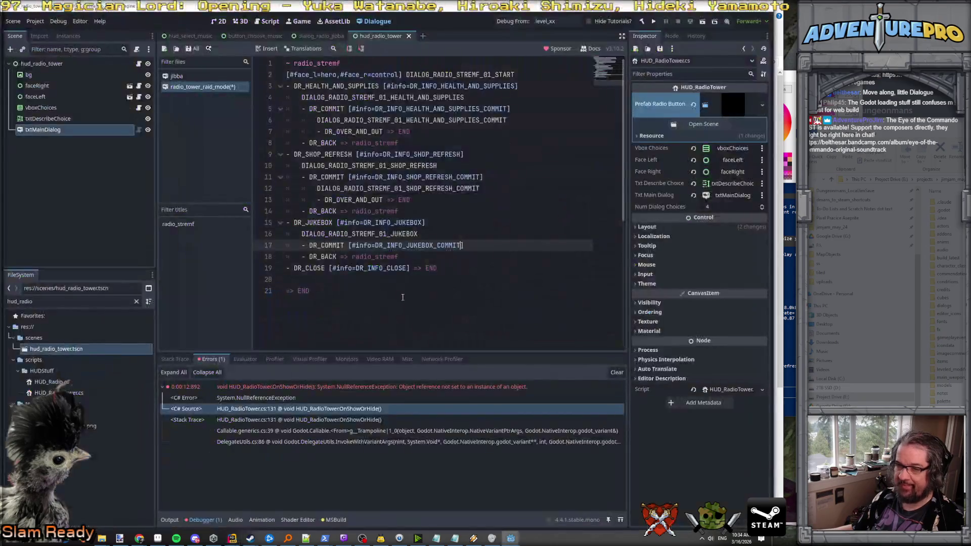
{"action": "left_click", "coordinate": [337, 256]}
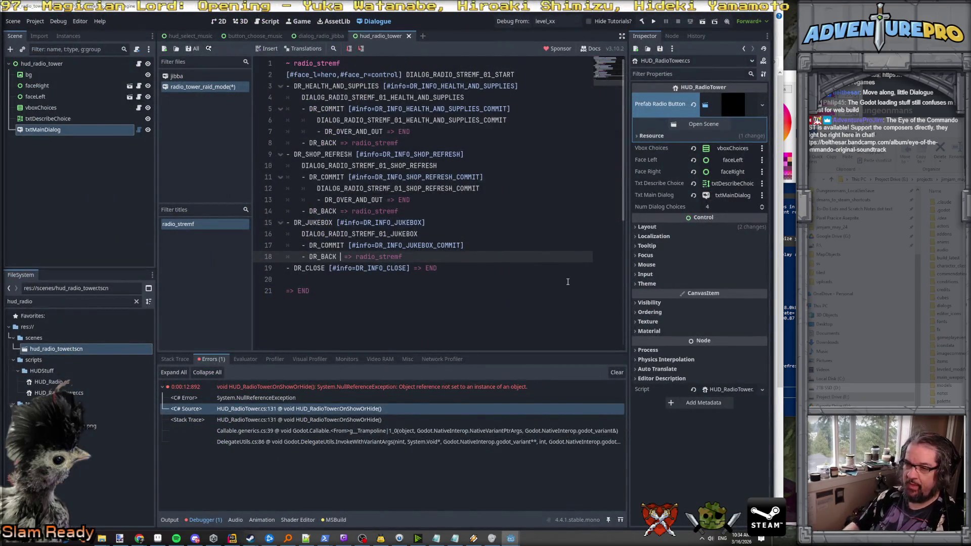
{"action": "type", "text": "[#info"}
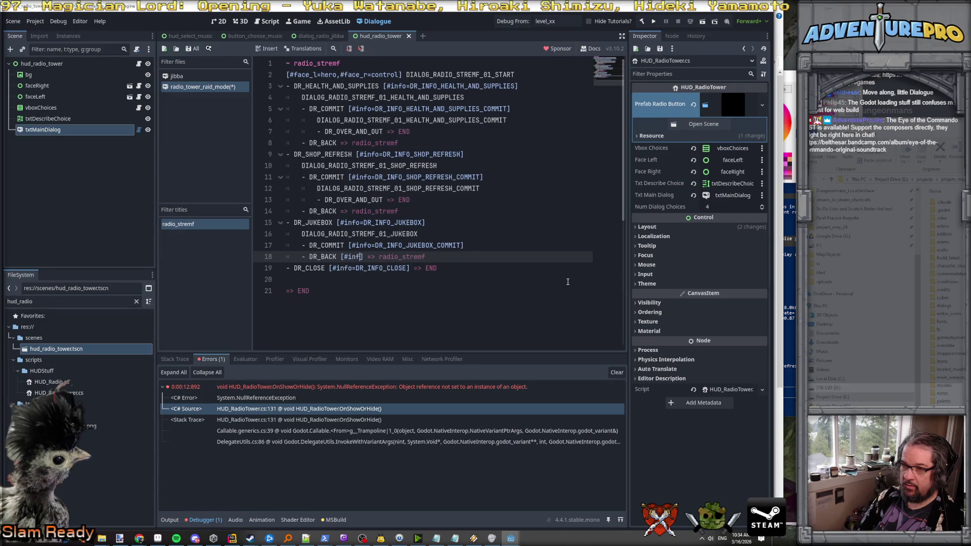
{"action": "type", "text": "=DR_INFO_BACK"}
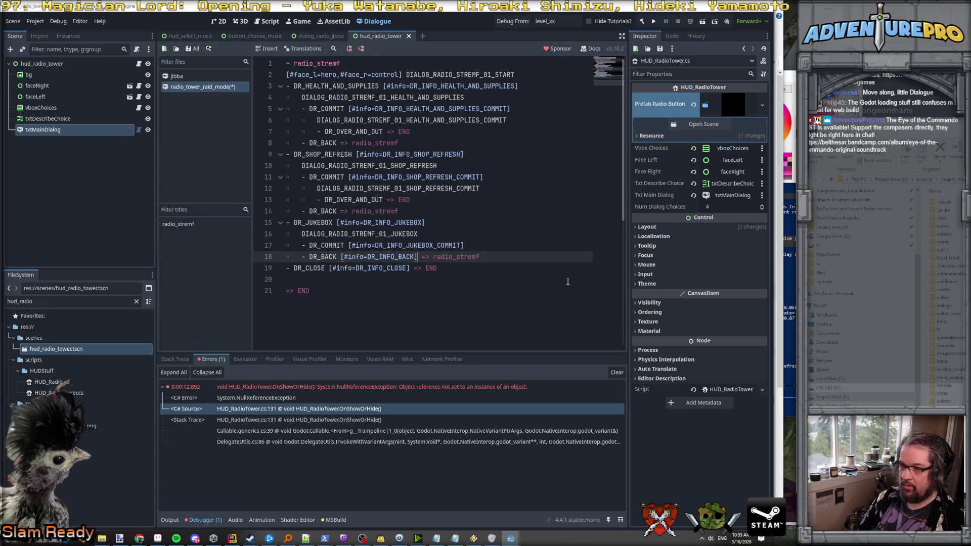
{"action": "key", "text": "shift+Left"}
{"action": "key", "text": "shift+Left"}
{"action": "key", "text": "shift+Left"}
{"action": "key", "text": "shift+Left"}
{"action": "key", "text": "shift+Left"}
{"action": "key", "text": "shift+Left"}
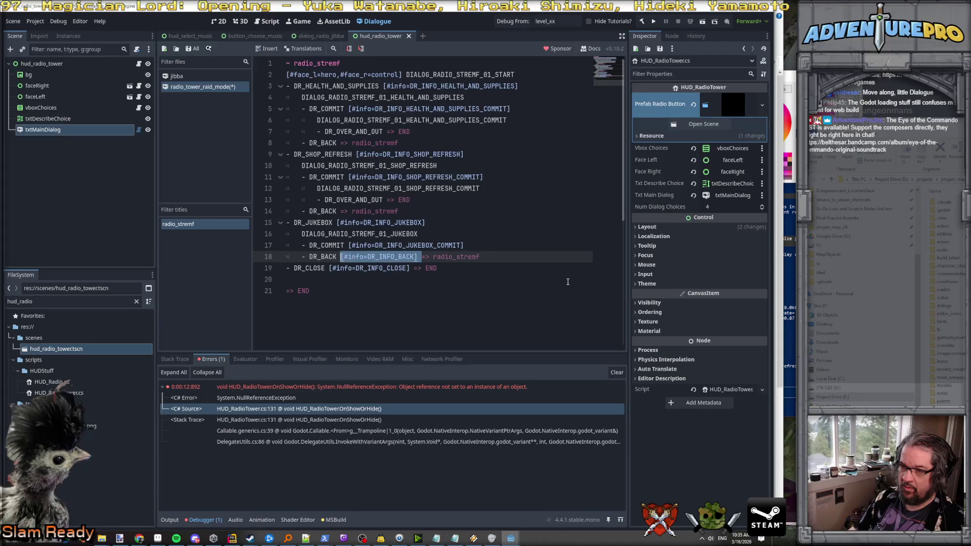
{"action": "left_click", "coordinate": [339, 211]}
{"action": "key", "text": "ctrl+v"}
{"action": "left_click", "coordinate": [339, 143]}
{"action": "key", "text": "ctrl+v"}
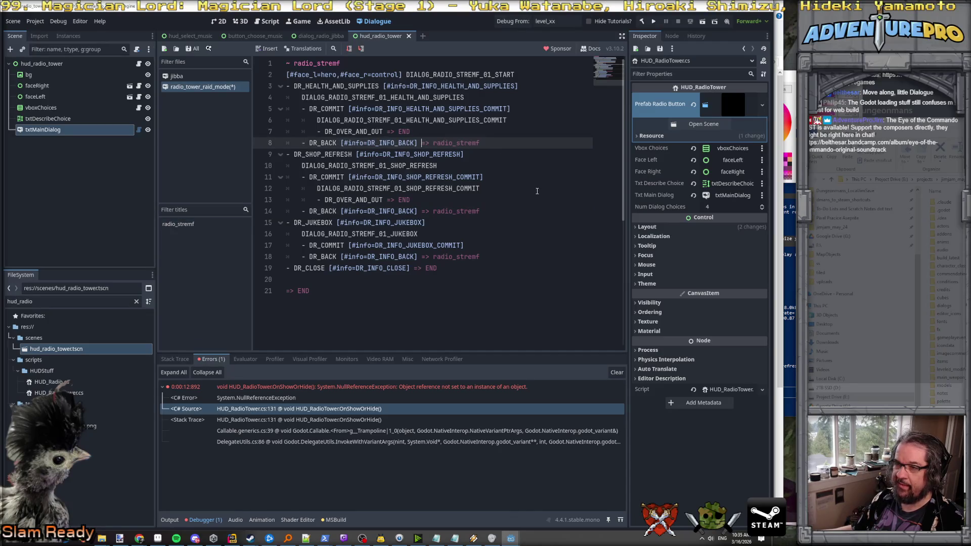
Save the radio_tower_raid_mode dialogue.
{"action": "left_click", "coordinate": [526, 155]}
{"action": "key", "text": "ctrl+s"}
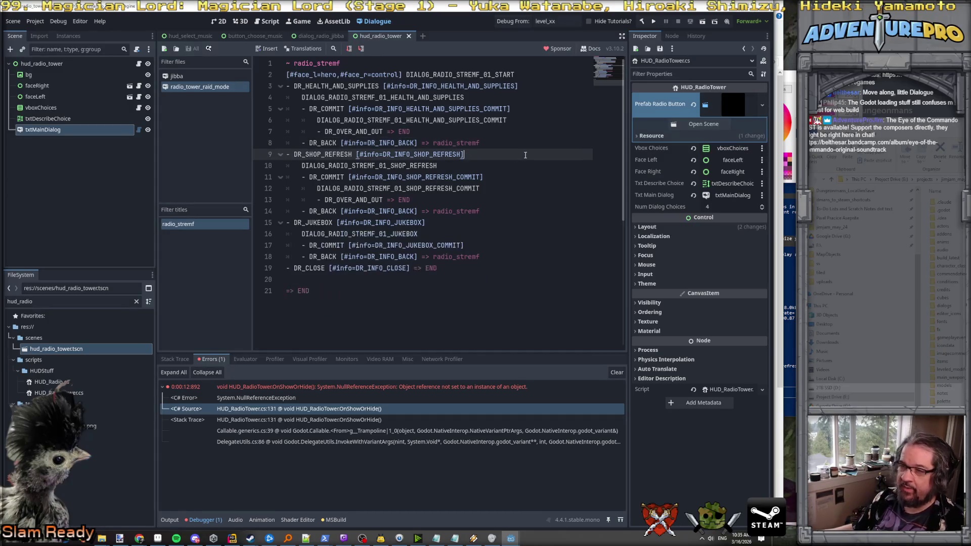
{"action": "left_click", "coordinate": [325, 170]}
{"action": "left_click", "coordinate": [313, 155]}
{"action": "key", "text": "Down"}
{"action": "key", "text": "Down"}
{"action": "key", "text": "Down"}
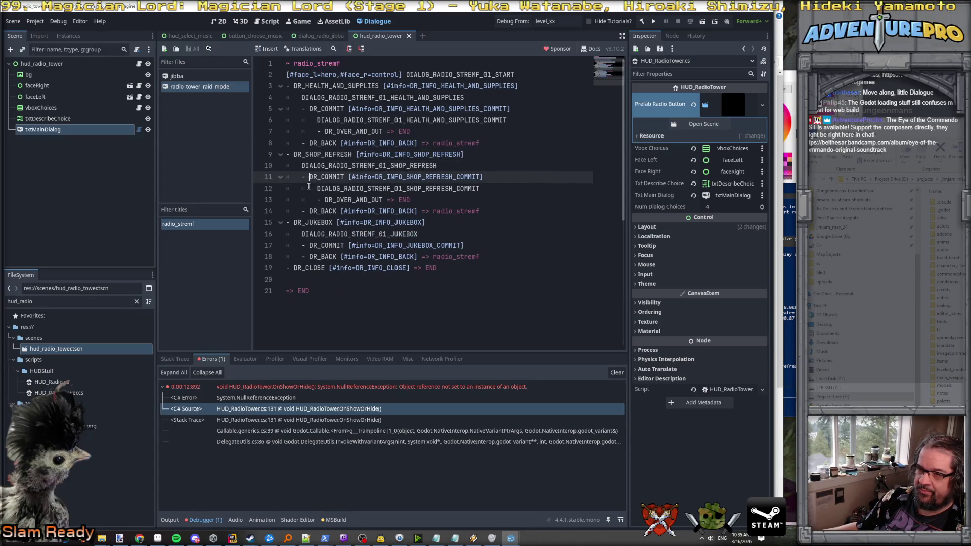
Inspect the shop refresh DR_COMMIT response and its commit dialogue line key.
{"action": "left_click", "coordinate": [349, 188]}
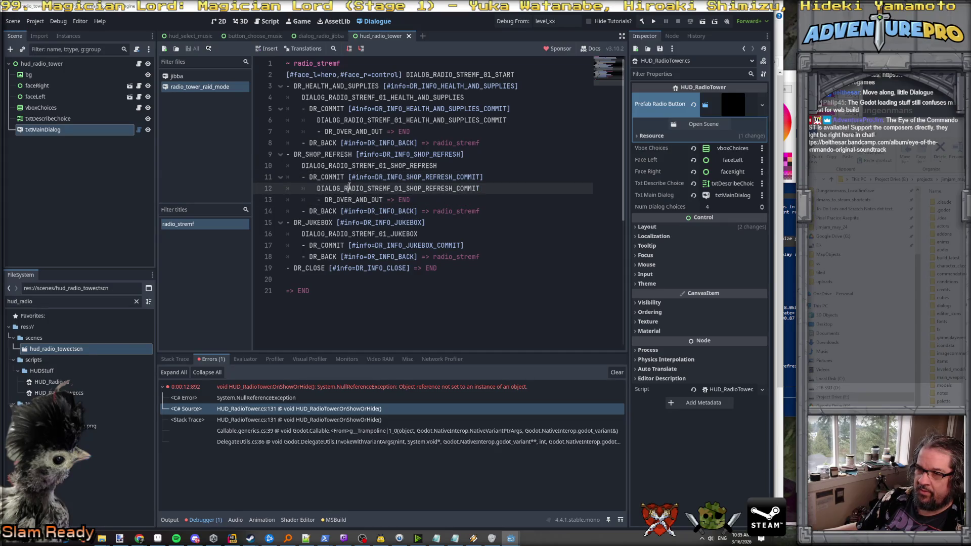
{"action": "double_click", "coordinate": [349, 188]}
{"action": "left_click", "coordinate": [348, 198]}
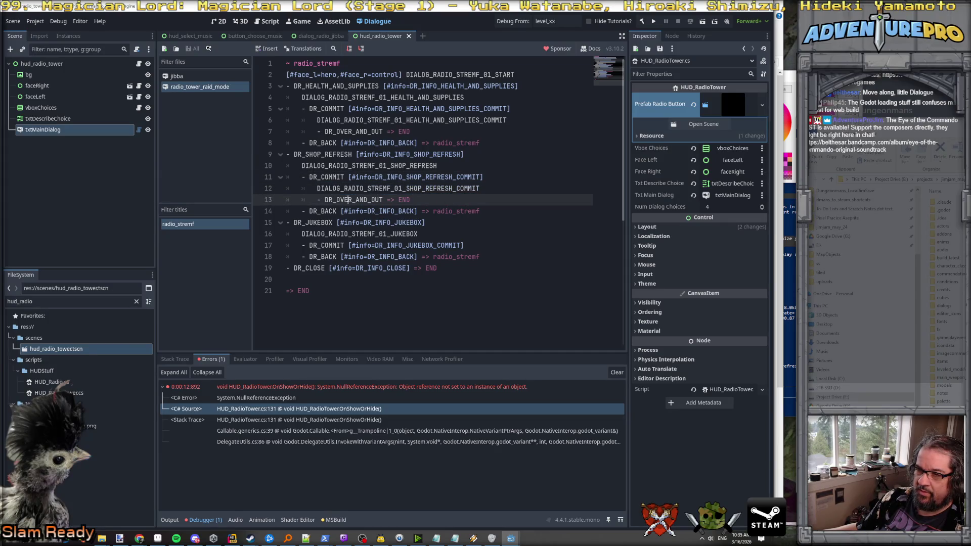
{"action": "double_click", "coordinate": [452, 188]}
{"action": "left_click", "coordinate": [324, 178]}
{"action": "double_click", "coordinate": [323, 178]}
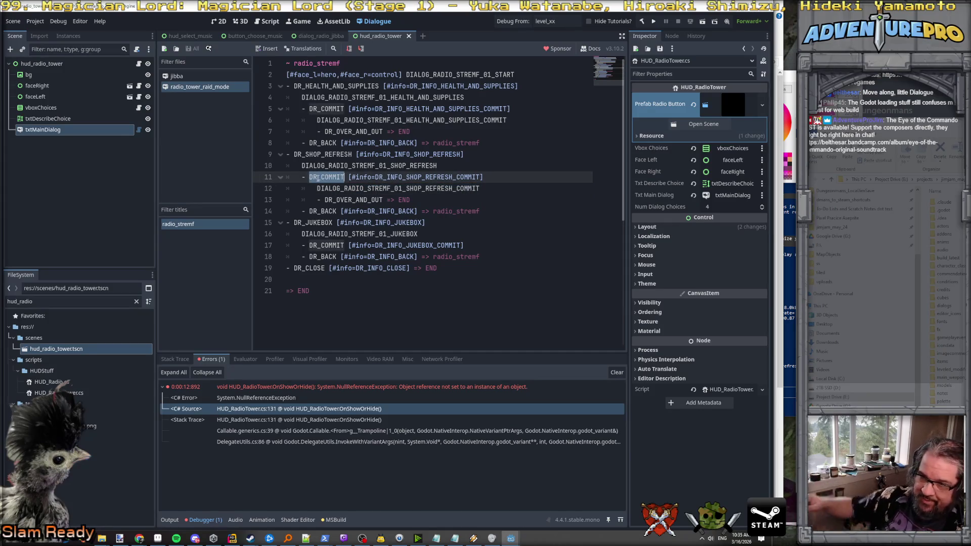
{"action": "double_click", "coordinate": [332, 187]}
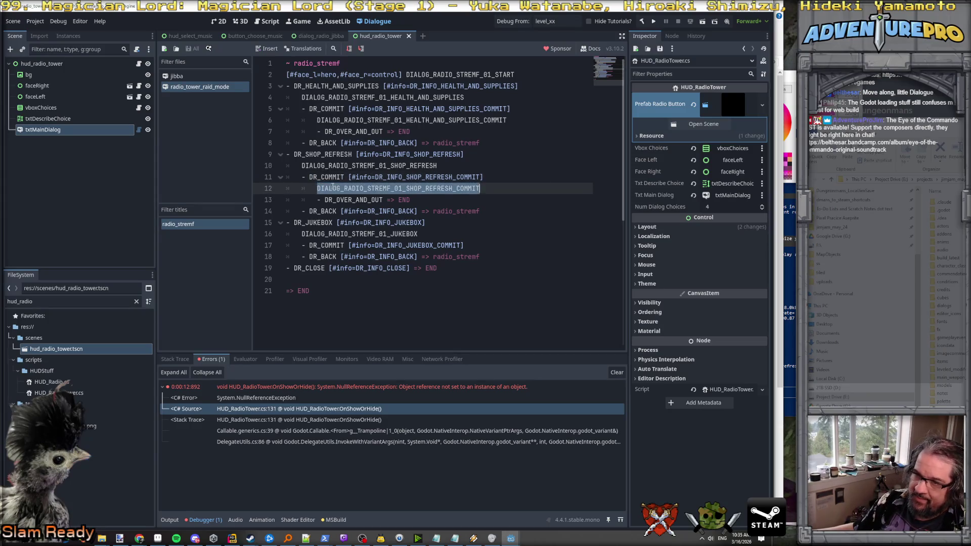
{"action": "left_click", "coordinate": [497, 186]}
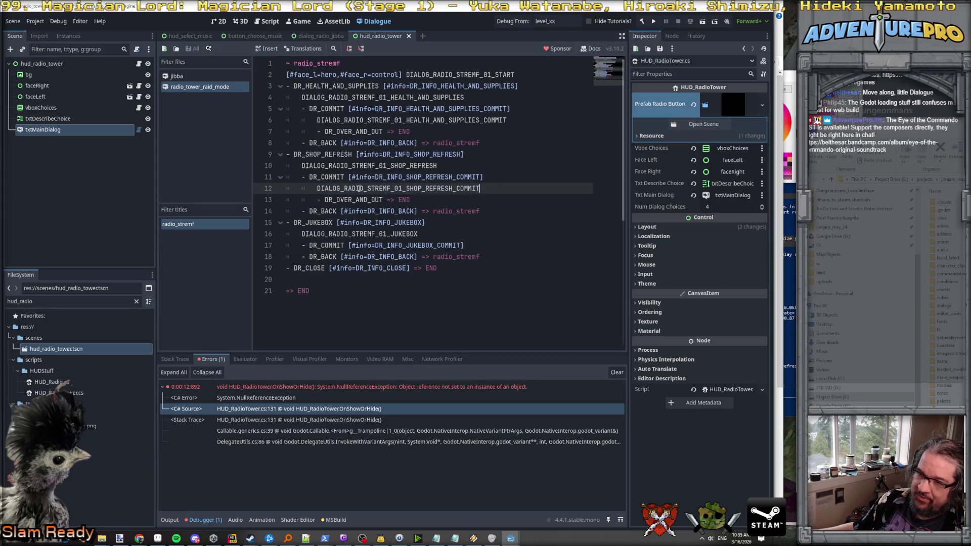
Open the jibba example dialogue at its top.
{"action": "left_click", "coordinate": [178, 76]}
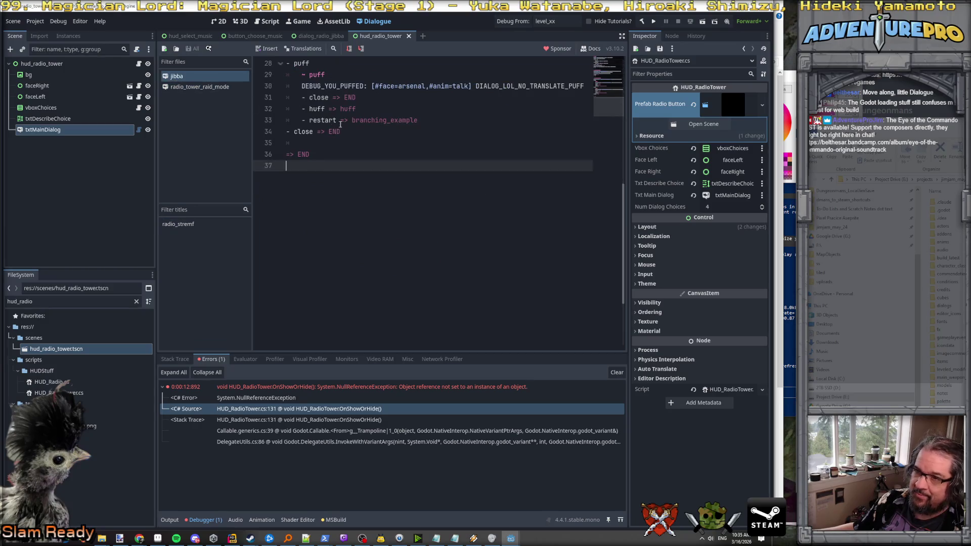
{"action": "scroll", "coordinate": [344, 127], "scroll_direction": "up", "scroll_amount": 3}
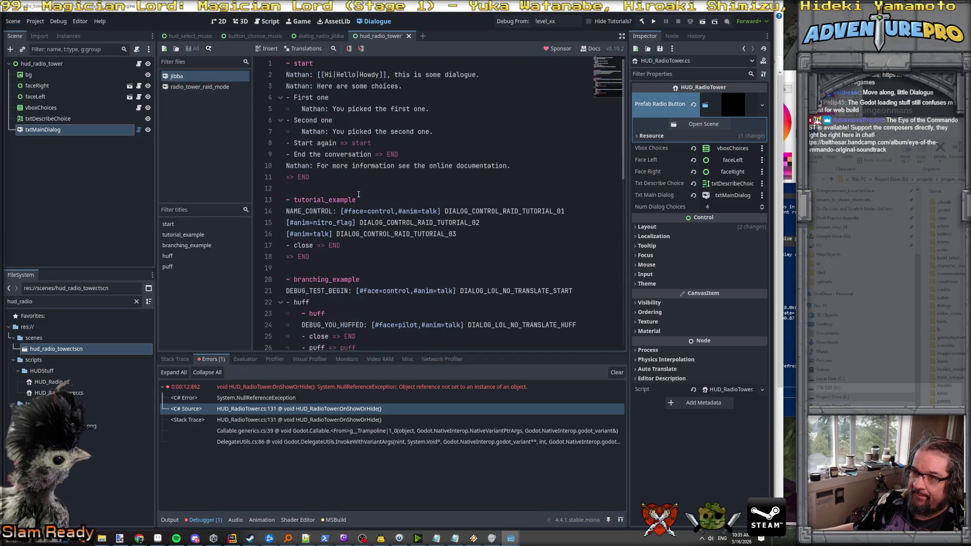
{"action": "key", "text": "alt+Tab"}
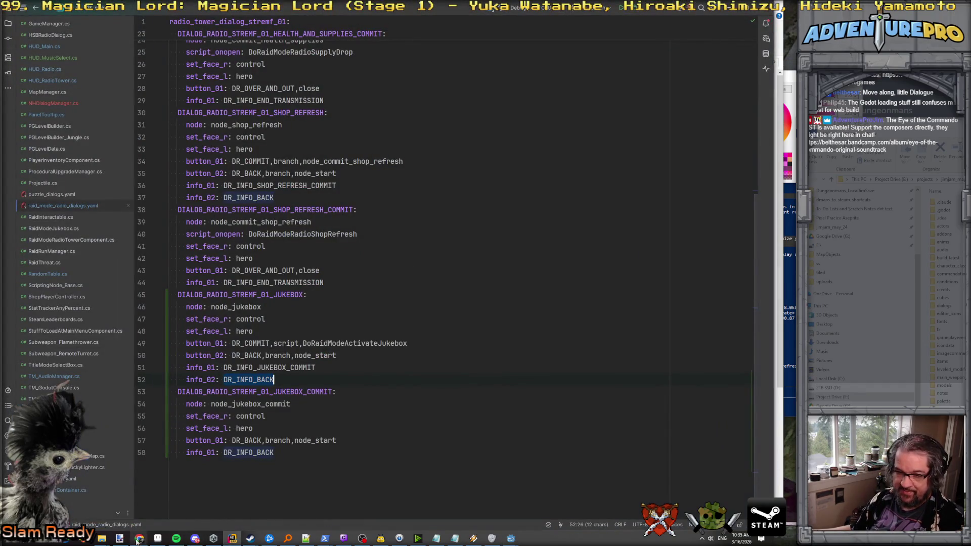
Open the Conditions_Mutations page in the godot_dialogue_manager GitHub docs.
{"action": "mouse_move", "coordinate": [140, 538]}
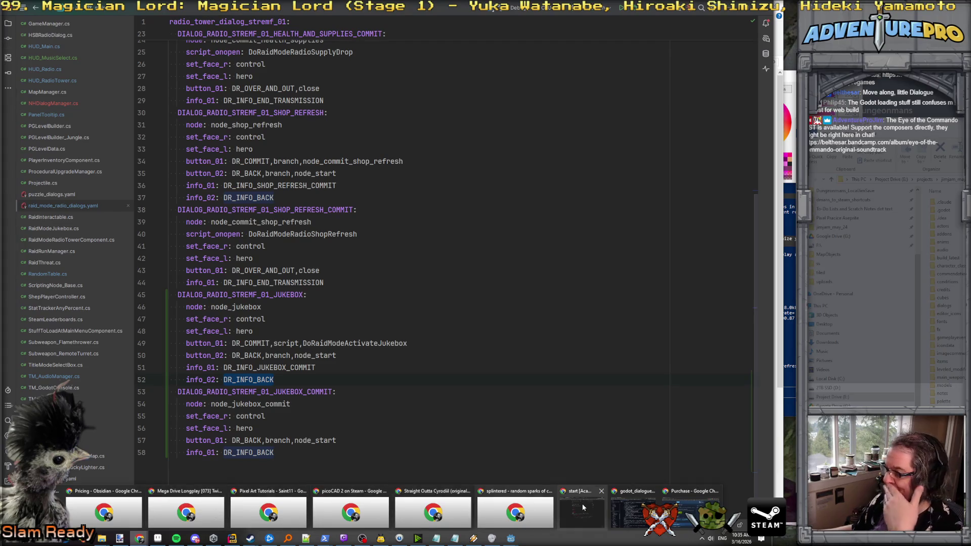
{"action": "left_click", "coordinate": [633, 513]}
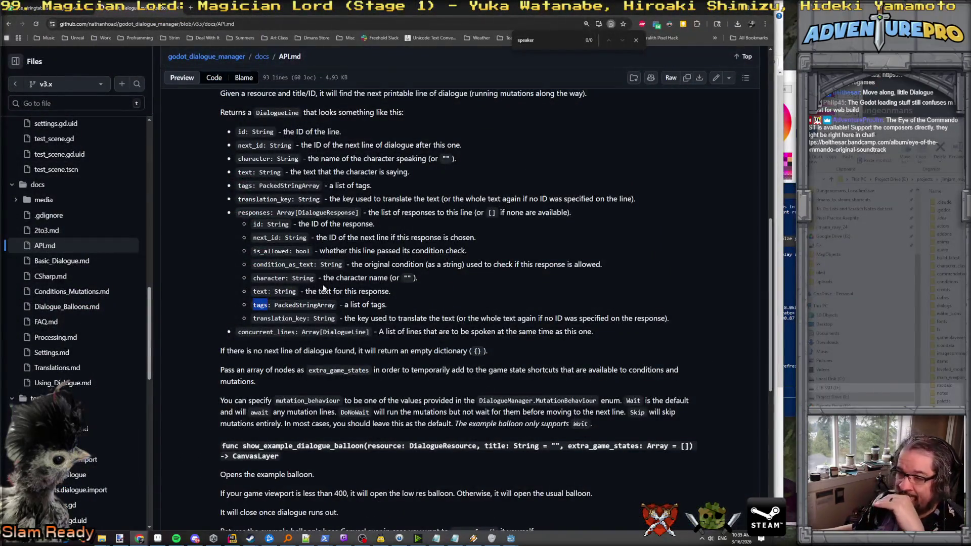
{"action": "scroll", "coordinate": [322, 284], "scroll_direction": "down", "scroll_amount": 3}
{"action": "scroll", "coordinate": [246, 237], "scroll_direction": "down", "scroll_amount": 5}
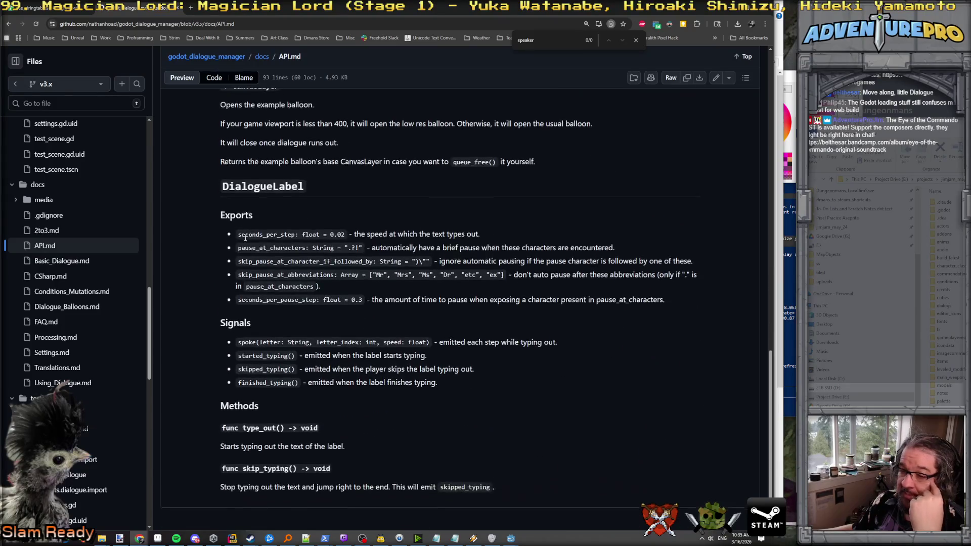
{"action": "scroll", "coordinate": [246, 237], "scroll_direction": "up", "scroll_amount": 15}
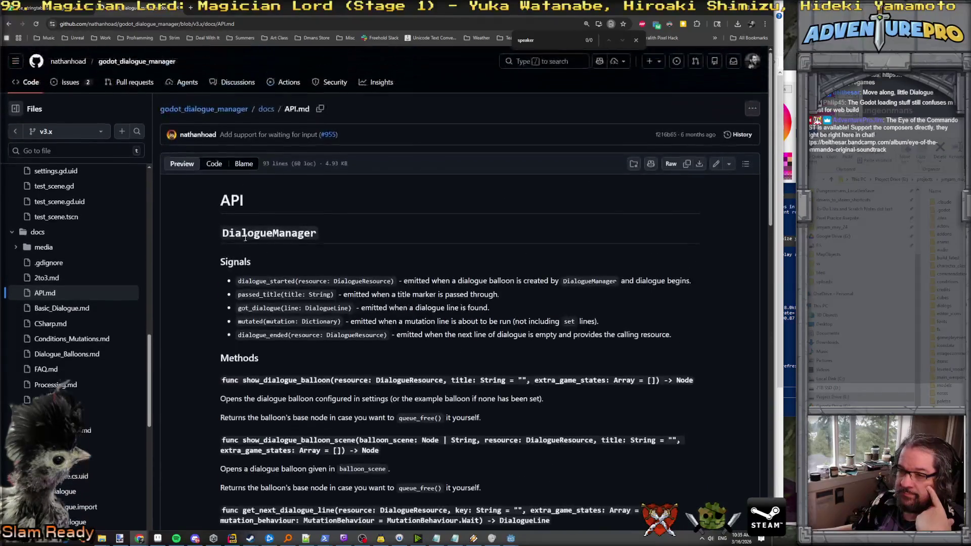
{"action": "left_click", "coordinate": [80, 342]}
{"action": "scroll", "coordinate": [319, 324], "scroll_direction": "down", "scroll_amount": 10}
{"action": "scroll", "coordinate": [318, 324], "scroll_direction": "down", "scroll_amount": 8}
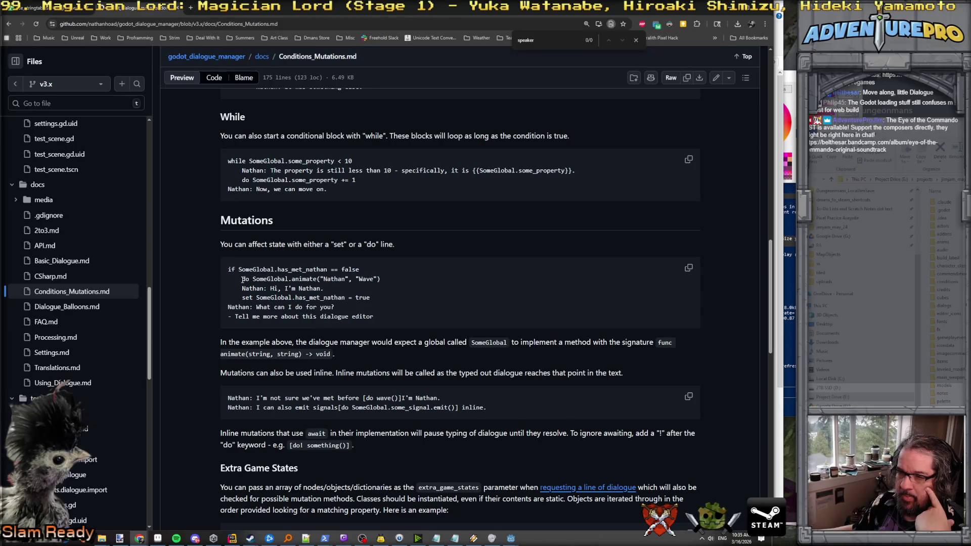
Highlight the 'do SomeGlobal.animate' mutation example, then return to the Godot editor.
{"action": "left_click_drag", "start_coordinate": [243, 280], "coordinate": [408, 284]}
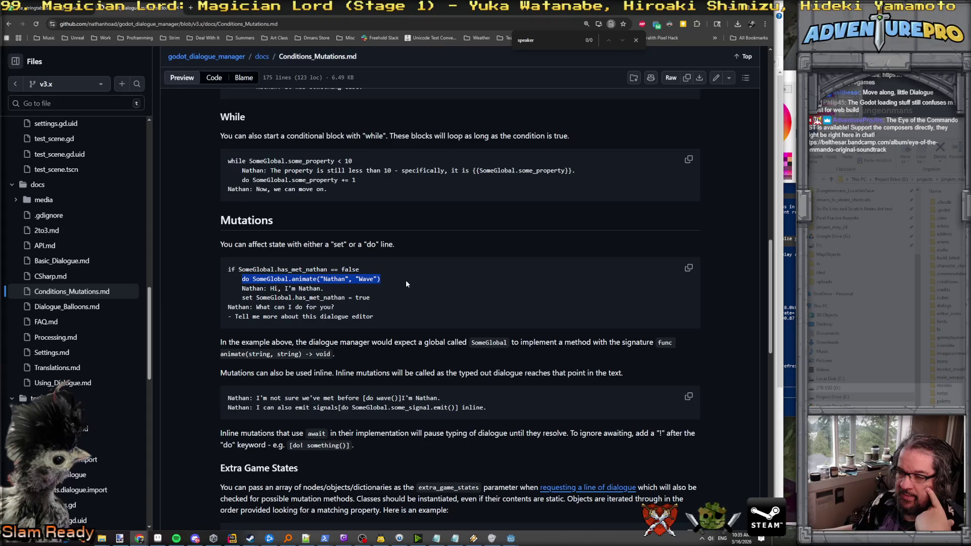
{"action": "double_click", "coordinate": [244, 281]}
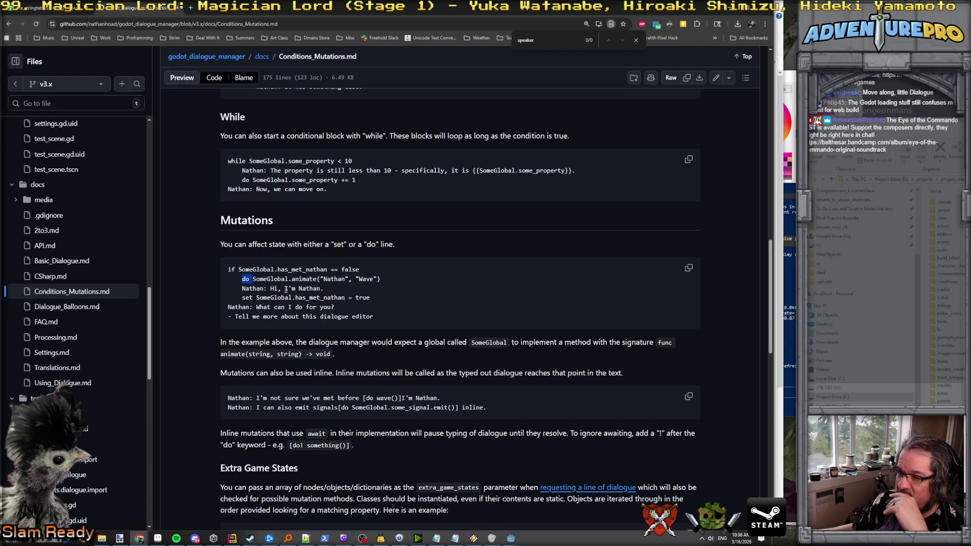
{"action": "key", "text": "alt+Tab"}
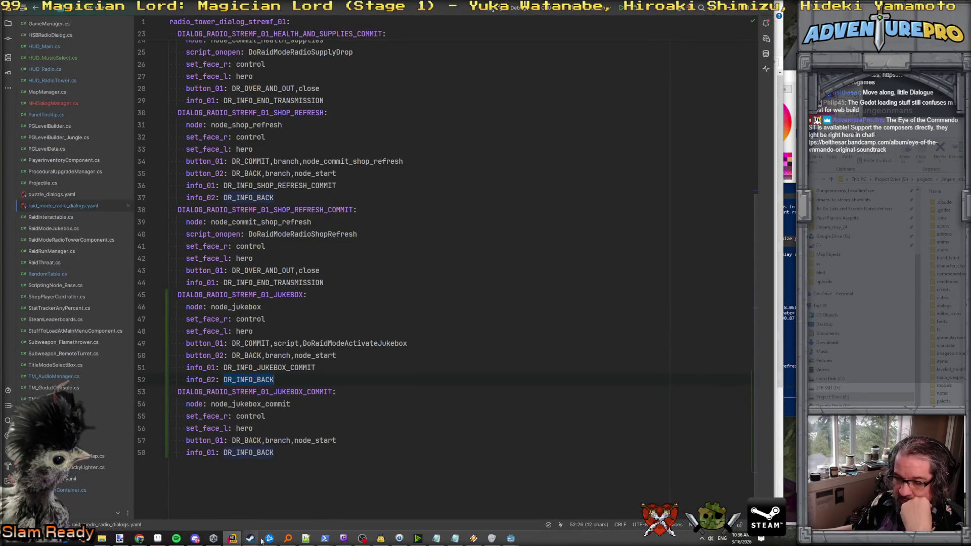
{"action": "mouse_move", "coordinate": [511, 539]}
{"action": "left_click", "coordinate": [527, 510]}
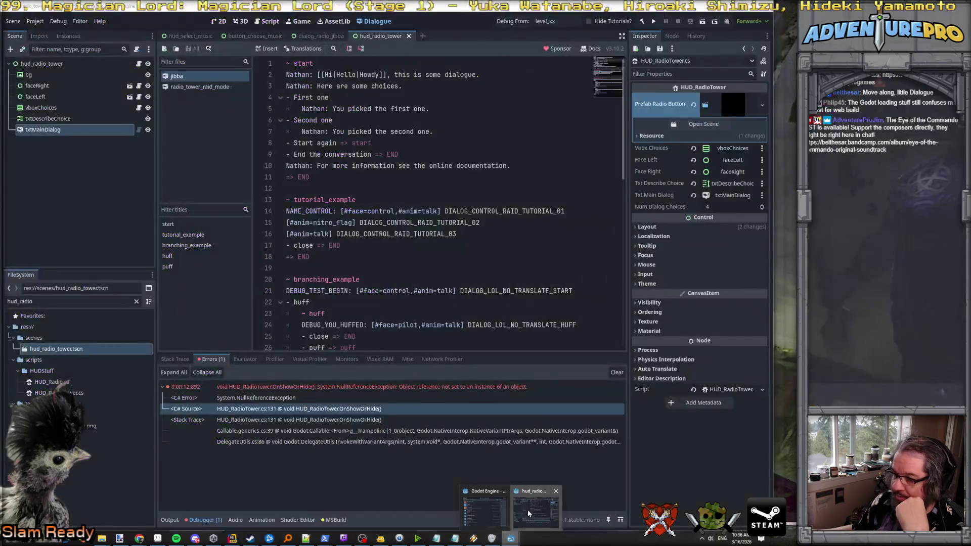
Add a do NHDialogManager.Execute_RadioSupplyDrop() line under the health and supplies commit.
{"action": "scroll", "coordinate": [412, 185], "scroll_direction": "down", "scroll_amount": 5}
{"action": "scroll", "coordinate": [411, 185], "scroll_direction": "up", "scroll_amount": 5}
{"action": "left_click", "coordinate": [205, 87]}
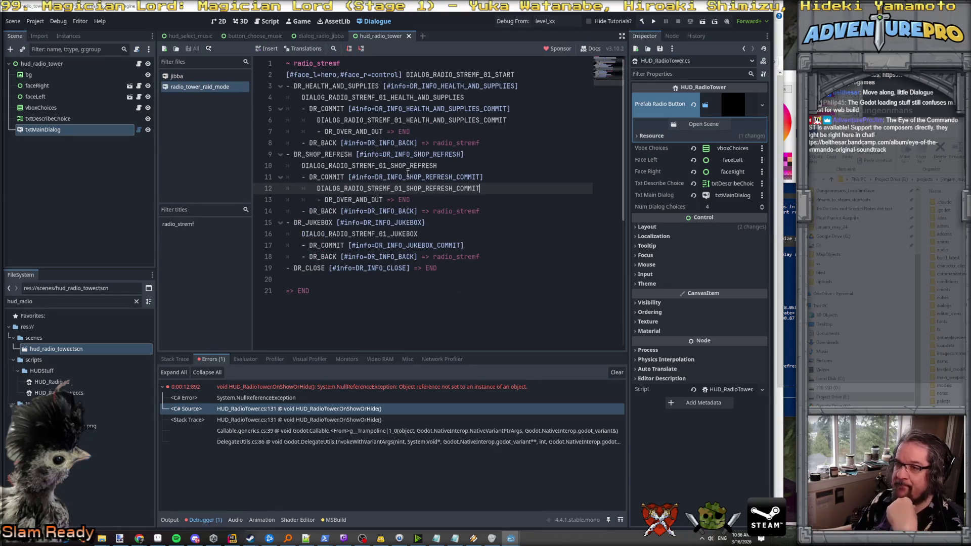
{"action": "left_click", "coordinate": [540, 108]}
{"action": "left_click", "coordinate": [541, 120]}
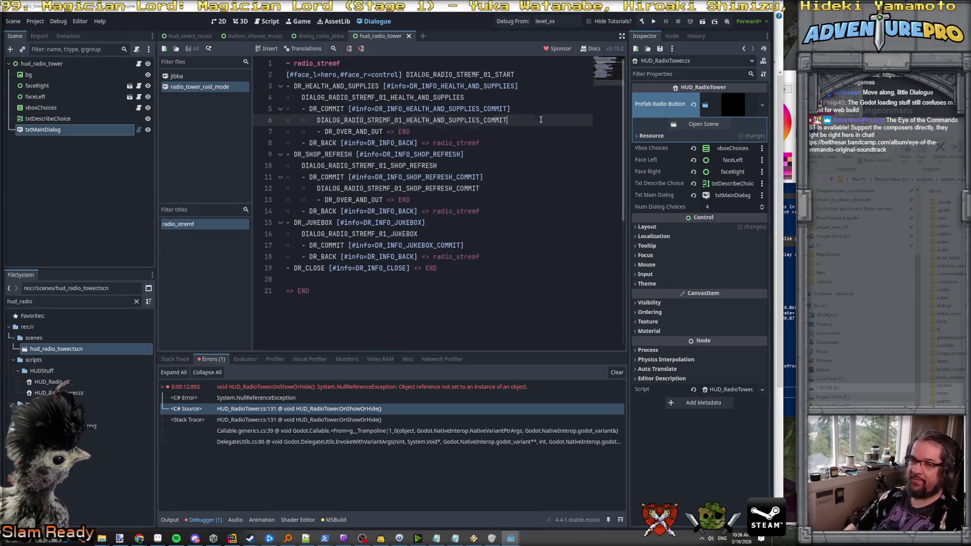
{"action": "key", "text": "Return"}
{"action": "type", "text": "do "}
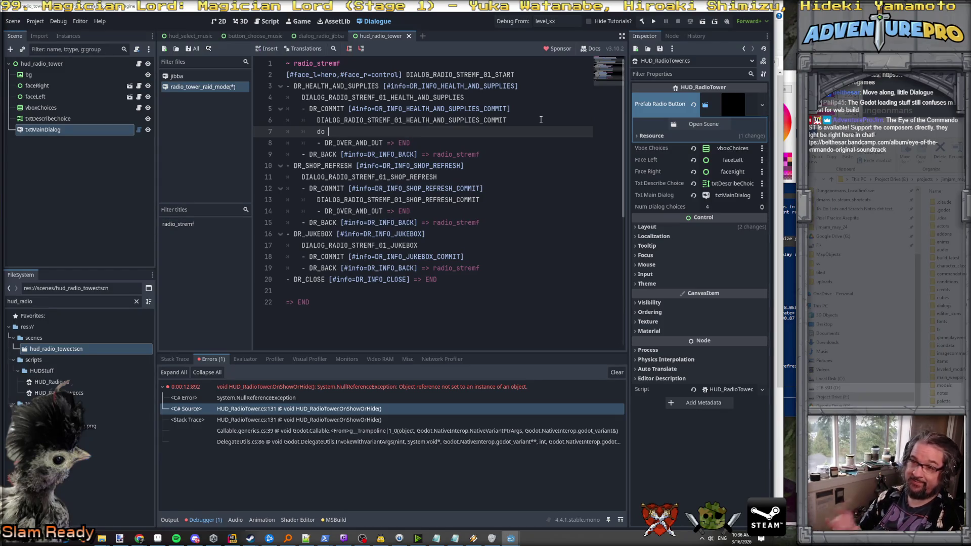
{"action": "type", "text": "nh"}
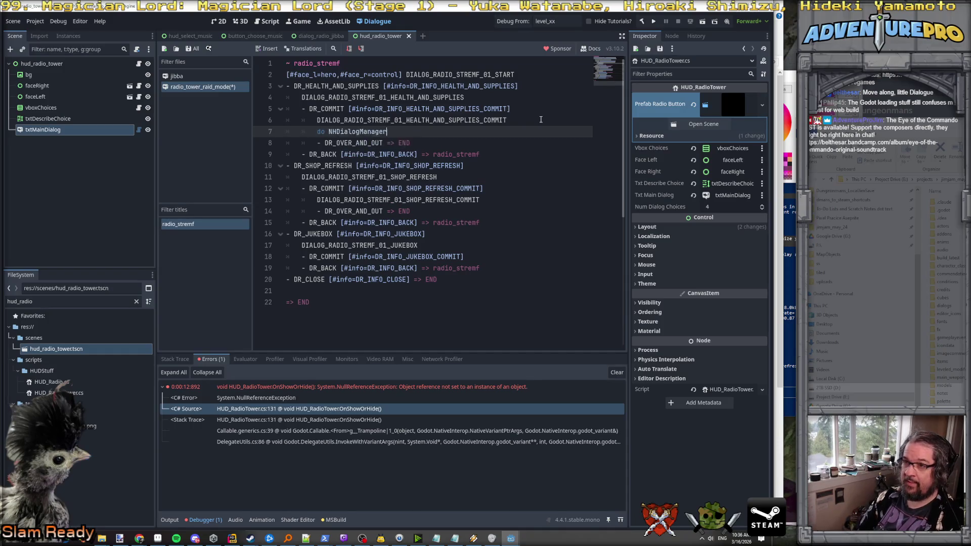
{"action": "key", "text": "Return"}
{"action": "type", "text": "."}
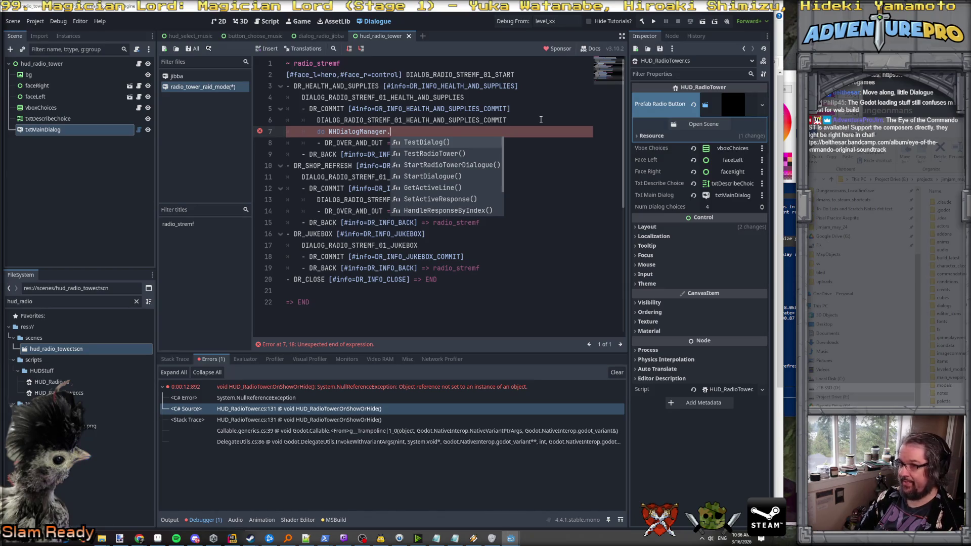
{"action": "type", "text": "Execut"}
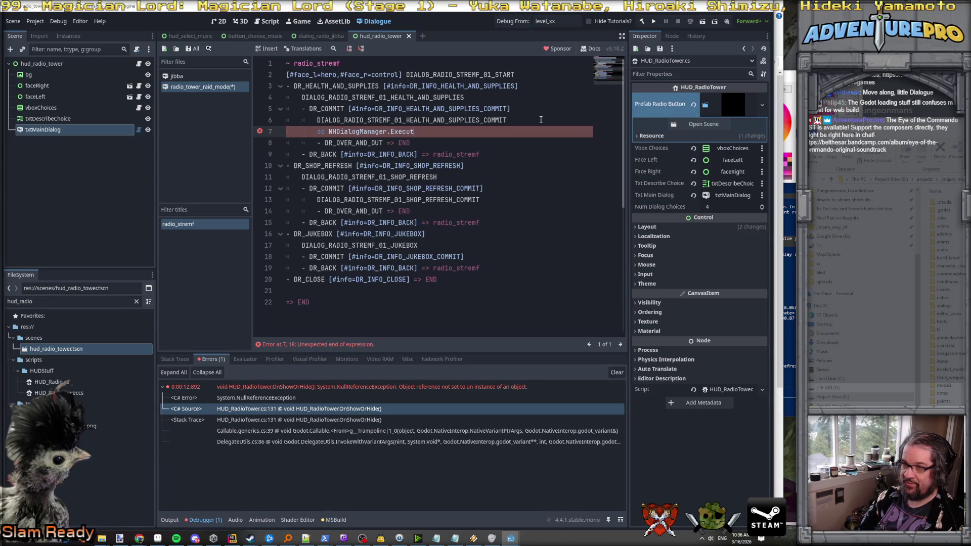
{"action": "type", "text": "e_Rad"}
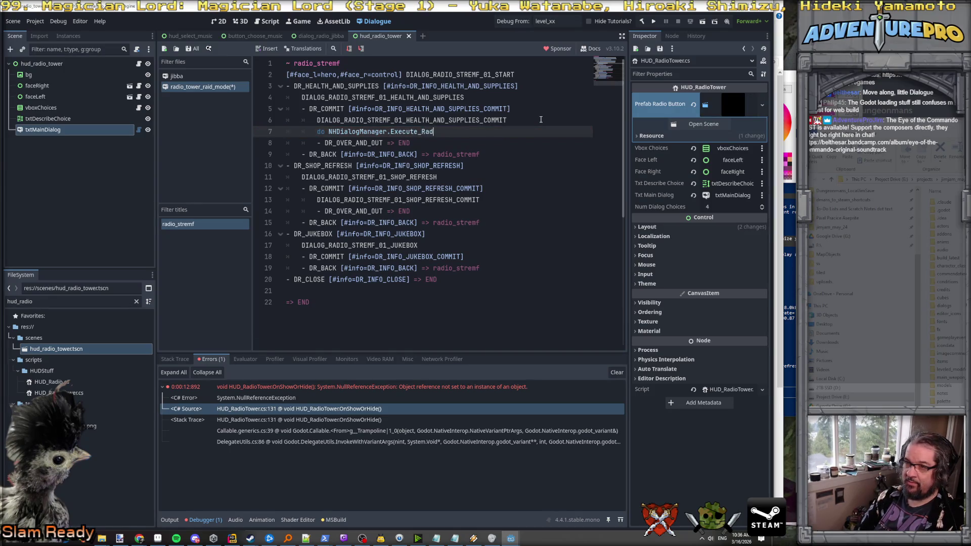
{"action": "type", "text": "ioSupplyuD"}
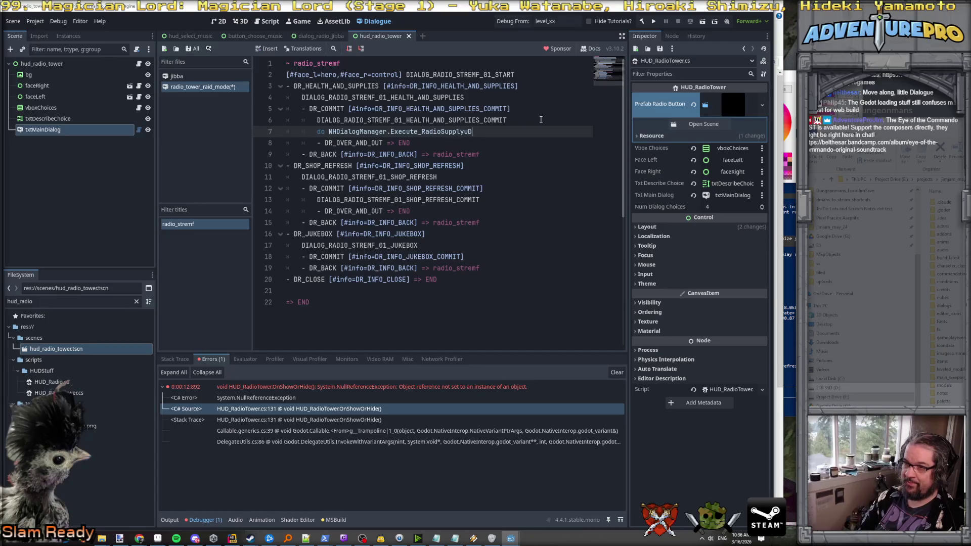
{"action": "key", "text": "BackSpace"}
{"action": "key", "text": "BackSpace"}
{"action": "type", "text": "Drop();o"}
{"action": "key", "text": "BackSpace"}
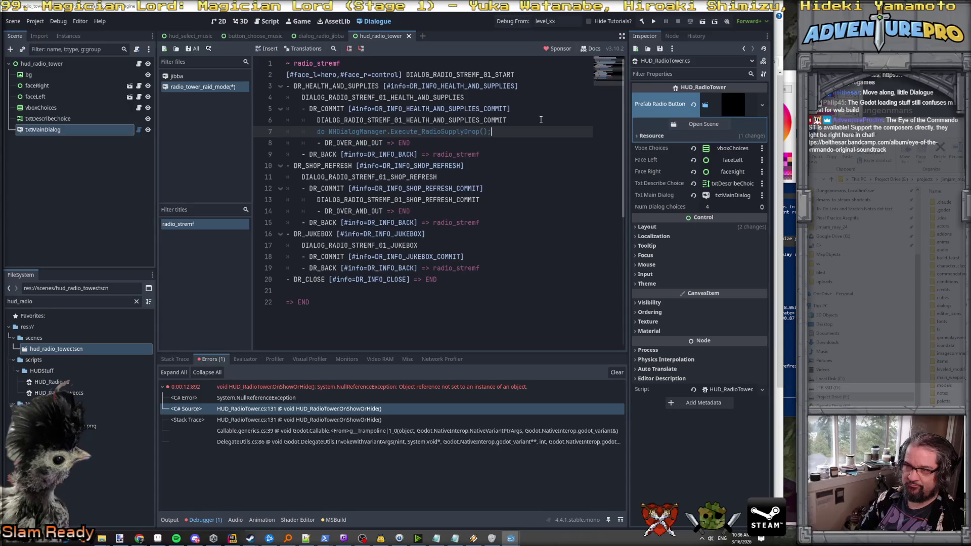
Check the Dialogue Manager mutations docs and drop the trailing semicolon from the supply-drop call.
{"action": "key", "text": "alt+Tab"}
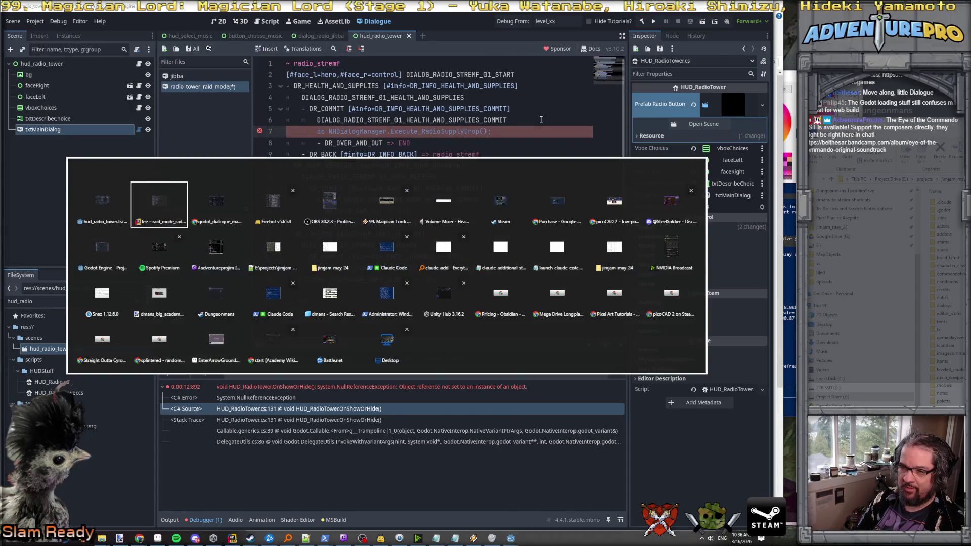
{"action": "key", "text": "alt+Tab"}
{"action": "key", "text": "alt+Tab"}
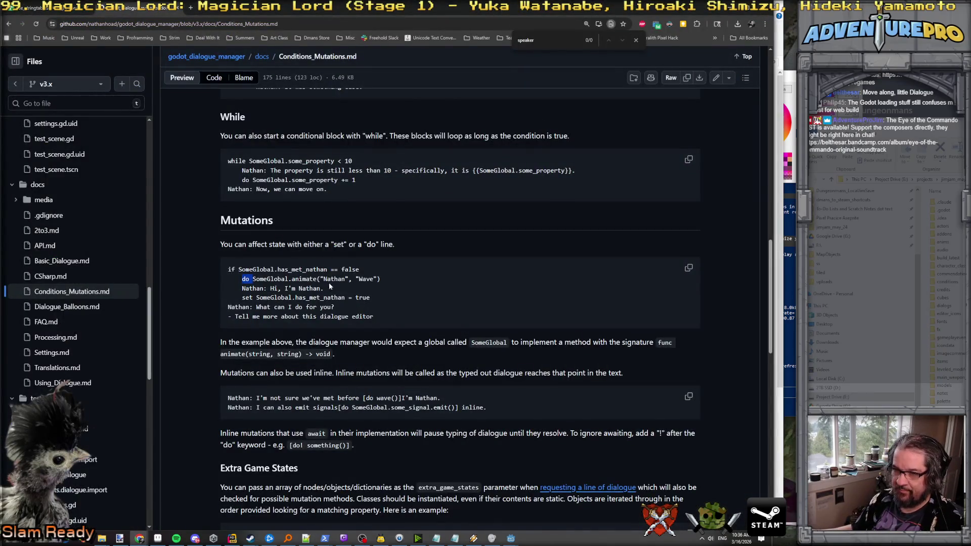
{"action": "left_click", "coordinate": [321, 283]}
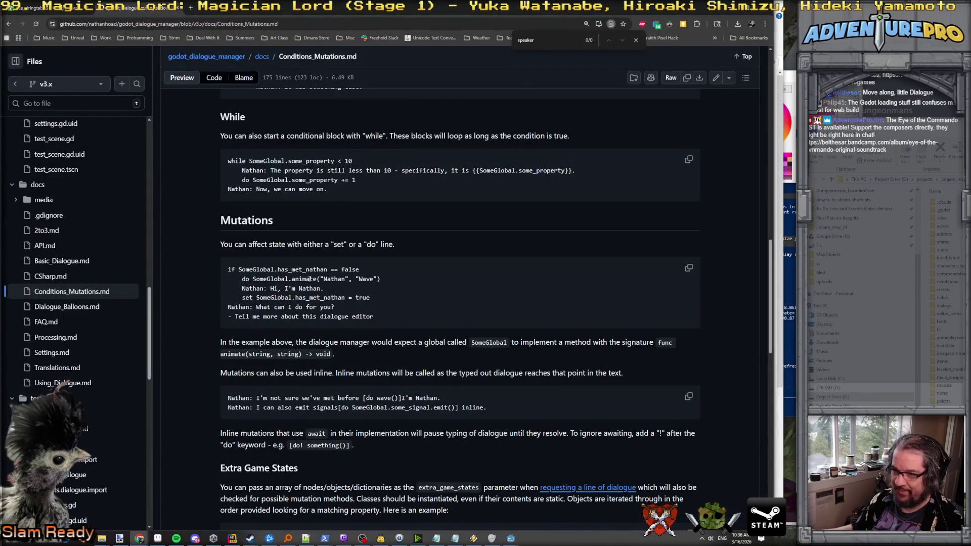
{"action": "key", "text": "alt+Tab"}
{"action": "key", "text": "alt+Tab"}
{"action": "key", "text": "alt+Tab"}
{"action": "key", "text": "alt+Tab"}
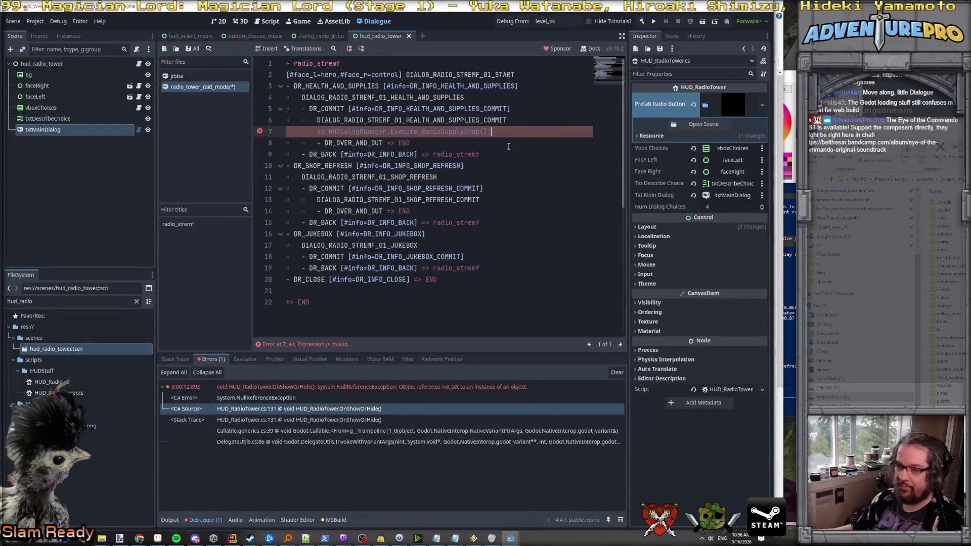
{"action": "key", "text": "BackSpace"}
Copy the supply-drop line under the shop refresh commit and rename it Execute_RadioRefreshShops.
{"action": "key", "text": "Down"}
{"action": "key", "text": "Up"}
{"action": "key", "text": "Up"}
{"action": "key", "text": "Down"}
{"action": "key", "text": "Home"}
{"action": "key", "text": "shift+Down"}
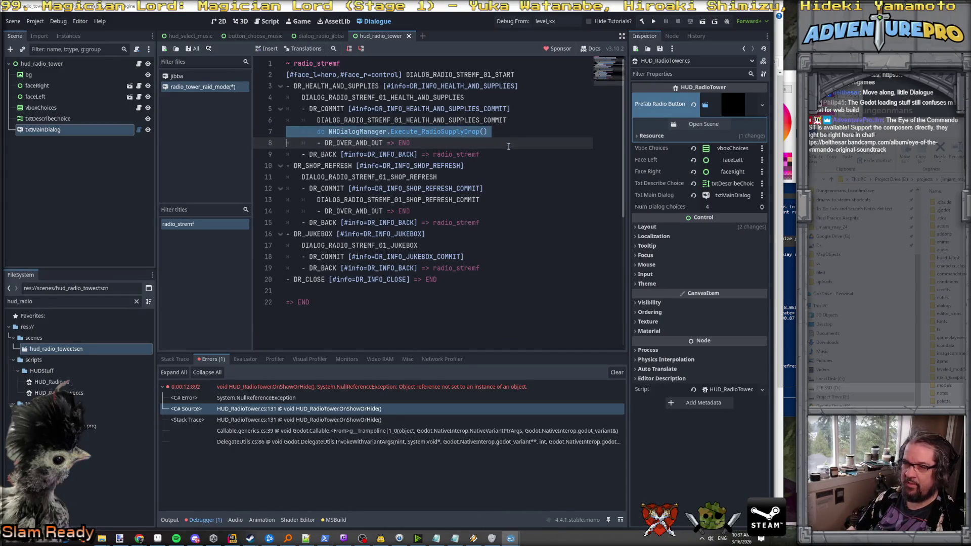
{"action": "key", "text": "ctrl+c"}
{"action": "key", "text": "Down"}
{"action": "key", "text": "Down"}
{"action": "key", "text": "Down"}
{"action": "key", "text": "ctrl+v"}
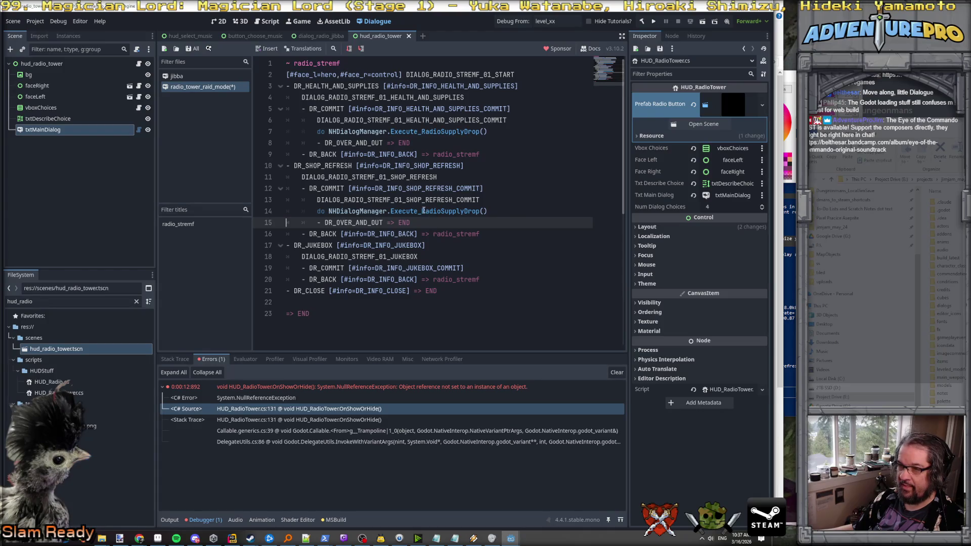
{"action": "left_click_drag", "start_coordinate": [441, 212], "coordinate": [479, 212]}
{"action": "type", "text": "Ref"}
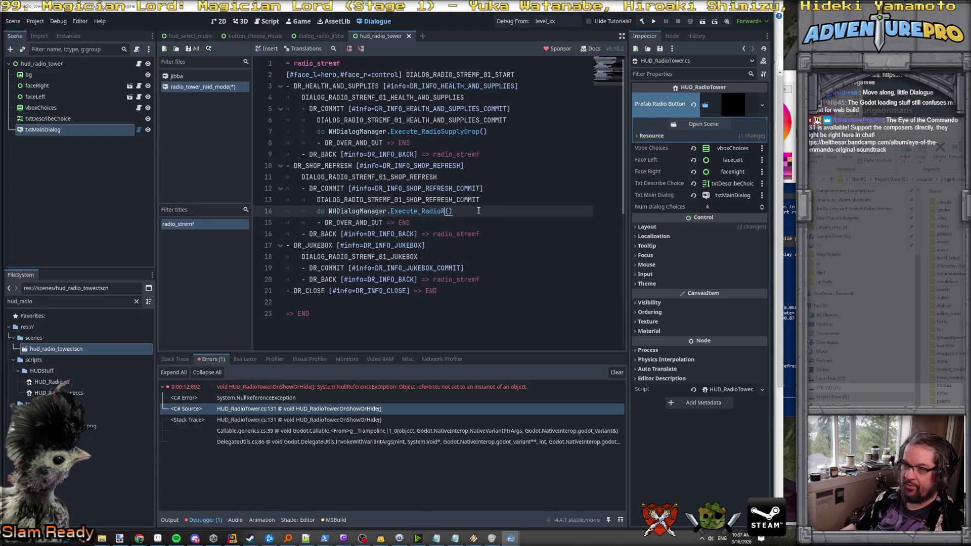
{"action": "type", "text": "reshShops"}
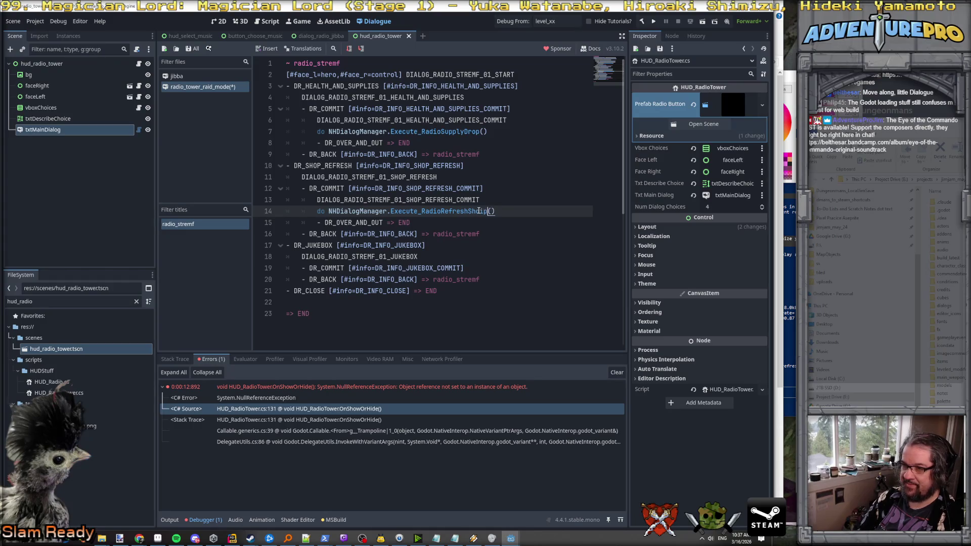
Paste the call under the jukebox commit as line 20 and fix its indentation.
{"action": "key", "text": "Up"}
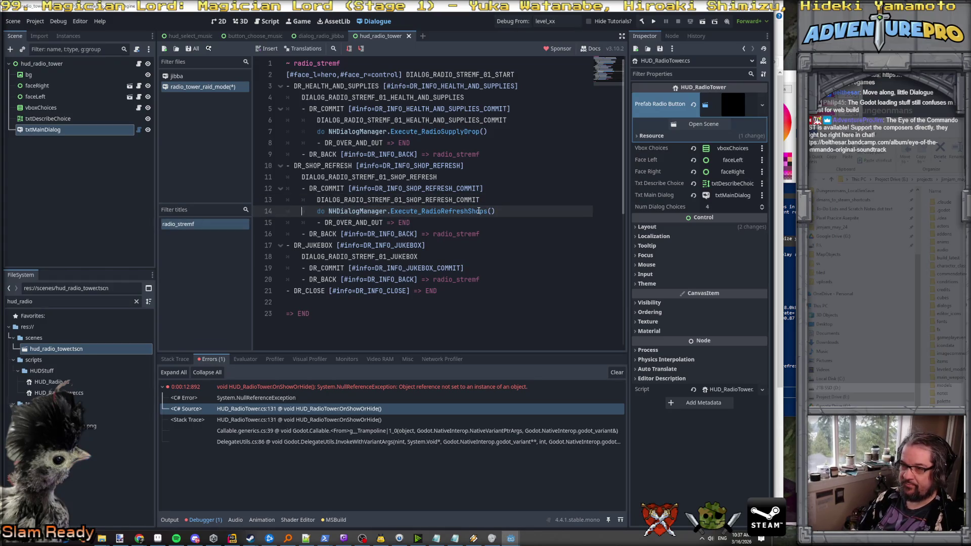
{"action": "triple_click", "coordinate": [479, 211]}
{"action": "key", "text": "Down"}
{"action": "key", "text": "Down"}
{"action": "key", "text": "Down"}
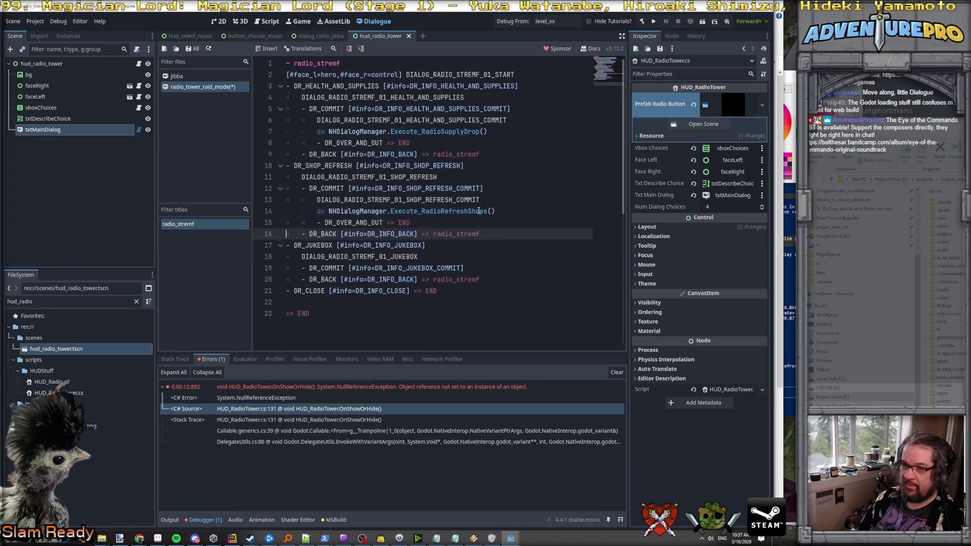
{"action": "key", "text": "Left"}
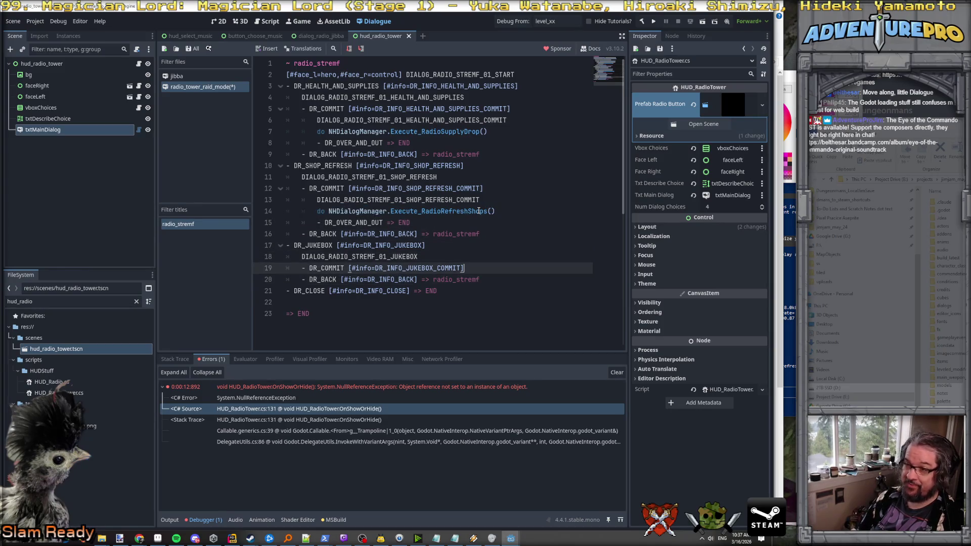
{"action": "key", "text": "Return"}
{"action": "key", "text": "ctrl+v"}
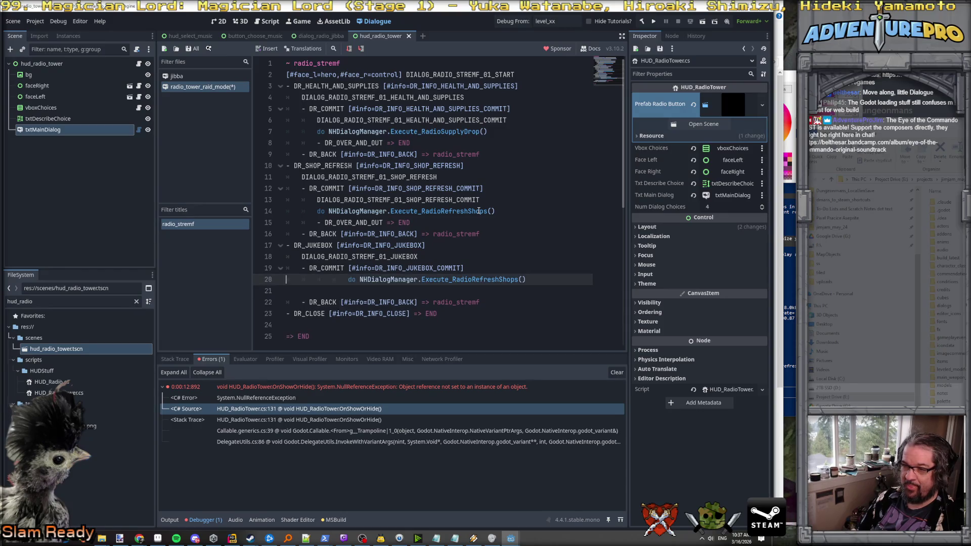
{"action": "key", "text": "shift+Tab"}
{"action": "key", "text": "shift+Tab"}
{"action": "key", "text": "Down"}
{"action": "key", "text": "Up"}
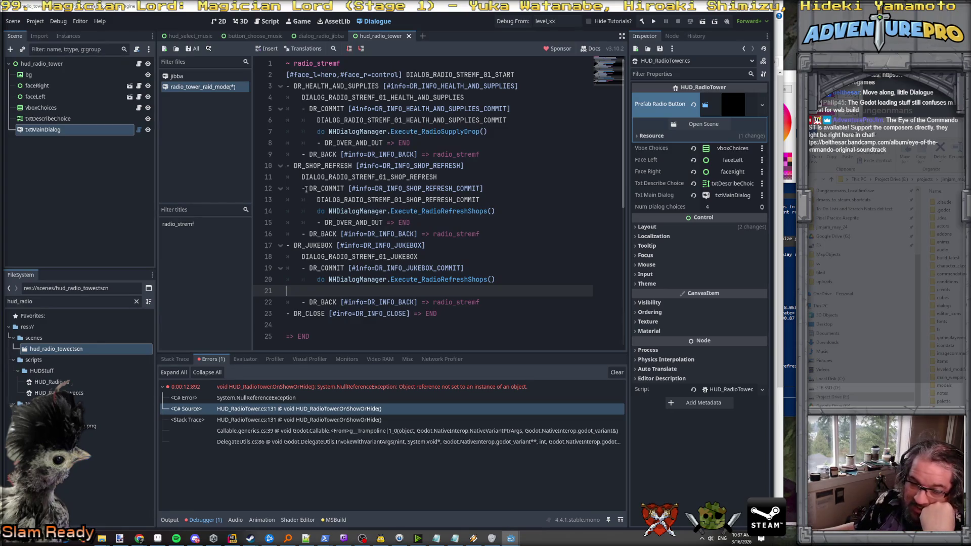
Rename the jukebox call to Execute_RadioDoJukebox and add a => post_jukebox_commit jump below it.
{"action": "scroll", "coordinate": [410, 263], "scroll_direction": "down", "scroll_amount": 1}
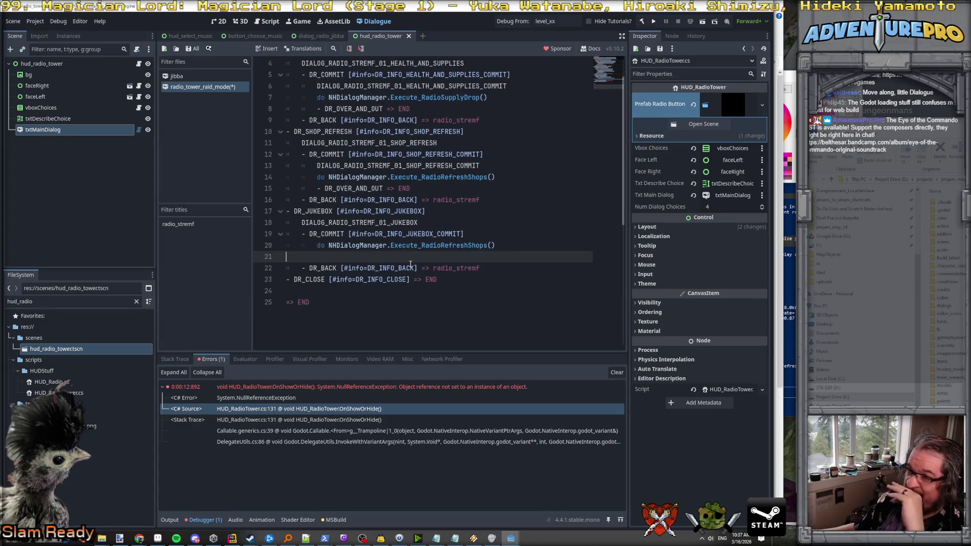
{"action": "scroll", "coordinate": [429, 236], "scroll_direction": "up", "scroll_amount": 1}
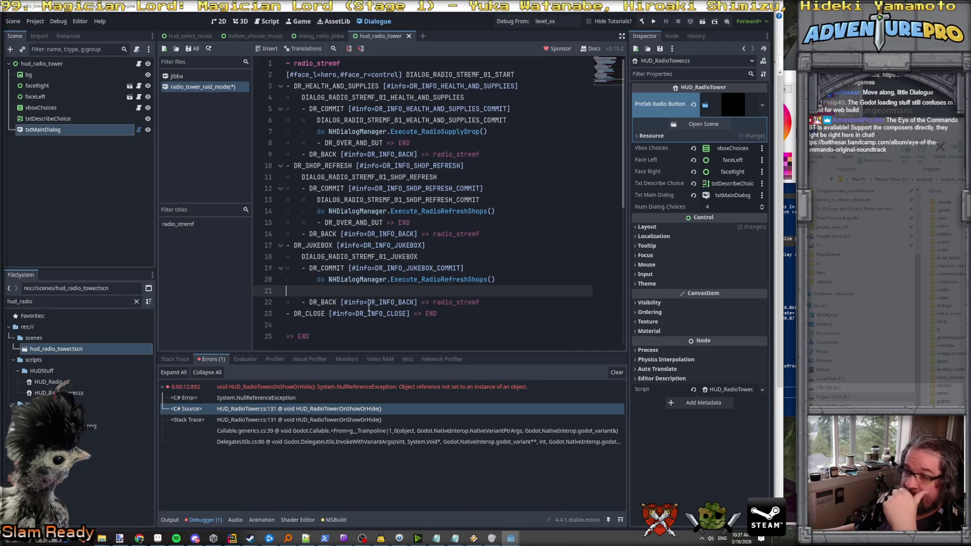
{"action": "left_click", "coordinate": [420, 279]}
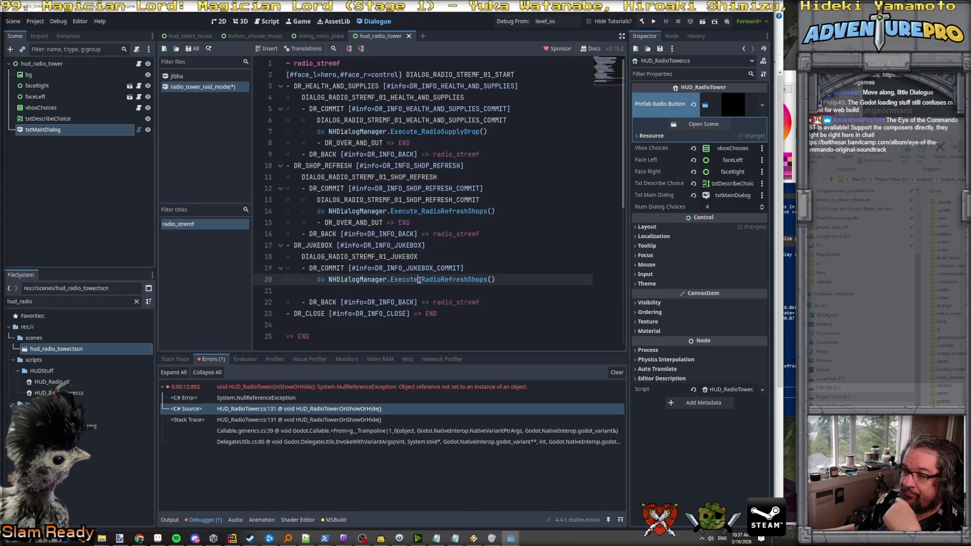
{"action": "left_click", "coordinate": [366, 293]}
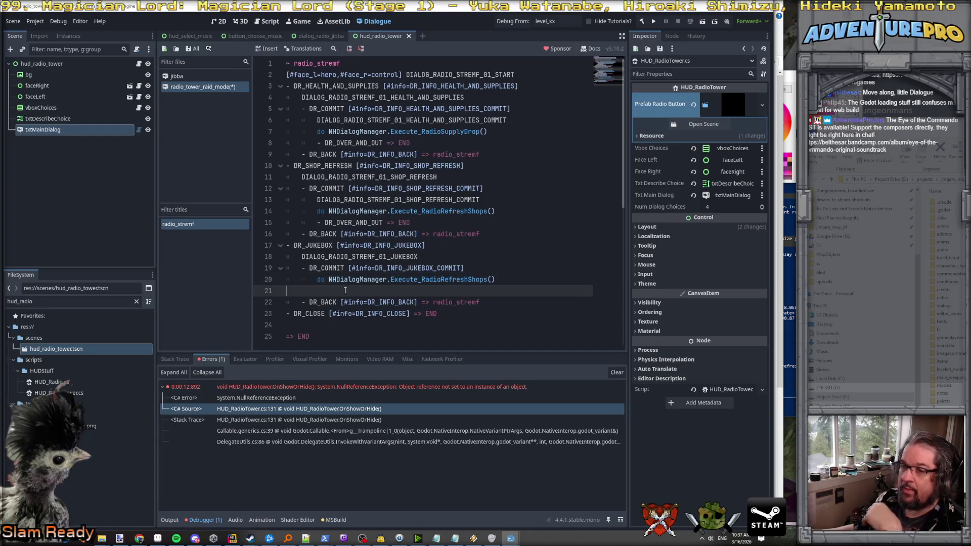
{"action": "double_click", "coordinate": [458, 280]}
{"action": "left_click_drag", "start_coordinate": [440, 279], "coordinate": [485, 280]}
{"action": "type", "text": "DoJu"}
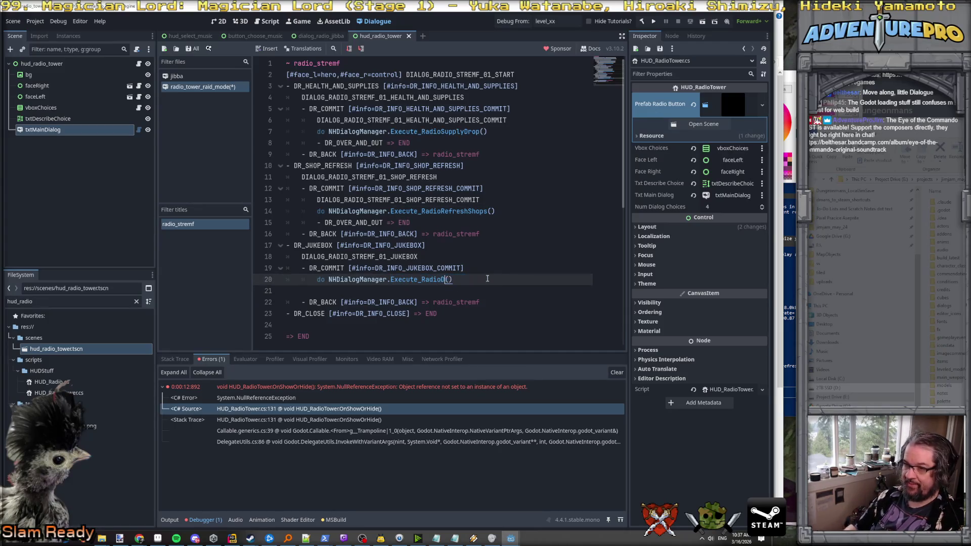
{"action": "type", "text": "kebox"}
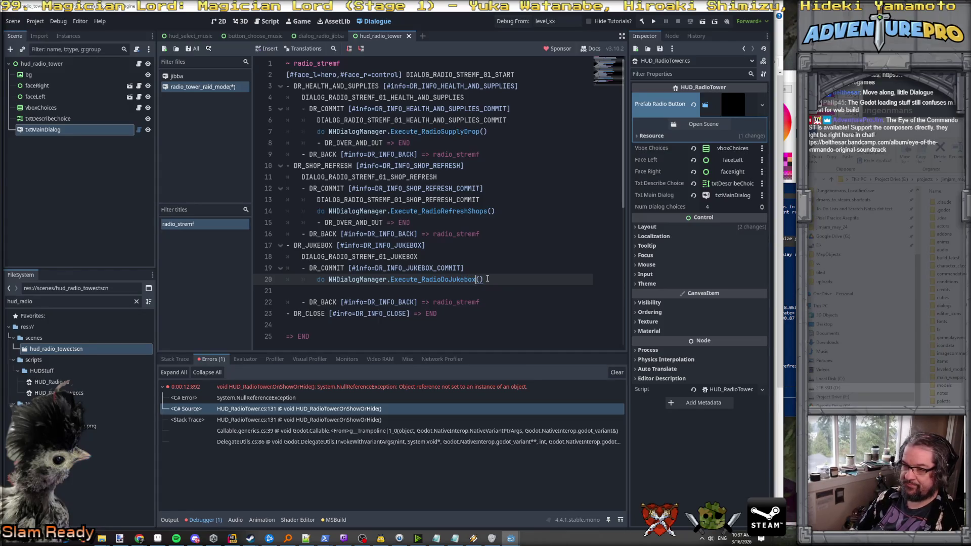
{"action": "key", "text": "Down"}
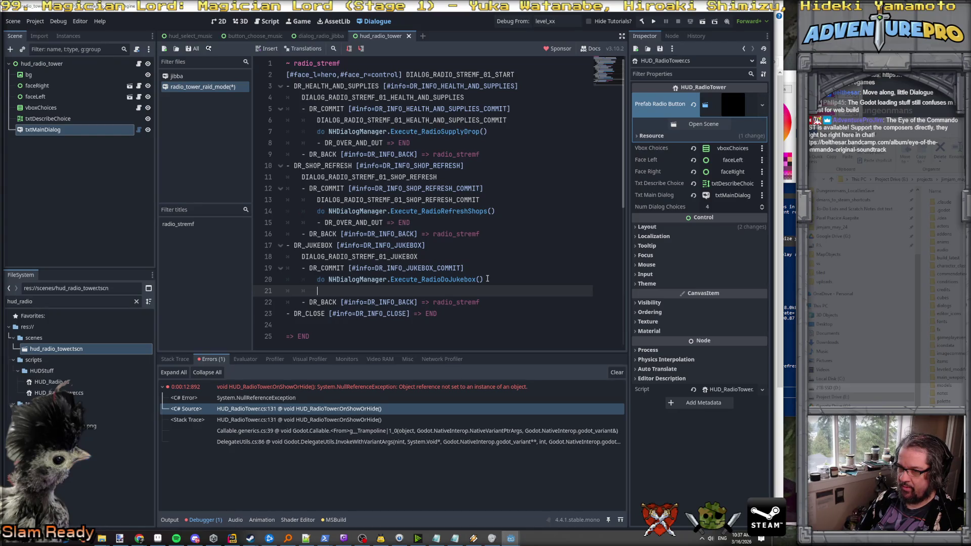
{"action": "type", "text": "=> "}
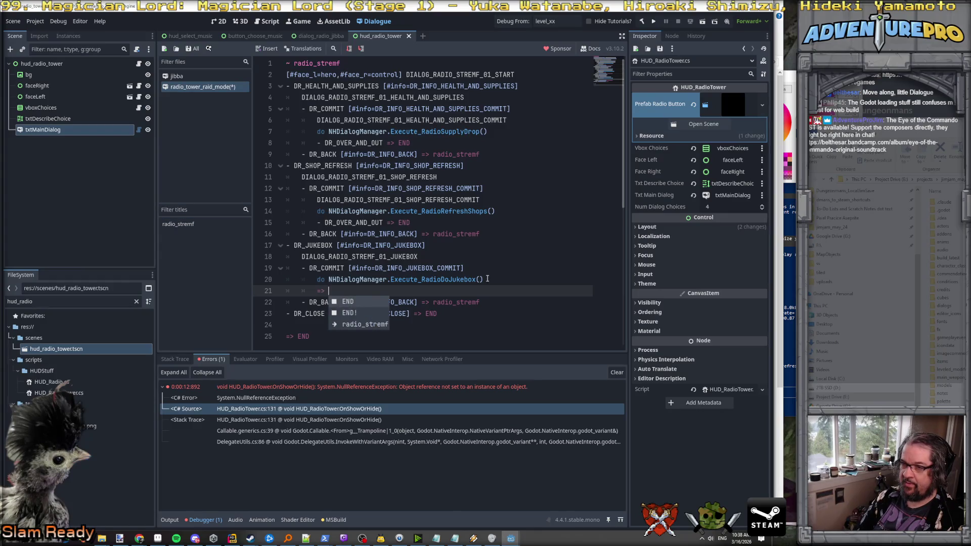
{"action": "type", "text": "post_r"}
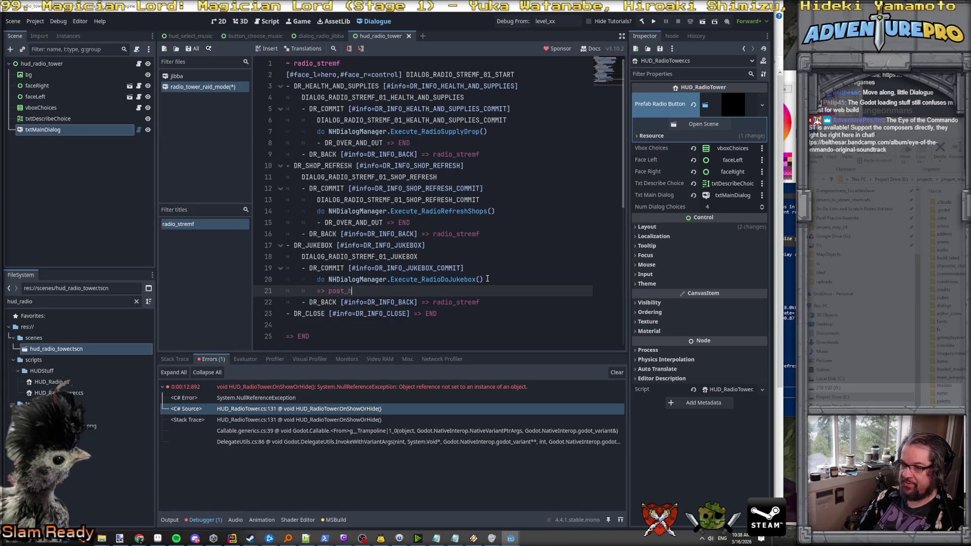
{"action": "type", "text": "jukebox"}
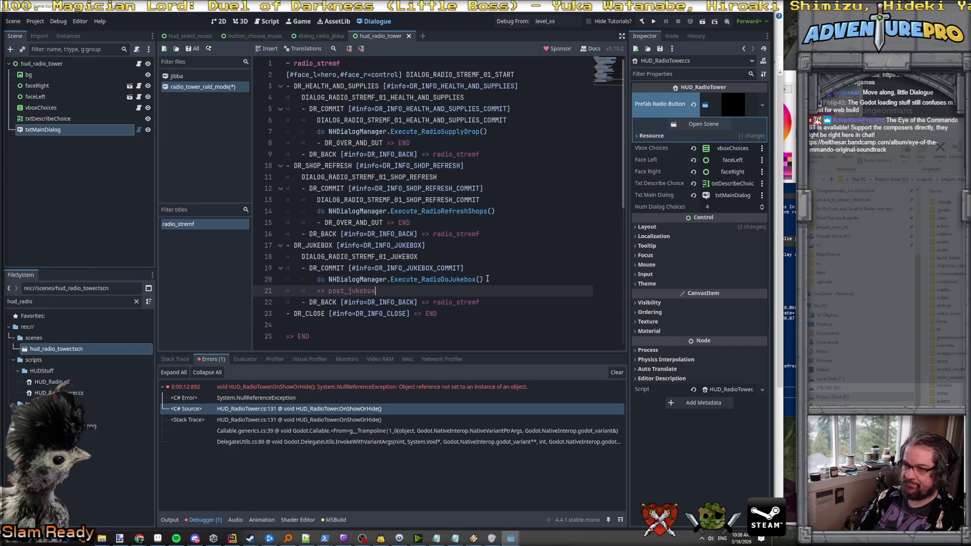
{"action": "type", "text": "_commit"}
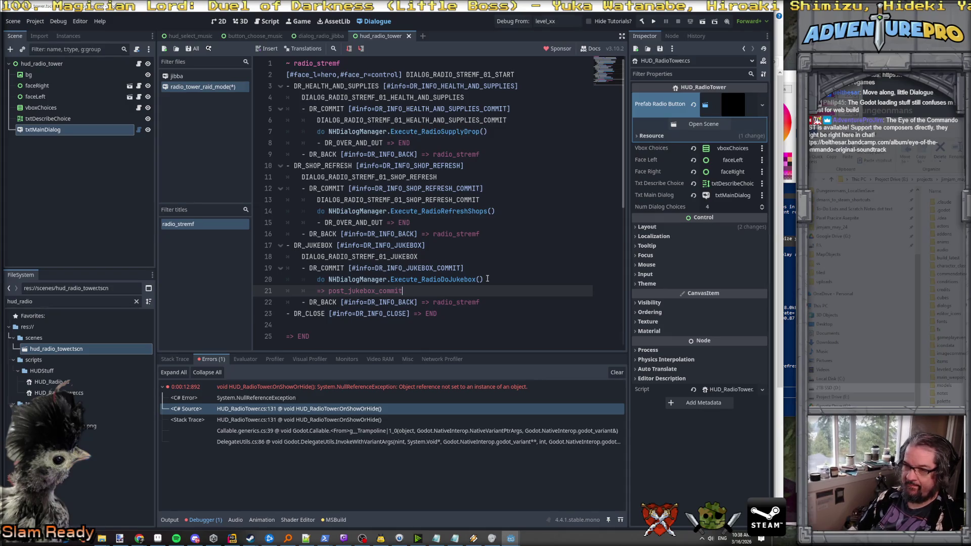
Add a ~ post_jukebox_commit title line above => END.
{"action": "key", "text": "Down"}
{"action": "key", "text": "Down"}
{"action": "key", "text": "Down"}
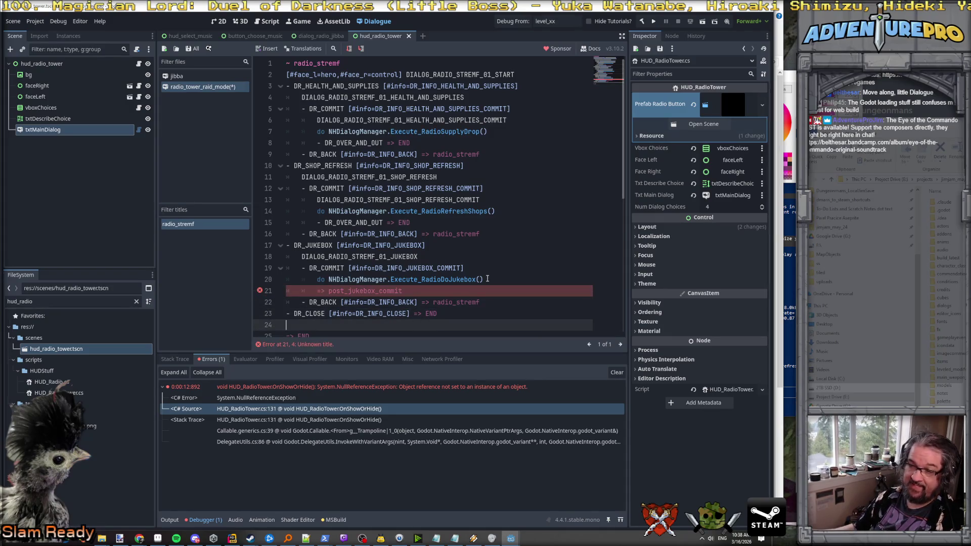
{"action": "scroll", "coordinate": [488, 278], "scroll_direction": "down", "scroll_amount": 3}
{"action": "type", "text": "~ post_jubn"}
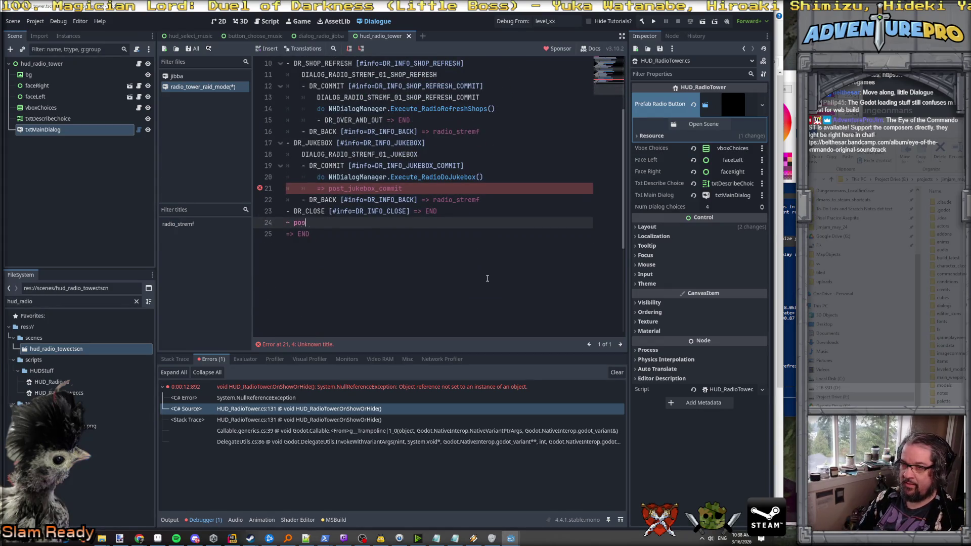
{"action": "key", "text": "BackSpace"}
{"action": "key", "text": "BackSpace"}
{"action": "type", "text": "kebox_c"}
{"action": "type", "text": "ommit"}
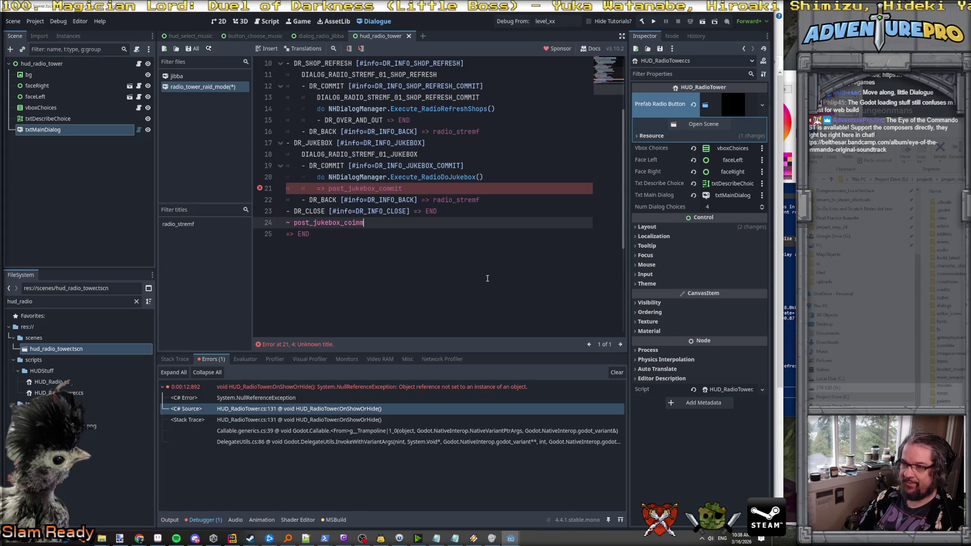
Put blank lines around the new post_jukebox_commit title.
{"action": "key", "text": "Home"}
{"action": "key", "text": "Return"}
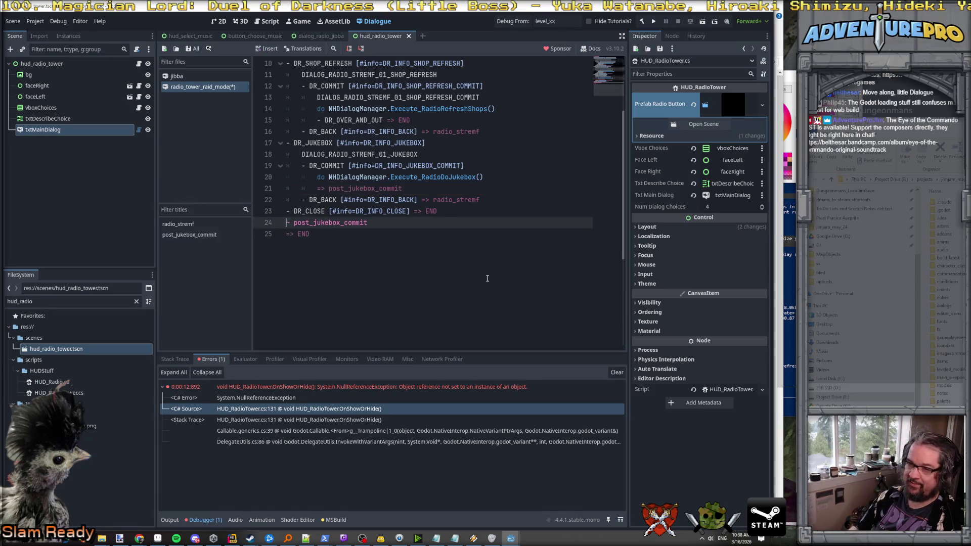
{"action": "key", "text": "End"}
{"action": "key", "text": "Return"}
{"action": "scroll", "coordinate": [488, 278], "scroll_direction": "up", "scroll_amount": 2}
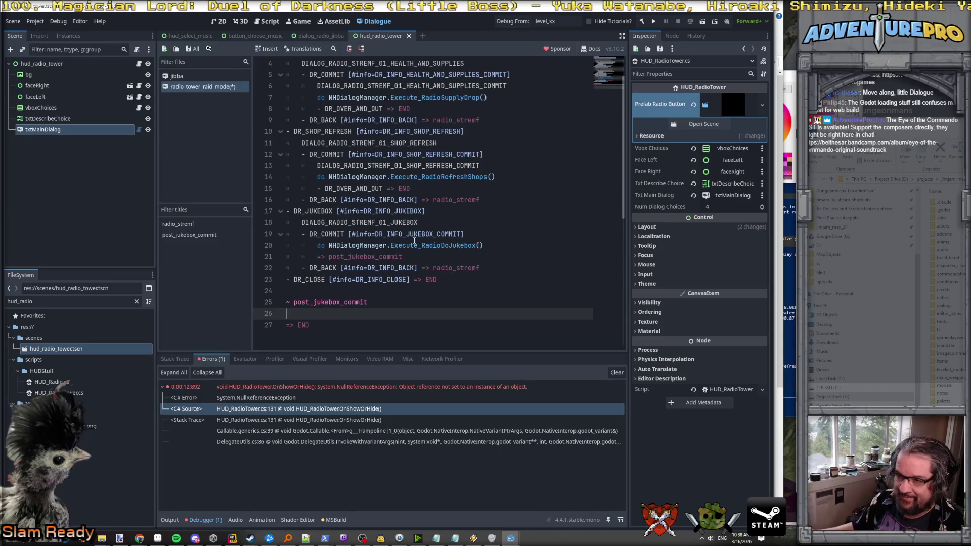
{"action": "left_click", "coordinate": [365, 257]}
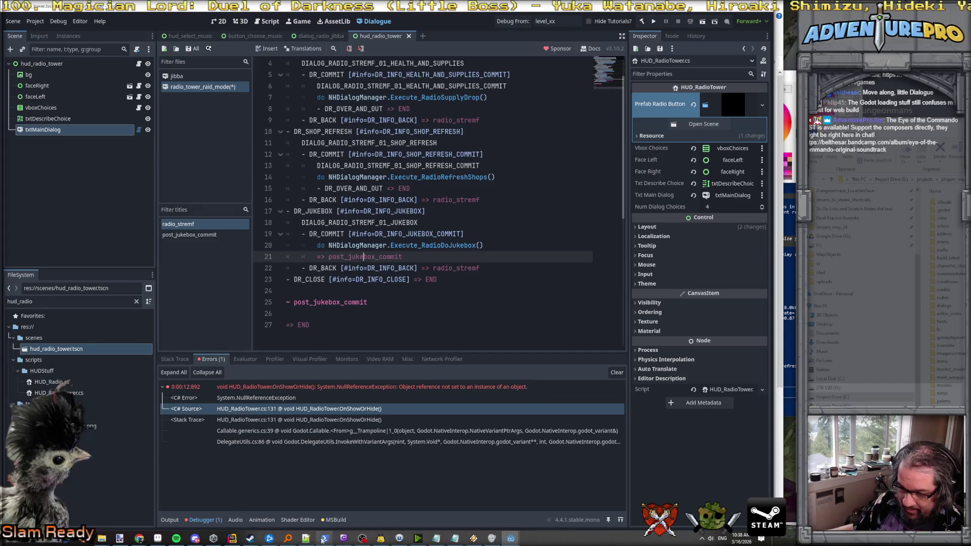
Inspect the YAML's DoRaidModeActivateJukebox, DIALOG_RADIO_STREMF_01_JUKEBOX_COMMIT and node_jukebox_commit entries.
{"action": "left_click", "coordinate": [232, 539]}
{"action": "left_click", "coordinate": [316, 356]}
{"action": "double_click", "coordinate": [331, 344]}
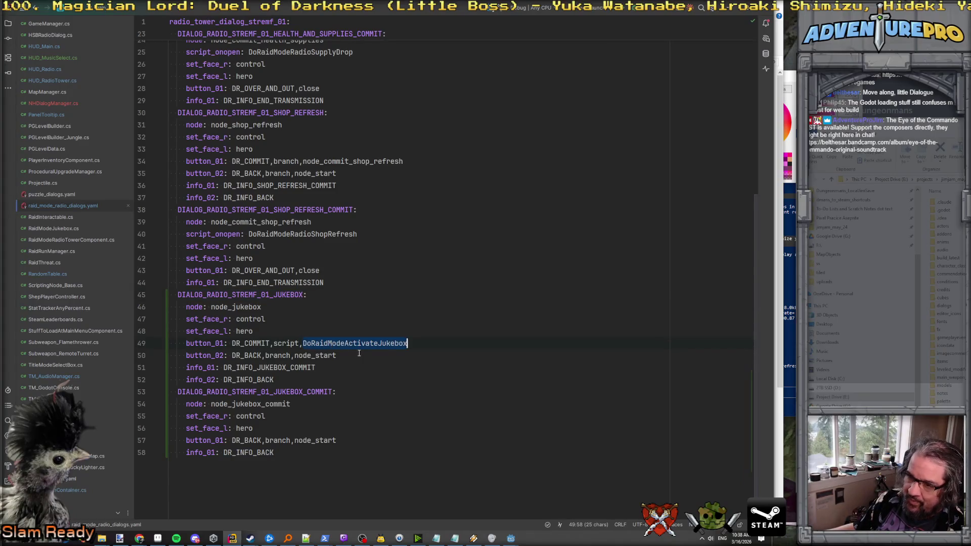
{"action": "left_click", "coordinate": [344, 343]}
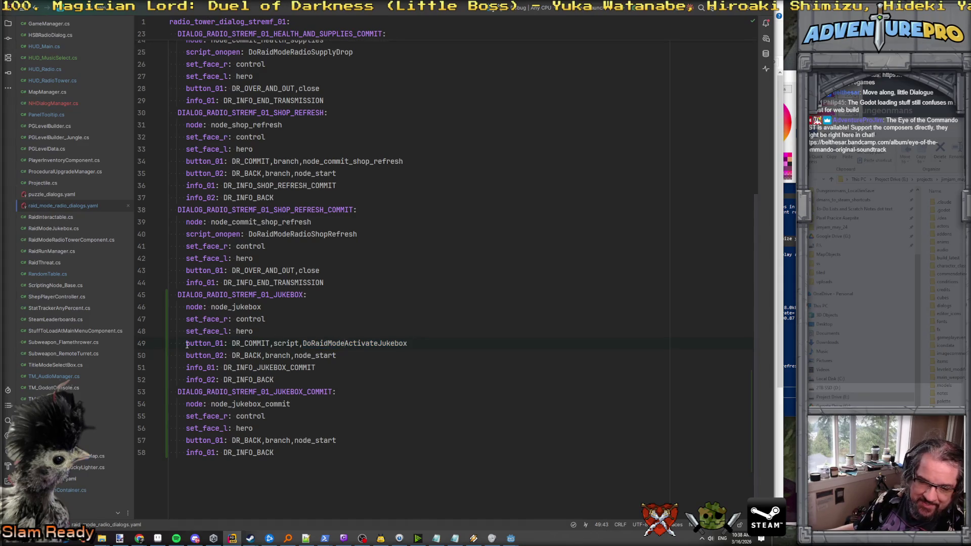
{"action": "double_click", "coordinate": [324, 343]}
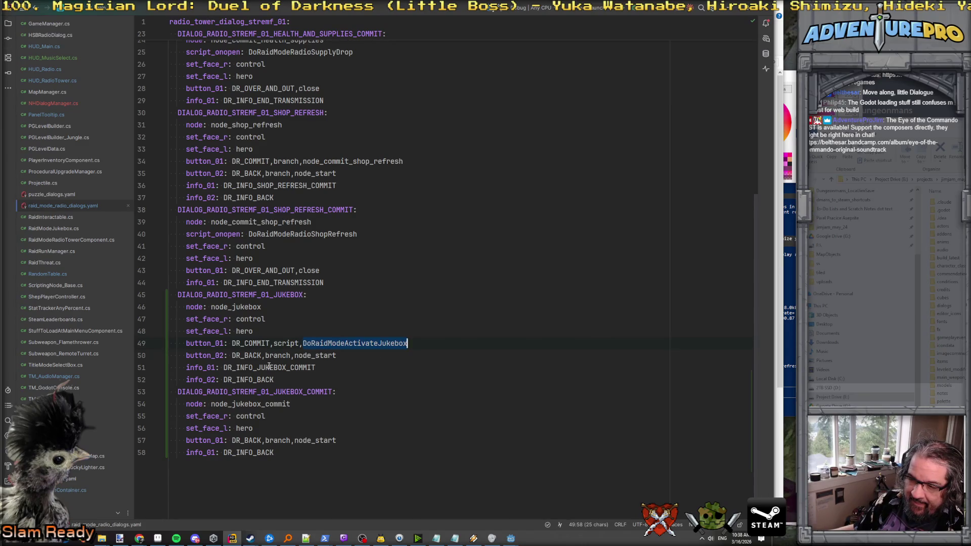
{"action": "double_click", "coordinate": [262, 392]}
{"action": "key", "text": "ctrl+c"}
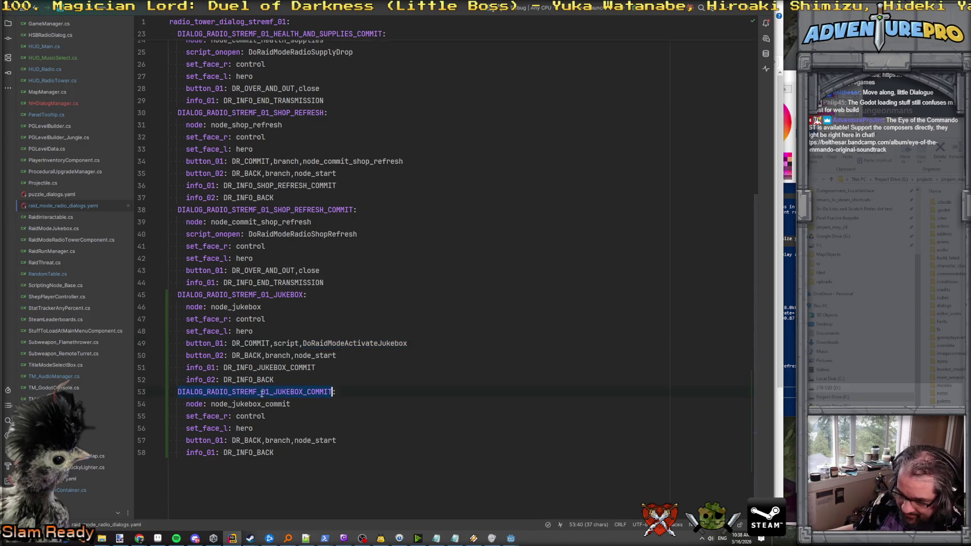
{"action": "double_click", "coordinate": [265, 404]}
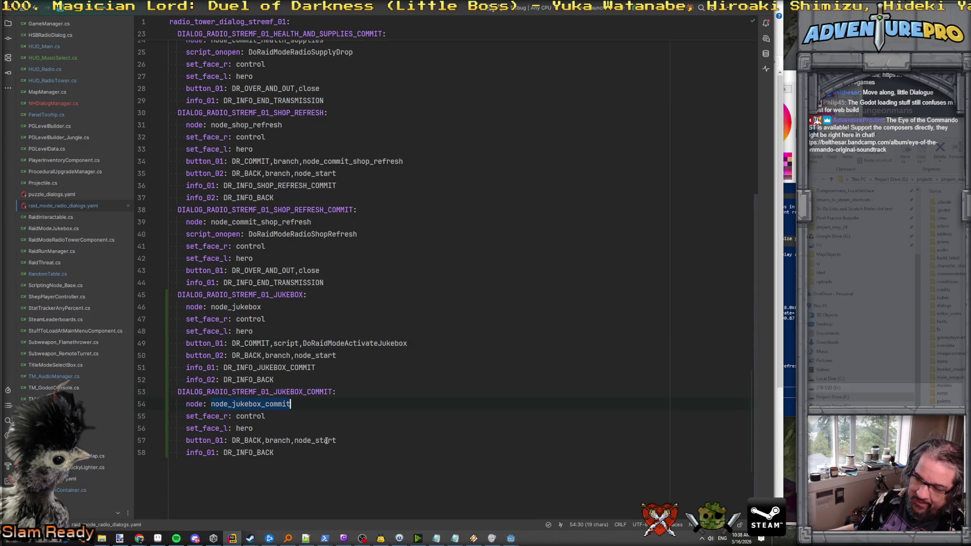
{"action": "double_click", "coordinate": [342, 343]}
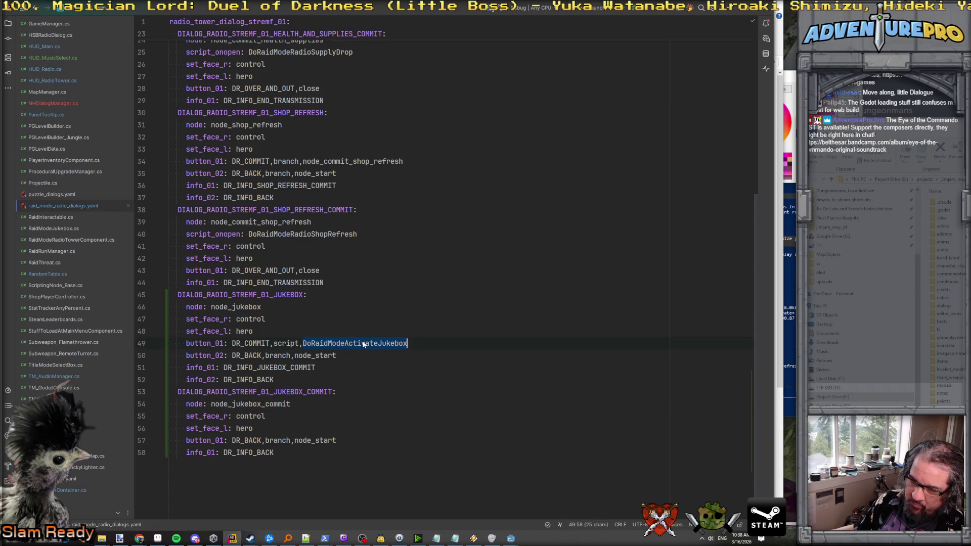
Look at StartDisplayMainDialog in HUD_RadioTower.cs, then the post_jukebox_commit title in Godot.
{"action": "key", "text": "ctrl+Tab"}
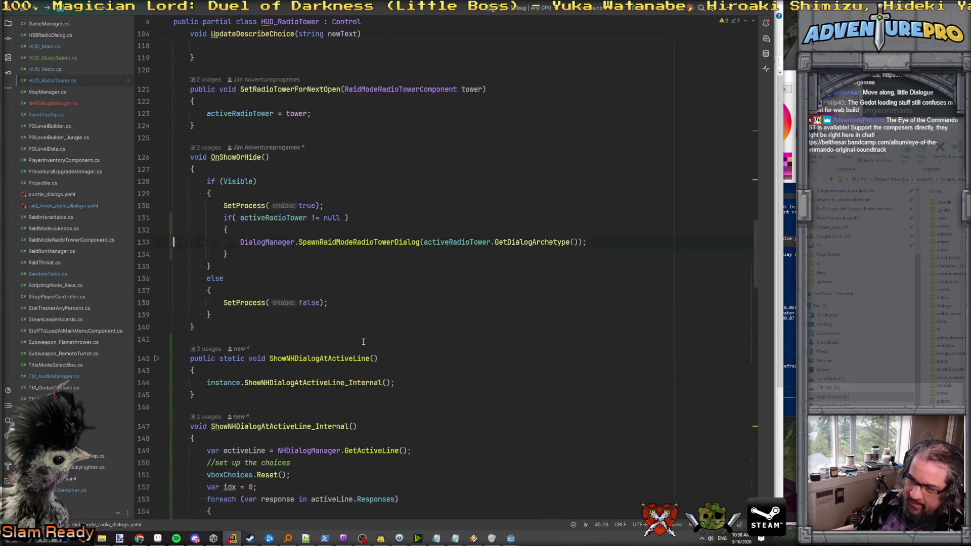
{"action": "key", "text": "ctrl+alt+Left"}
{"action": "key", "text": "ctrl+alt+Left"}
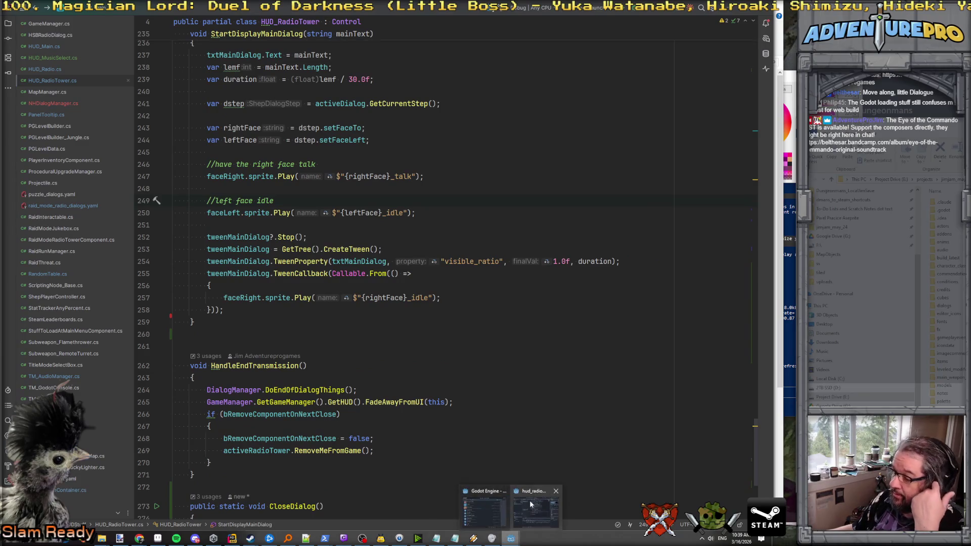
{"action": "left_click", "coordinate": [506, 506]}
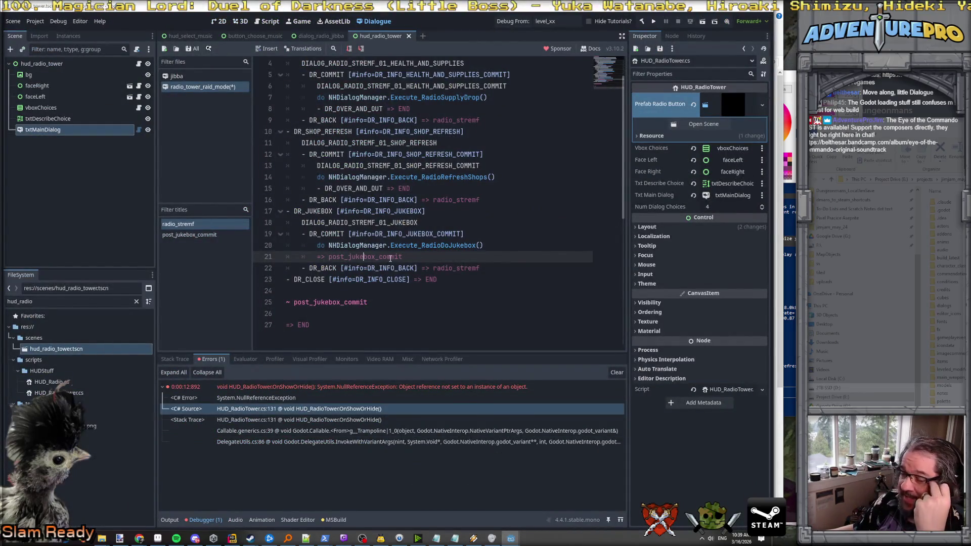
{"action": "left_click", "coordinate": [337, 302]}
{"action": "scroll", "coordinate": [337, 303], "scroll_direction": "up", "scroll_amount": 1}
{"action": "scroll", "coordinate": [336, 303], "scroll_direction": "down", "scroll_amount": 1}
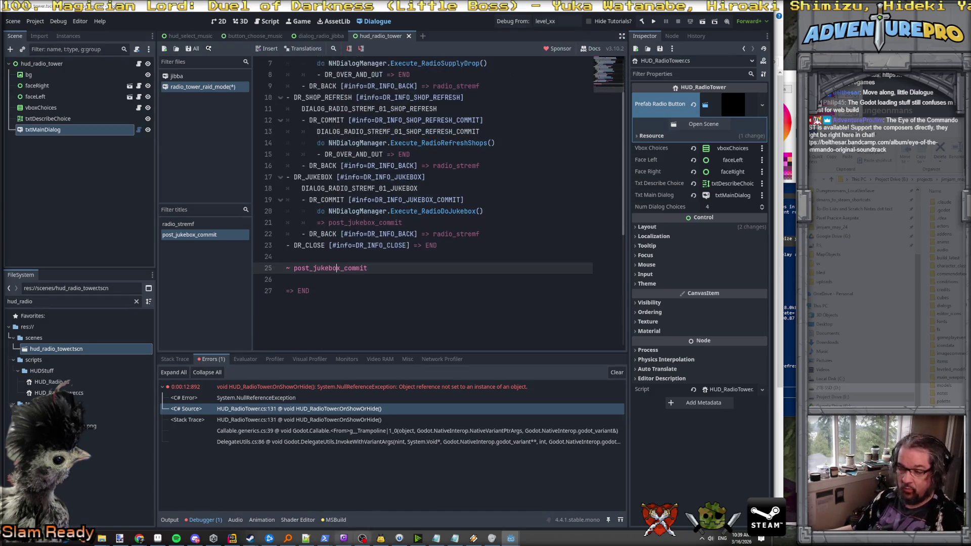
Step back through ShowNHDialogAtActiveLine_Internal and choice-button code, reopen raid_mode_radio_dialogs.yaml, and return to Godot.
{"action": "left_click", "coordinate": [232, 539]}
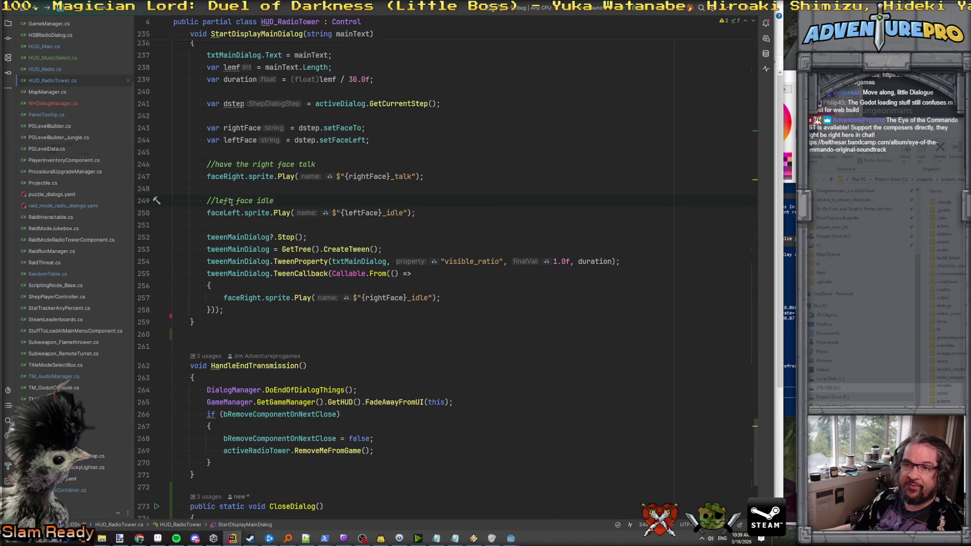
{"action": "key", "text": "ctrl+alt+Left"}
{"action": "key", "text": "ctrl+alt+Left"}
{"action": "key", "text": "ctrl+alt+Left"}
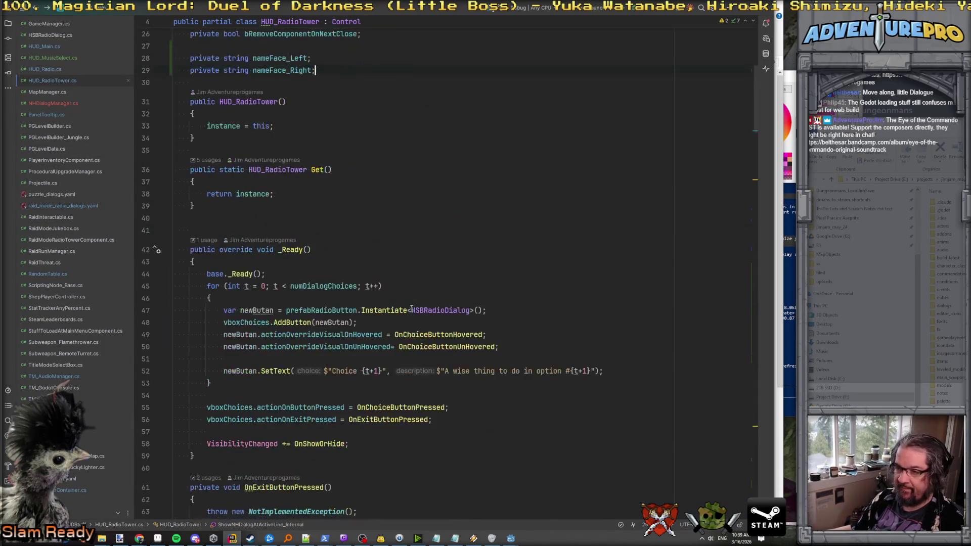
{"action": "key", "text": "ctrl+alt+Left"}
{"action": "key", "text": "ctrl+alt+Left"}
{"action": "key", "text": "ctrl+alt+Left"}
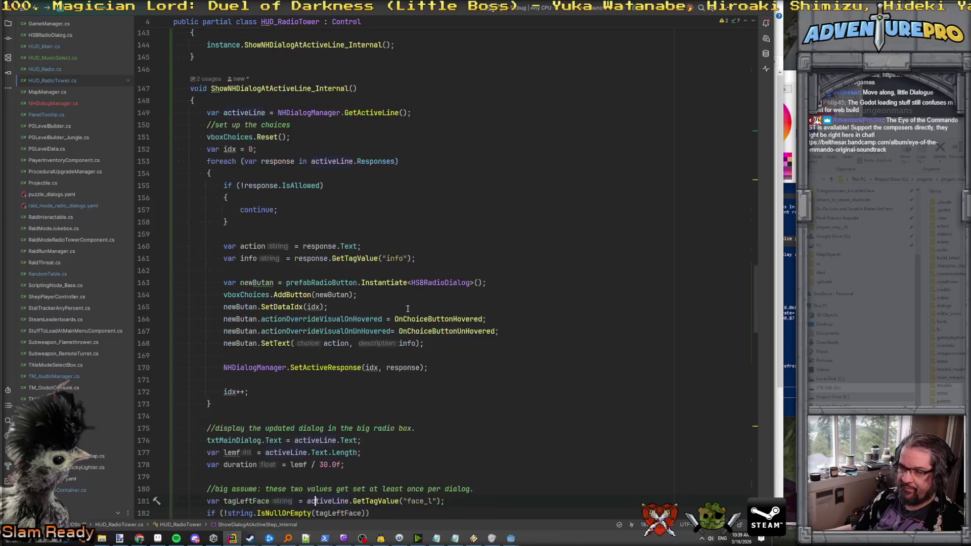
{"action": "key", "text": "ctrl+alt+Left"}
{"action": "key", "text": "ctrl+alt+Left"}
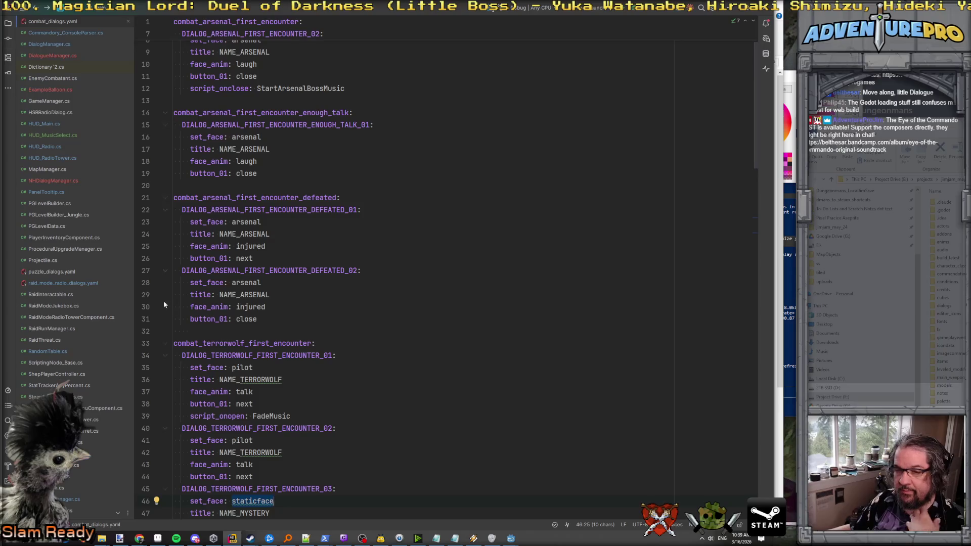
{"action": "scroll", "coordinate": [63, 180], "scroll_direction": "down", "scroll_amount": 3}
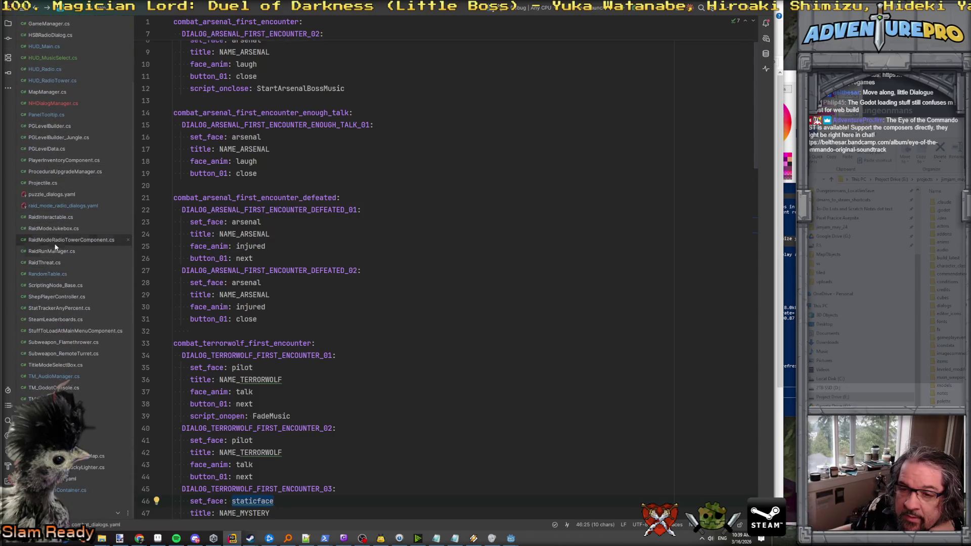
{"action": "left_click", "coordinate": [52, 205]}
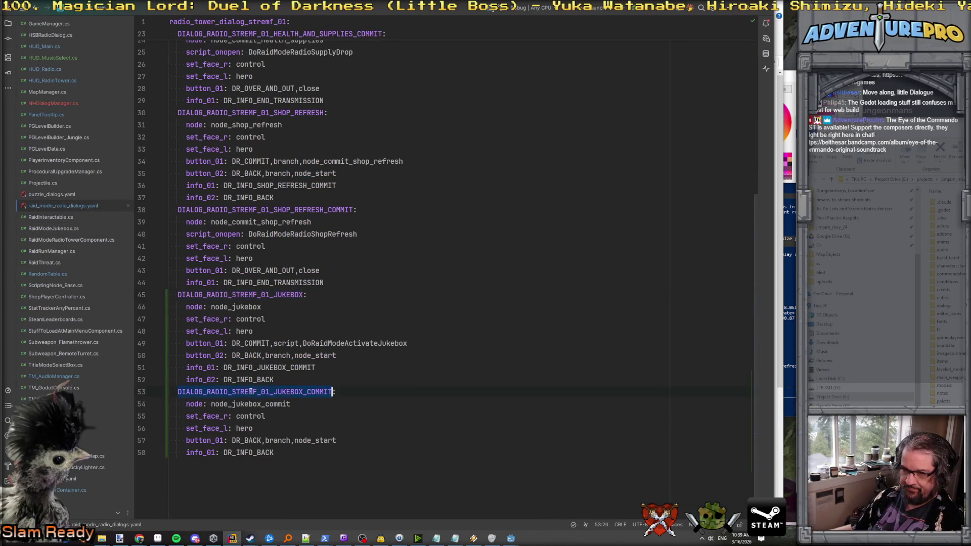
{"action": "key", "text": "alt+Tab"}
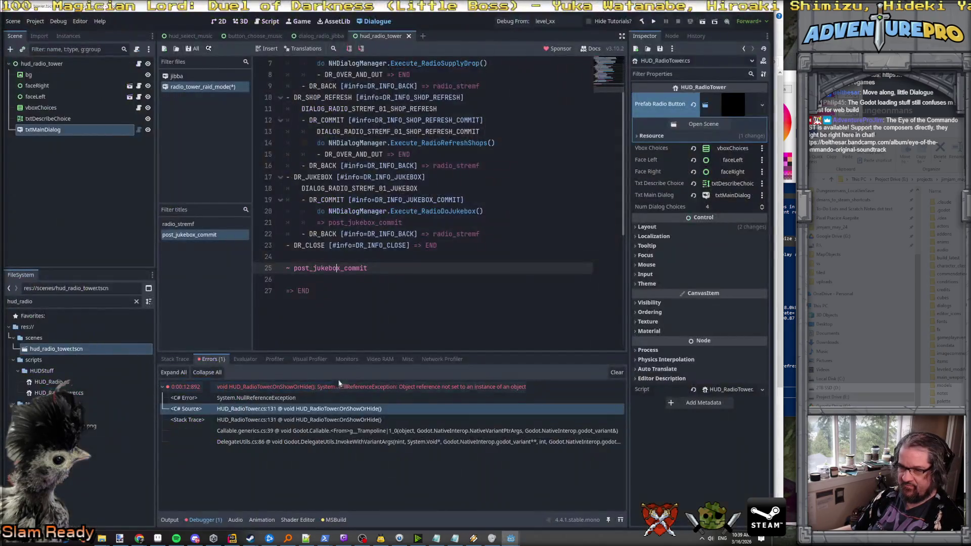
Add a DIALOG_RADIO_STREMF_01_JUKEBOX_COMMIT line under the post_jukebox_commit title.
{"action": "left_click", "coordinate": [389, 268]}
{"action": "key", "text": "Return"}
{"action": "key", "text": "ctrl+v"}
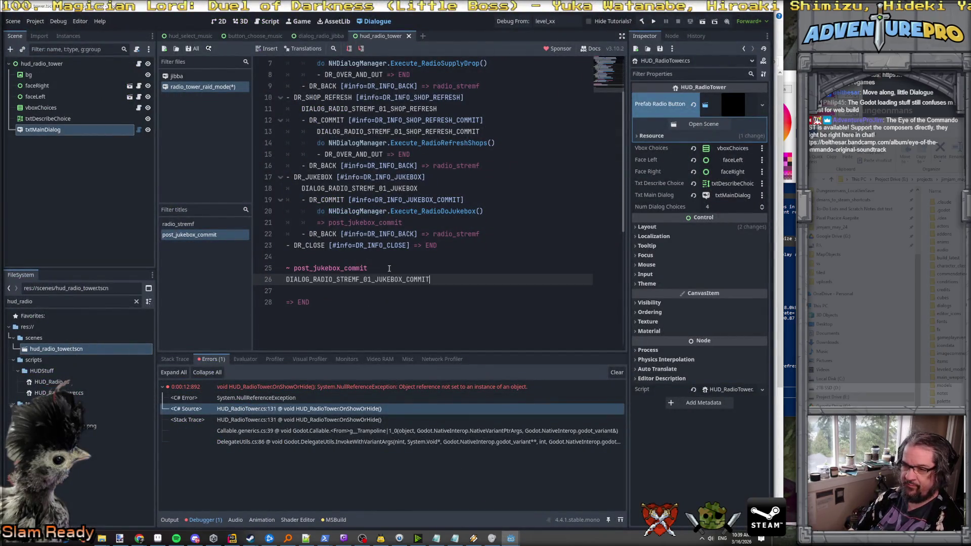
{"action": "scroll", "coordinate": [389, 268], "scroll_direction": "up", "scroll_amount": 3}
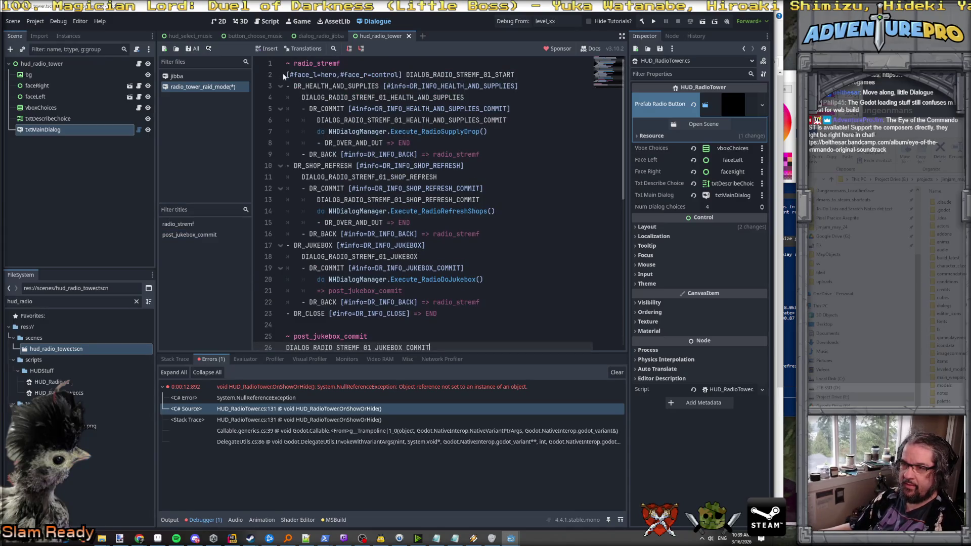
{"action": "left_click_drag", "start_coordinate": [287, 75], "coordinate": [406, 75]}
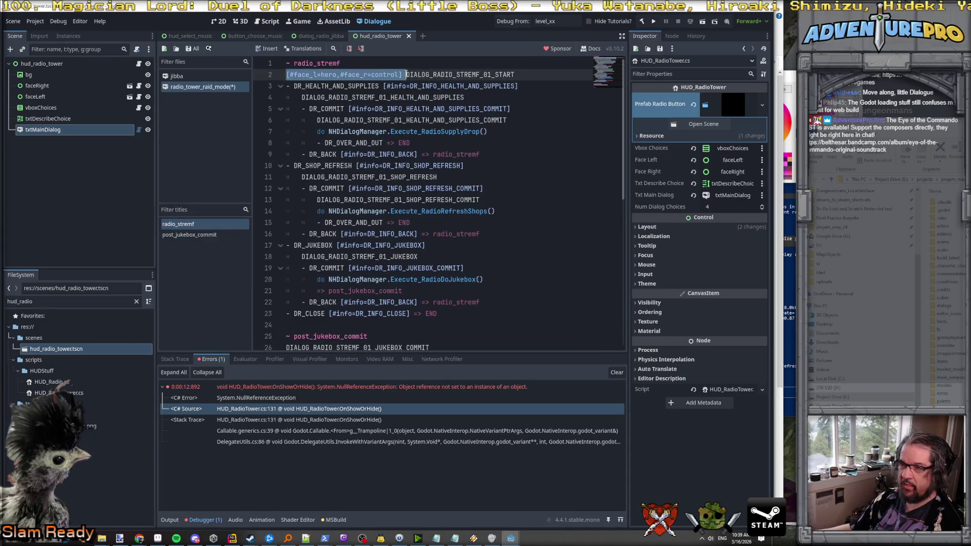
{"action": "left_click", "coordinate": [445, 336]}
{"action": "scroll", "coordinate": [445, 337], "scroll_direction": "down", "scroll_amount": 2}
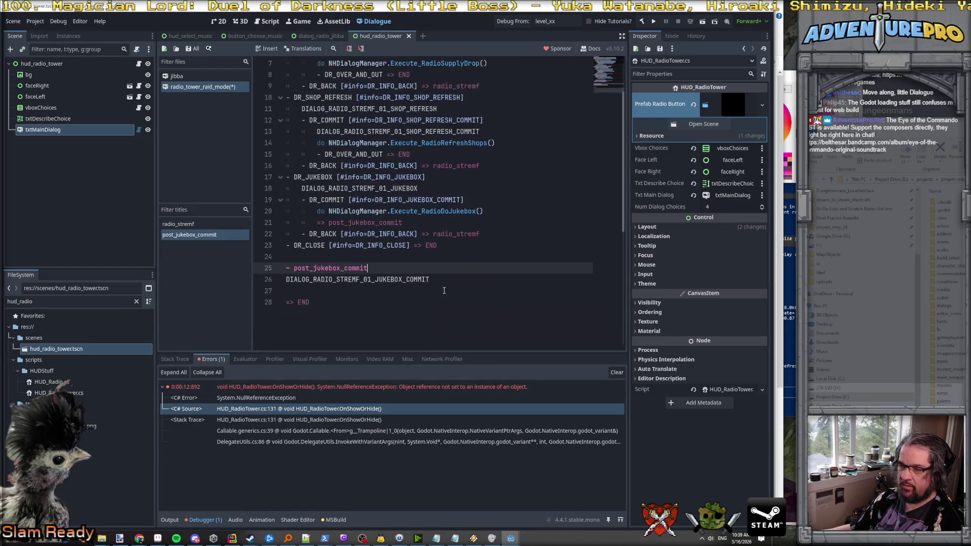
{"action": "left_click", "coordinate": [443, 279]}
Copy the JUKEBOX_COMMIT button_01 and info_01 lines from the YAML and paste them at line 27.
{"action": "key", "text": "alt+Tab"}
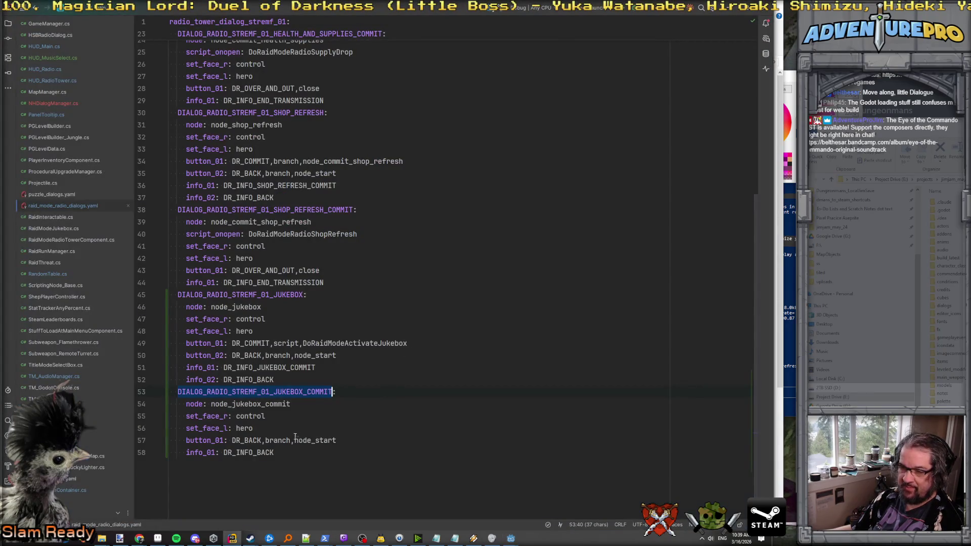
{"action": "left_click", "coordinate": [257, 442]}
{"action": "left_click_drag", "start_coordinate": [284, 452], "coordinate": [172, 441]}
{"action": "key", "text": "ctrl+c"}
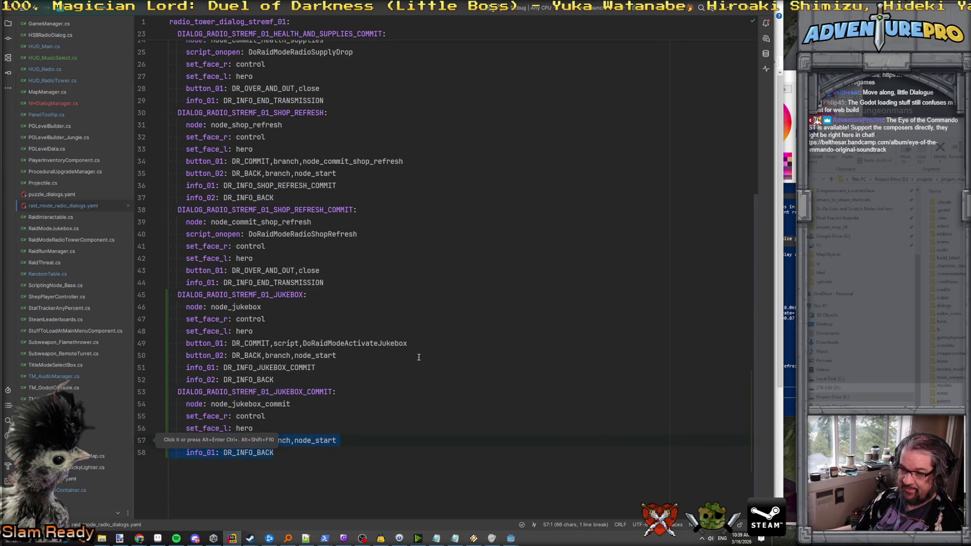
{"action": "key", "text": "alt+Tab"}
{"action": "key", "text": "Down"}
{"action": "key", "text": "ctrl+v"}
{"action": "scroll", "coordinate": [355, 296], "scroll_direction": "up", "scroll_amount": 2}
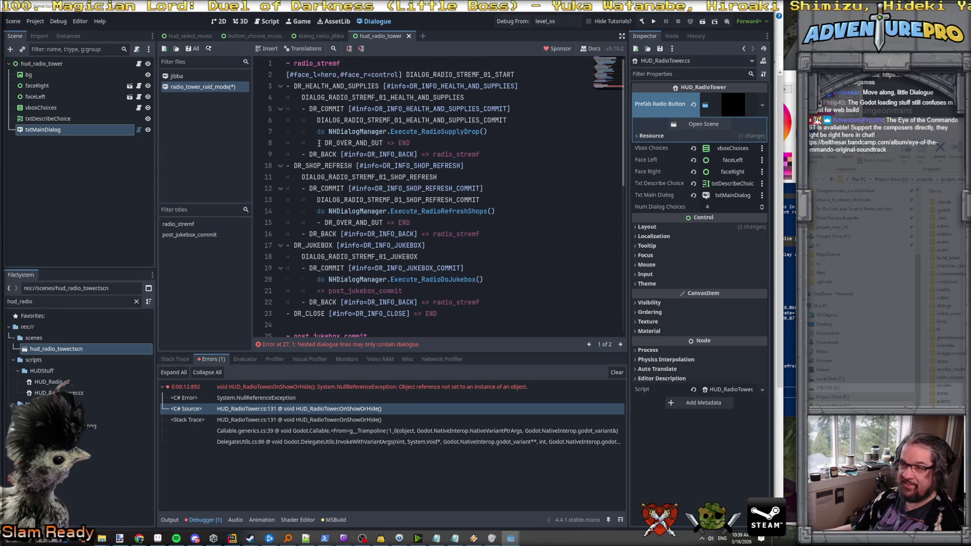
{"action": "left_click_drag", "start_coordinate": [303, 154], "coordinate": [504, 150]}
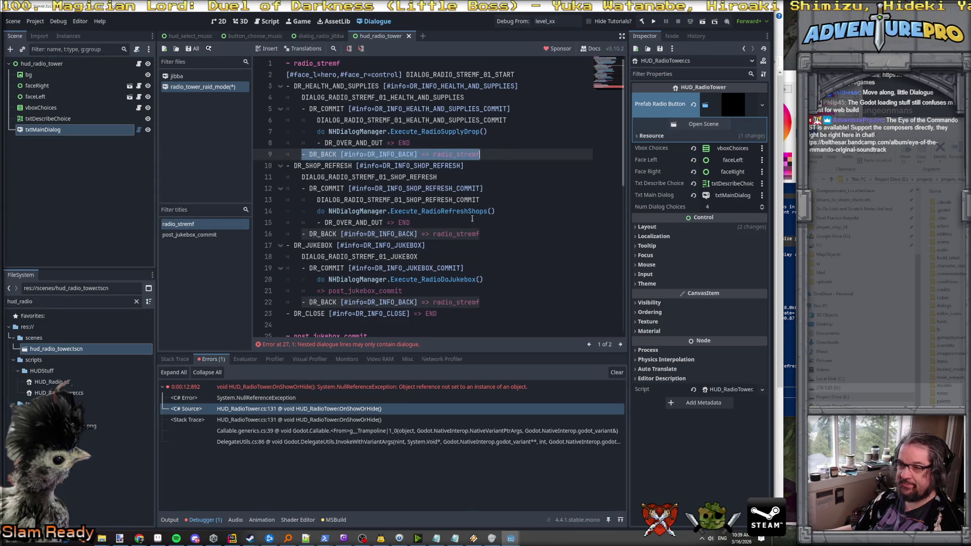
{"action": "scroll", "coordinate": [415, 286], "scroll_direction": "down", "scroll_amount": 5}
{"action": "left_click", "coordinate": [302, 191]}
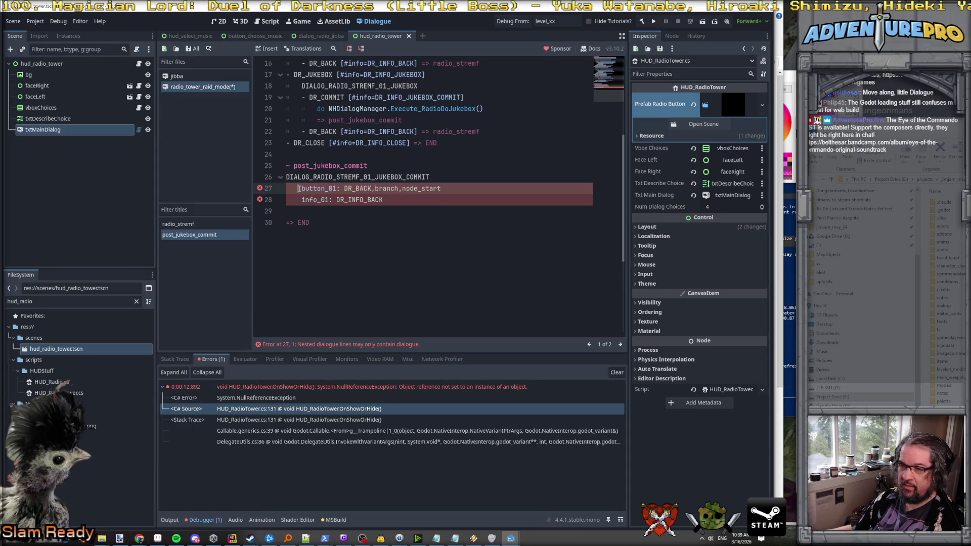